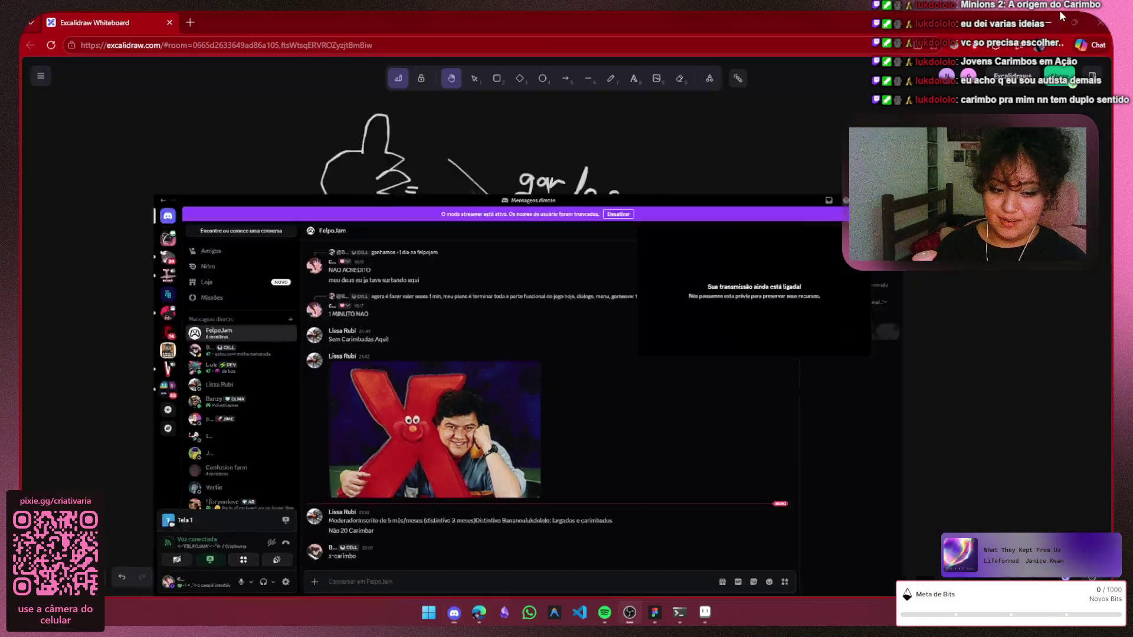
# Minimize the Discord chat window to reveal the Excalidraw whiteboard behind it
pyautogui.click(1047, 18)
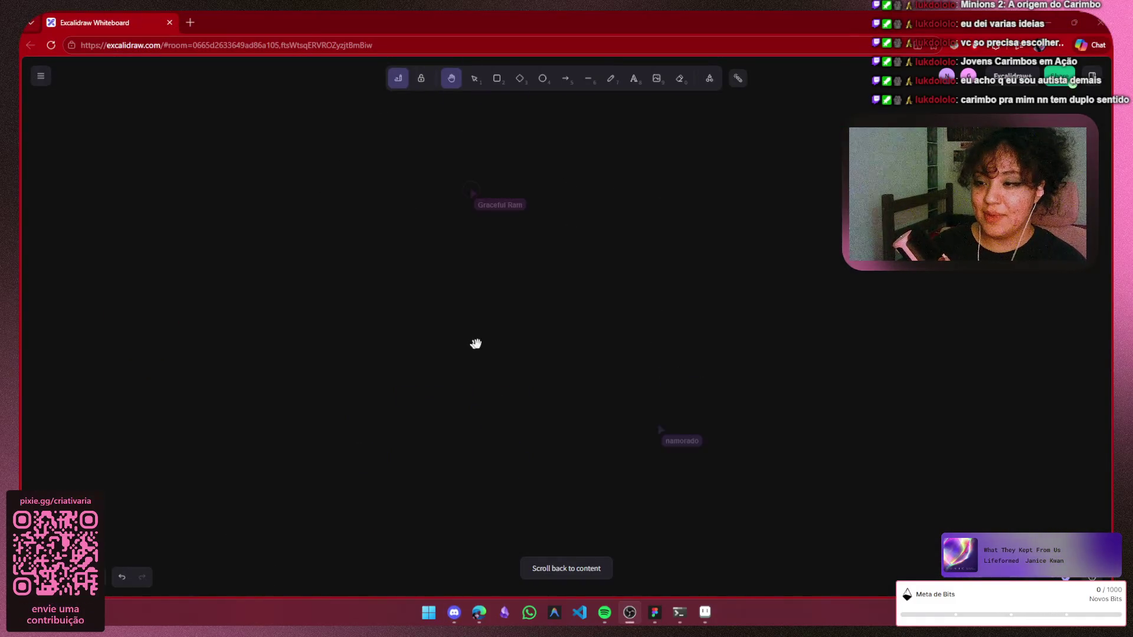
pyautogui.scroll(-5, 494, 340)
pyautogui.scroll(-2, 657, 339)
pyautogui.hscroll(-5, 658, 339)
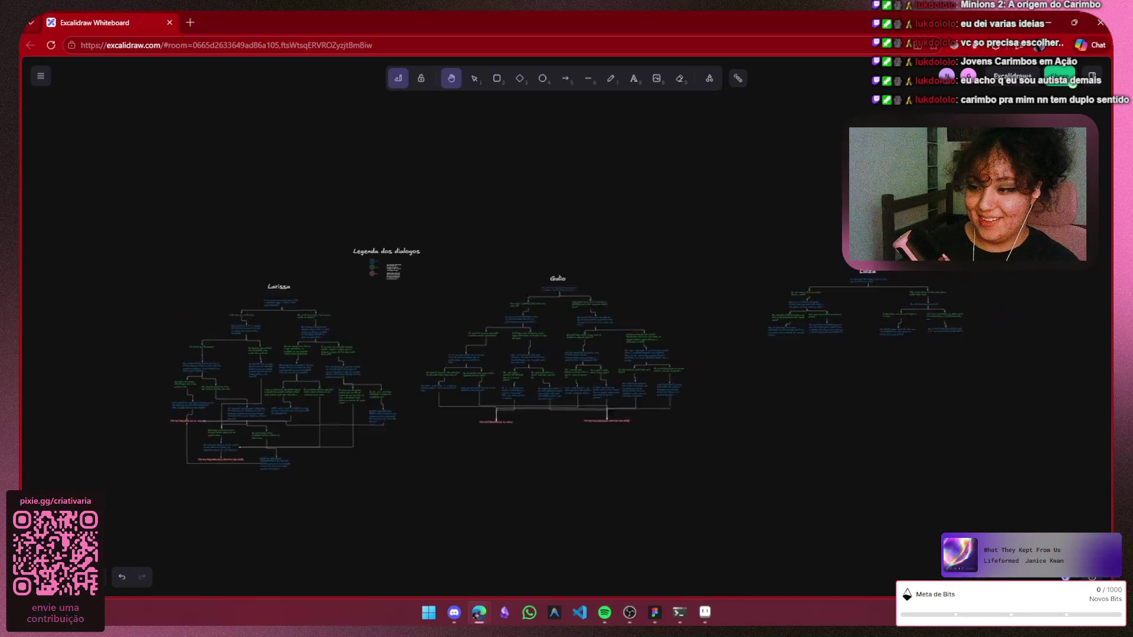
pyautogui.scroll(5, 617, 309)
pyautogui.scroll(2, 592, 310)
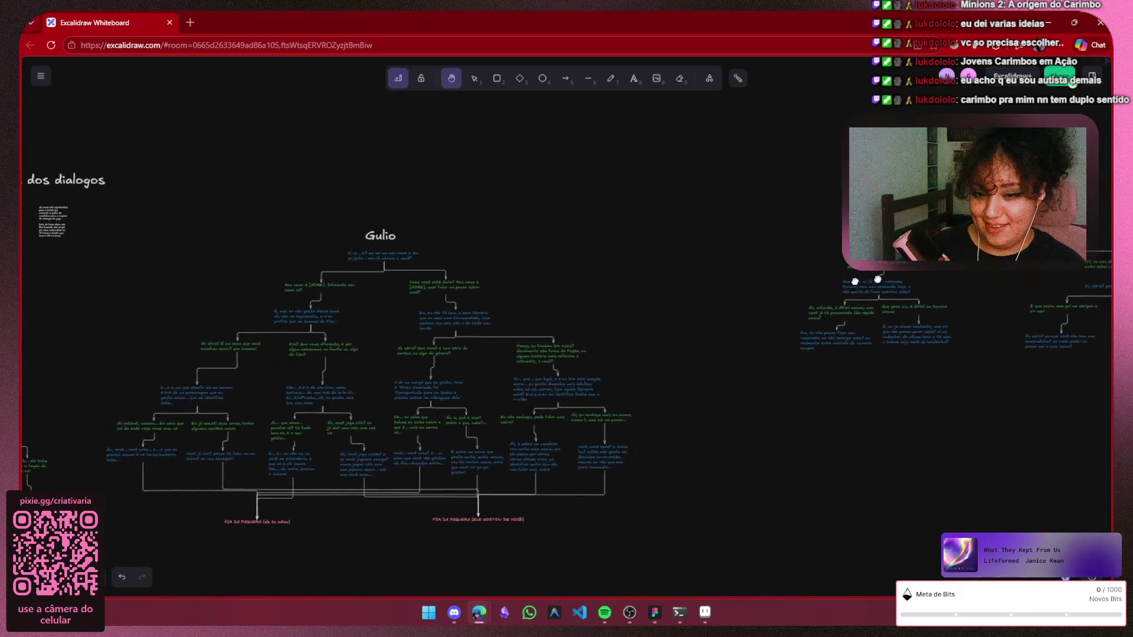
pyautogui.hscroll(-5, 919, 288)
pyautogui.scroll(-5, 919, 288)
pyautogui.scroll(1, 776, 261)
pyautogui.hscroll(5, 776, 260)
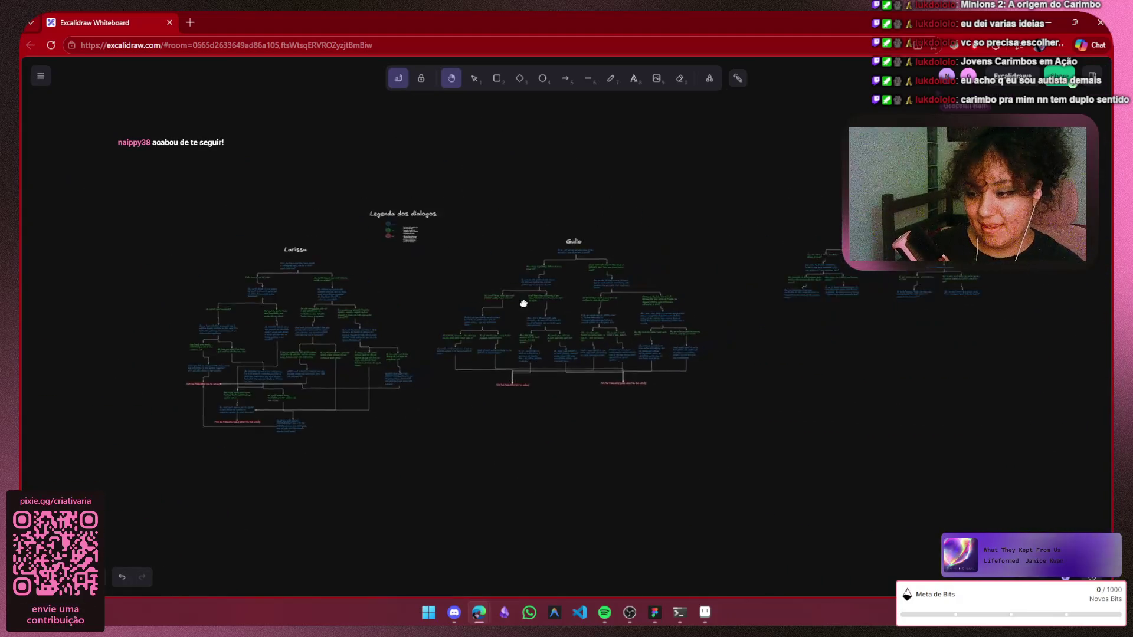
pyautogui.hscroll(2, 521, 304)
pyautogui.hscroll(-1, 874, 268)
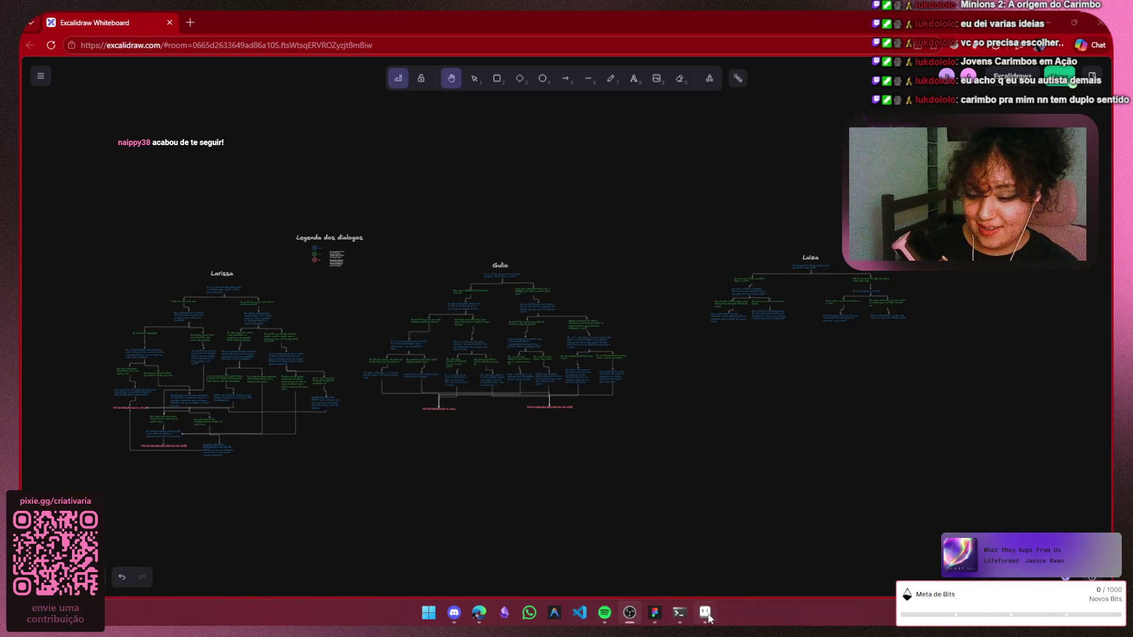
# Bring the Figma reference board to the front from the taskbar
pyautogui.click(654, 612)
pyautogui.scroll(-5, 652, 365)
pyautogui.hscroll(5, 653, 365)
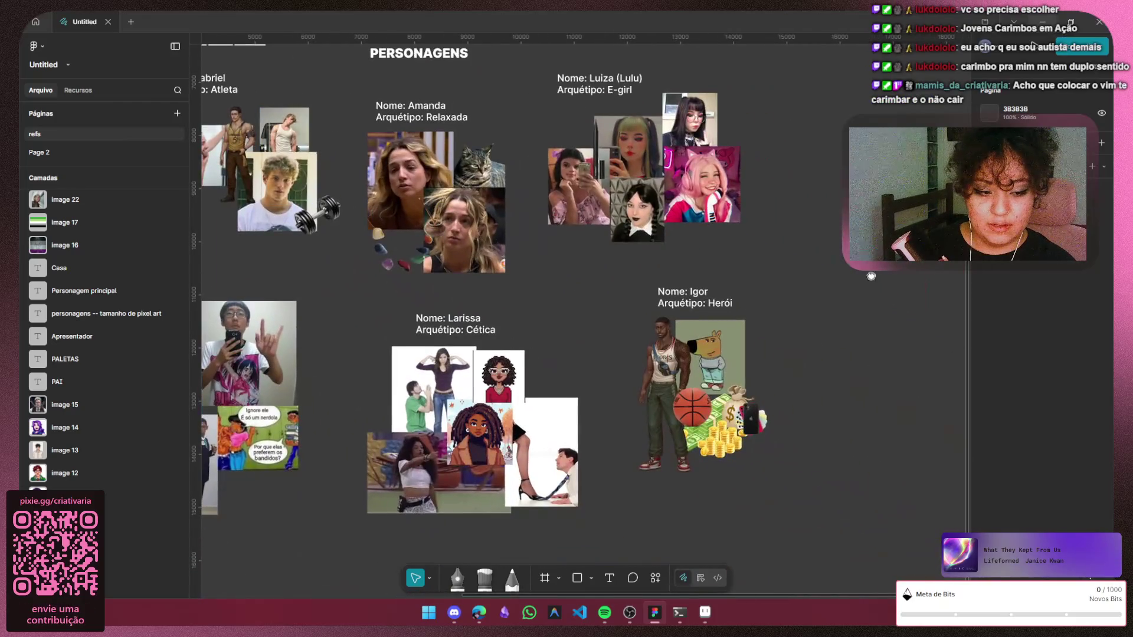
# Locate the PAI group on the PERSONAGENS board and copy its yellow-shirt image as a picture
pyautogui.moveTo(871, 277); pyautogui.dragTo(578, 281)
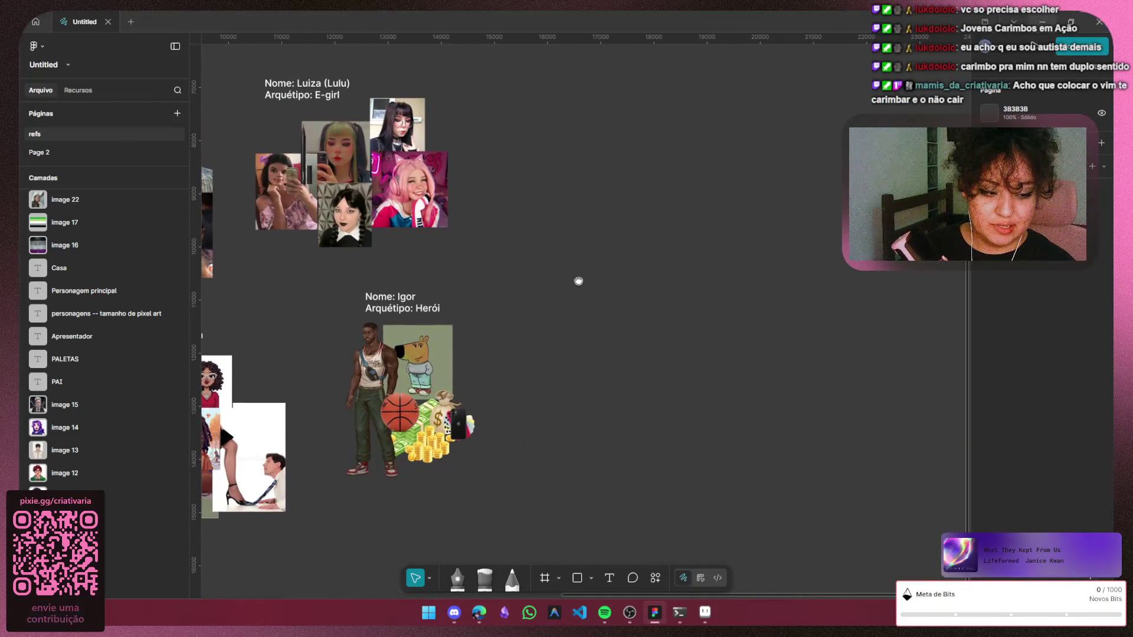
pyautogui.moveTo(577, 282); pyautogui.dragTo(354, 413)
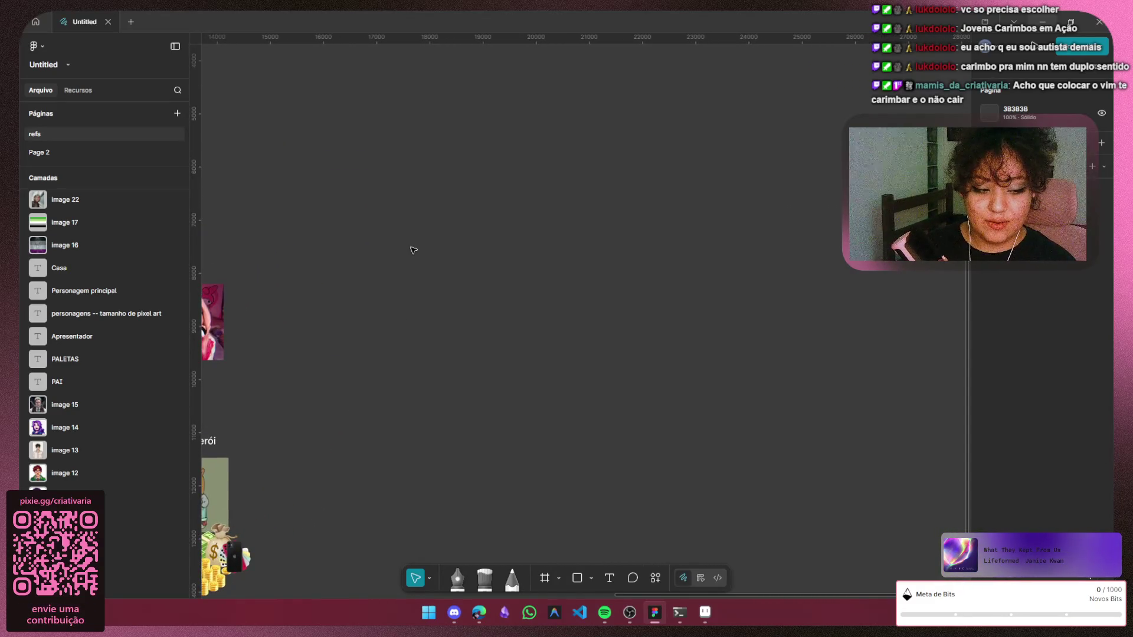
pyautogui.scroll(5, 355, 235)
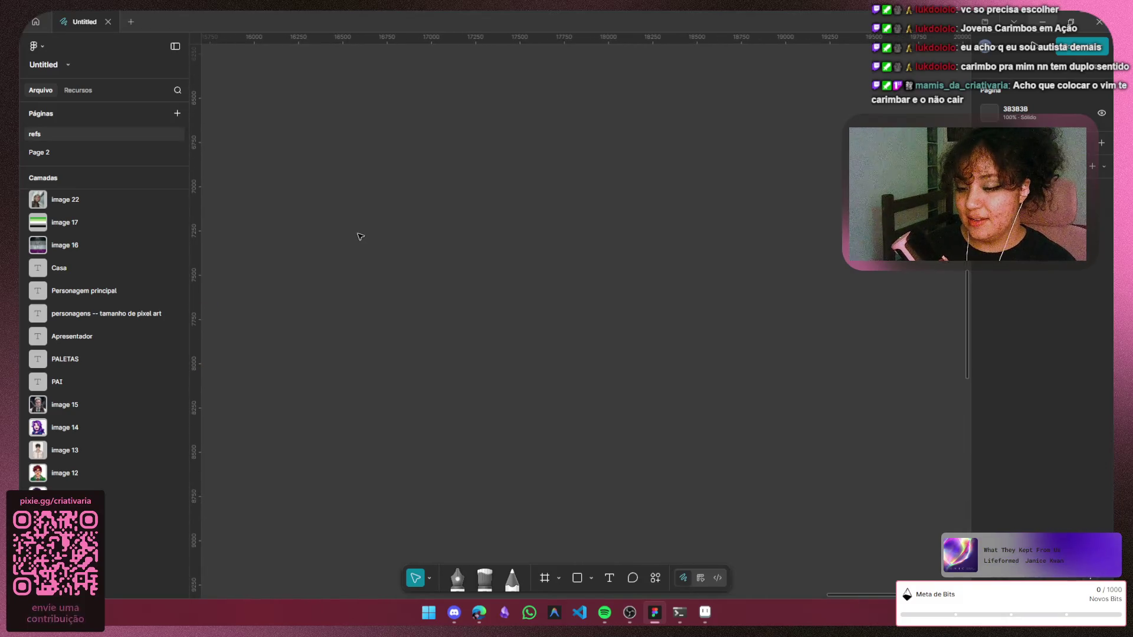
pyautogui.scroll(-3, 567, 345)
pyautogui.moveTo(521, 363); pyautogui.dragTo(1100, 258)
pyautogui.hscroll(5, 567, 345)
pyautogui.scroll(-5, 696, 290)
pyautogui.scroll(3, 695, 290)
pyautogui.scroll(5, 603, 366)
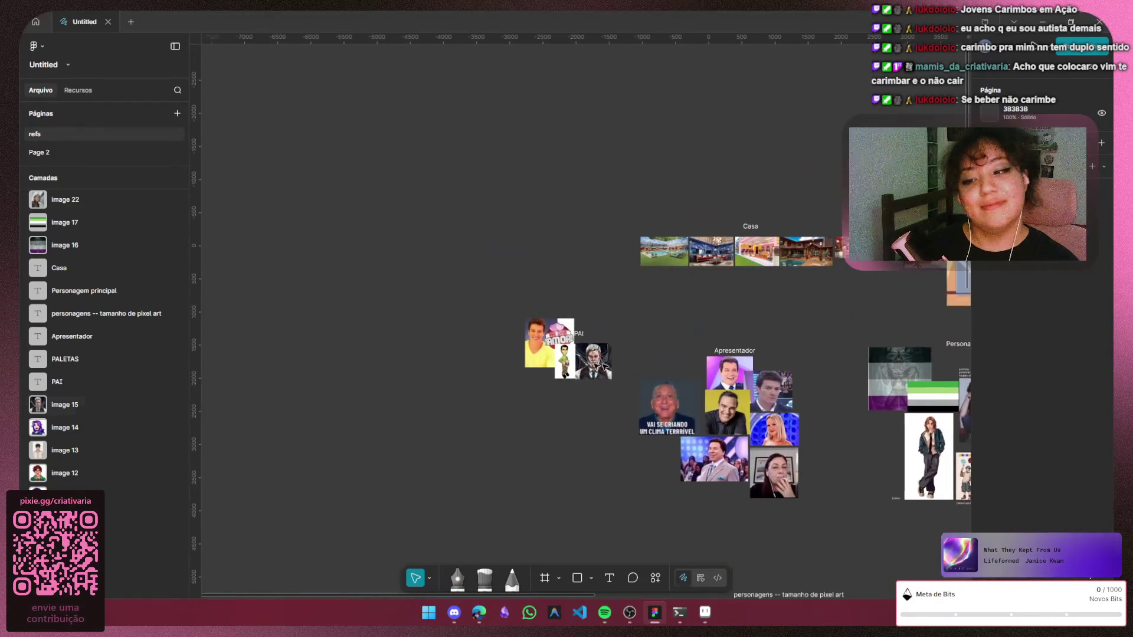
pyautogui.scroll(3, 601, 365)
pyautogui.click(542, 328)
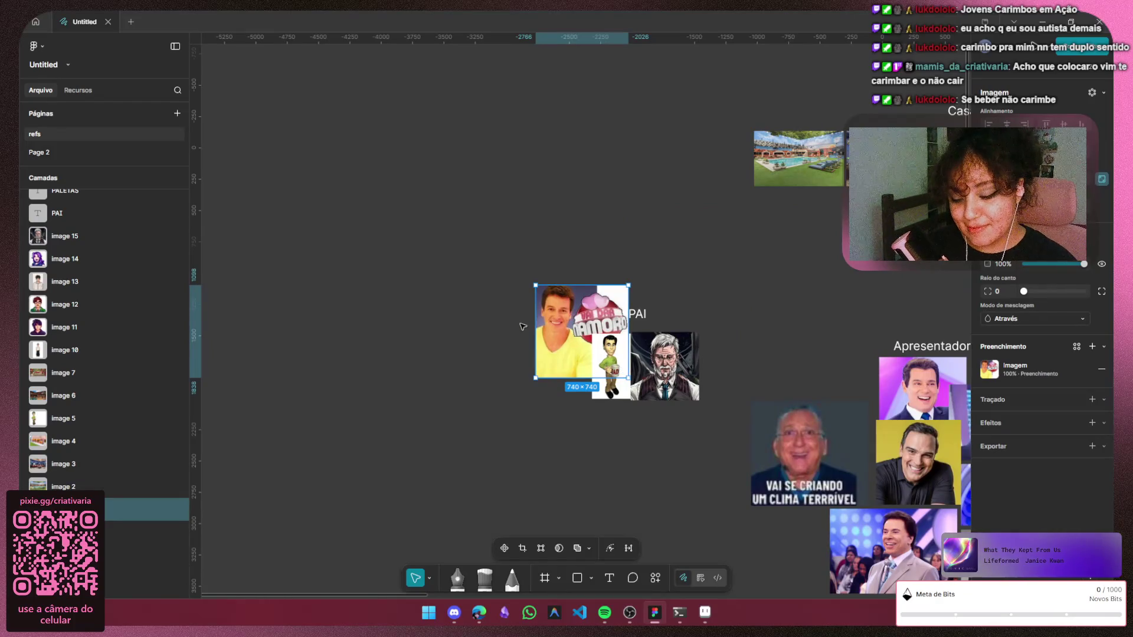
pyautogui.hotkey('shift', 'alt', 'c')
pyautogui.hscroll(-10, 383, 288)
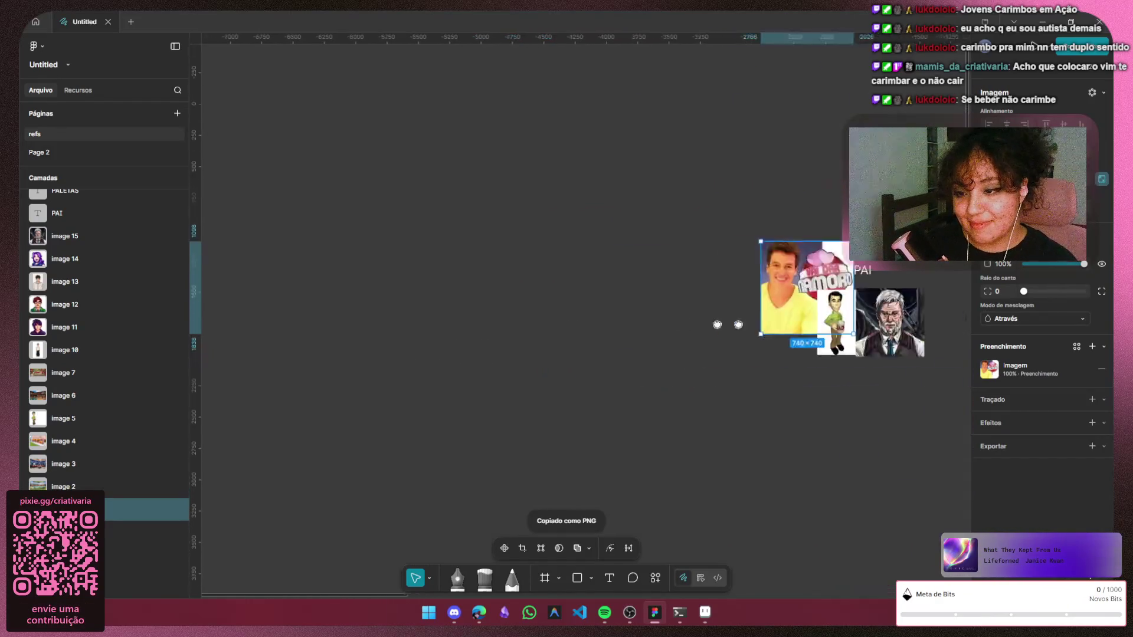
# Paste the copied image onto empty canvas at the upper left, then minimize Figma
pyautogui.hotkey('ctrl', 'v')
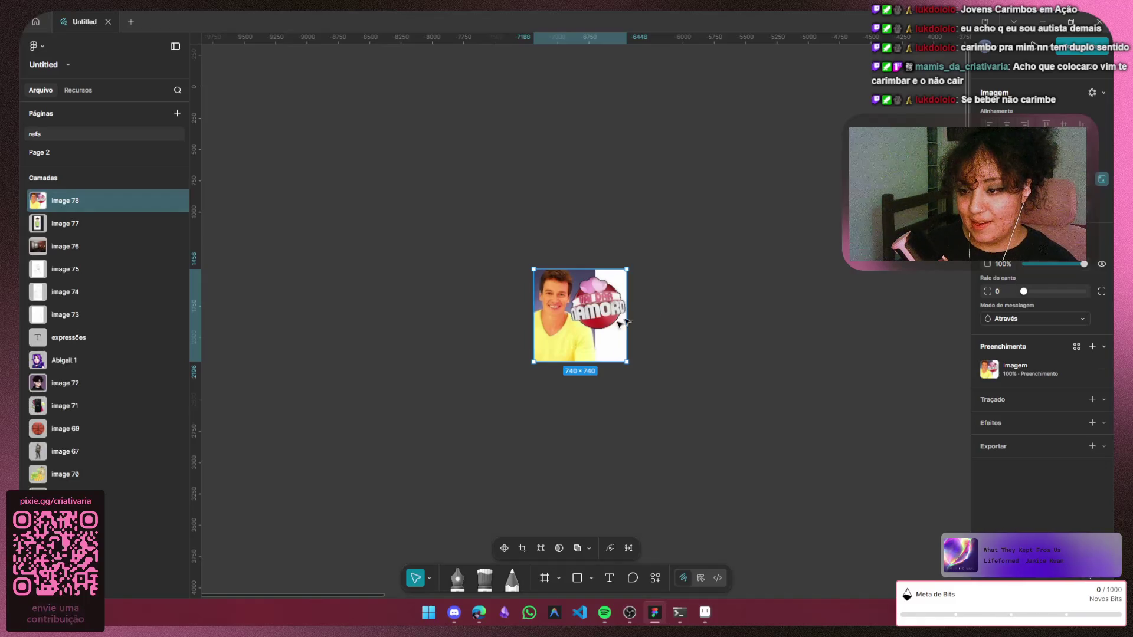
pyautogui.moveTo(574, 314); pyautogui.dragTo(363, 164)
pyautogui.click(503, 179)
pyautogui.scroll(2, 378, 155)
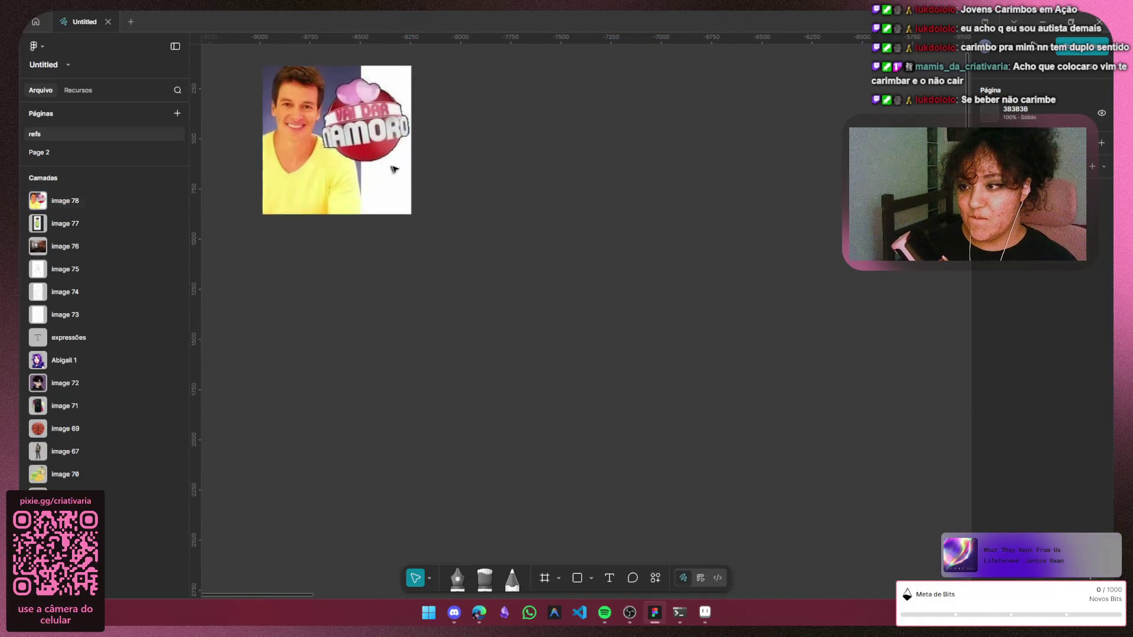
pyautogui.scroll(1, 412, 252)
pyautogui.scroll(1, 412, 252)
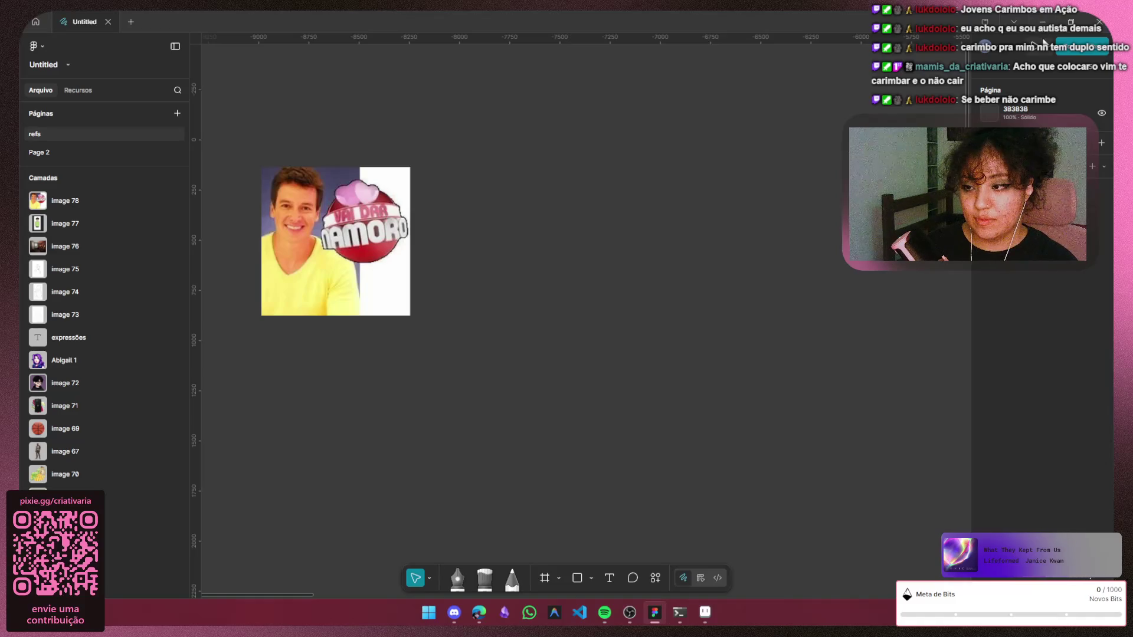
pyautogui.click(1043, 17)
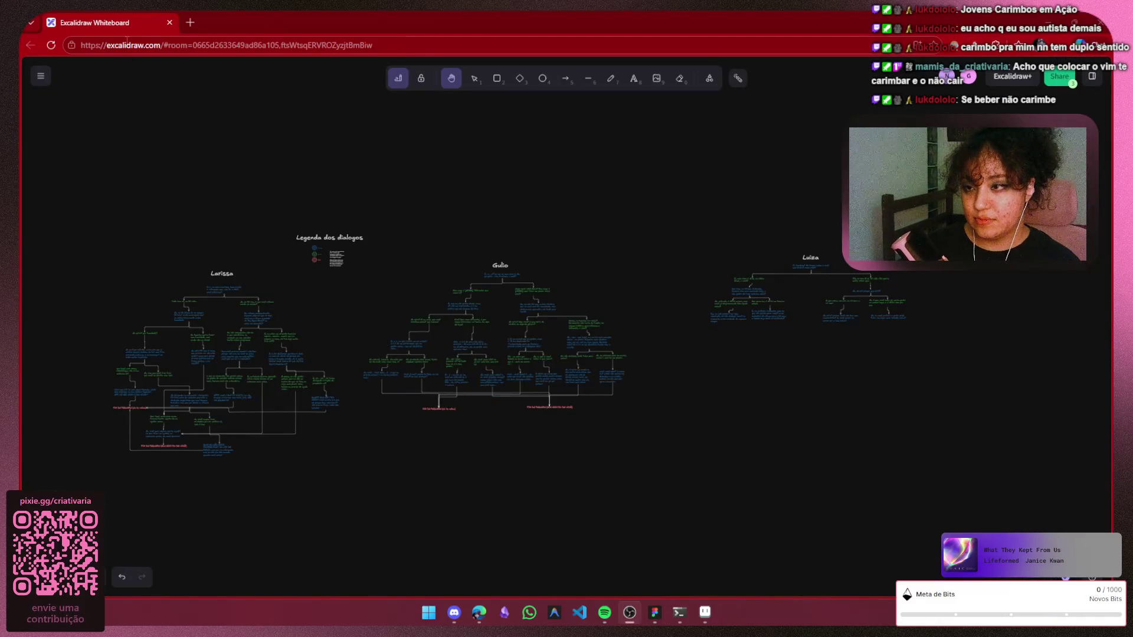
# Open Pinterest in a browser tab and close the leftover empty new tab
pyautogui.click(189, 22)
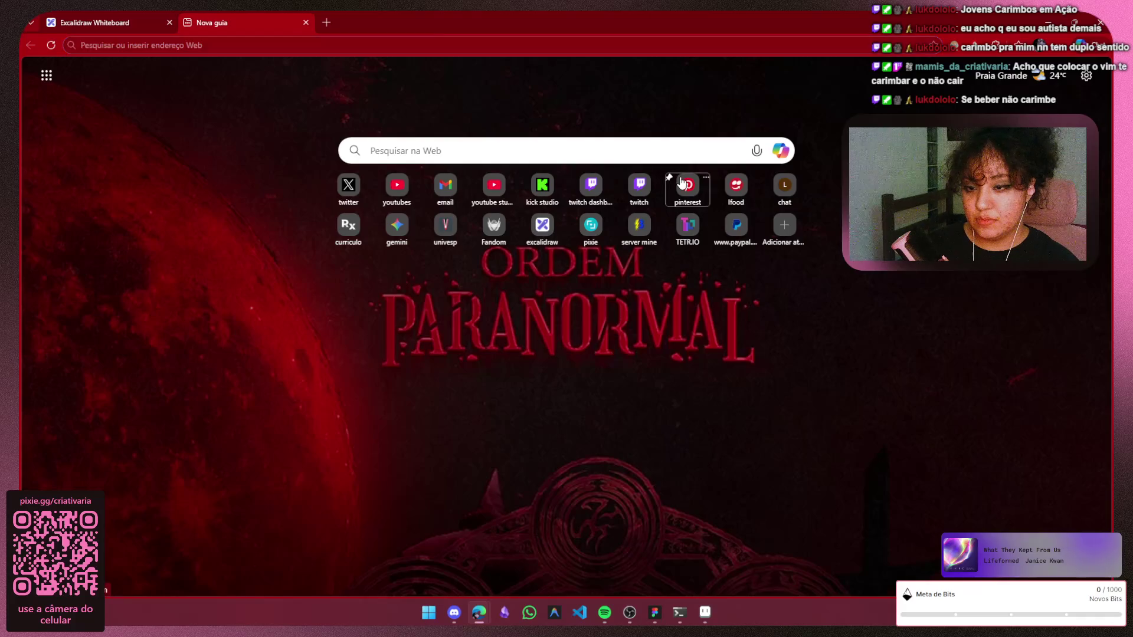
pyautogui.click(687, 185)
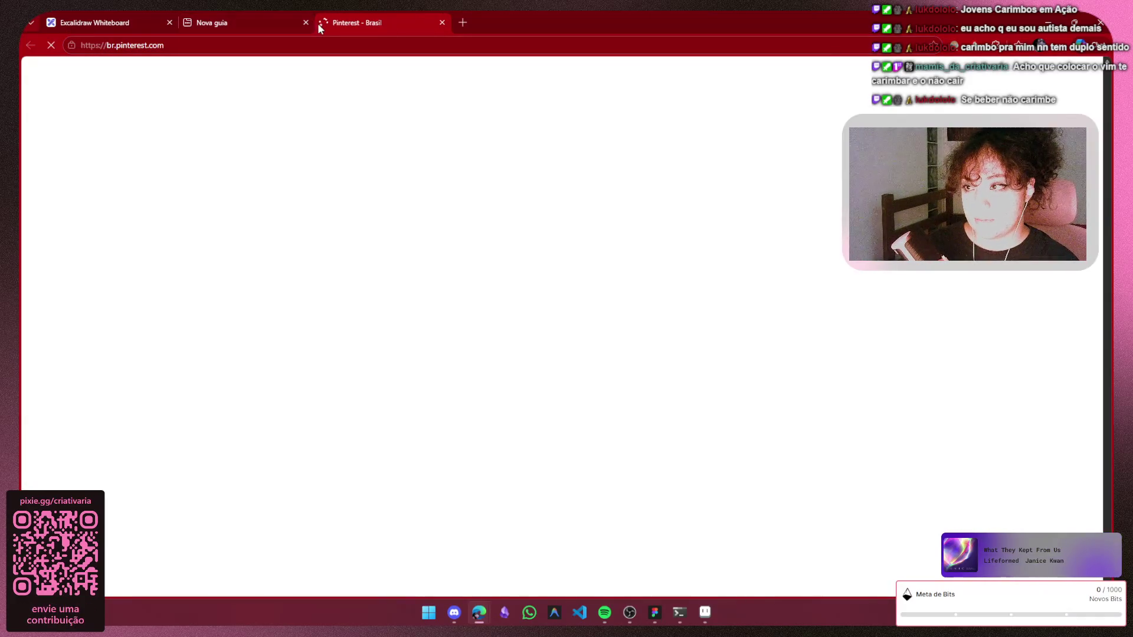
pyautogui.click(306, 23)
# Search Pinterest for 'telas iniciais de jogo' and open the Zelda title-screen pin
pyautogui.click(354, 80)
pyautogui.write('telas u')
pyautogui.press('BackSpace')
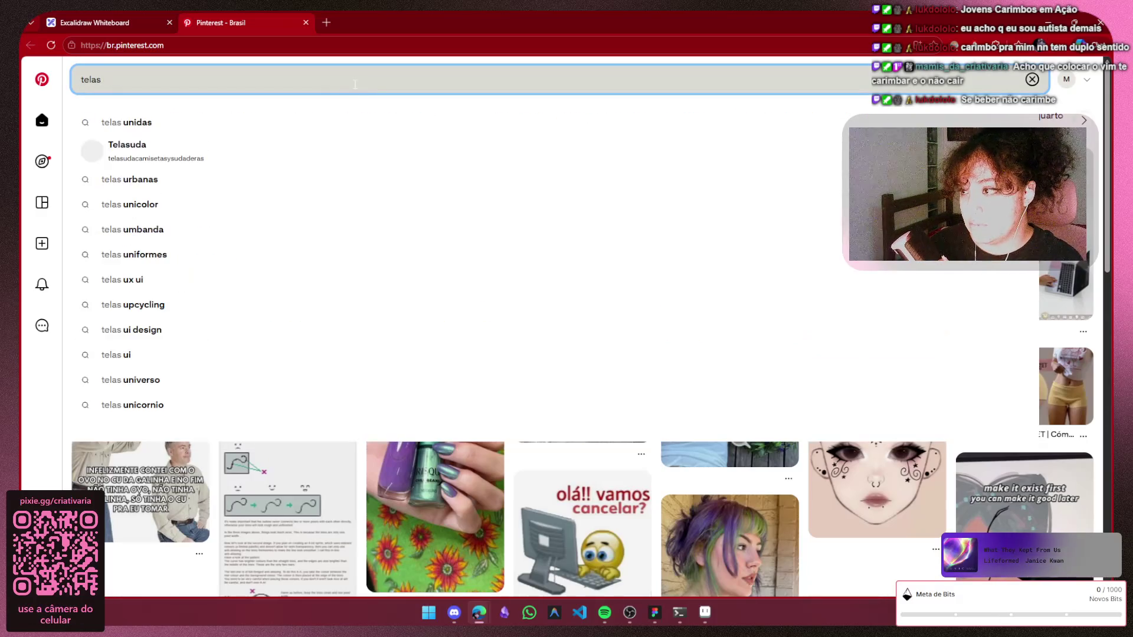
pyautogui.write('8')
pyautogui.press('BackSpace')
pyautogui.write('iniciais de jogo')
pyautogui.press('Return')
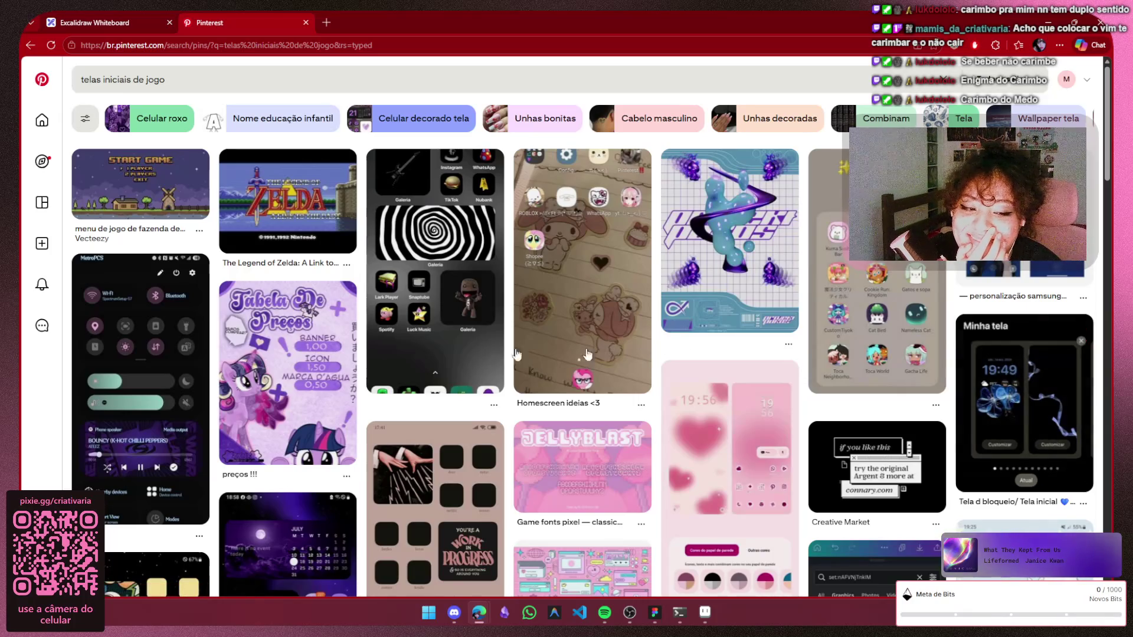
pyautogui.click(271, 208)
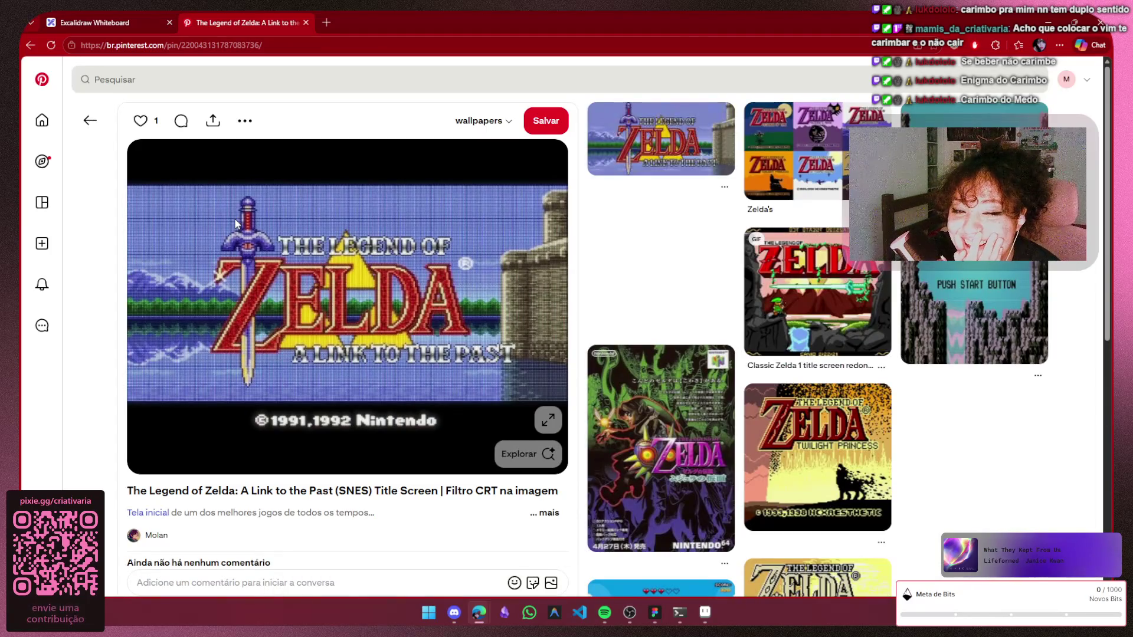
pyautogui.scroll(-3, 237, 224)
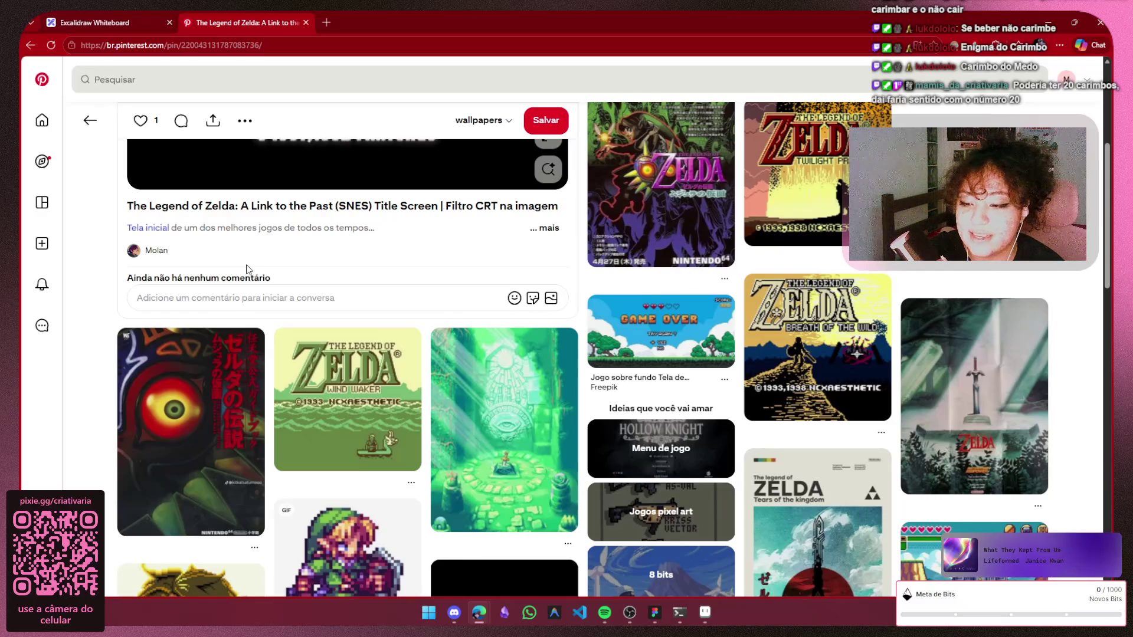
pyautogui.scroll(-2, 246, 269)
pyautogui.scroll(-1, 246, 270)
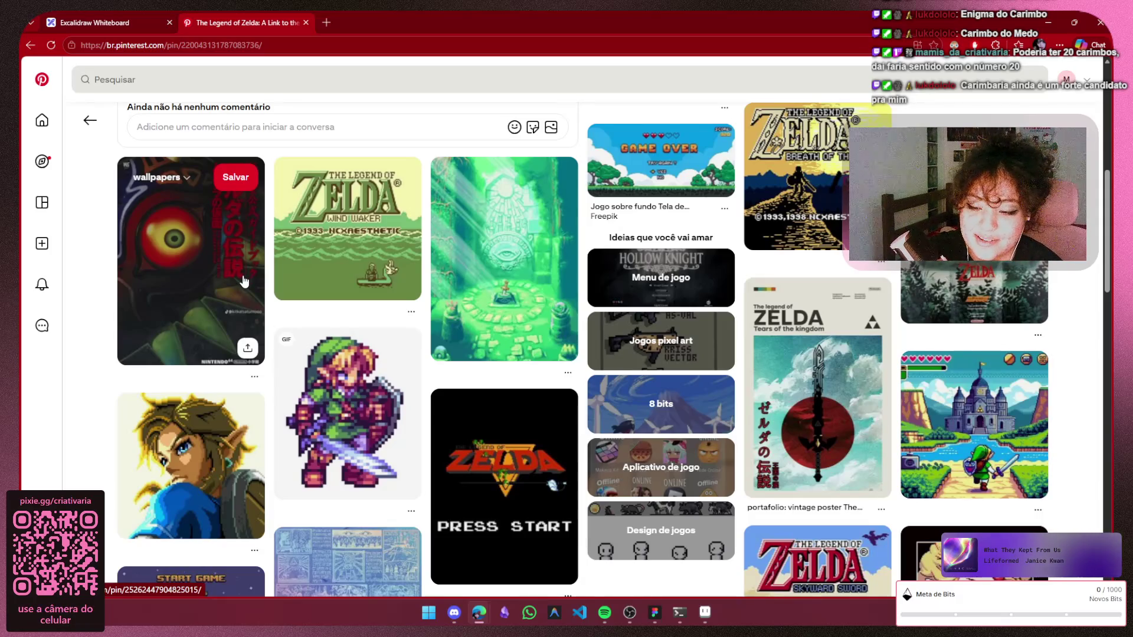
pyautogui.scroll(-1, 243, 281)
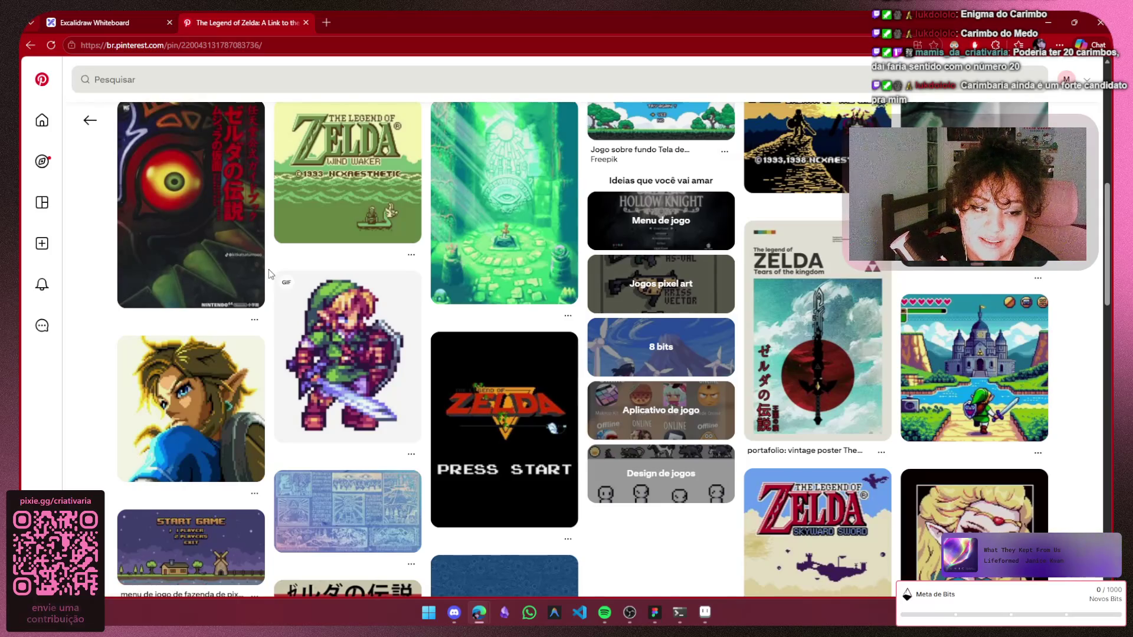
pyautogui.scroll(-3, 269, 270)
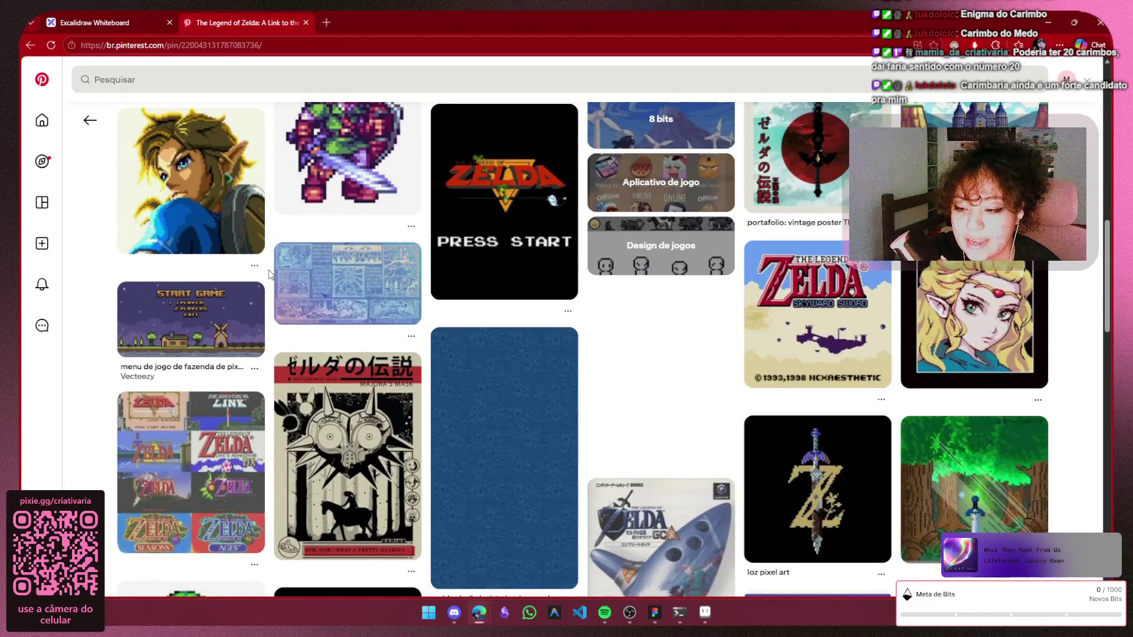
pyautogui.scroll(-2, 267, 273)
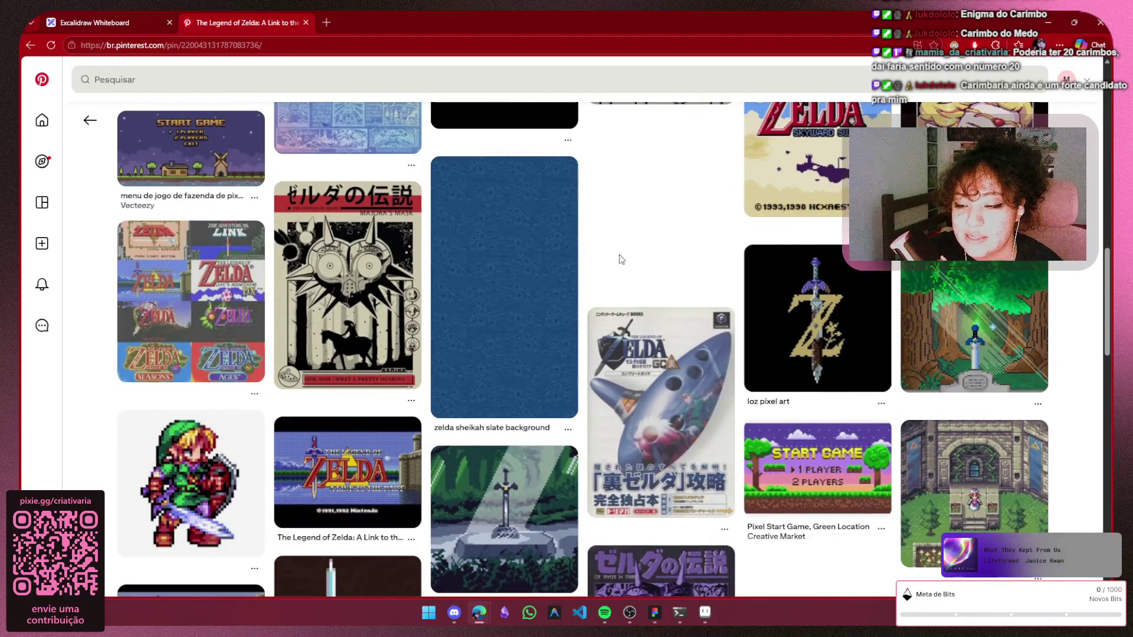
pyautogui.scroll(4, 622, 257)
pyautogui.scroll(2, 611, 270)
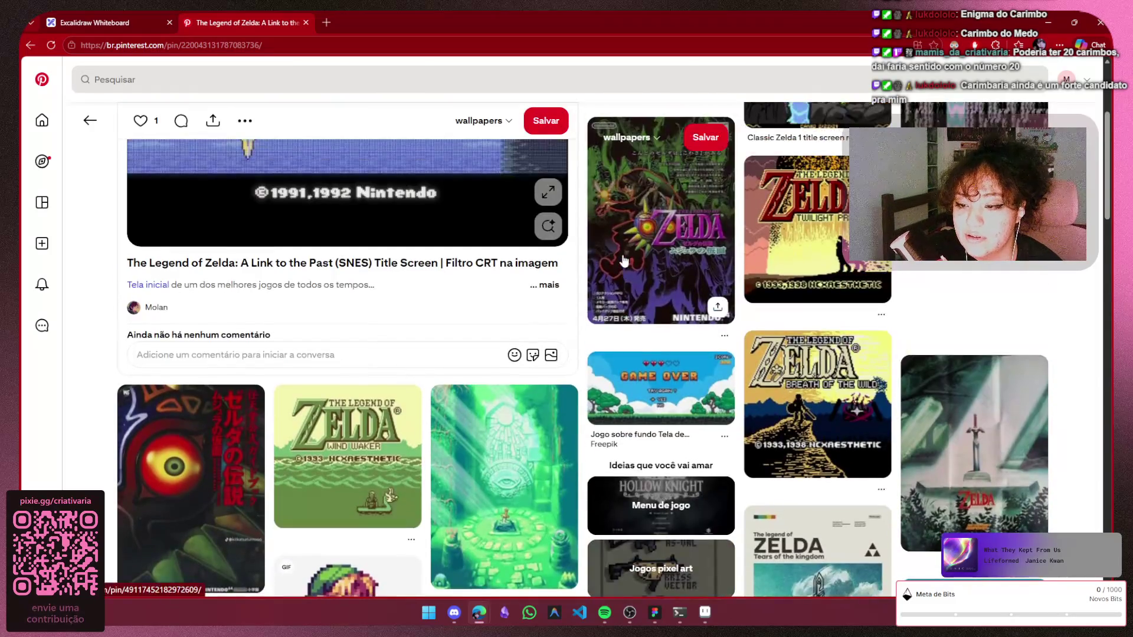
pyautogui.scroll(3, 330, 342)
# Dismiss the Zelda image options and return to the image search results
pyautogui.rightClick(338, 337)
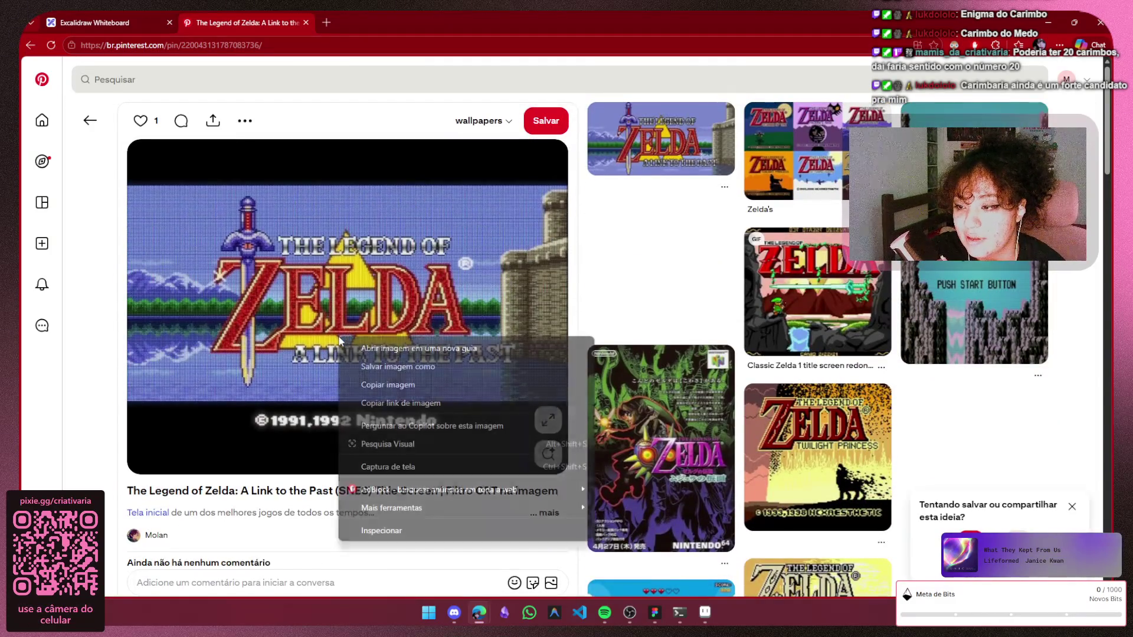
pyautogui.press('Escape')
pyautogui.click(89, 120)
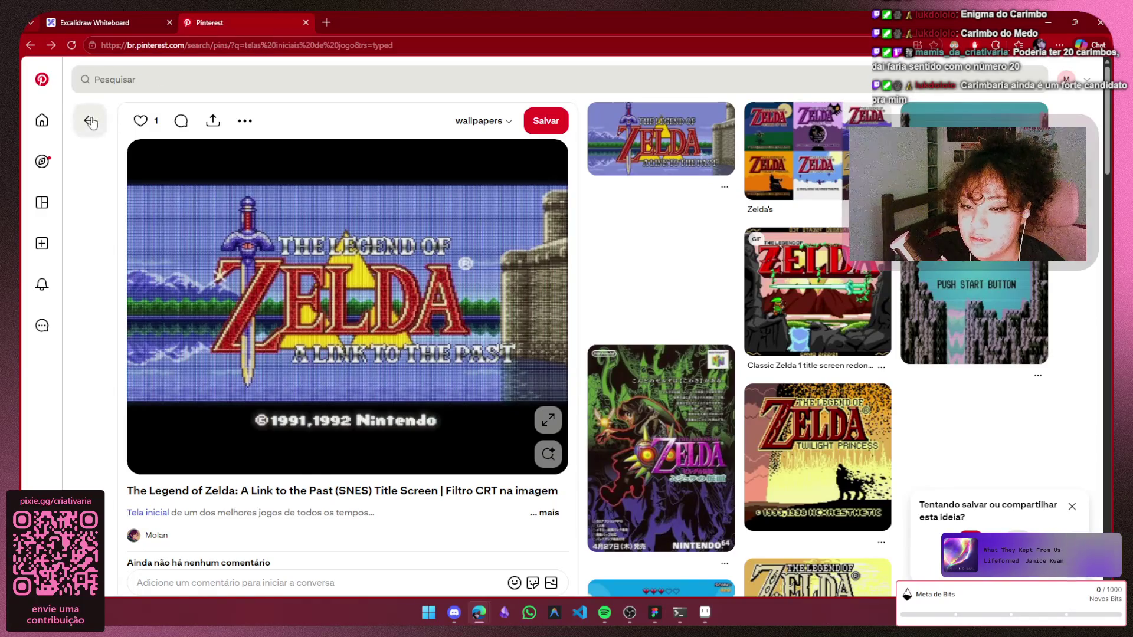
pyautogui.scroll(-1, 144, 197)
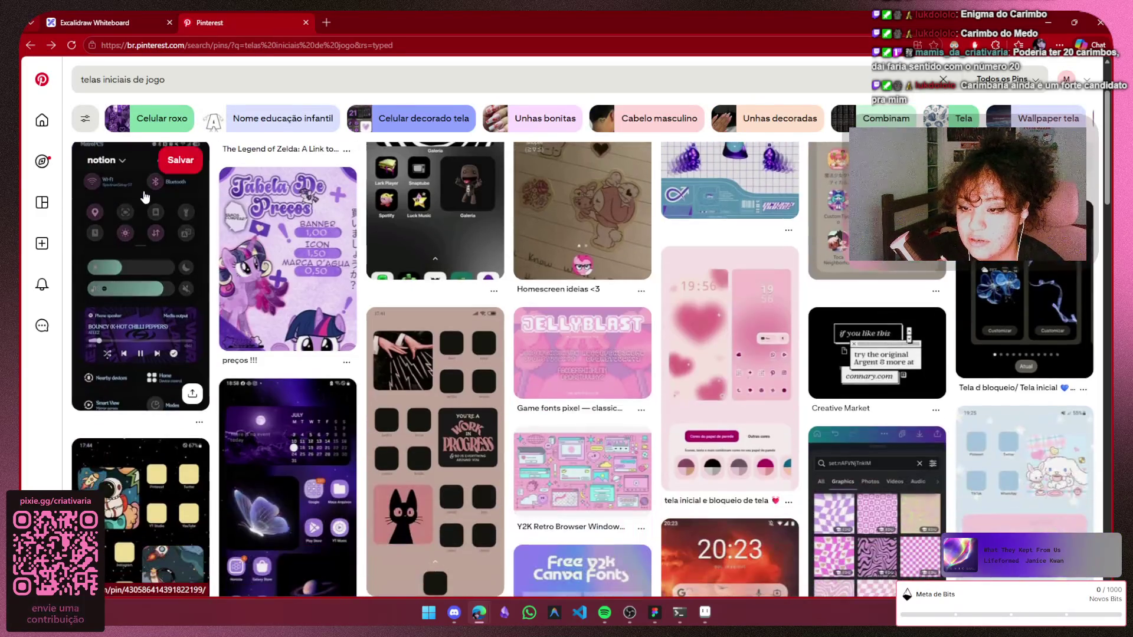
pyautogui.scroll(-2, 144, 198)
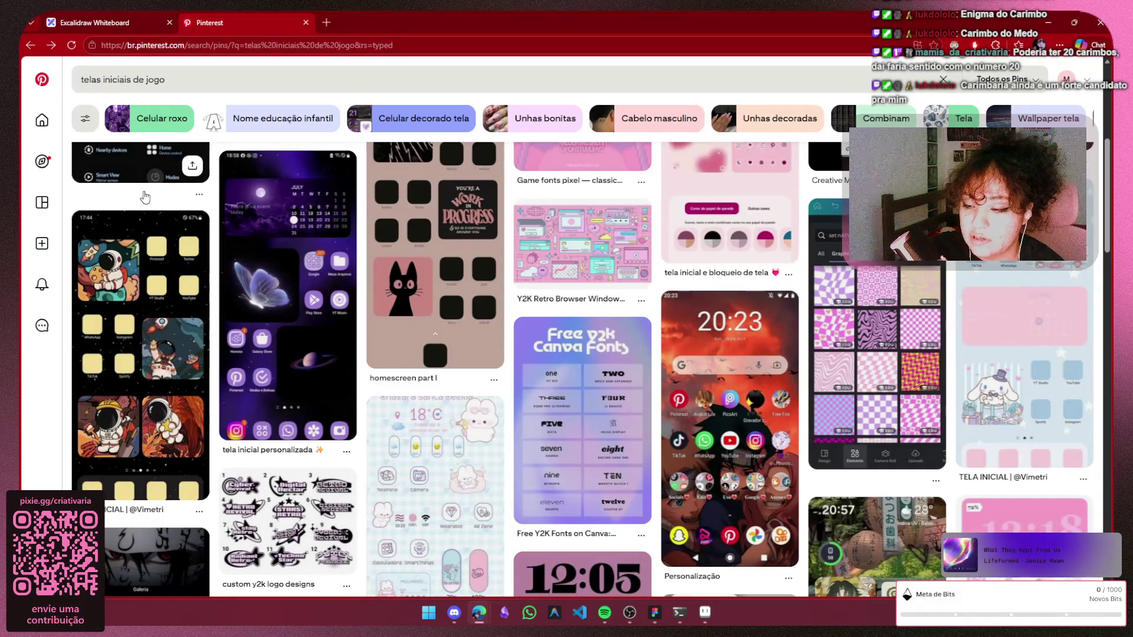
# Shrink the pink Vai Dar Namoro banner on the Figma board, then return to the browser
pyautogui.hotkey('alt', 'Tab')
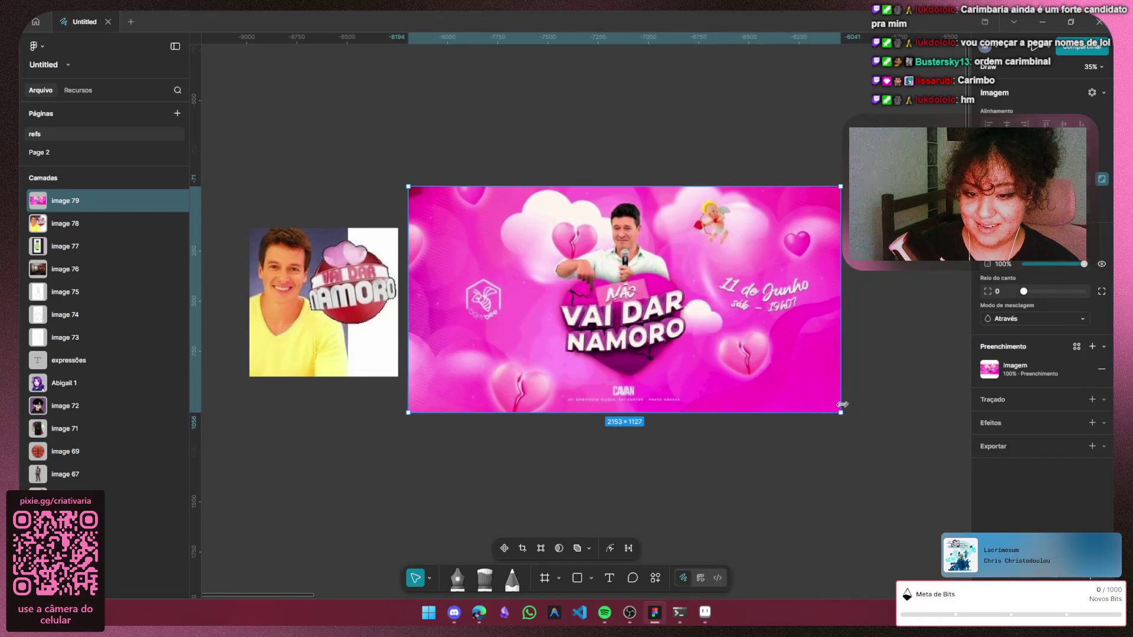
pyautogui.moveTo(840, 410); pyautogui.dragTo(651, 334)
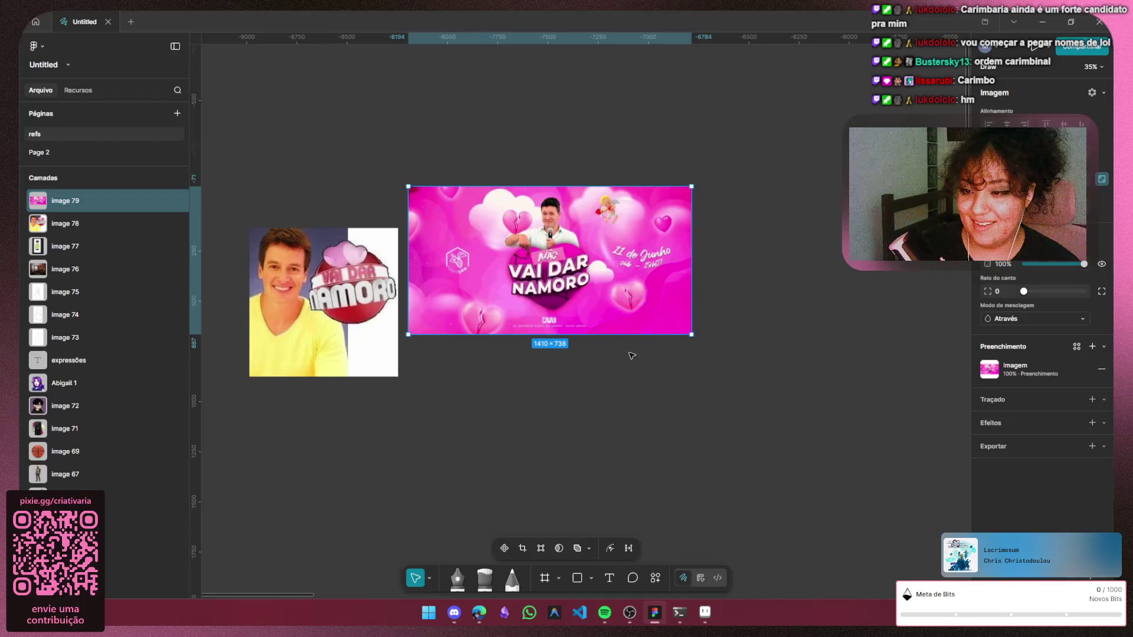
pyautogui.click(630, 355)
pyautogui.hotkey('alt', 'Tab')
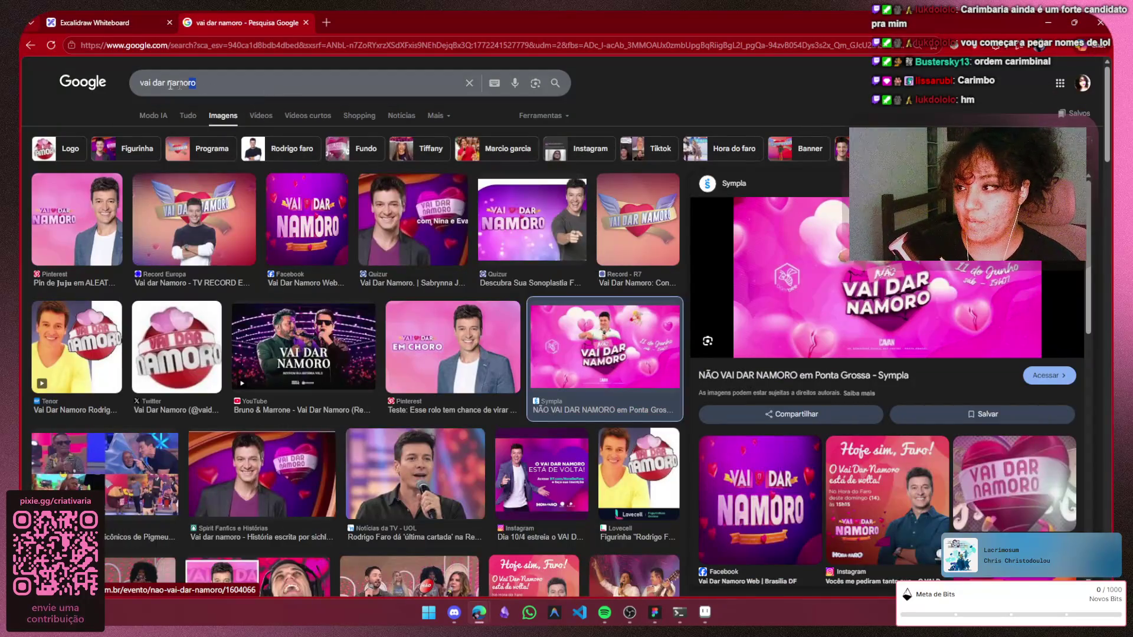
# Search Google Images for 'bbb' and preview the Fandom Big Brother Brasil logo
pyautogui.hotkey('ctrl', 'a')
pyautogui.write('bbb')
pyautogui.press('Return')
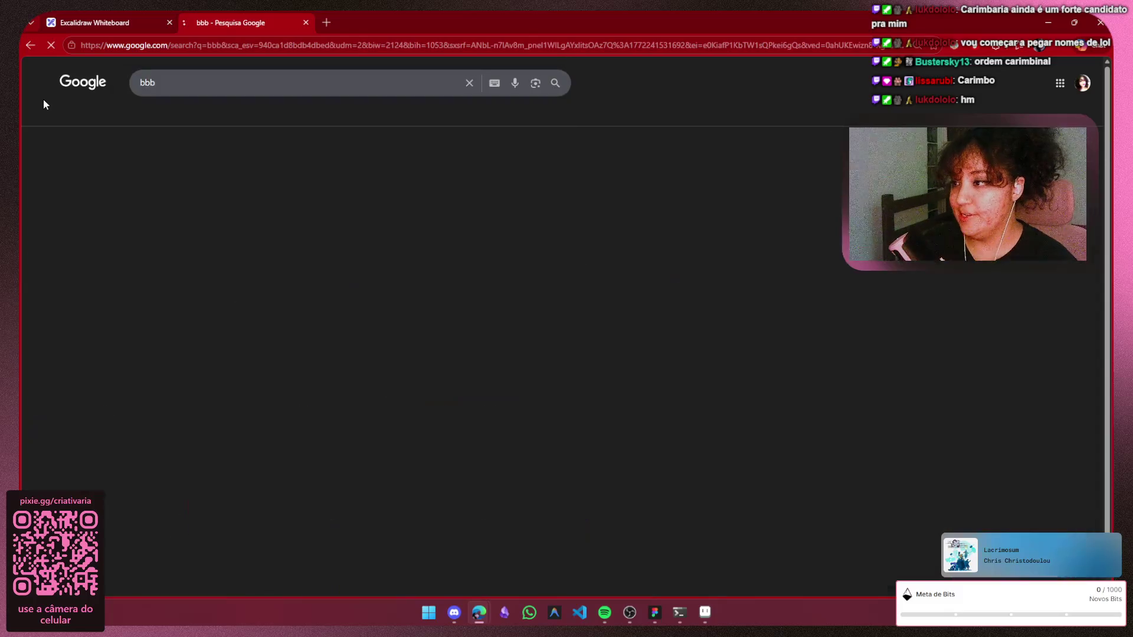
pyautogui.click(417, 217)
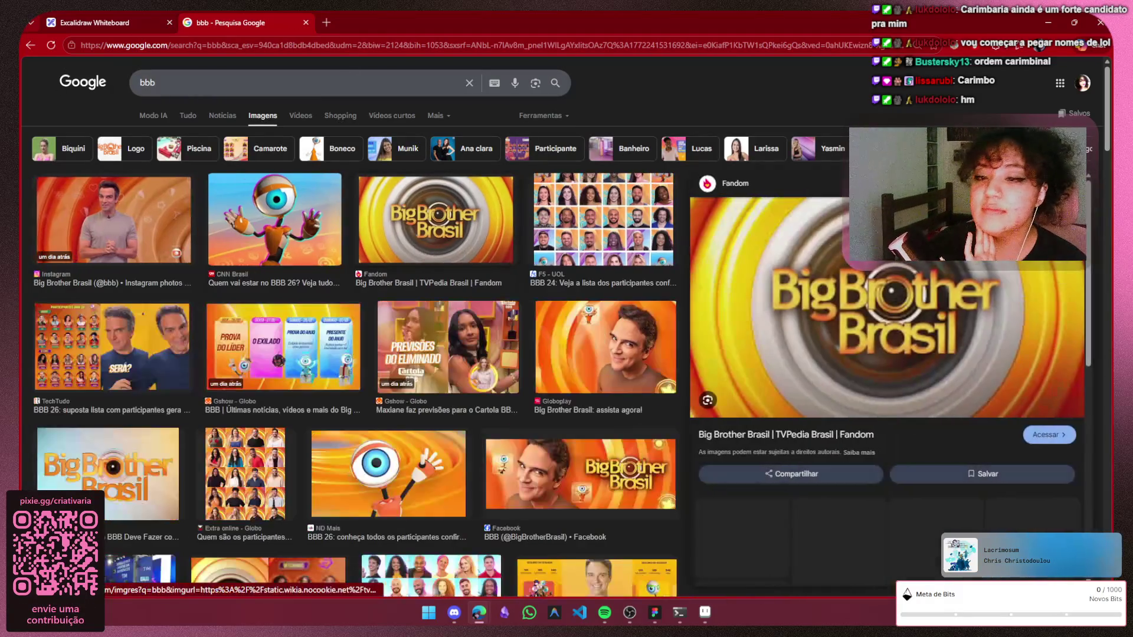
# Copy the Big Brother Brasil logo image and bring the Figma board forward
pyautogui.rightClick(864, 248)
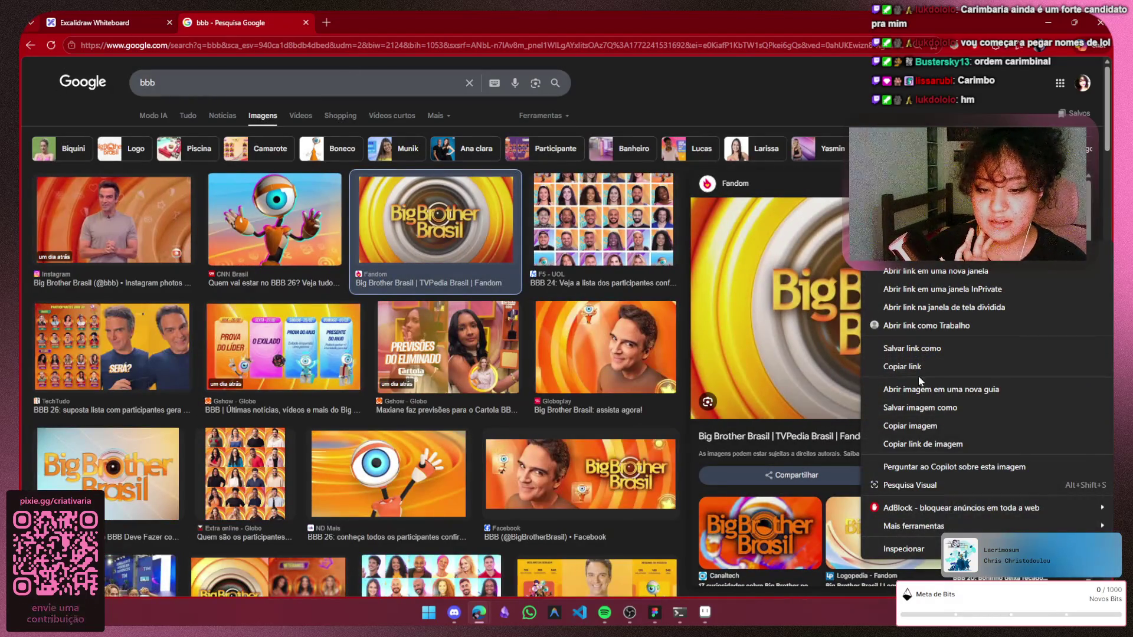
pyautogui.click(896, 428)
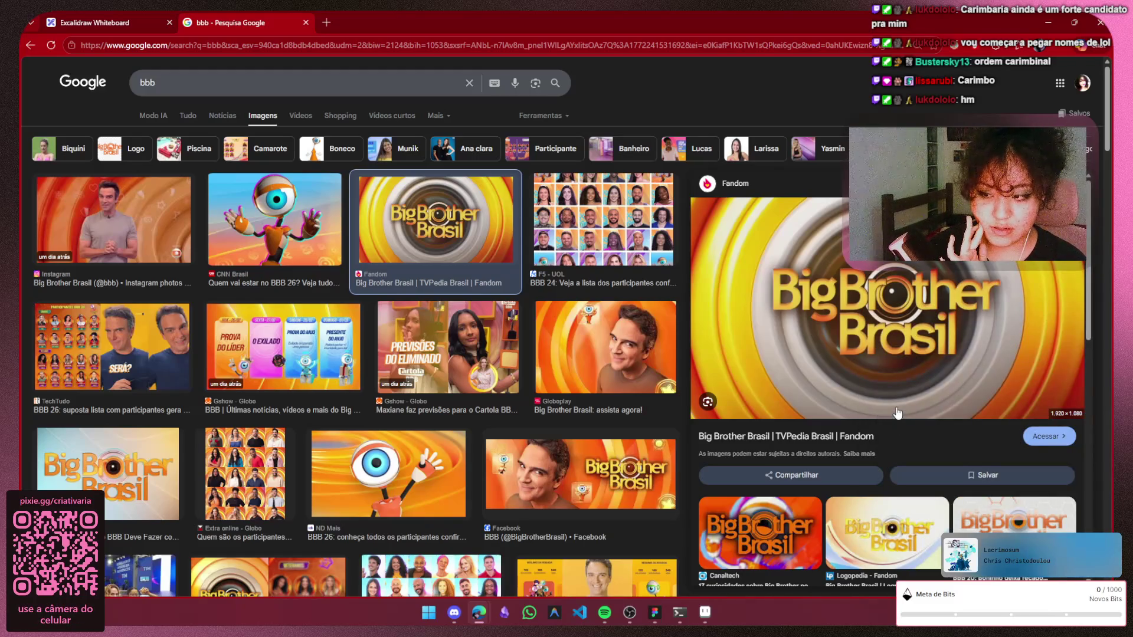
pyautogui.moveTo(654, 612)
pyautogui.click(665, 577)
# Paste the Big Brother Brasil logo and scale it down beneath the Vai Dar Namoro banner
pyautogui.moveTo(616, 392)
pyautogui.mouseDown()
pyautogui.moveTo(508, 299)
pyautogui.moveTo(410, 324)
pyautogui.mouseUp()
pyautogui.hotkey('ctrl', 'v')
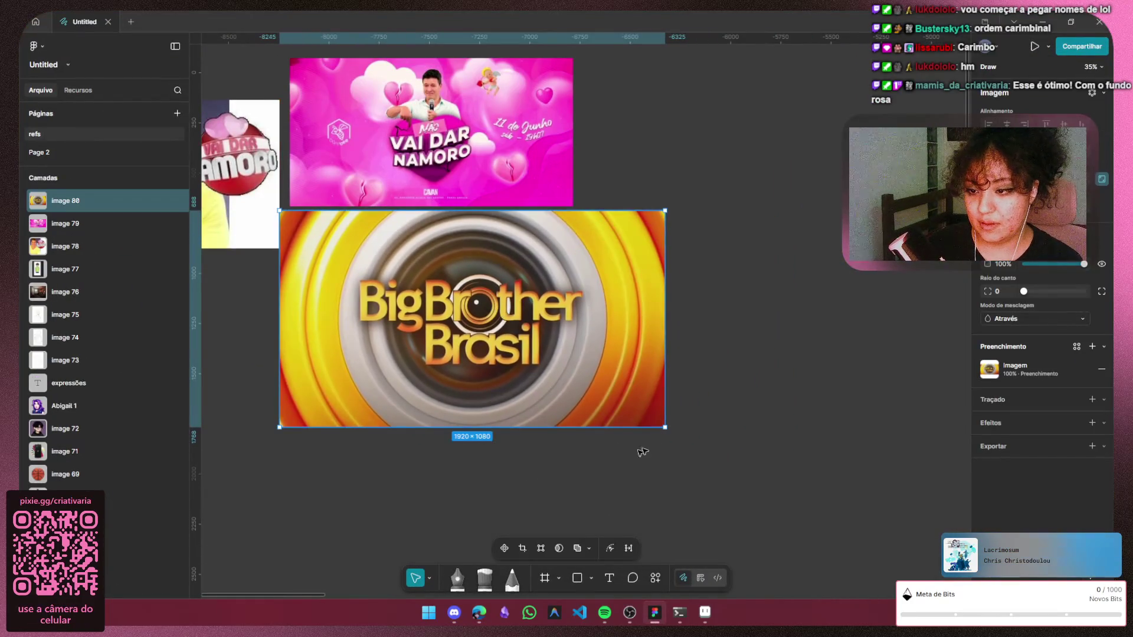
pyautogui.moveTo(665, 427); pyautogui.dragTo(551, 314)
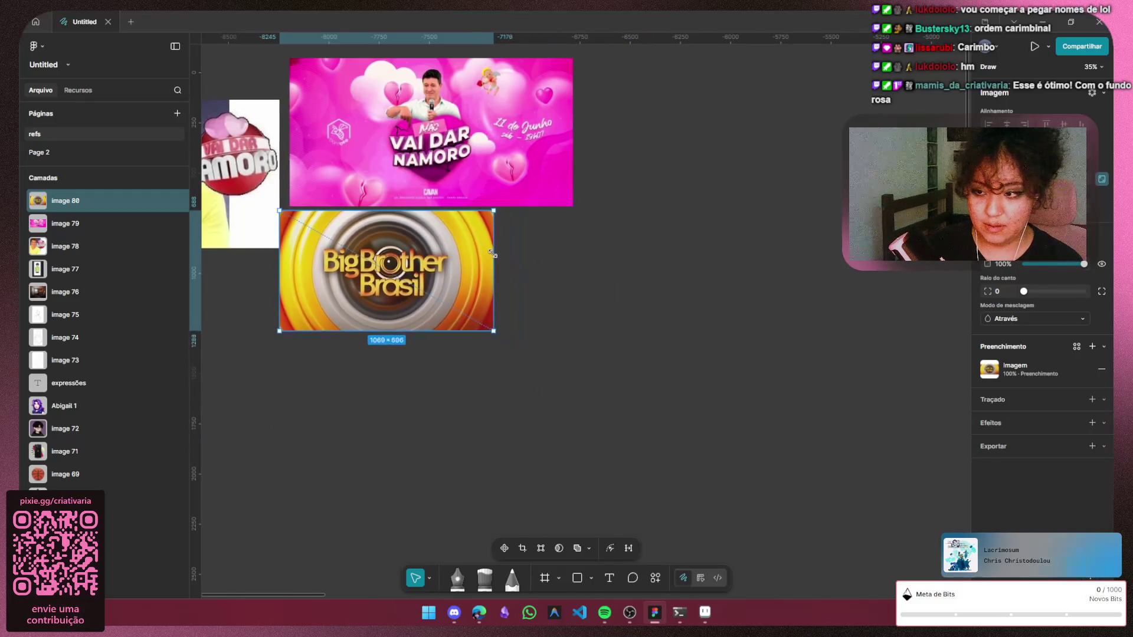
pyautogui.moveTo(518, 271); pyautogui.dragTo(544, 285)
pyautogui.click(652, 287)
pyautogui.moveTo(651, 286); pyautogui.dragTo(769, 306)
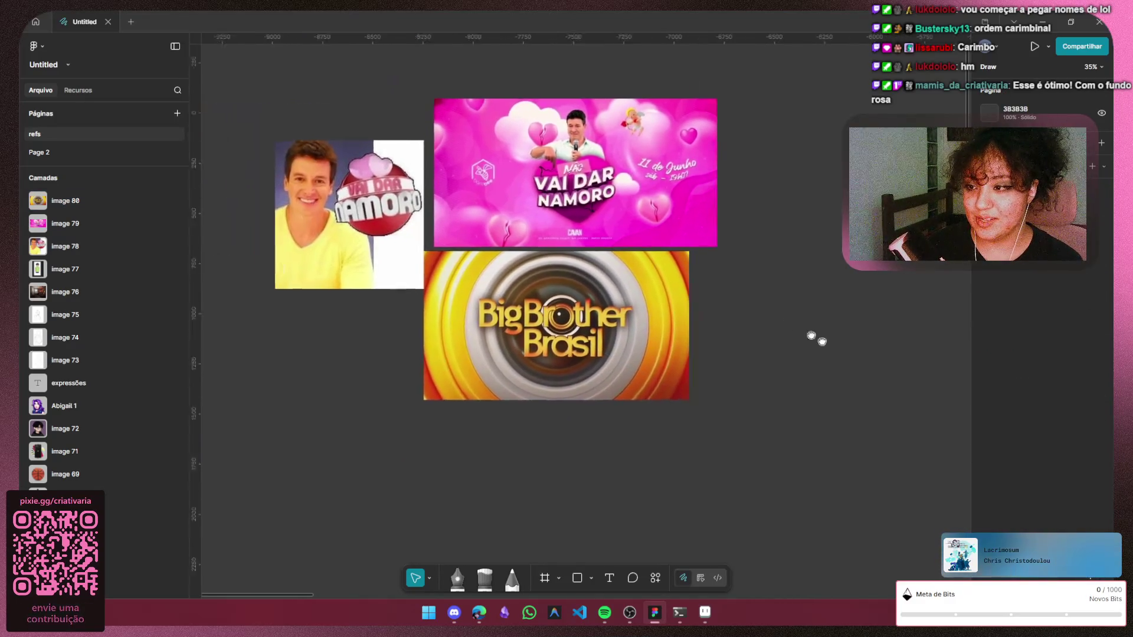
pyautogui.hotkey('alt', 'Tab')
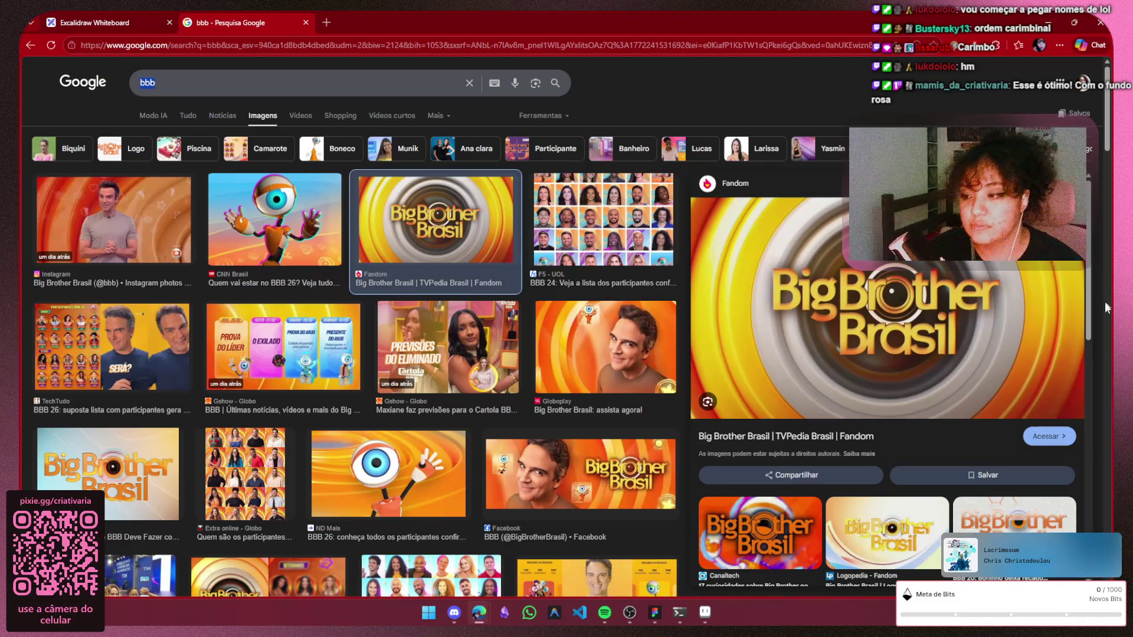
pyautogui.scroll(-4, 967, 280)
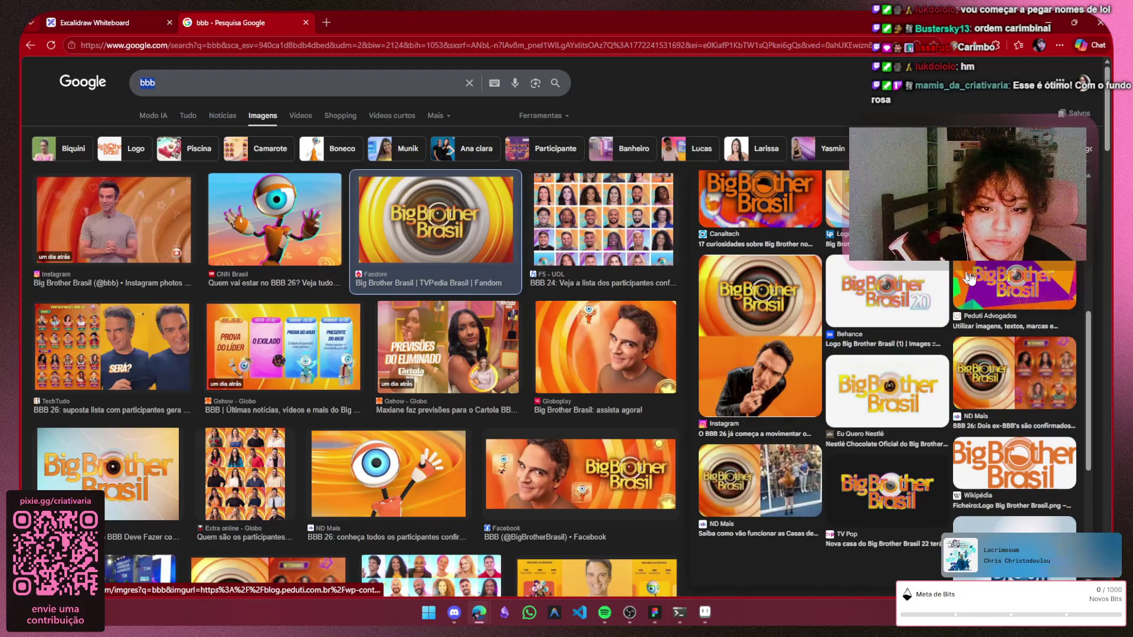
# Preview another Big Brother logo variant, then close the bbb image search tab
pyautogui.click(967, 280)
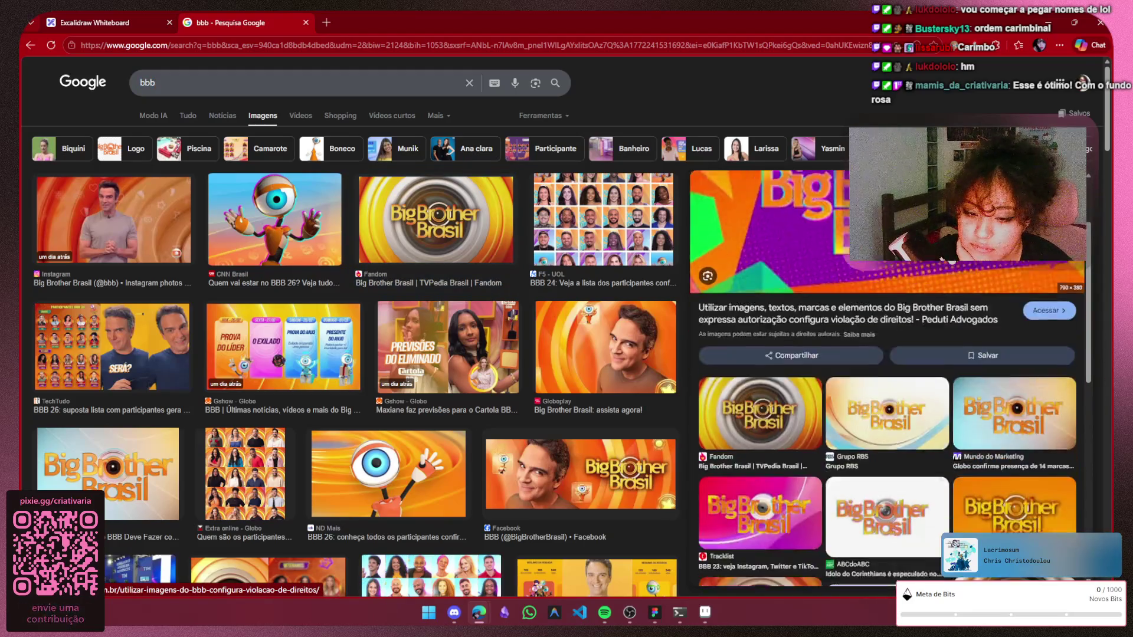
pyautogui.scroll(-5, 967, 270)
pyautogui.scroll(-3, 567, 301)
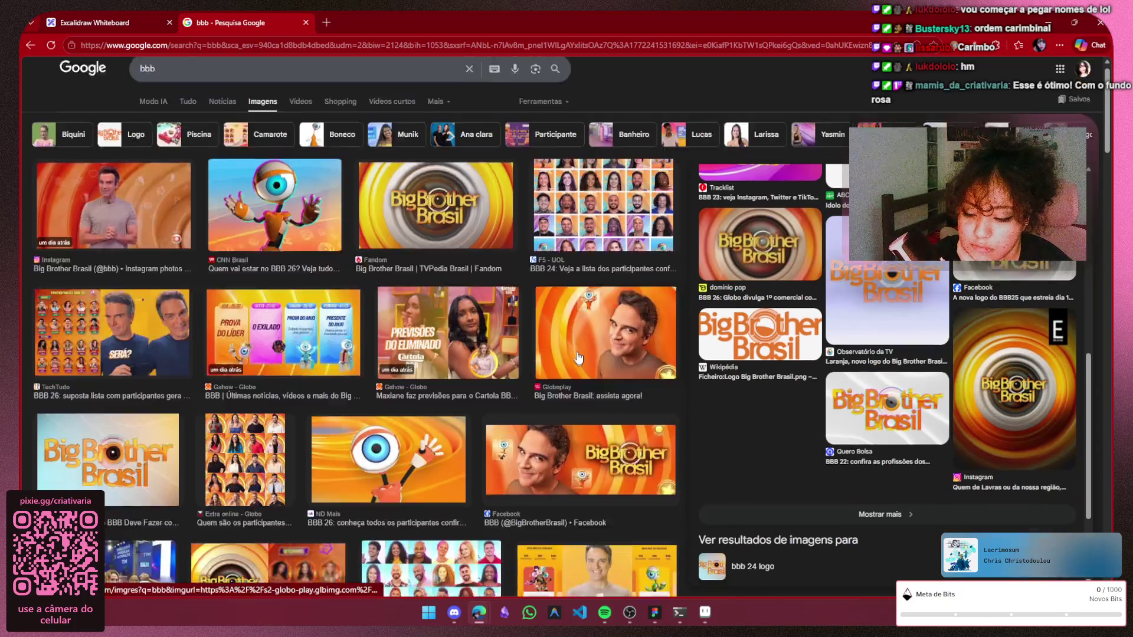
pyautogui.scroll(-3, 582, 335)
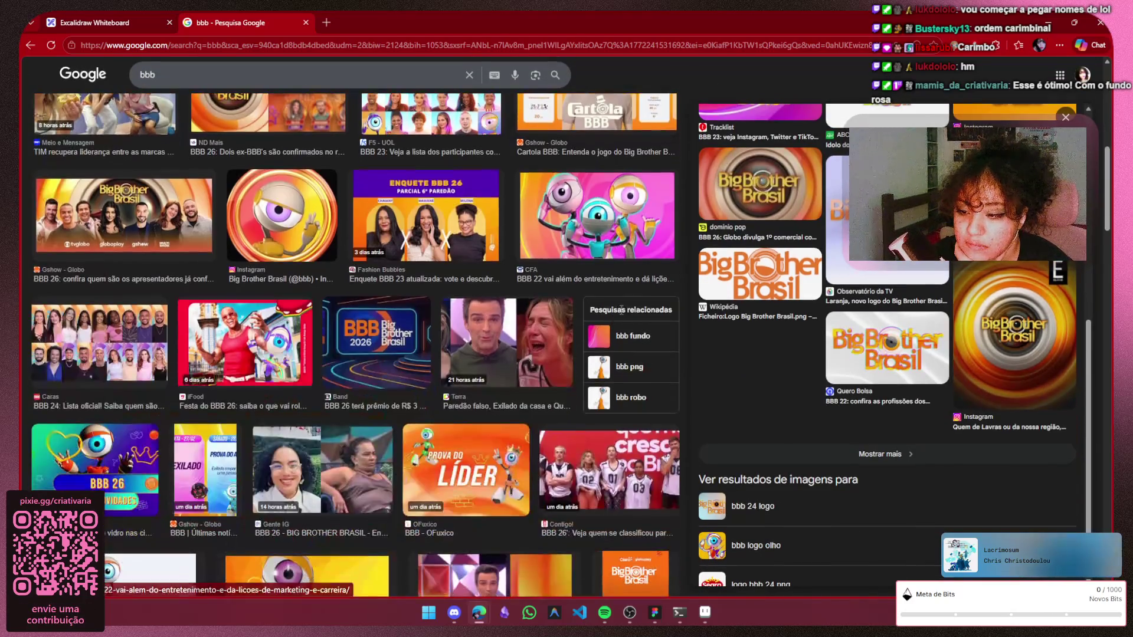
pyautogui.scroll(-1, 619, 310)
pyautogui.scroll(-2, 620, 306)
pyautogui.scroll(-2, 619, 306)
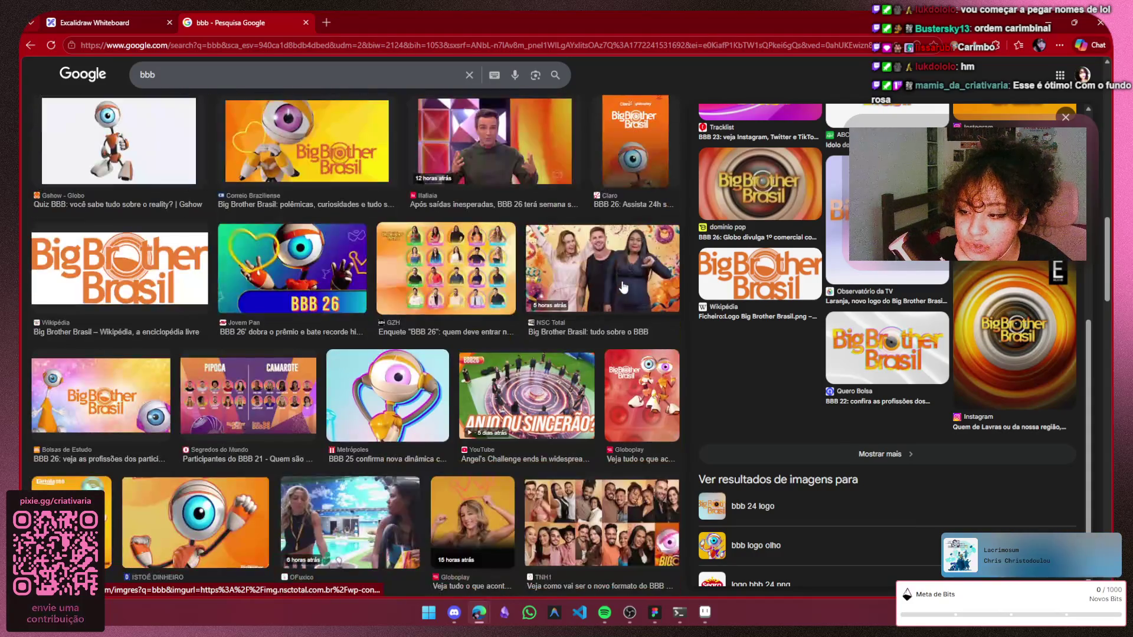
pyautogui.scroll(4, 225, 151)
pyautogui.scroll(3, 226, 150)
pyautogui.scroll(2, 226, 151)
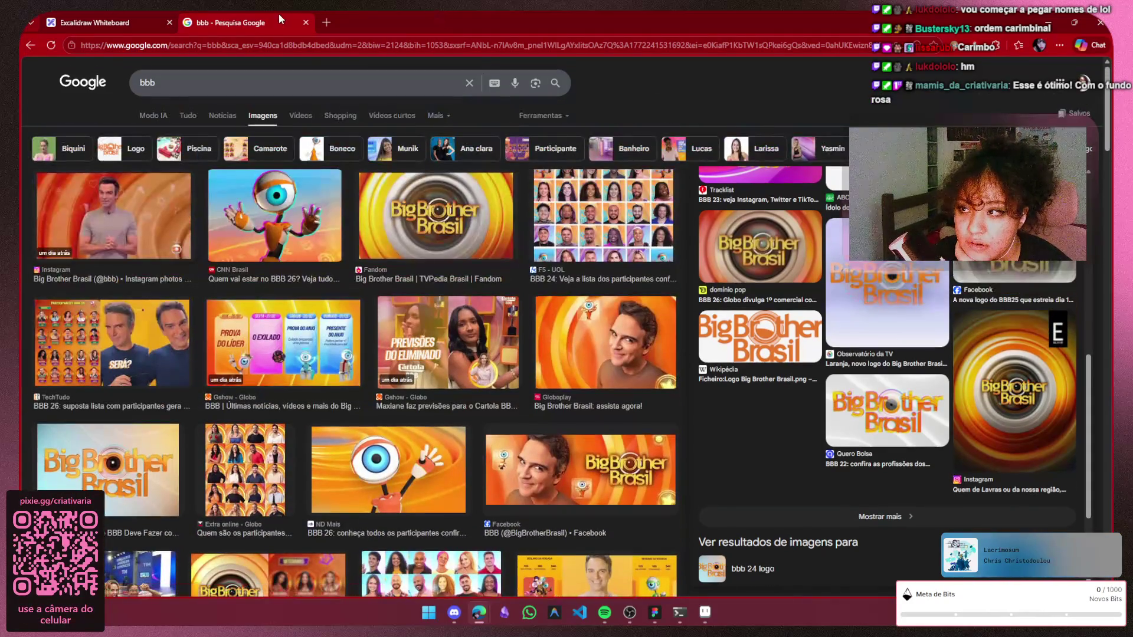
pyautogui.click(305, 22)
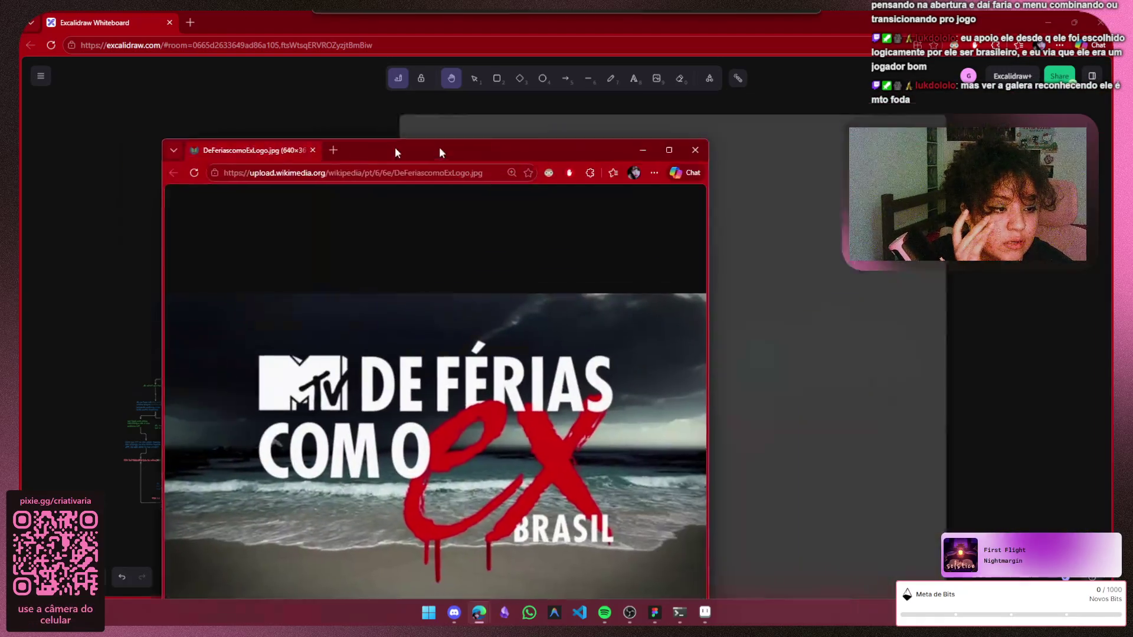
pyautogui.moveTo(439, 147)
pyautogui.mouseDown()
pyautogui.moveTo(495, 32)
pyautogui.moveTo(482, 42)
pyautogui.mouseUp()
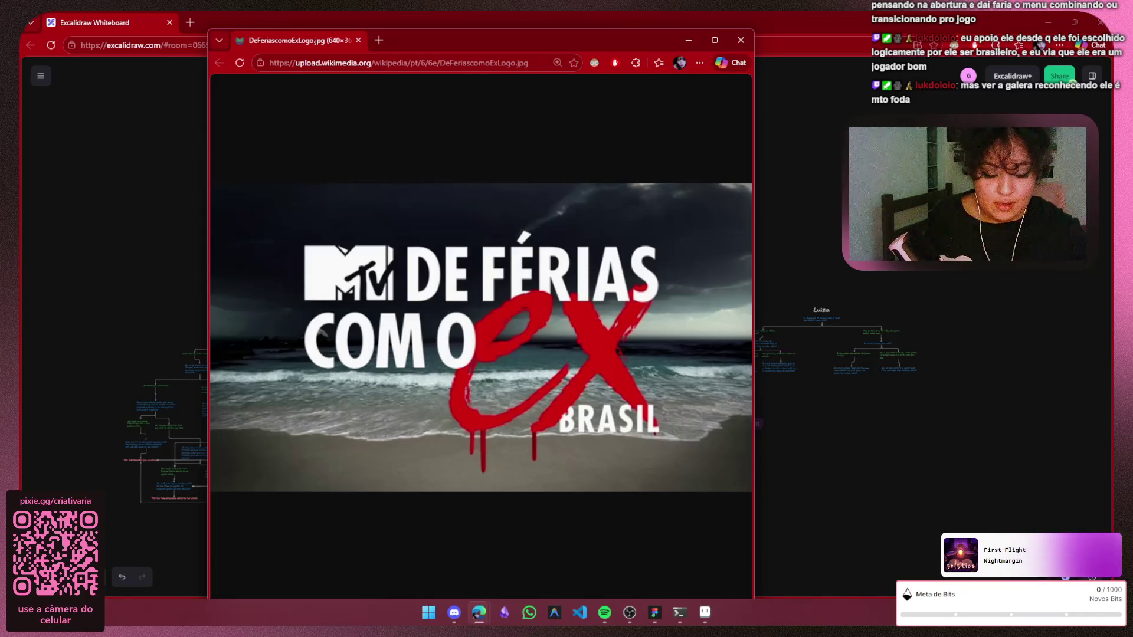
pyautogui.click(740, 40)
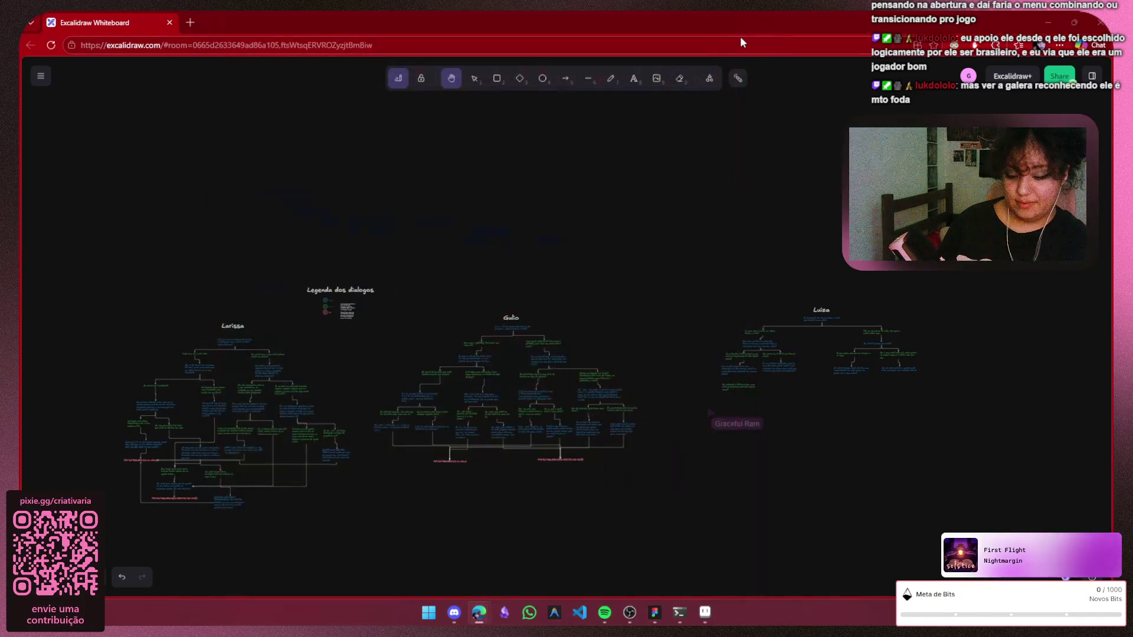
pyautogui.click(704, 610)
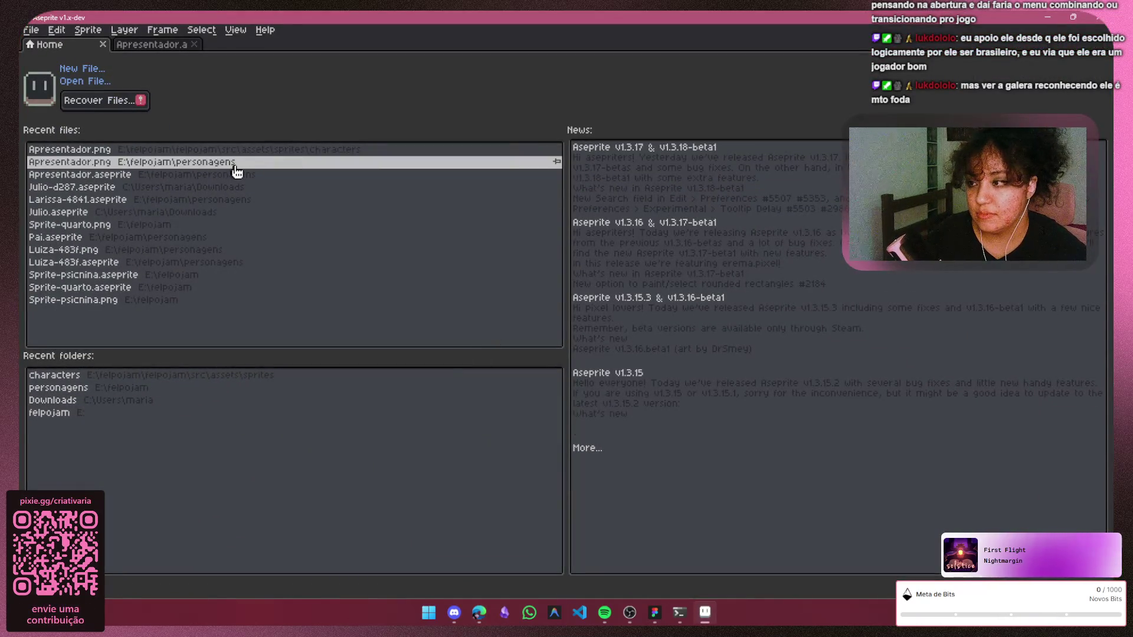
pyautogui.moveTo(479, 612)
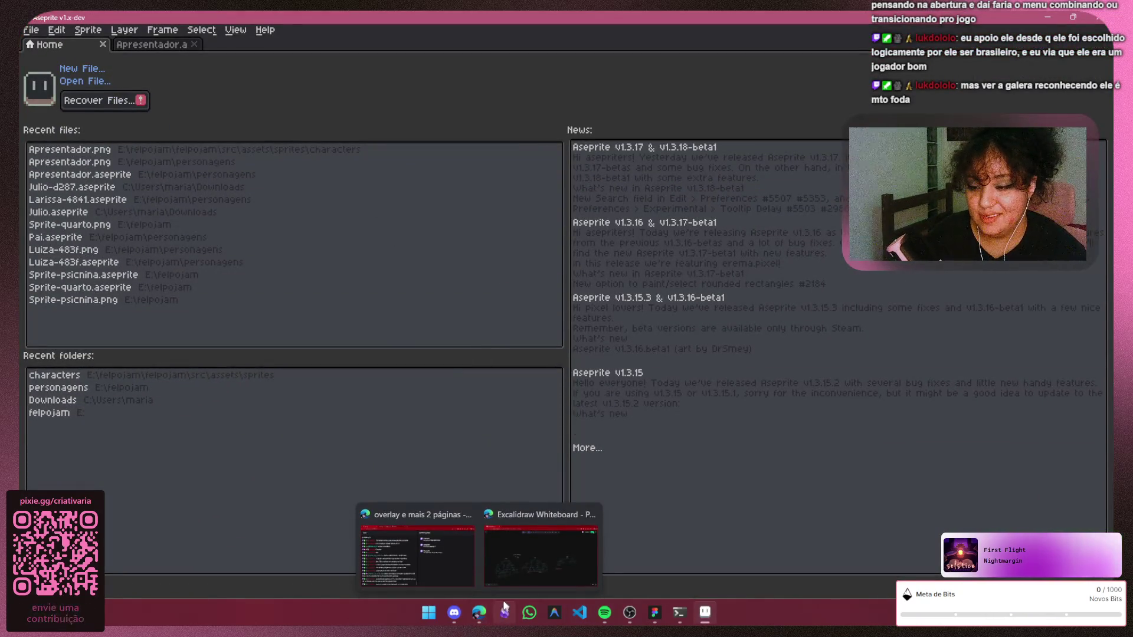
pyautogui.click(507, 580)
pyautogui.moveTo(654, 612)
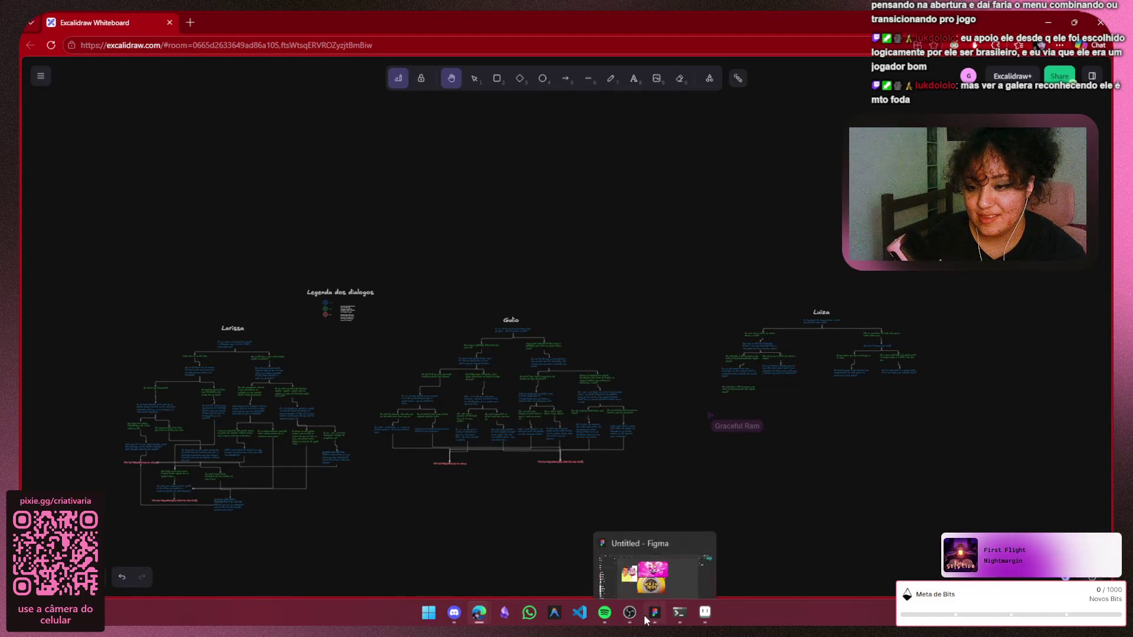
pyautogui.click(644, 615)
pyautogui.moveTo(557, 455)
pyautogui.mouseDown()
pyautogui.moveTo(515, 455)
pyautogui.moveTo(587, 481)
pyautogui.moveTo(653, 356)
pyautogui.mouseUp()
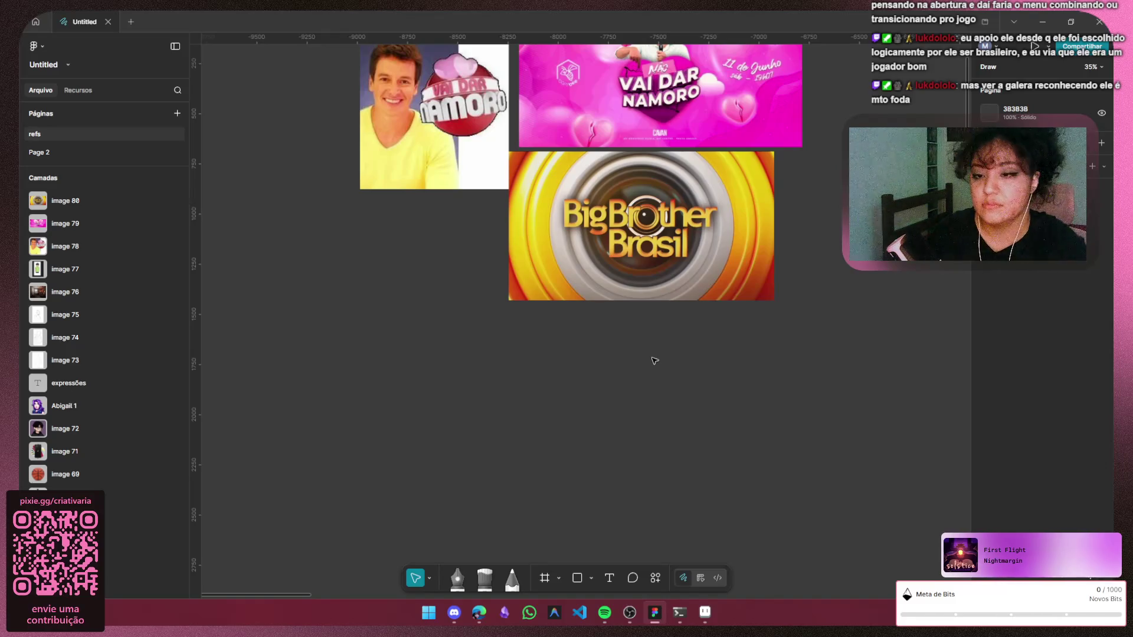
# Pan the Figma board toward empty space and open a File Explorer window
pyautogui.moveTo(621, 385)
pyautogui.mouseDown()
pyautogui.moveTo(546, 370)
pyautogui.moveTo(500, 344)
pyautogui.mouseUp()
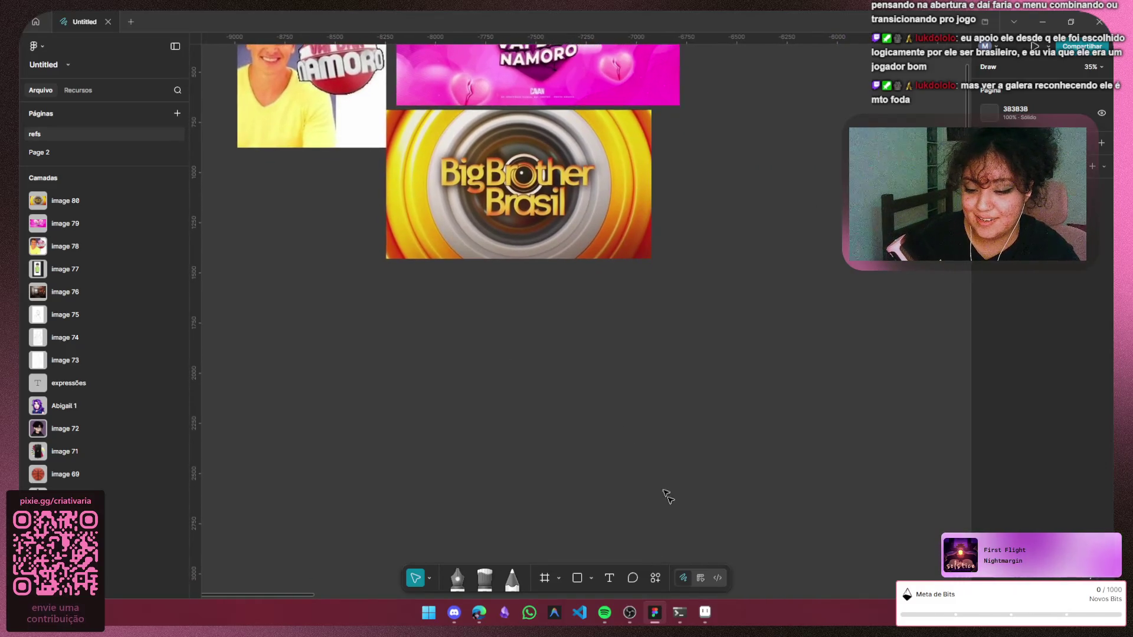
pyautogui.moveTo(703, 457)
pyautogui.mouseDown()
pyautogui.moveTo(556, 410)
pyautogui.moveTo(599, 393)
pyautogui.mouseUp()
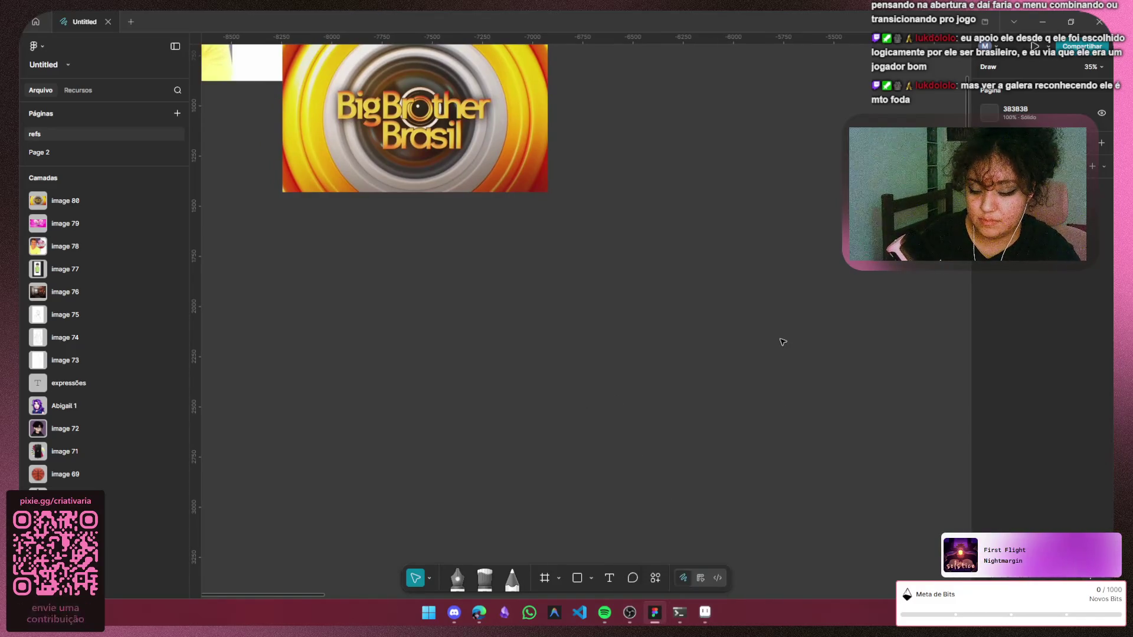
pyautogui.press('super+e')
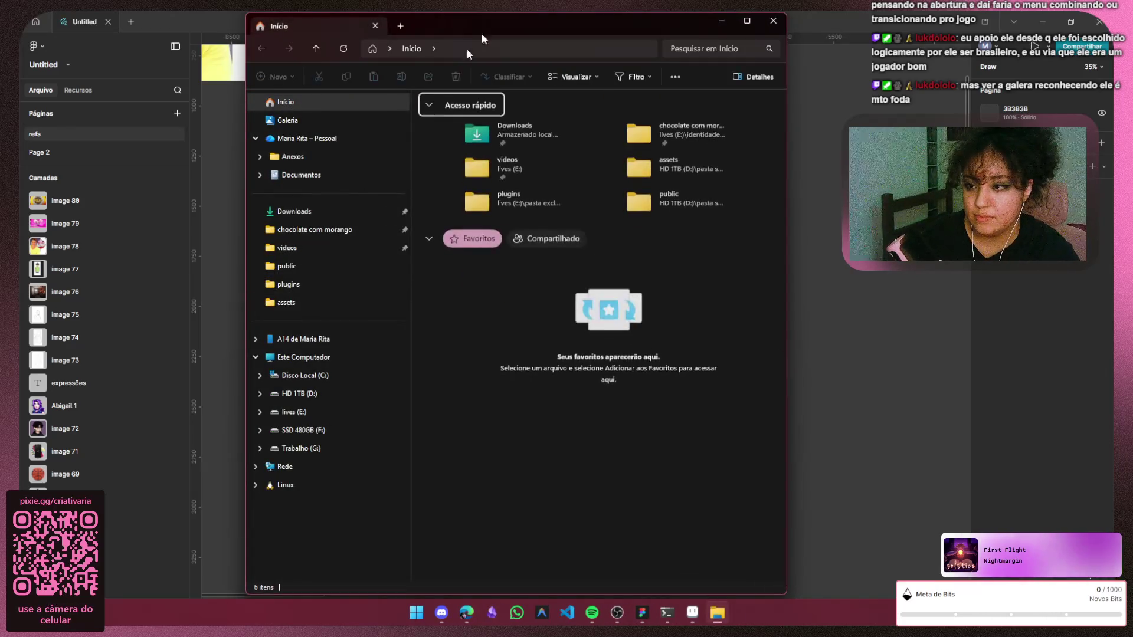
# Browse to the felpojam folder on drive lives (E:) and minimize File Explorer
pyautogui.click(310, 408)
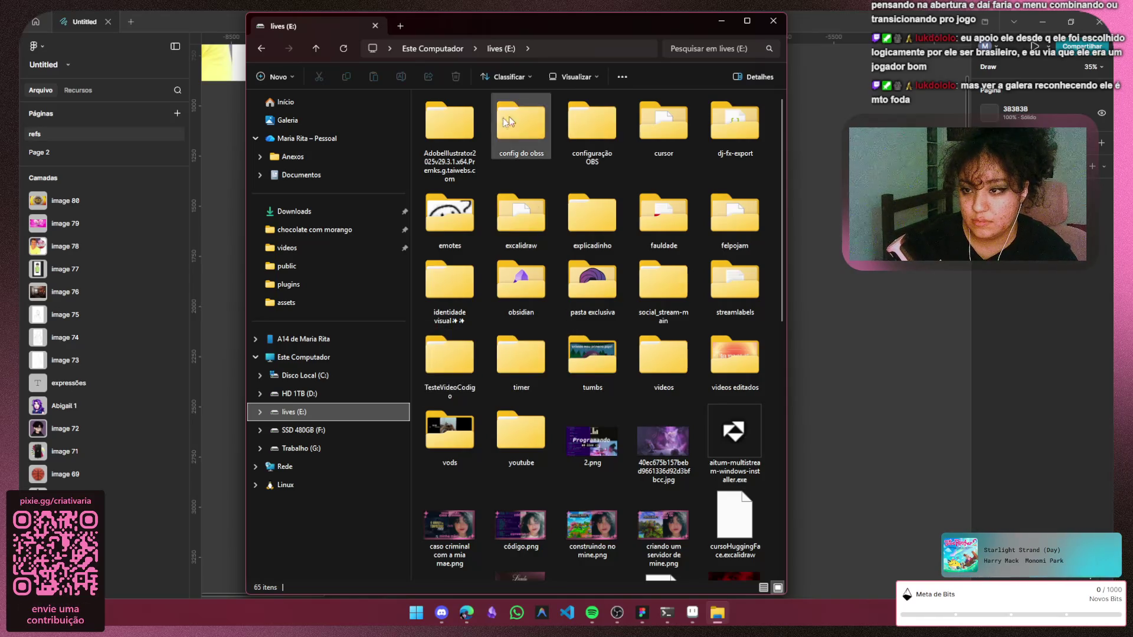
pyautogui.doubleClick(755, 230)
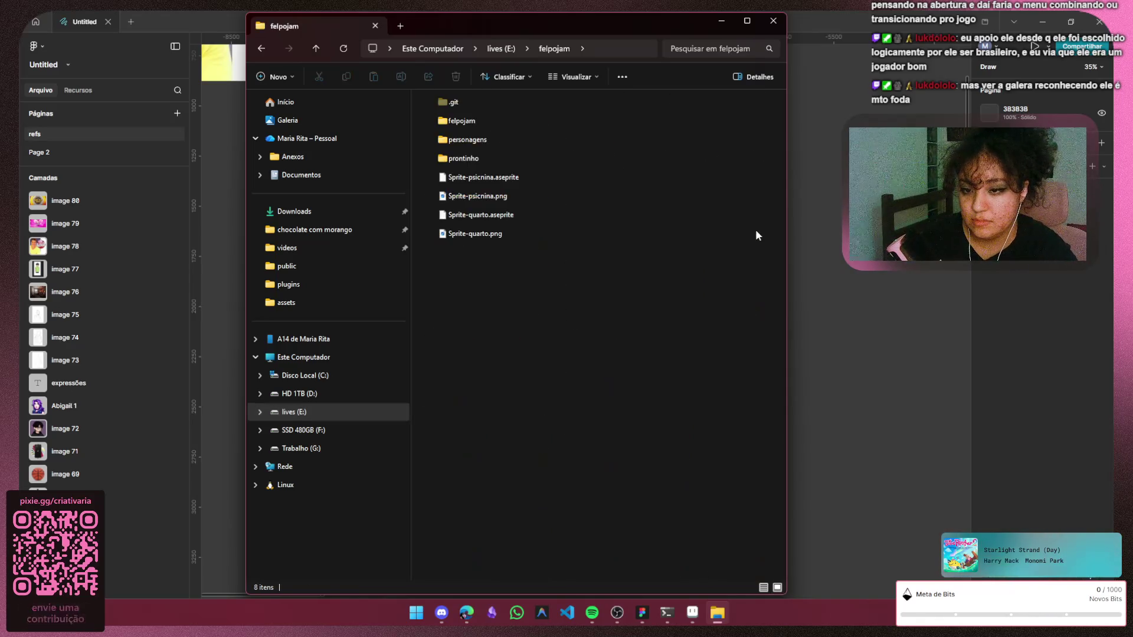
pyautogui.press('super+Down')
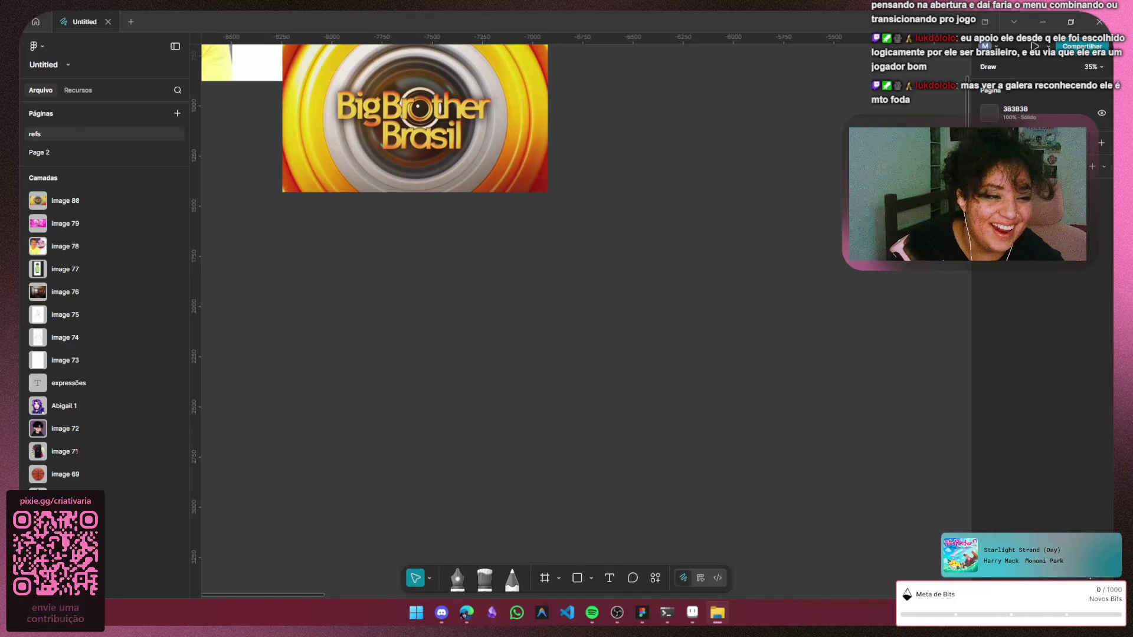
# Place the room image on the board, then swap its image fill for solid grey C4C4C4
pyautogui.moveTo(292, 301); pyautogui.dragTo(367, 321)
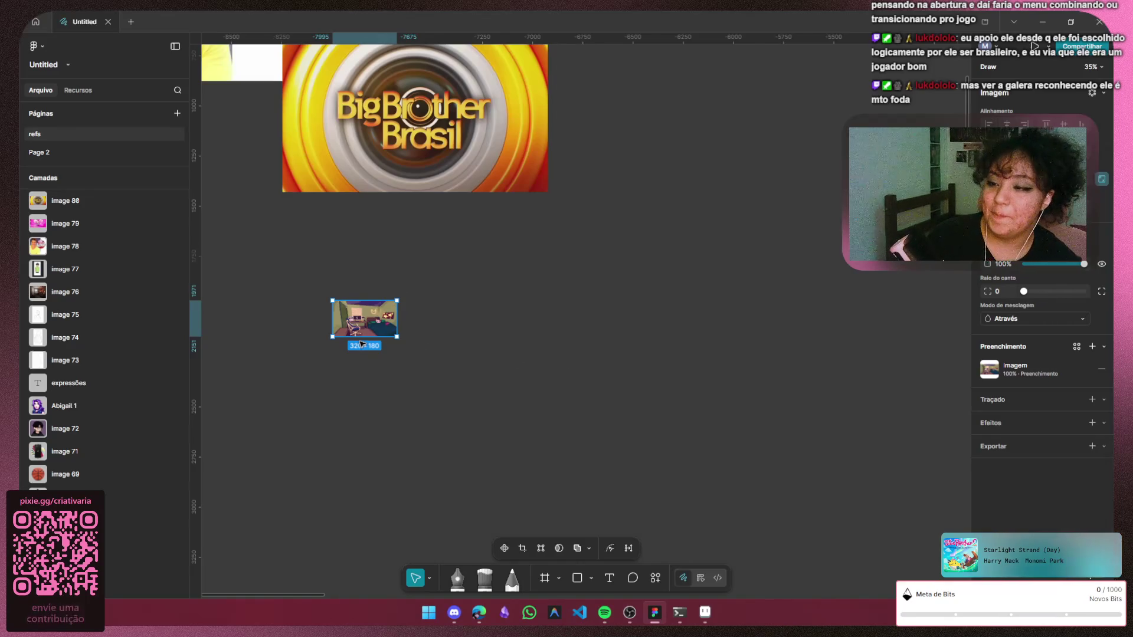
pyautogui.scroll(10, 449, 330)
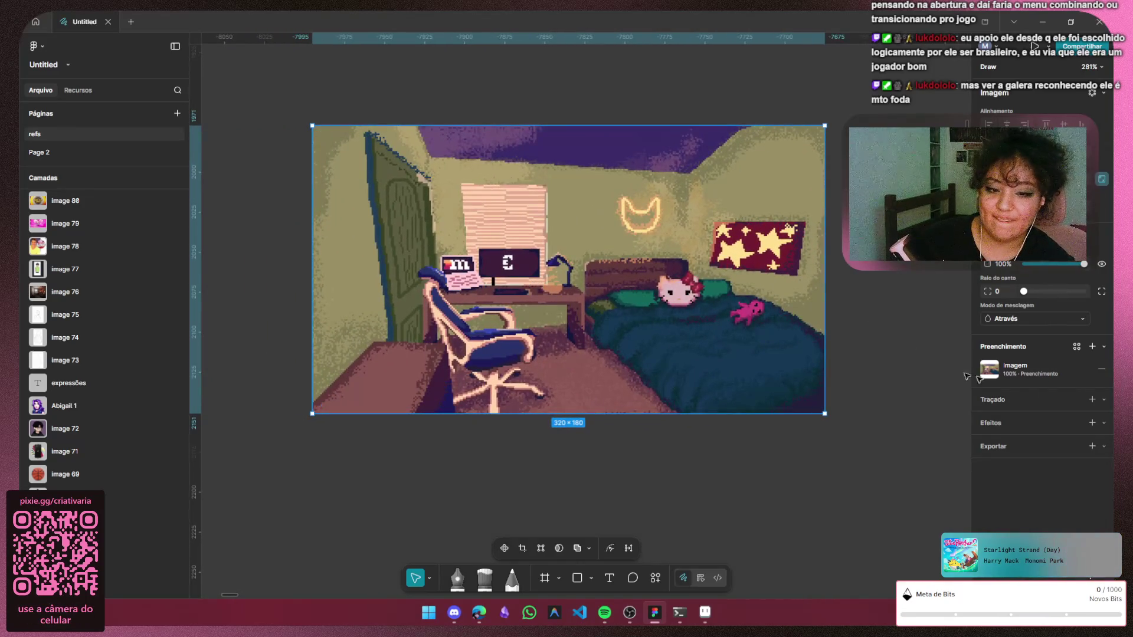
pyautogui.click(989, 369)
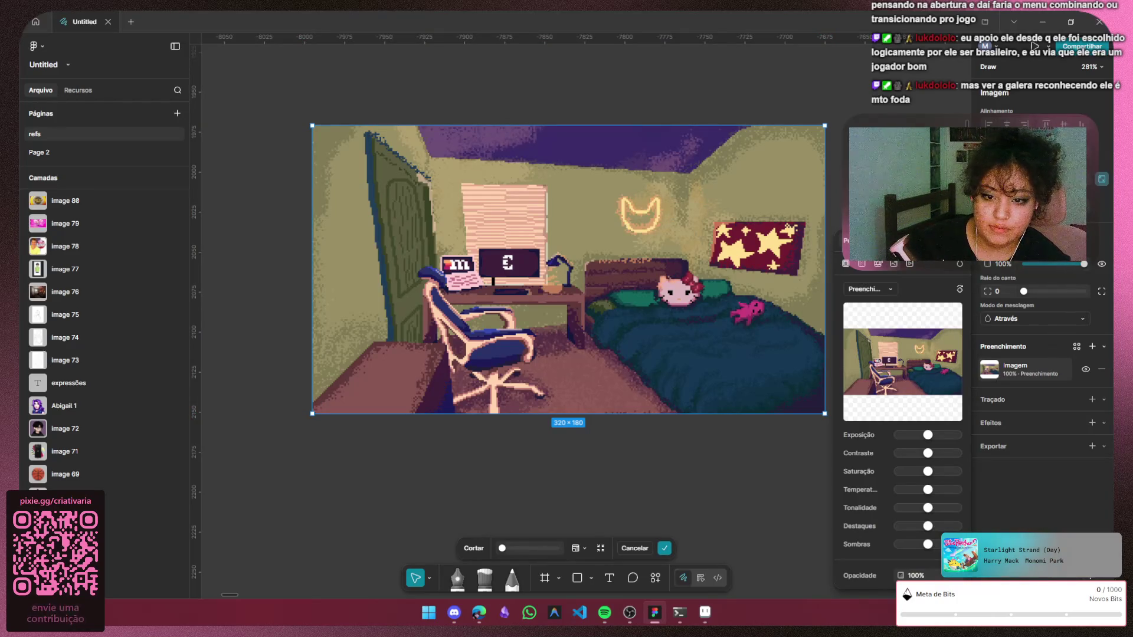
pyautogui.click(845, 263)
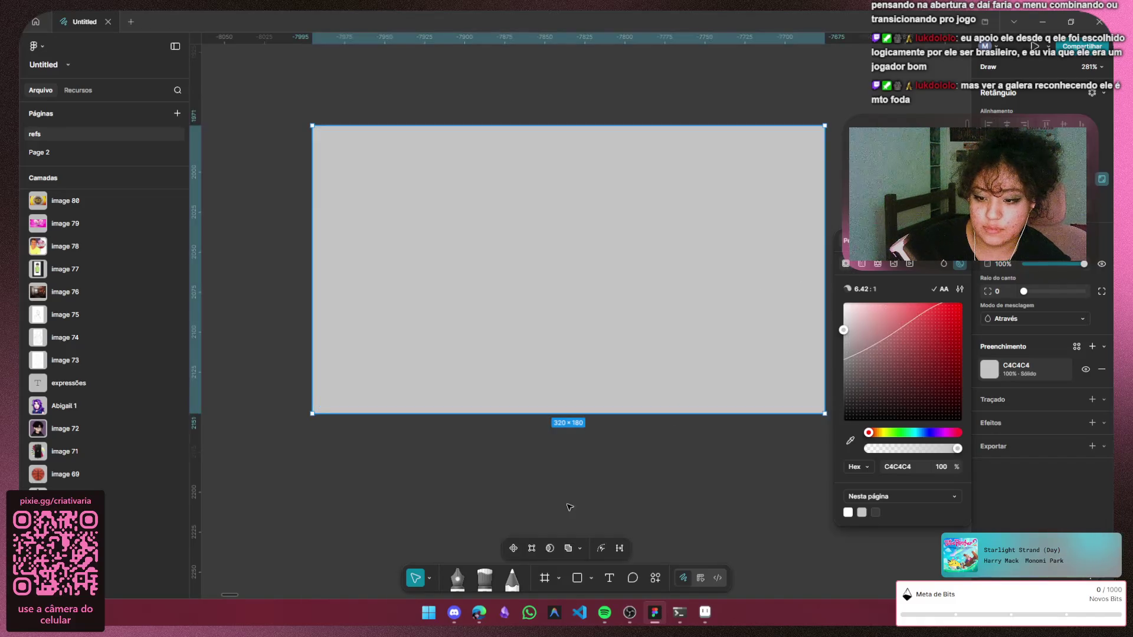
# Select the grey rectangle and ready the Pencil tool with a black 000000 stroke
pyautogui.click(579, 485)
pyautogui.click(494, 337)
pyautogui.scroll(3, 505, 345)
pyautogui.scroll(-2, 493, 357)
pyautogui.scroll(1, 539, 483)
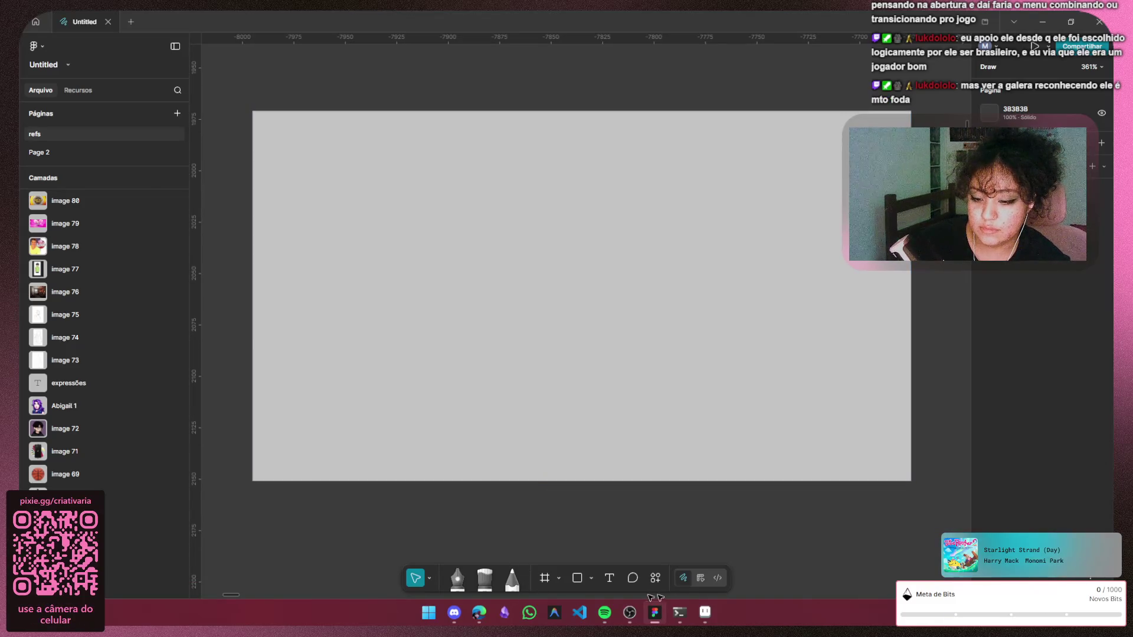
pyautogui.click(514, 585)
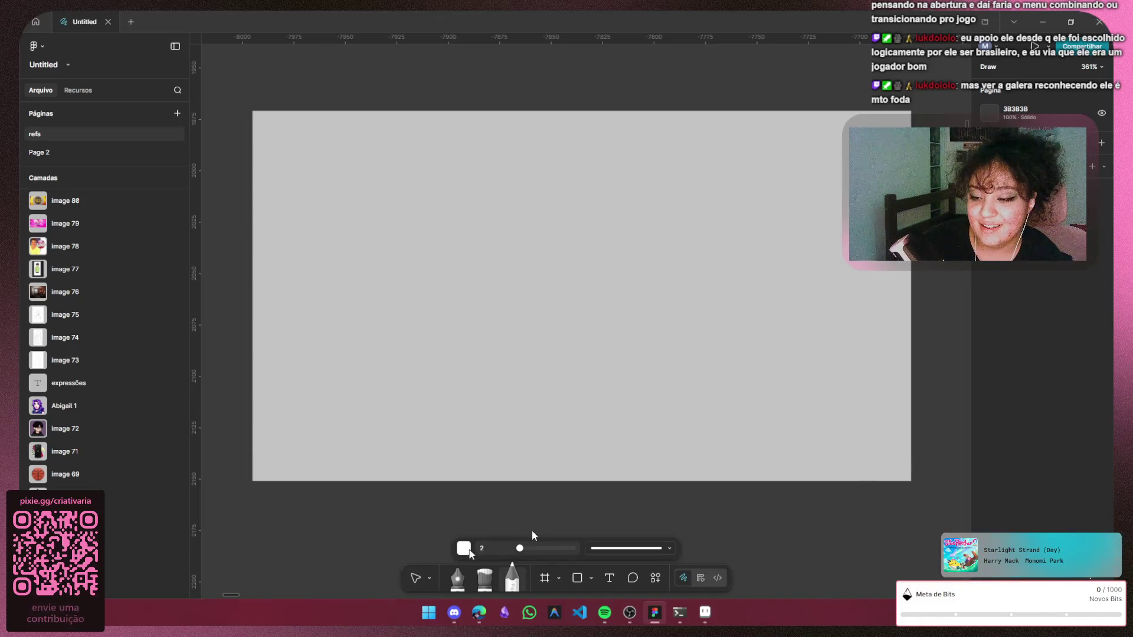
pyautogui.click(464, 548)
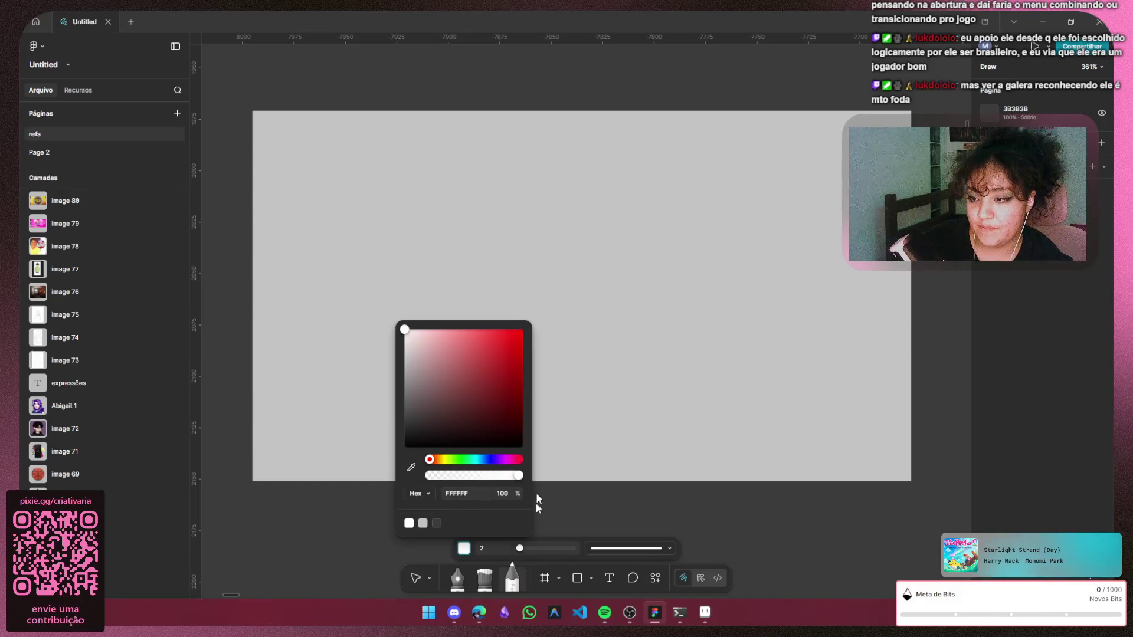
pyautogui.click(409, 433)
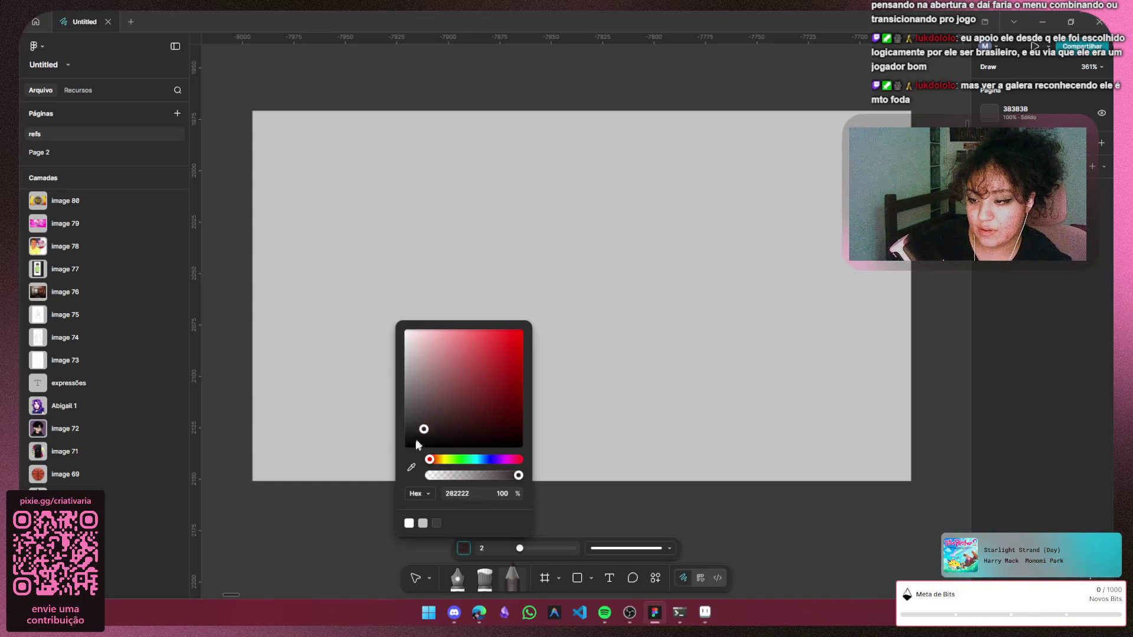
pyautogui.click(624, 507)
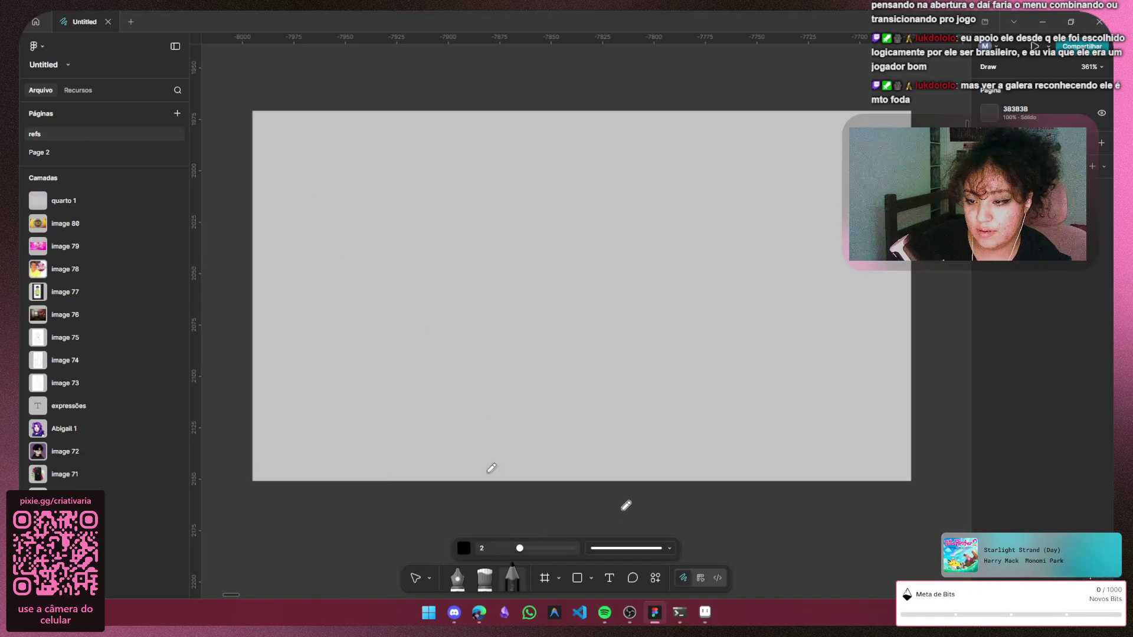
# Sketch a hand-drawn box near the top of the board, undoing a false start
pyautogui.moveTo(469, 376)
pyautogui.mouseDown()
pyautogui.moveTo(474, 436)
pyautogui.moveTo(593, 373)
pyautogui.mouseUp()
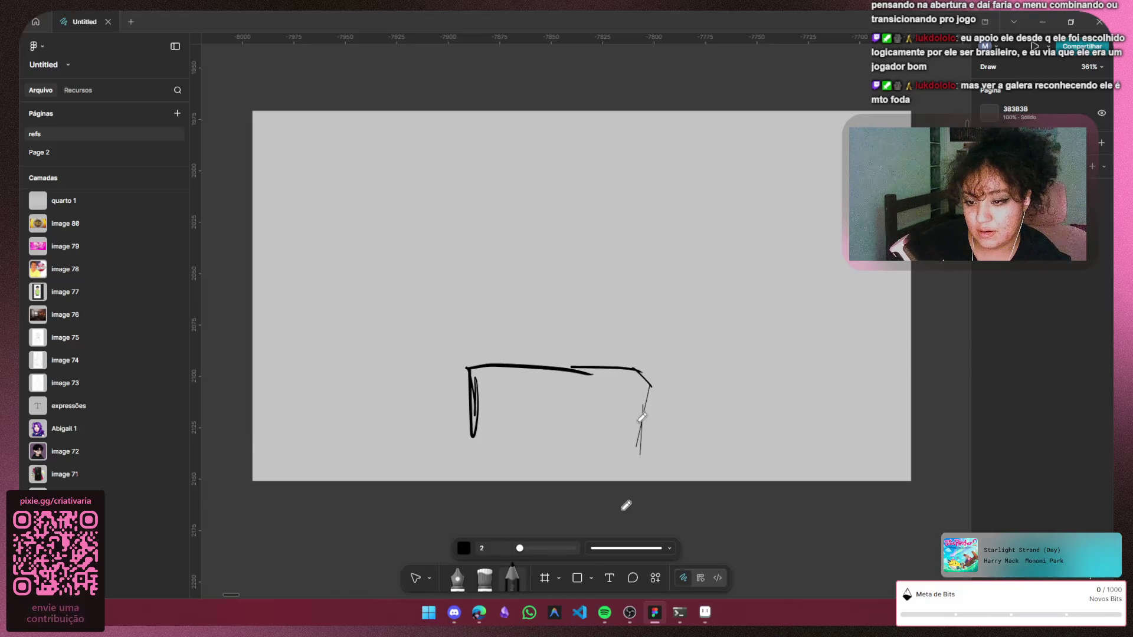
pyautogui.hotkey('ctrl', 'z')
pyautogui.hotkey('ctrl', 'z')
pyautogui.hotkey('ctrl', 'z')
pyautogui.hotkey('ctrl', 'z')
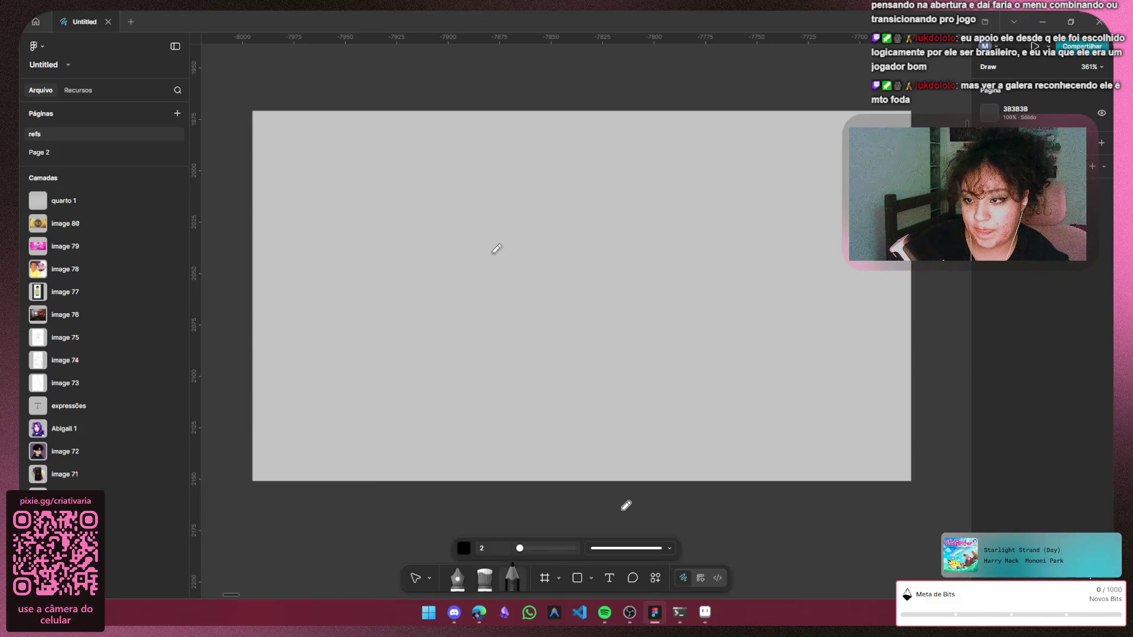
pyautogui.moveTo(467, 185)
pyautogui.mouseDown()
pyautogui.moveTo(466, 265)
pyautogui.moveTo(574, 184)
pyautogui.moveTo(675, 189)
pyautogui.moveTo(660, 281)
pyautogui.moveTo(639, 292)
pyautogui.moveTo(550, 299)
pyautogui.moveTo(462, 275)
pyautogui.mouseUp()
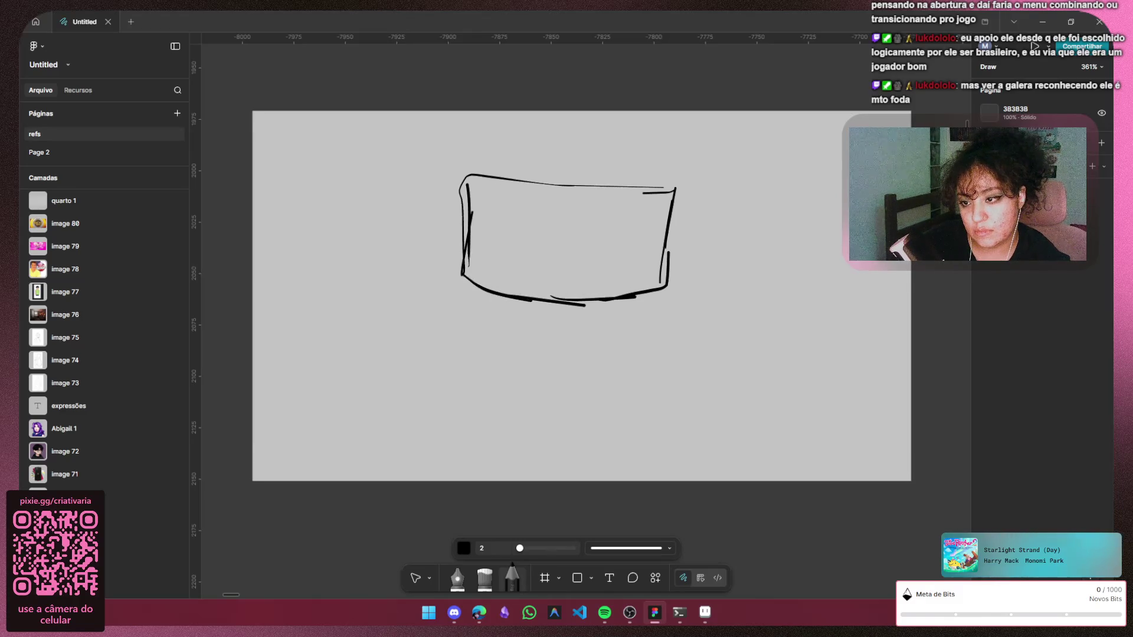
pyautogui.moveTo(466, 225); pyautogui.dragTo(521, 163)
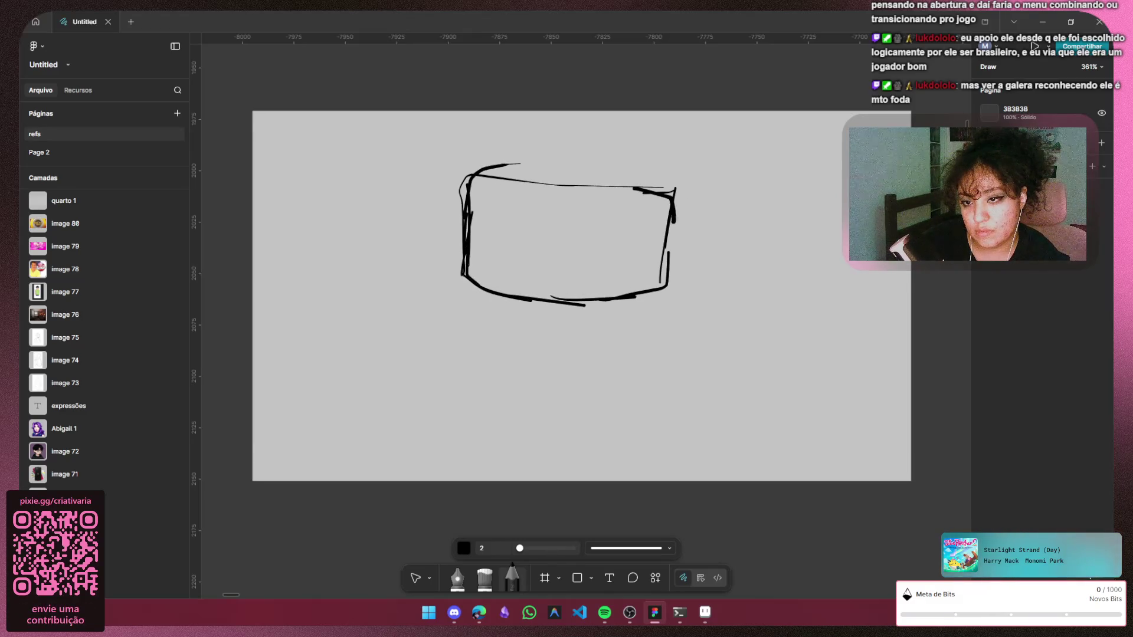
# Handwrite 'Carimbar' inside the box, then undo an accidental move of the board
pyautogui.moveTo(517, 232); pyautogui.dragTo(509, 252)
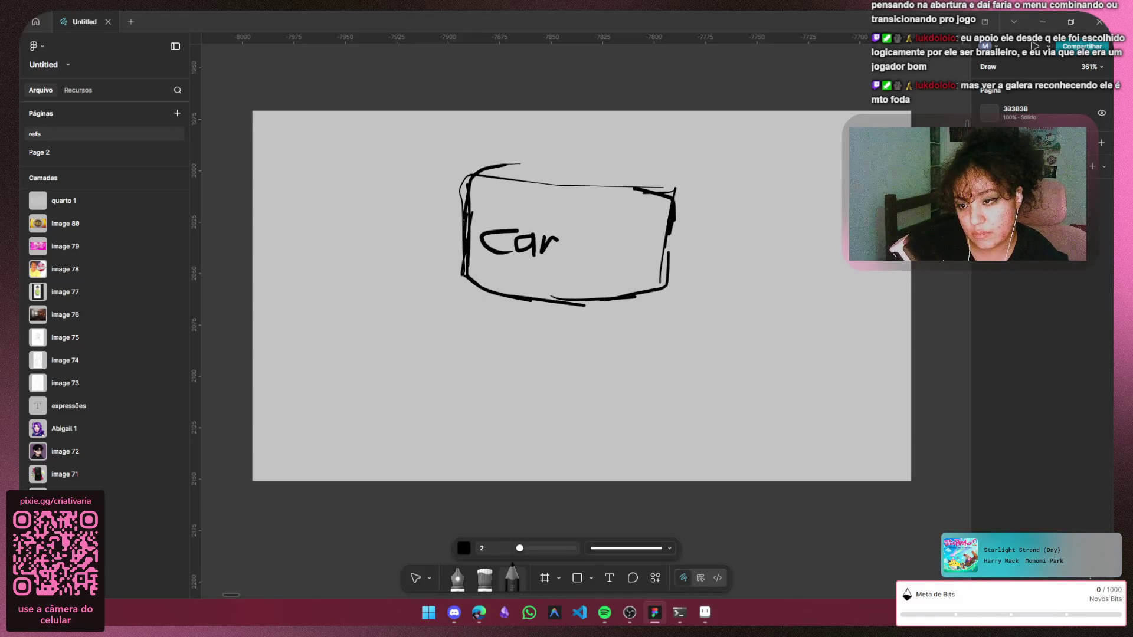
pyautogui.moveTo(574, 239); pyautogui.dragTo(574, 258)
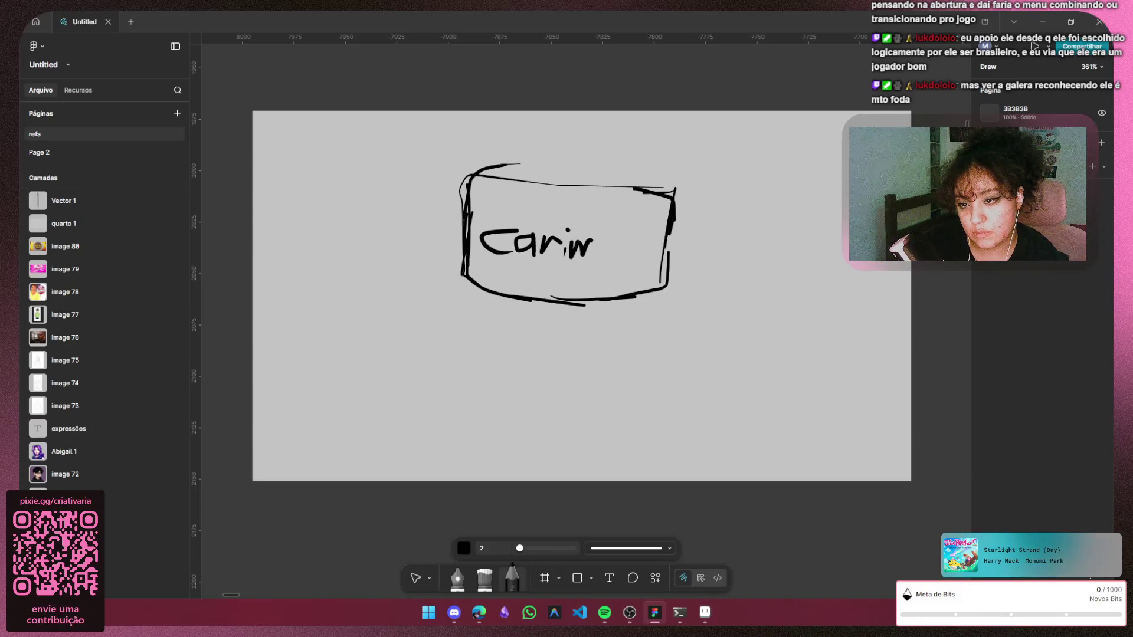
pyautogui.moveTo(628, 250)
pyautogui.mouseDown()
pyautogui.moveTo(630, 265)
pyautogui.moveTo(644, 248)
pyautogui.mouseUp()
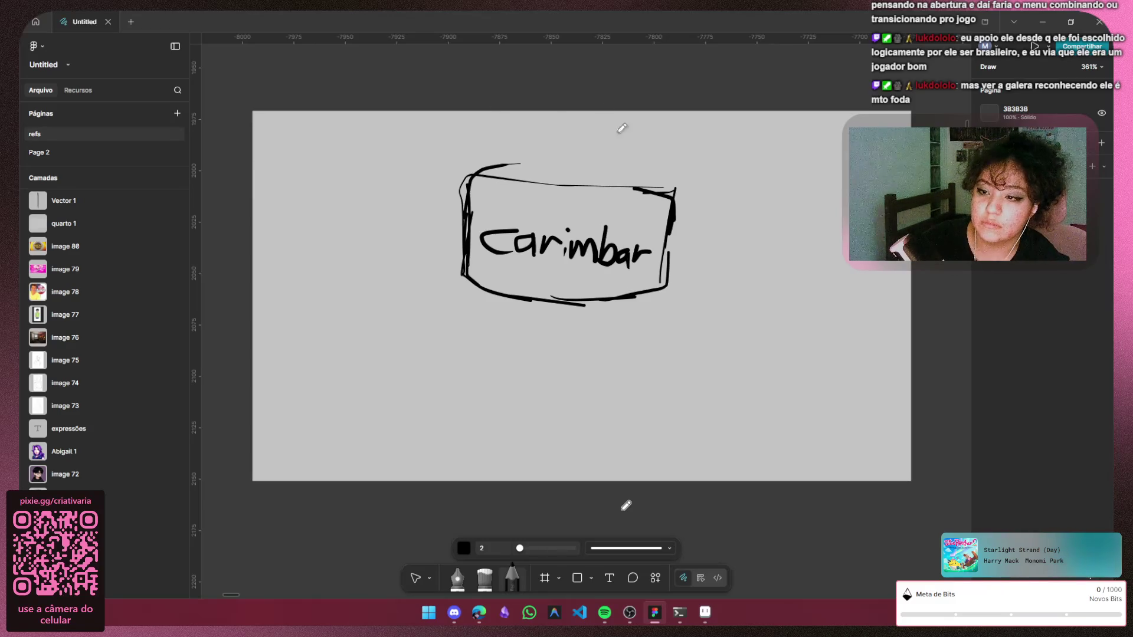
pyautogui.press('Escape')
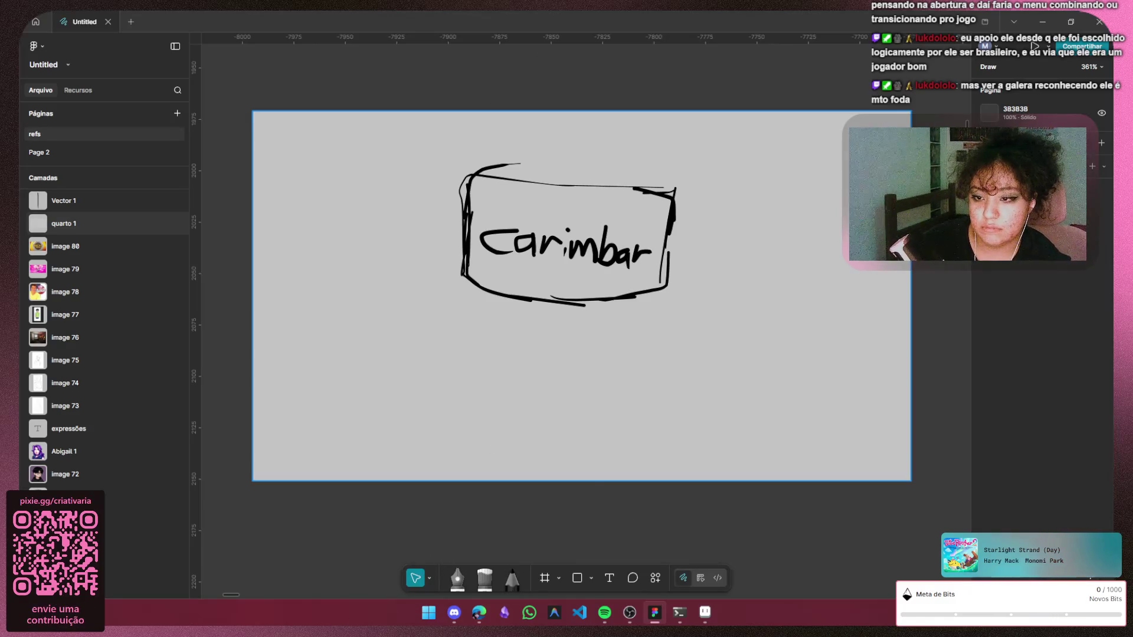
pyautogui.moveTo(389, 364); pyautogui.dragTo(698, 325)
pyautogui.hotkey('ctrl', 'z')
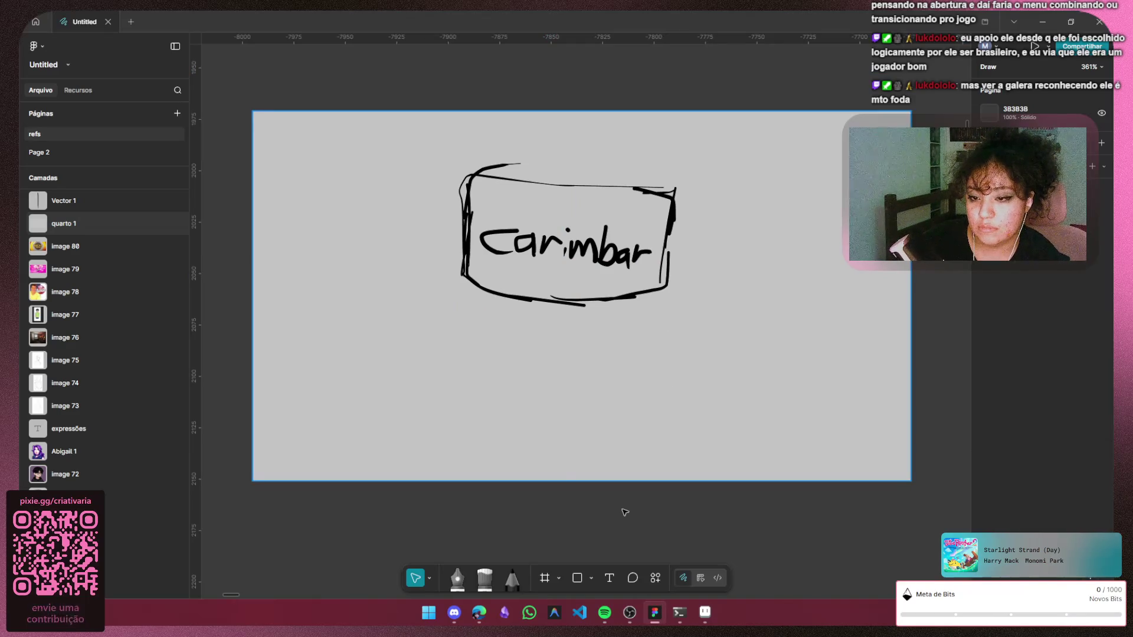
# Lock the grey quarto 1 board in place and return to freehand pencil drawing
pyautogui.doubleClick(685, 402)
pyautogui.press('Escape')
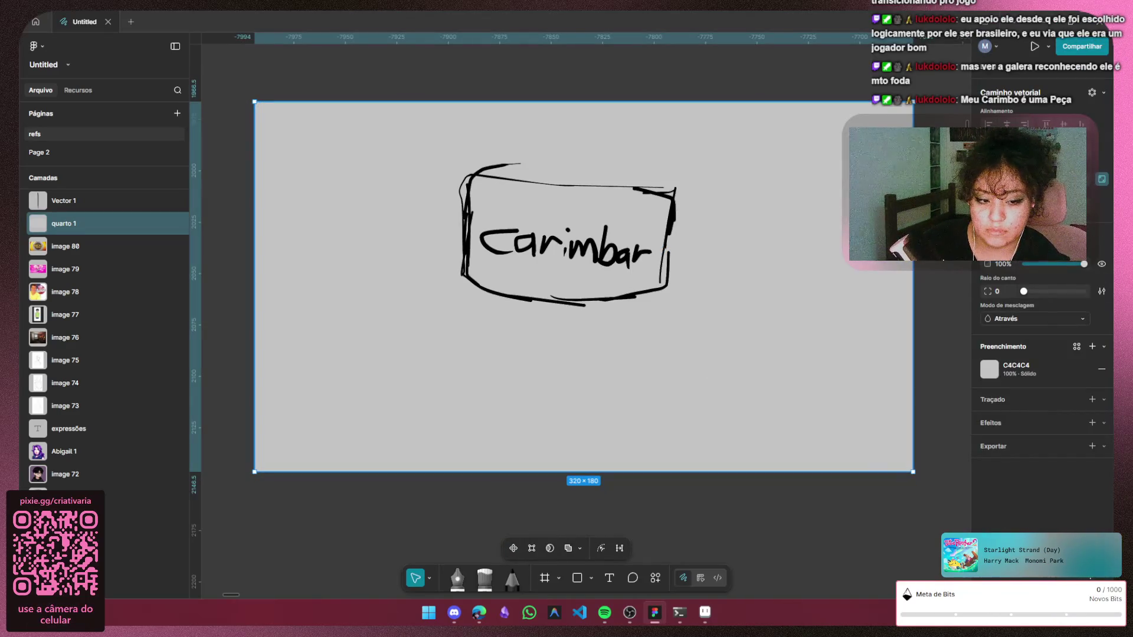
pyautogui.doubleClick(651, 447)
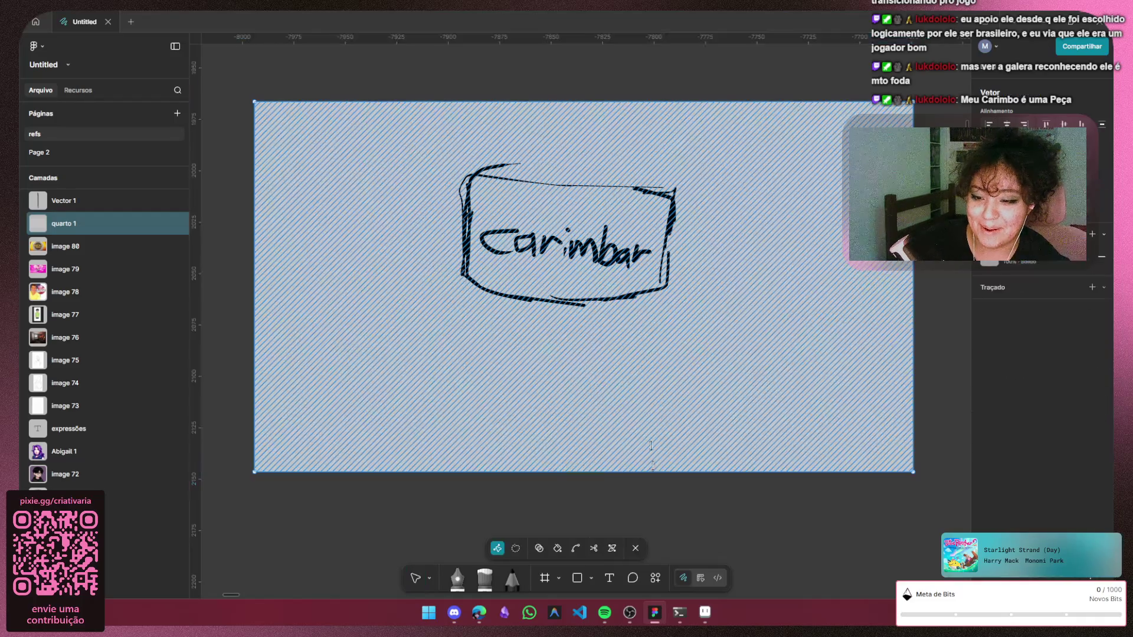
pyautogui.press('Escape')
pyautogui.rightClick(681, 354)
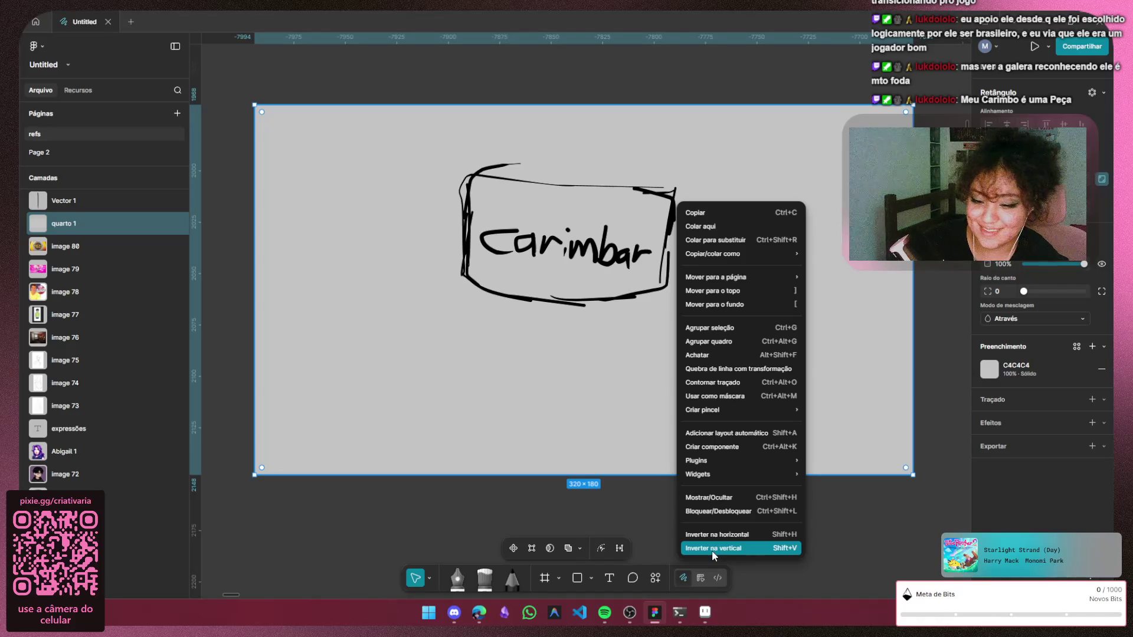
pyautogui.click(721, 511)
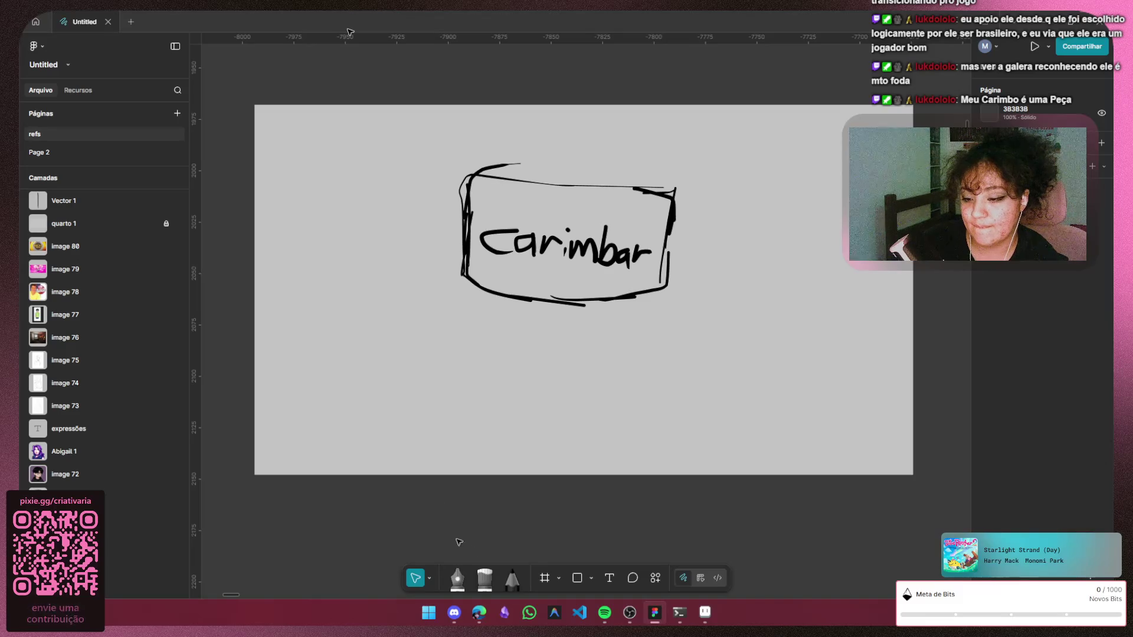
pyautogui.click(512, 576)
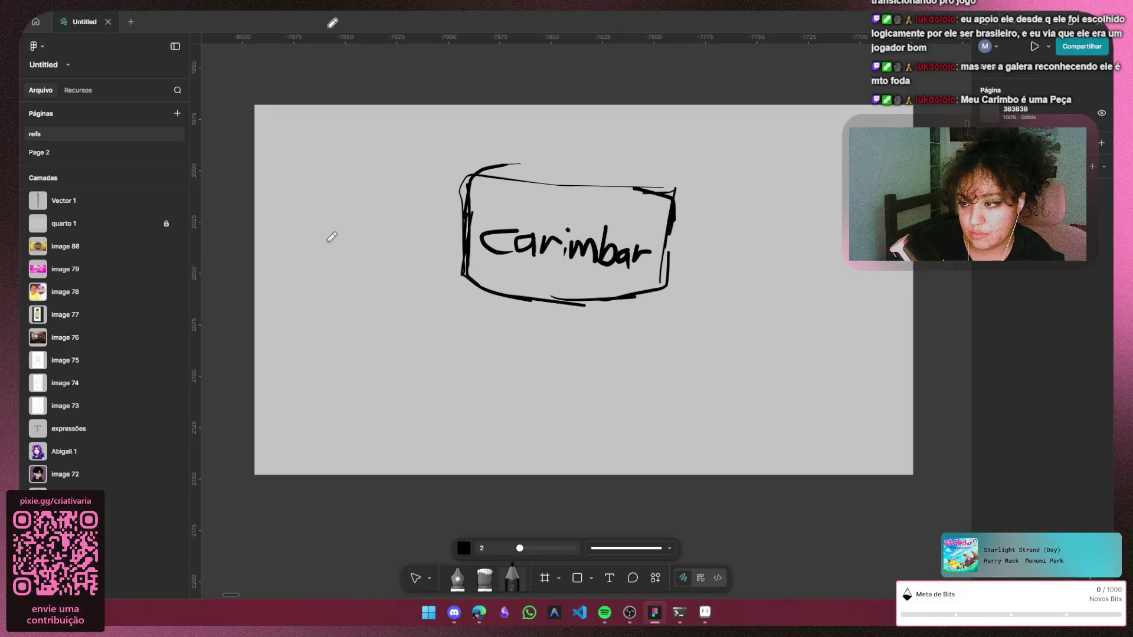
# Draw a heart outline to the left of the Carimbar box, undoing a stray stroke
pyautogui.moveTo(366, 215)
pyautogui.mouseDown()
pyautogui.moveTo(392, 190)
pyautogui.moveTo(419, 220)
pyautogui.mouseUp()
pyautogui.moveTo(295, 253); pyautogui.dragTo(325, 214)
pyautogui.hotkey('ctrl', 'z')
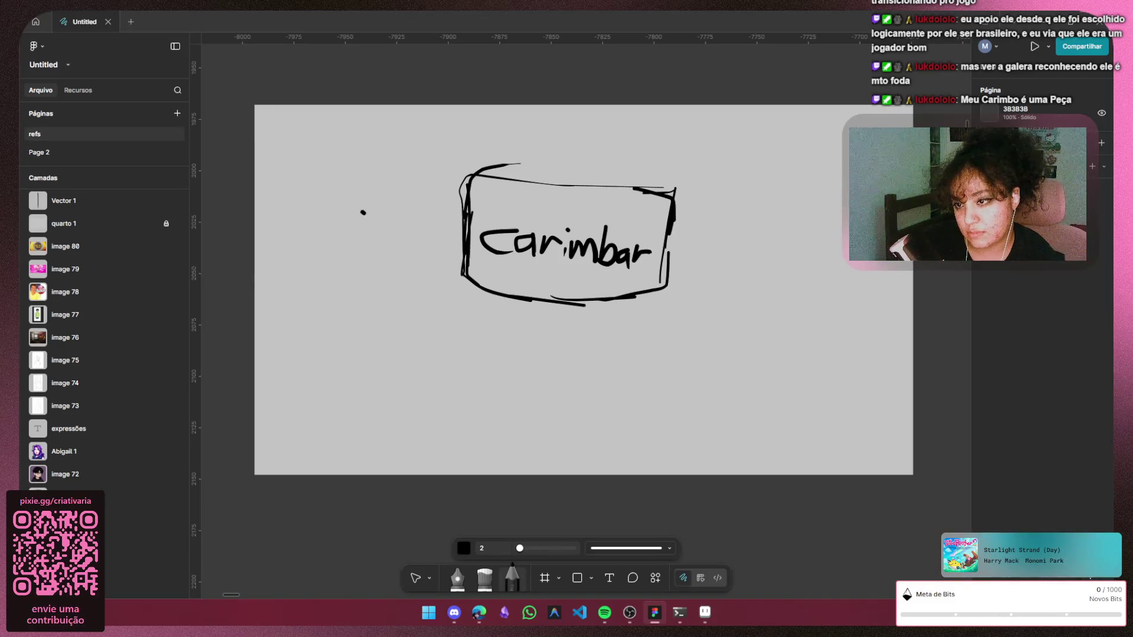
pyautogui.moveTo(423, 181); pyautogui.dragTo(407, 232)
pyautogui.moveTo(403, 270)
pyautogui.mouseDown()
pyautogui.moveTo(372, 277)
pyautogui.moveTo(307, 259)
pyautogui.moveTo(353, 229)
pyautogui.moveTo(378, 258)
pyautogui.mouseUp()
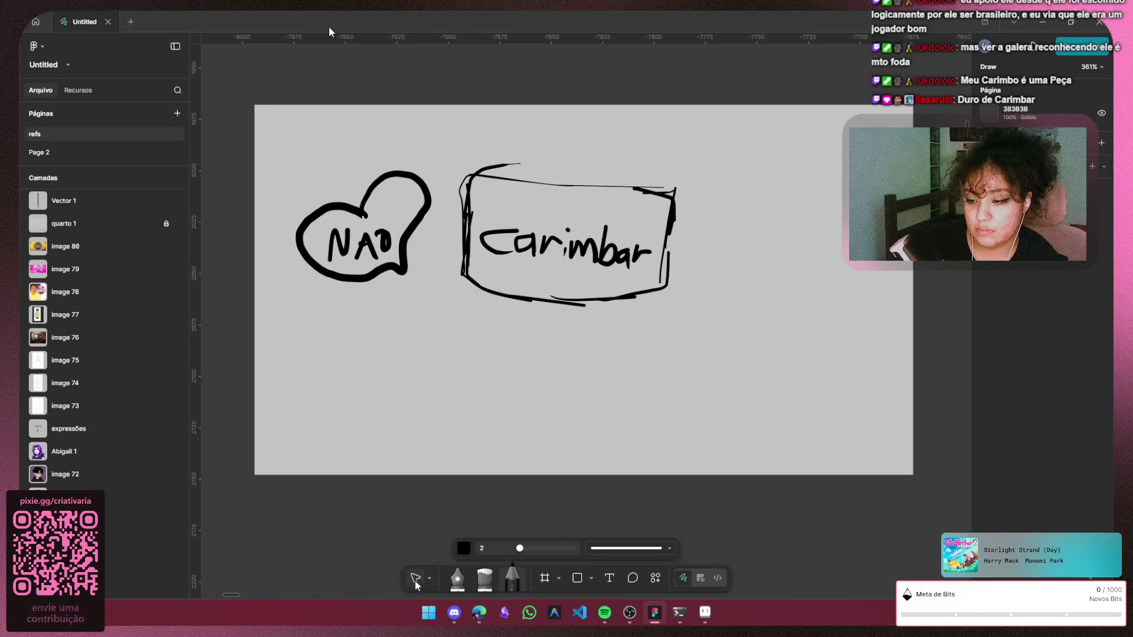
# Select the whole Carimbar box and move it to the right
pyautogui.press('v')
pyautogui.moveTo(444, 322); pyautogui.dragTo(707, 209)
pyautogui.moveTo(696, 164); pyautogui.dragTo(909, 169)
pyautogui.click(641, 388)
# Handwrite the number 20, reposition it, then delete it
pyautogui.hotkey('shift', 'p')
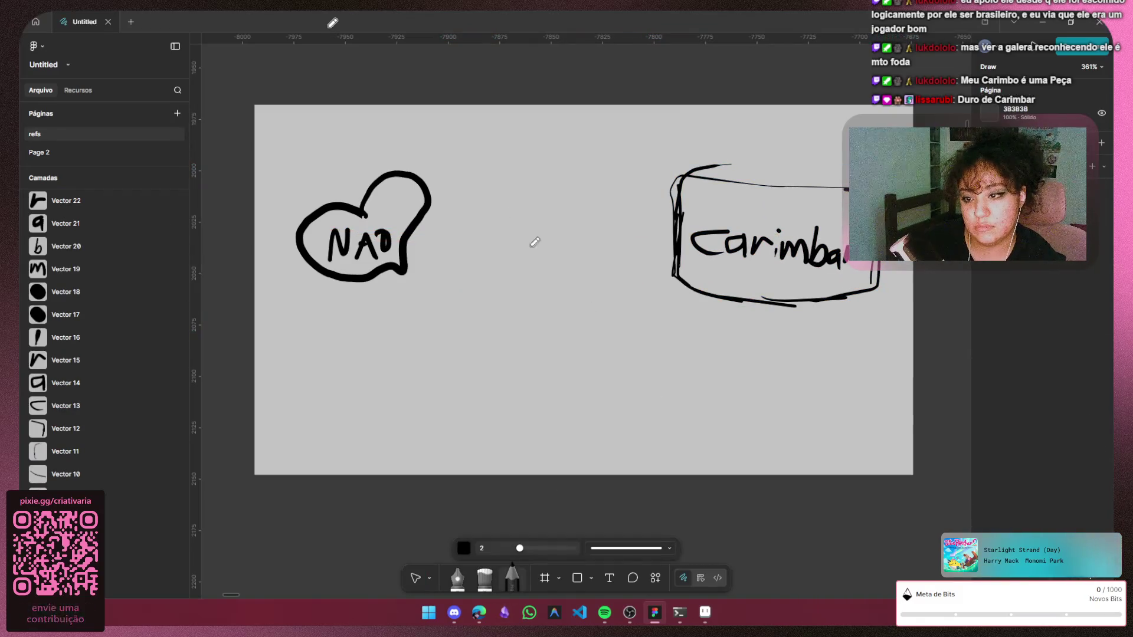
pyautogui.moveTo(496, 215); pyautogui.dragTo(486, 267)
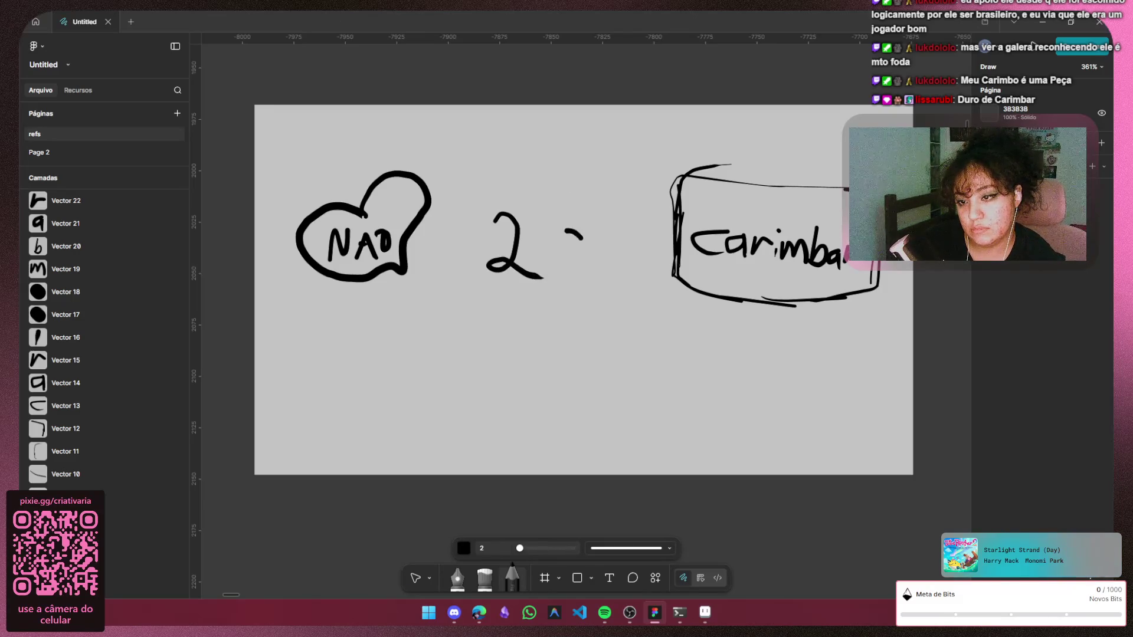
pyautogui.moveTo(583, 237); pyautogui.dragTo(561, 232)
pyautogui.press('v')
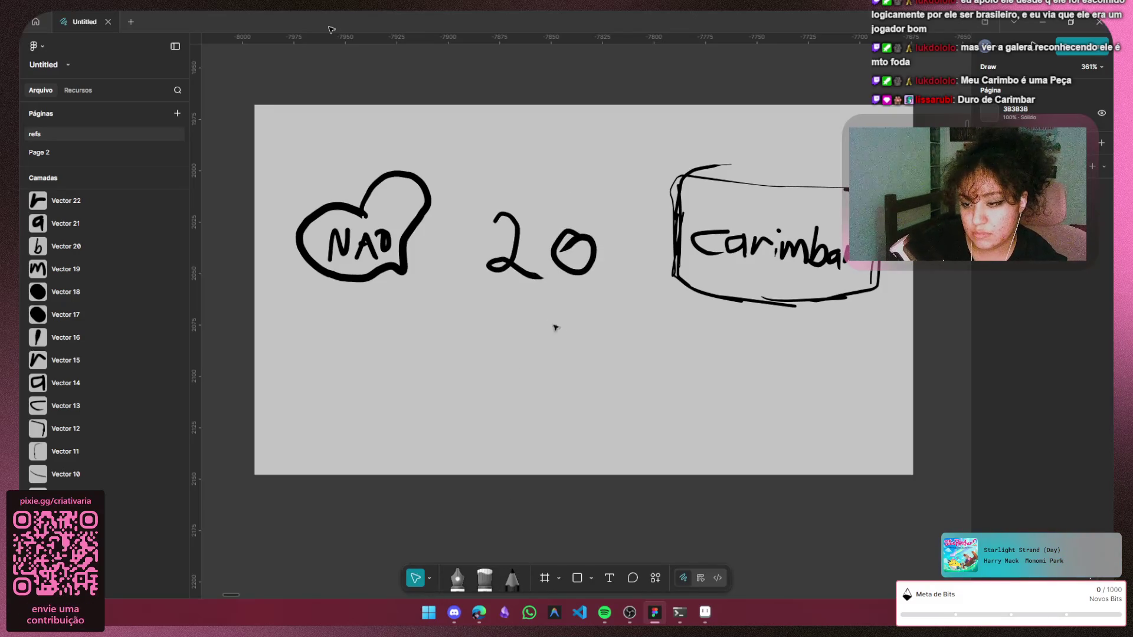
pyautogui.moveTo(483, 307); pyautogui.dragTo(632, 178)
pyautogui.moveTo(573, 258)
pyautogui.mouseDown()
pyautogui.moveTo(618, 247)
pyautogui.moveTo(584, 257)
pyautogui.mouseUp()
pyautogui.click(582, 346)
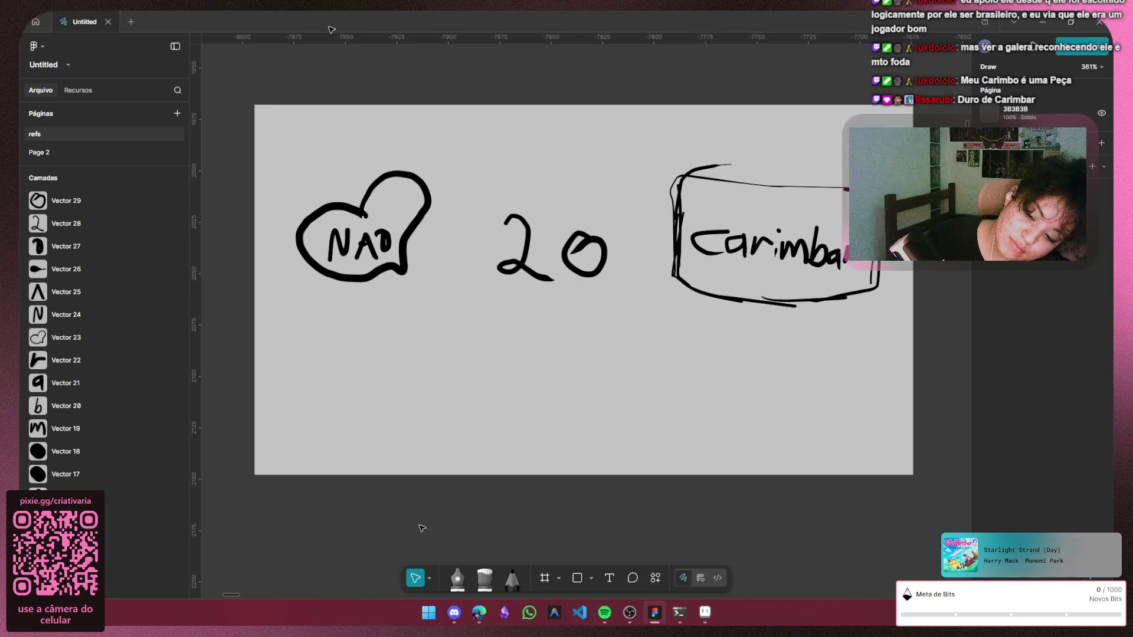
pyautogui.moveTo(449, 310); pyautogui.dragTo(636, 209)
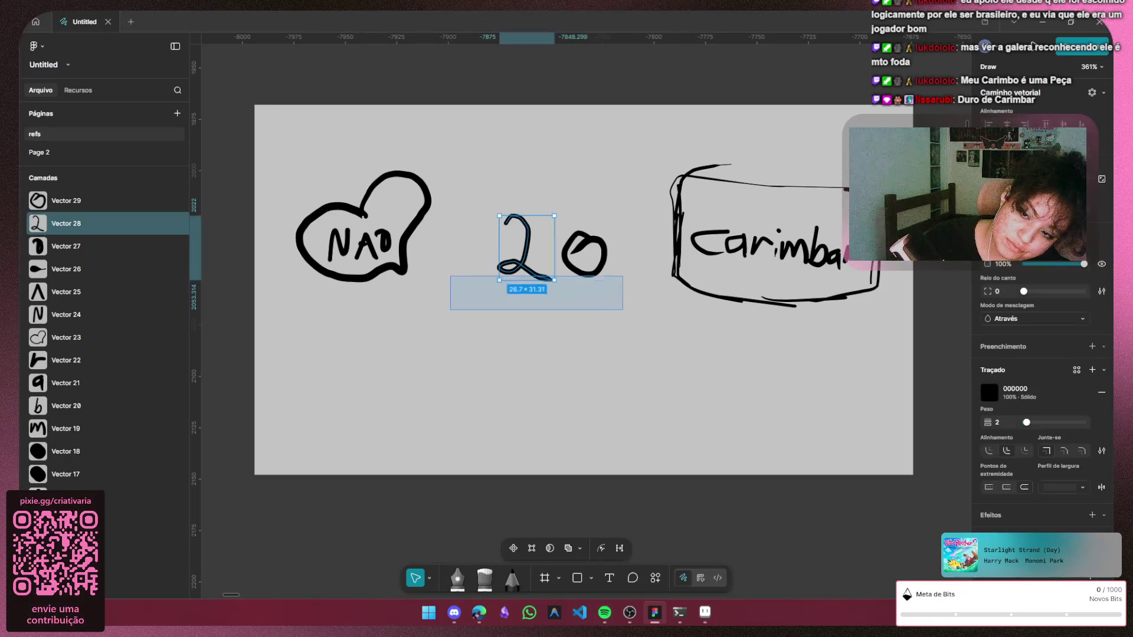
pyautogui.press('Delete')
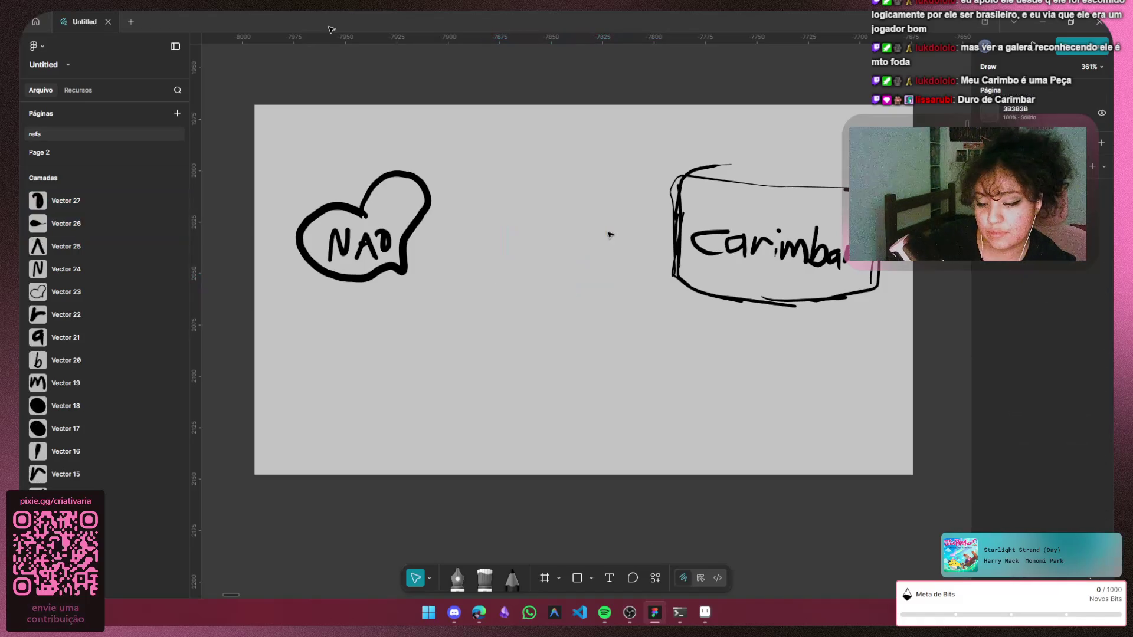
# Handwrite the title 'Vim te' with the pencil
pyautogui.click(512, 580)
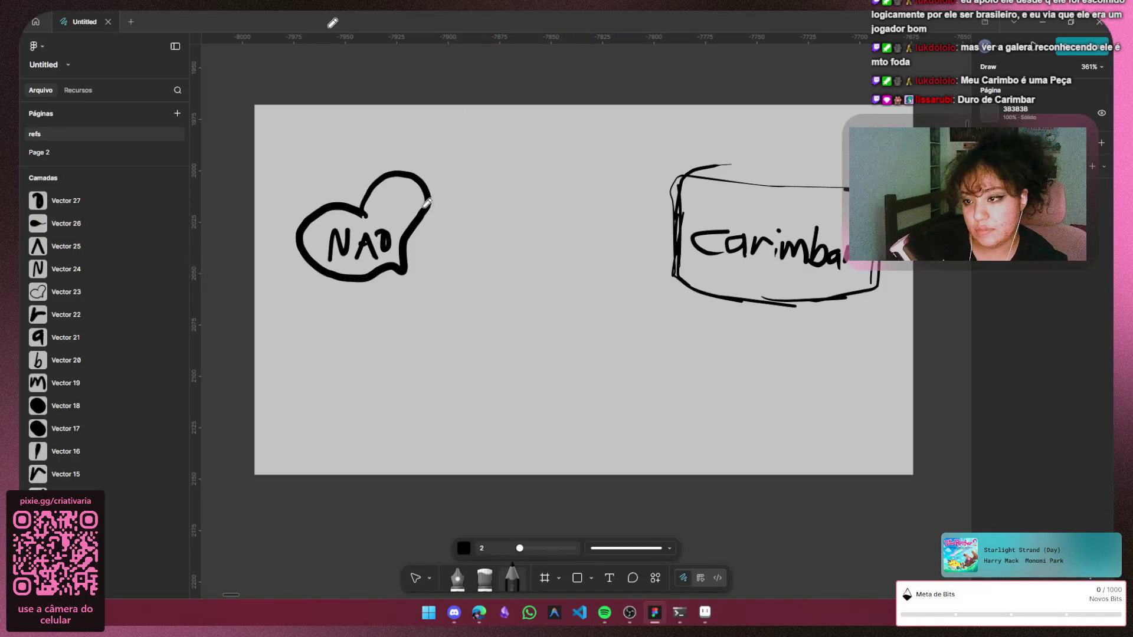
pyautogui.moveTo(457, 212); pyautogui.dragTo(479, 214)
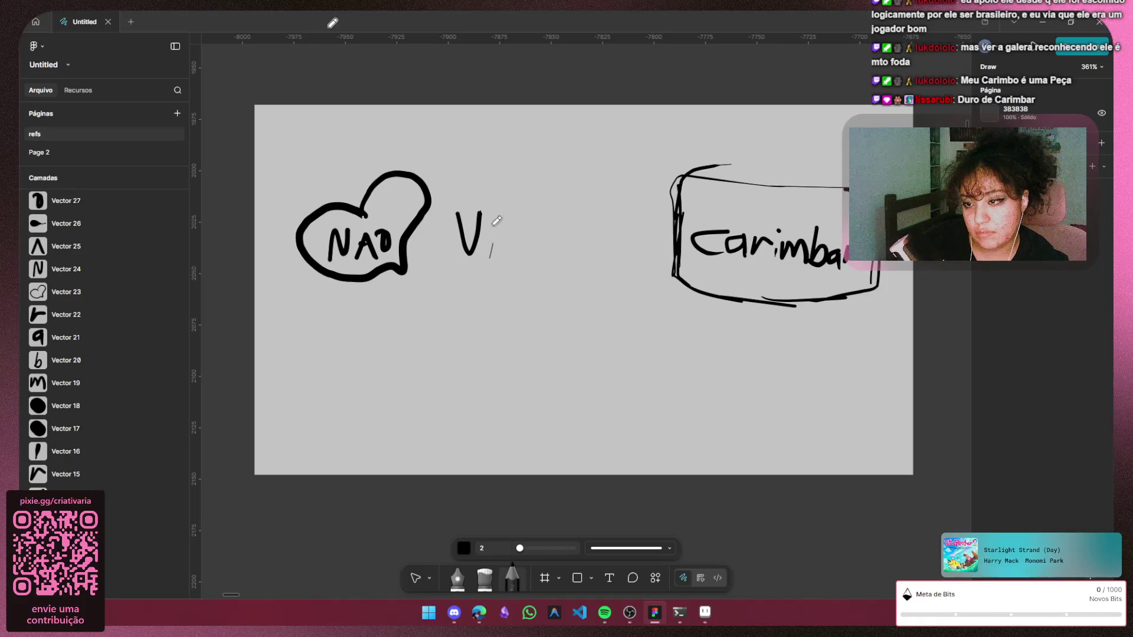
pyautogui.click(493, 221)
pyautogui.moveTo(493, 234)
pyautogui.mouseDown()
pyautogui.moveTo(492, 256)
pyautogui.moveTo(543, 252)
pyautogui.mouseUp()
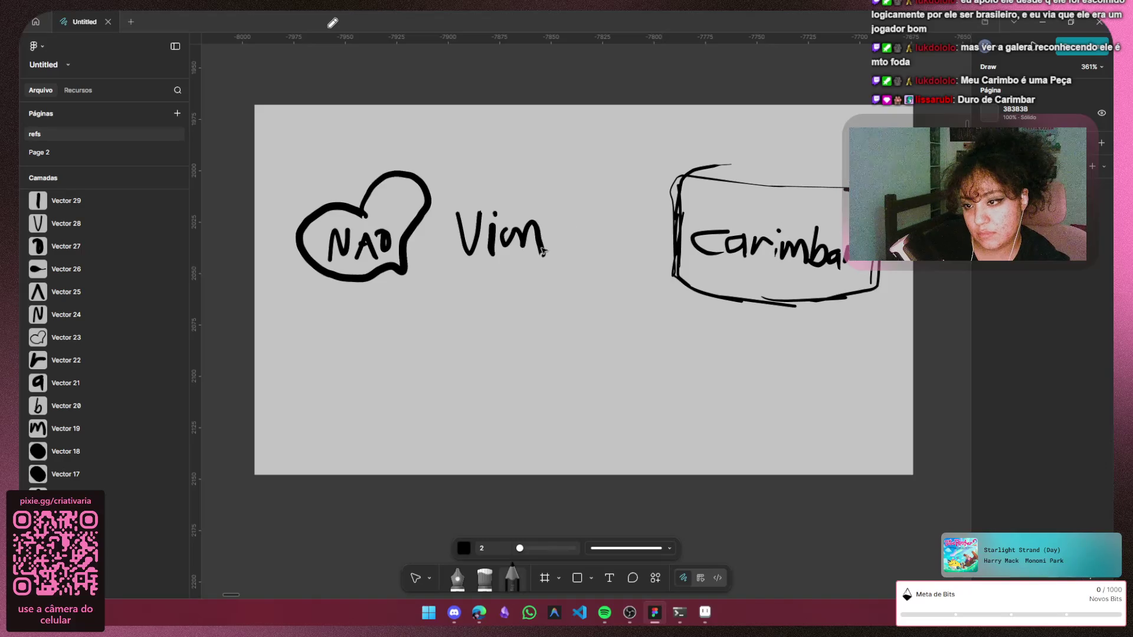
pyautogui.moveTo(576, 200)
pyautogui.mouseDown()
pyautogui.moveTo(569, 256)
pyautogui.moveTo(591, 217)
pyautogui.moveTo(629, 254)
pyautogui.mouseUp()
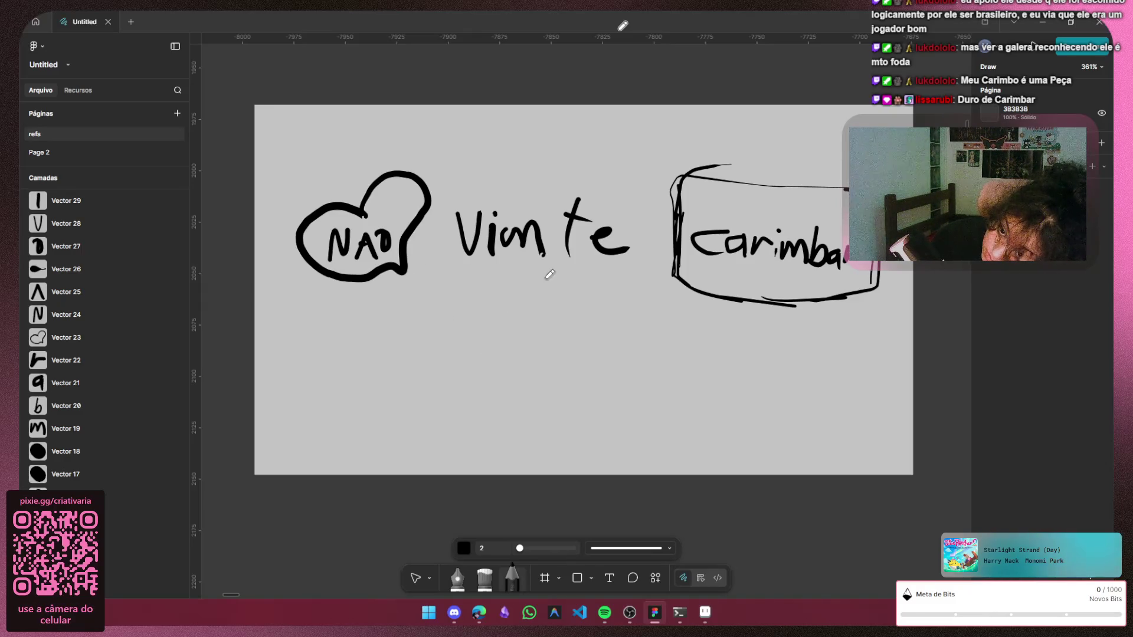
# Draw boxed 'Inicio' and 'config' buttons stacked beneath the title
pyautogui.moveTo(465, 320)
pyautogui.mouseDown()
pyautogui.moveTo(465, 298)
pyautogui.moveTo(660, 301)
pyautogui.moveTo(666, 344)
pyautogui.moveTo(551, 354)
pyautogui.moveTo(474, 345)
pyautogui.moveTo(461, 299)
pyautogui.mouseUp()
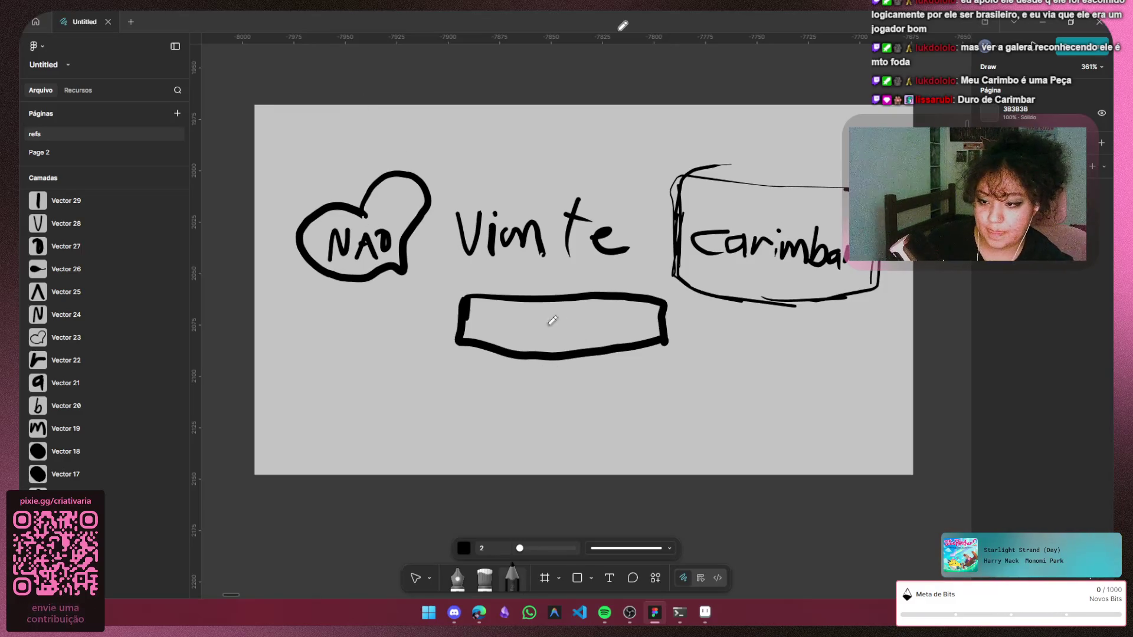
pyautogui.moveTo(490, 314)
pyautogui.mouseDown()
pyautogui.moveTo(528, 317)
pyautogui.moveTo(529, 335)
pyautogui.moveTo(552, 316)
pyautogui.moveTo(563, 344)
pyautogui.moveTo(593, 338)
pyautogui.mouseUp()
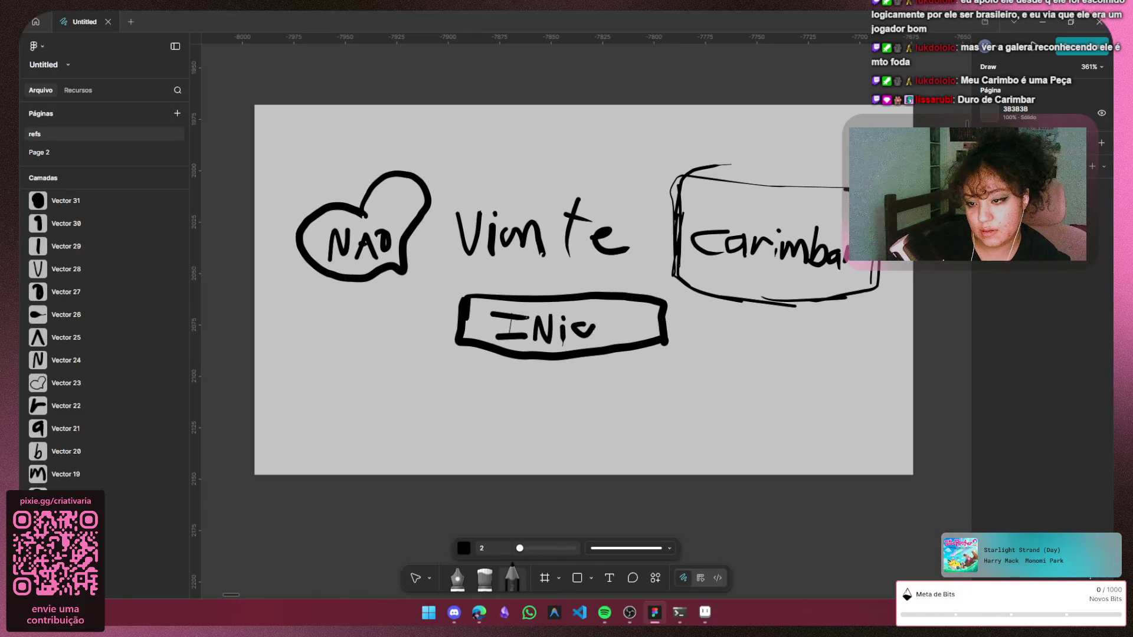
pyautogui.moveTo(478, 363)
pyautogui.mouseDown()
pyautogui.moveTo(477, 406)
pyautogui.moveTo(622, 405)
pyautogui.mouseUp()
pyautogui.moveTo(473, 358)
pyautogui.mouseDown()
pyautogui.moveTo(506, 365)
pyautogui.moveTo(478, 414)
pyautogui.moveTo(638, 414)
pyautogui.mouseUp()
pyautogui.hotkey('ctrl', 'z')
pyautogui.hotkey('ctrl', 'z')
pyautogui.hotkey('ctrl', 'z')
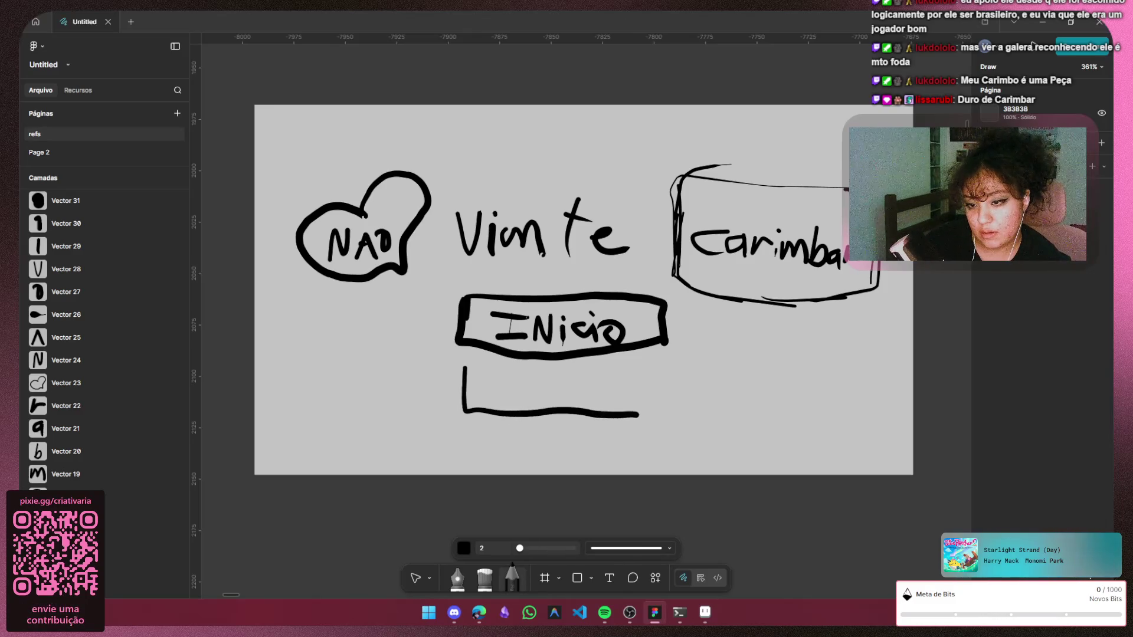
pyautogui.moveTo(653, 362); pyautogui.dragTo(465, 367)
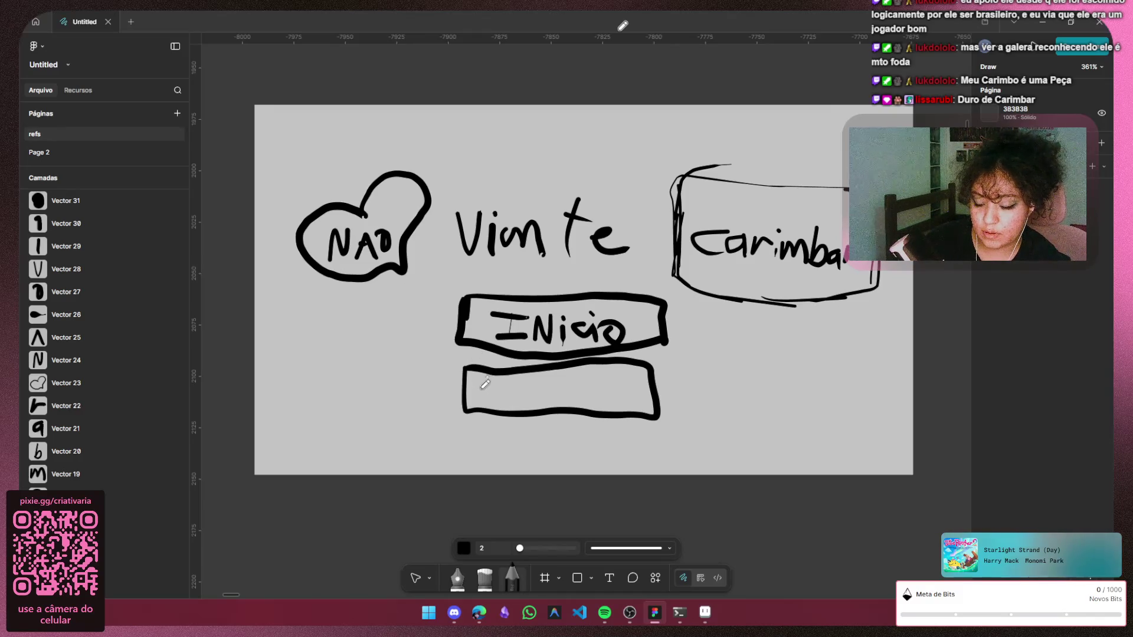
pyautogui.moveTo(495, 384)
pyautogui.mouseDown()
pyautogui.moveTo(498, 403)
pyautogui.moveTo(517, 388)
pyautogui.moveTo(544, 403)
pyautogui.mouseUp()
pyautogui.moveTo(564, 365); pyautogui.dragTo(567, 432)
pyautogui.moveTo(576, 393)
pyautogui.mouseDown()
pyautogui.moveTo(575, 408)
pyautogui.moveTo(639, 396)
pyautogui.mouseUp()
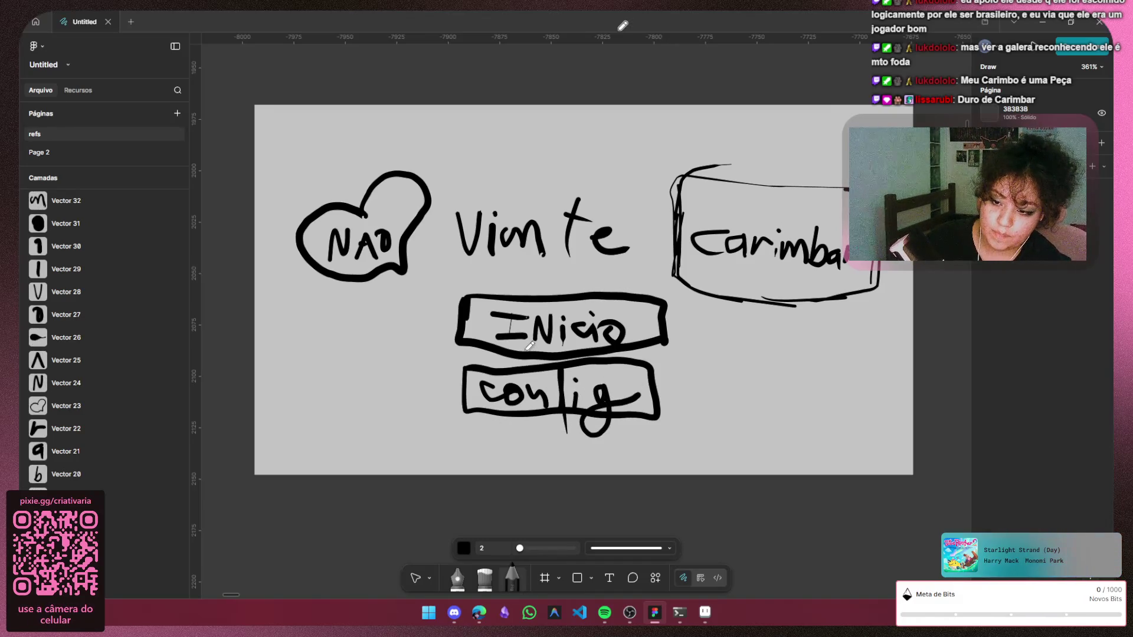
# Start a third box with letters below config, then undo it
pyautogui.moveTo(469, 428)
pyautogui.mouseDown()
pyautogui.moveTo(649, 432)
pyautogui.moveTo(651, 469)
pyautogui.moveTo(493, 463)
pyautogui.mouseUp()
pyautogui.hotkey('ctrl', 'z')
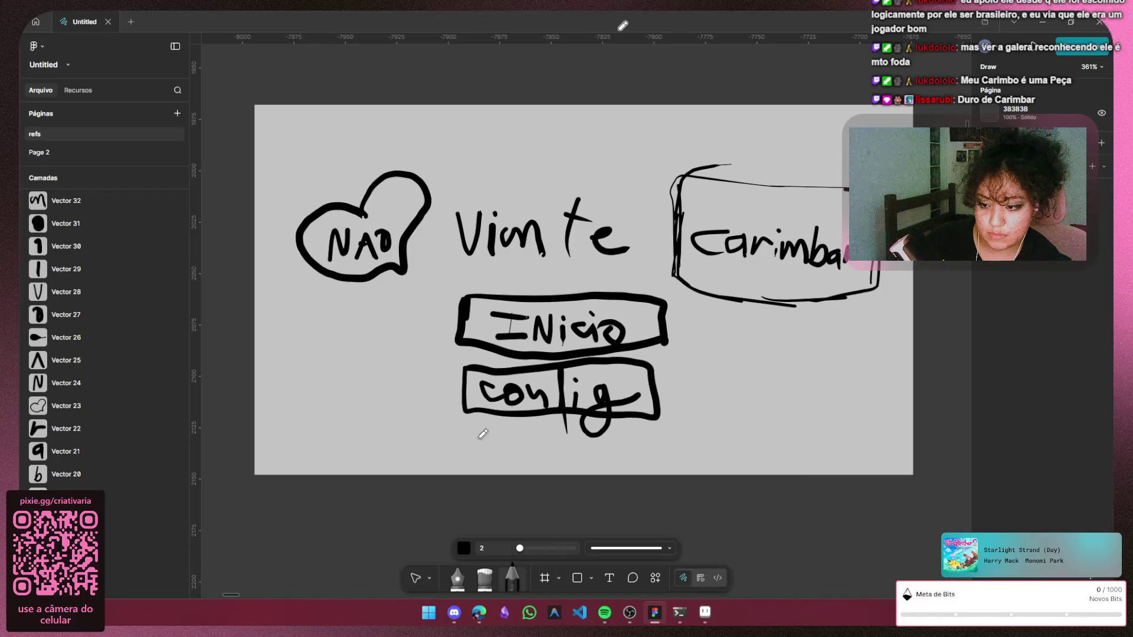
pyautogui.moveTo(471, 424); pyautogui.dragTo(644, 438)
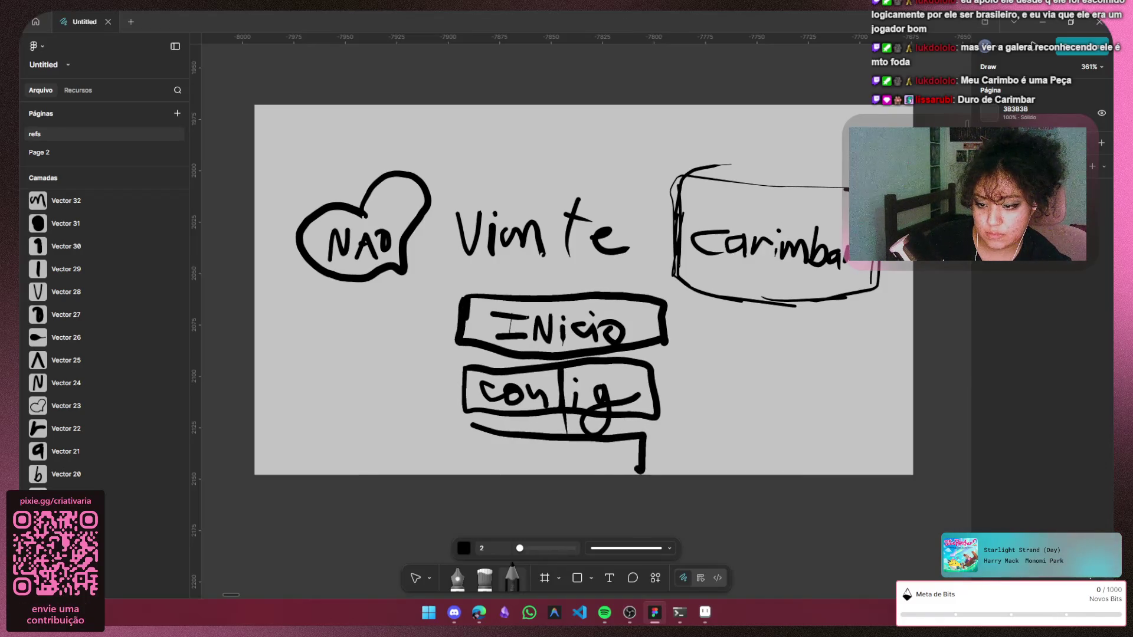
pyautogui.moveTo(575, 471)
pyautogui.mouseDown()
pyautogui.moveTo(514, 472)
pyautogui.moveTo(473, 427)
pyautogui.mouseUp()
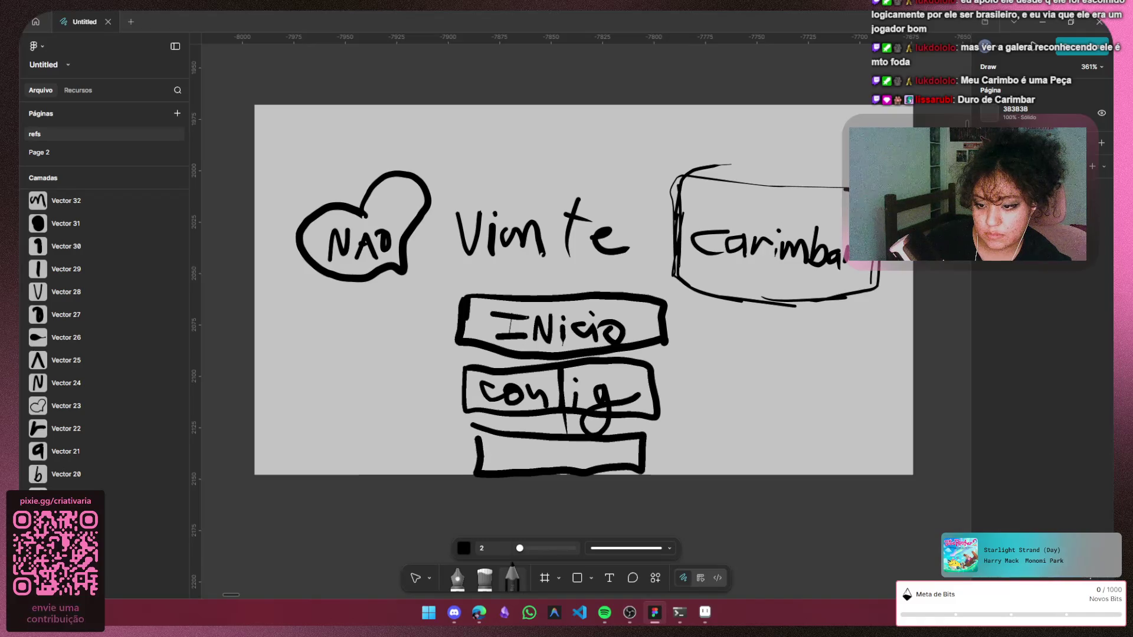
pyautogui.moveTo(542, 445); pyautogui.dragTo(580, 460)
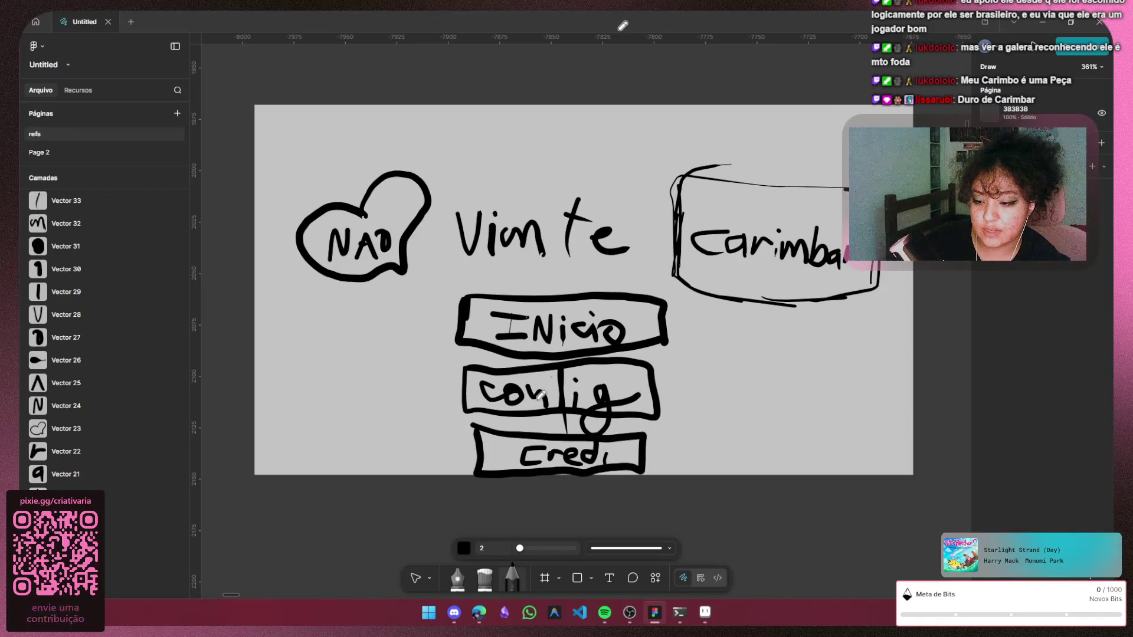
pyautogui.hotkey('ctrl', 'z')
pyautogui.hotkey('ctrl', 'z')
pyautogui.hotkey('ctrl', 'z')
pyautogui.hotkey('ctrl', 'z')
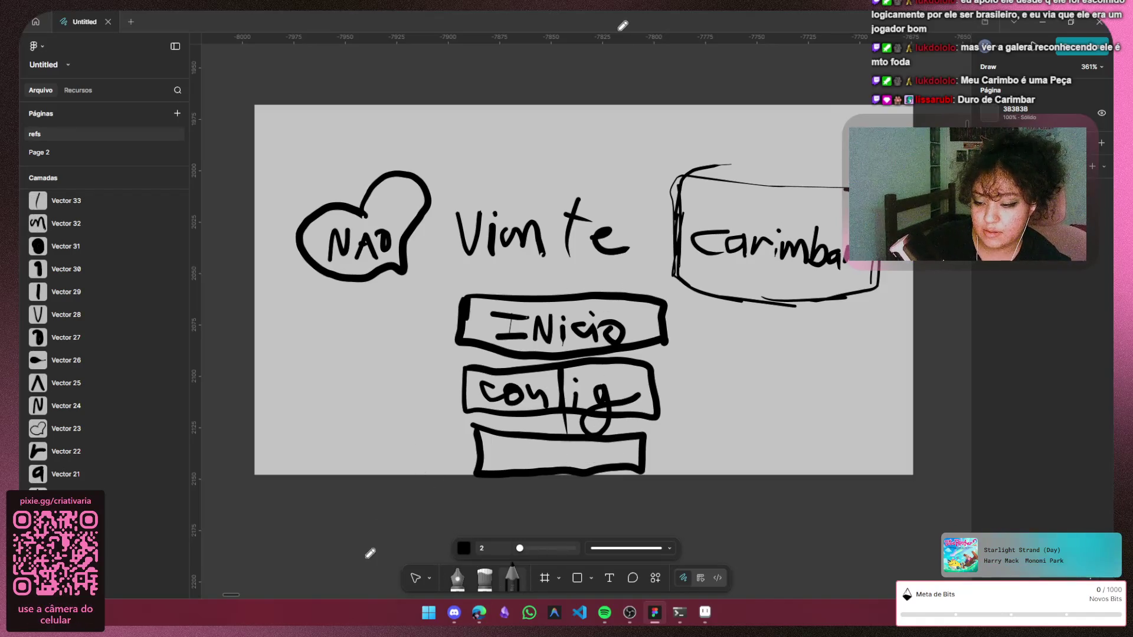
pyautogui.hotkey('ctrl', 'z')
# Move the config box lower under Inicio and nudge the Inicio box into place
pyautogui.click(417, 581)
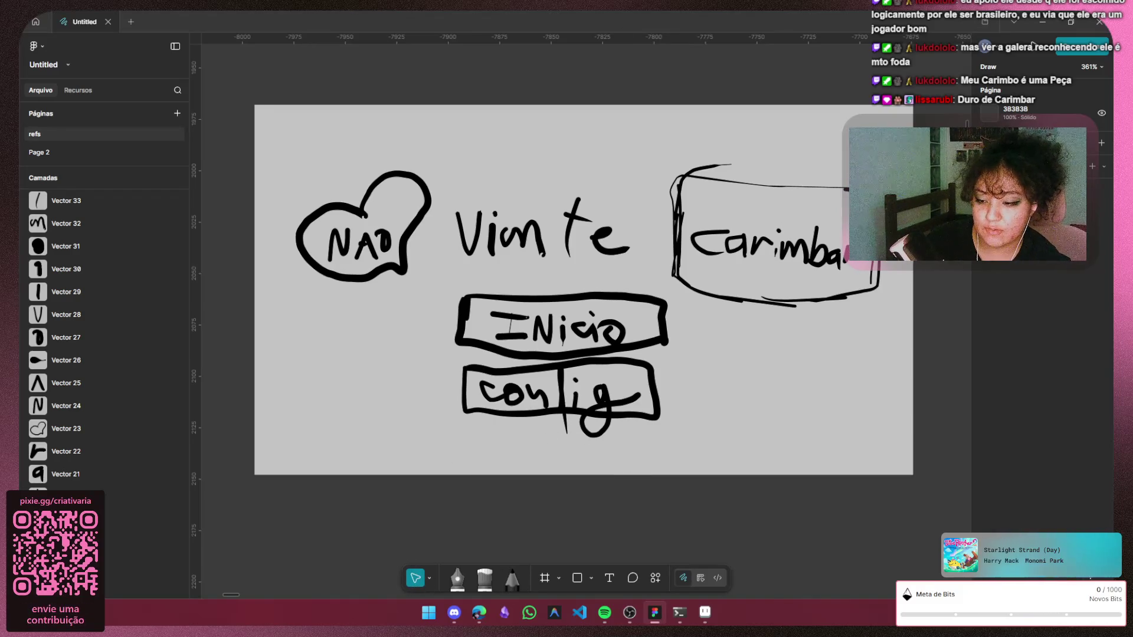
pyautogui.moveTo(436, 453); pyautogui.dragTo(719, 373)
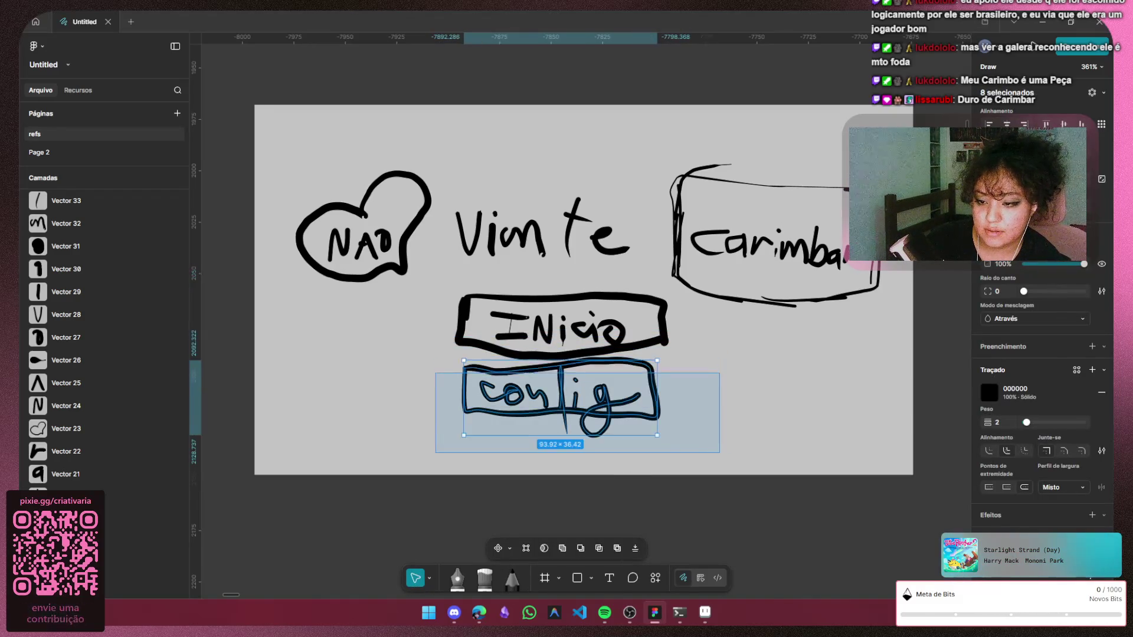
pyautogui.moveTo(567, 399); pyautogui.dragTo(573, 429)
pyautogui.click(718, 369)
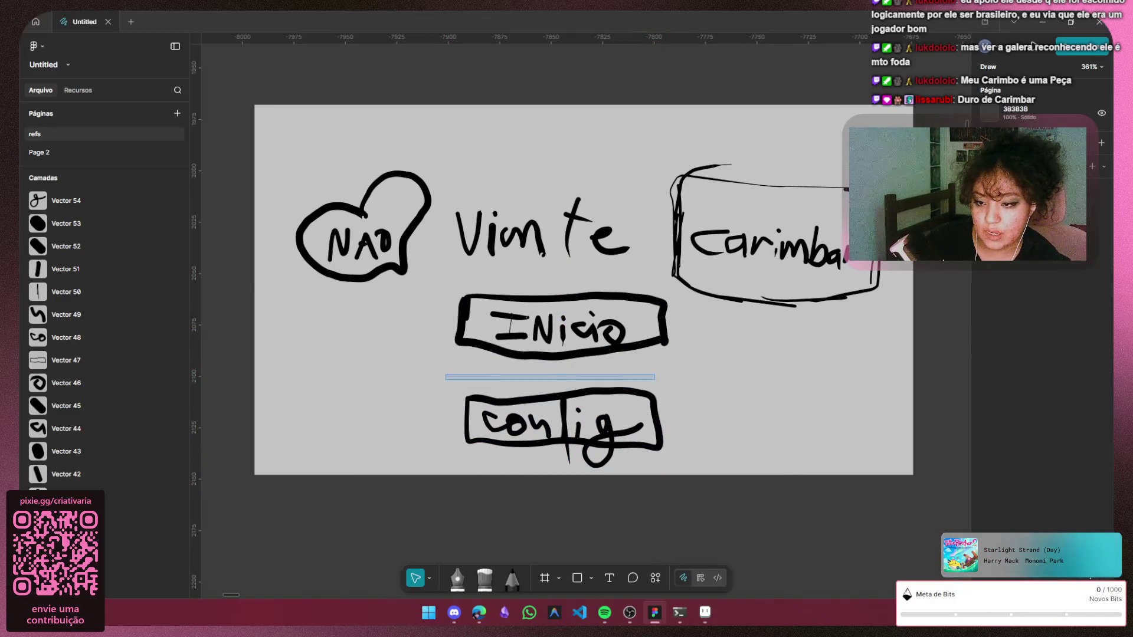
pyautogui.moveTo(689, 375); pyautogui.dragTo(450, 284)
pyautogui.moveTo(641, 309); pyautogui.dragTo(652, 318)
pyautogui.click(717, 370)
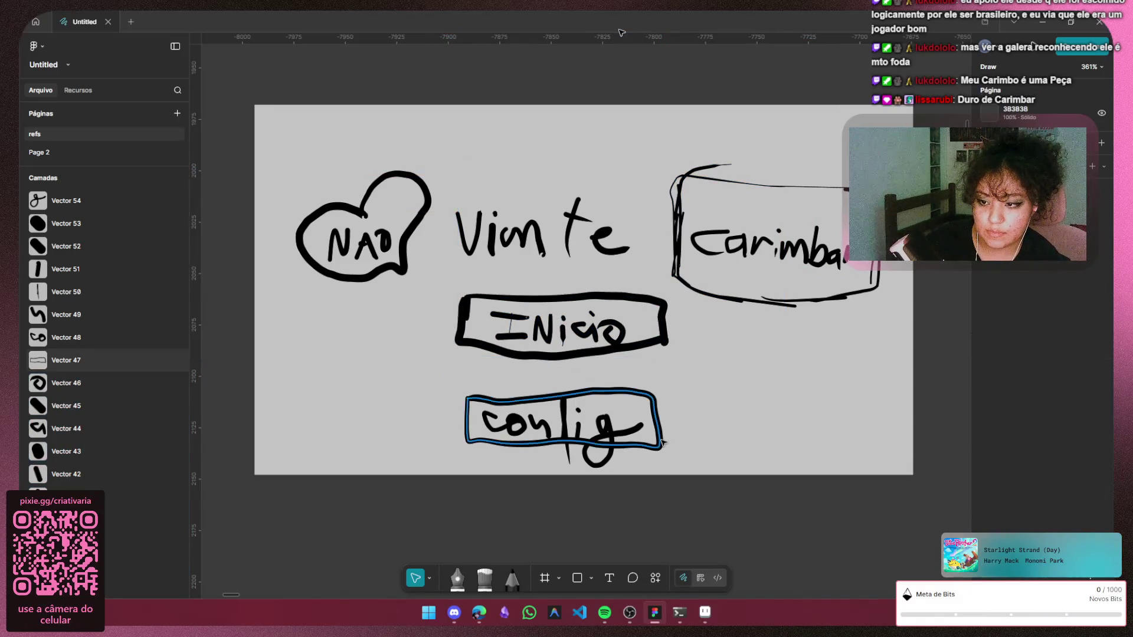
pyautogui.scroll(-1, 670, 506)
pyautogui.scroll(-1, 670, 507)
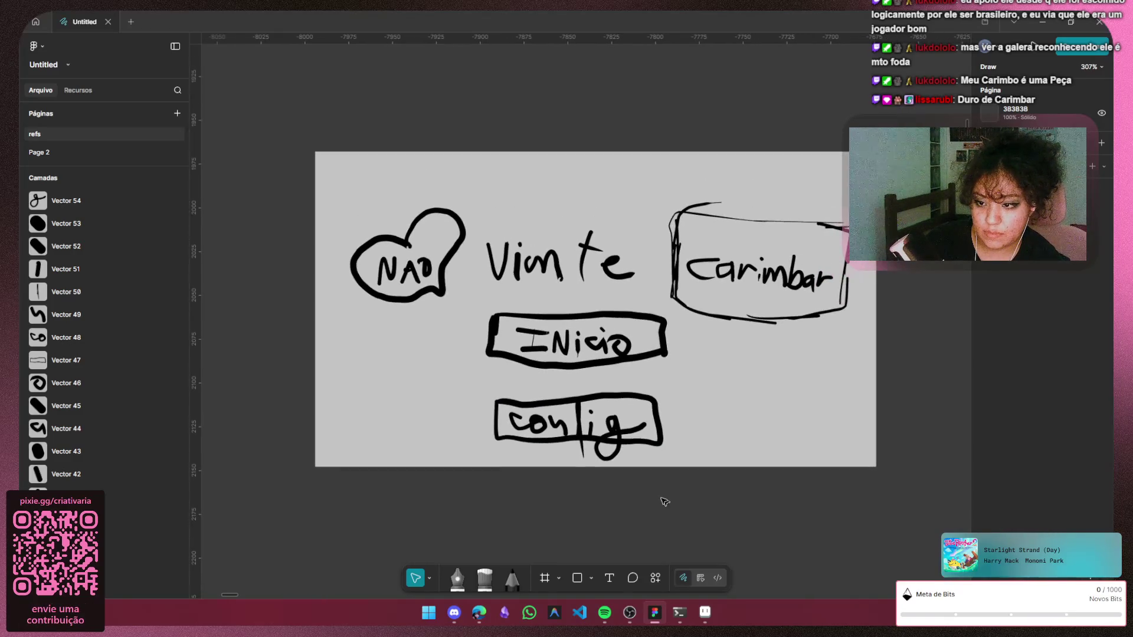
pyautogui.scroll(-1, 658, 507)
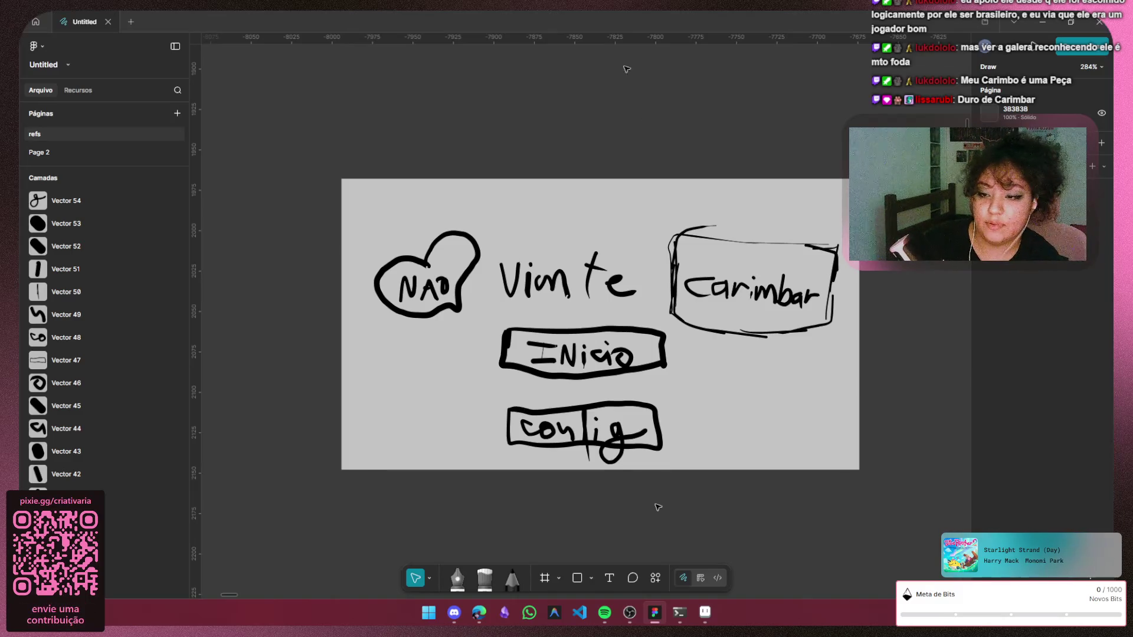
# Undo a stray pencil curve and marquee-select every stroke on the board
pyautogui.hotkey('shift', 'c')
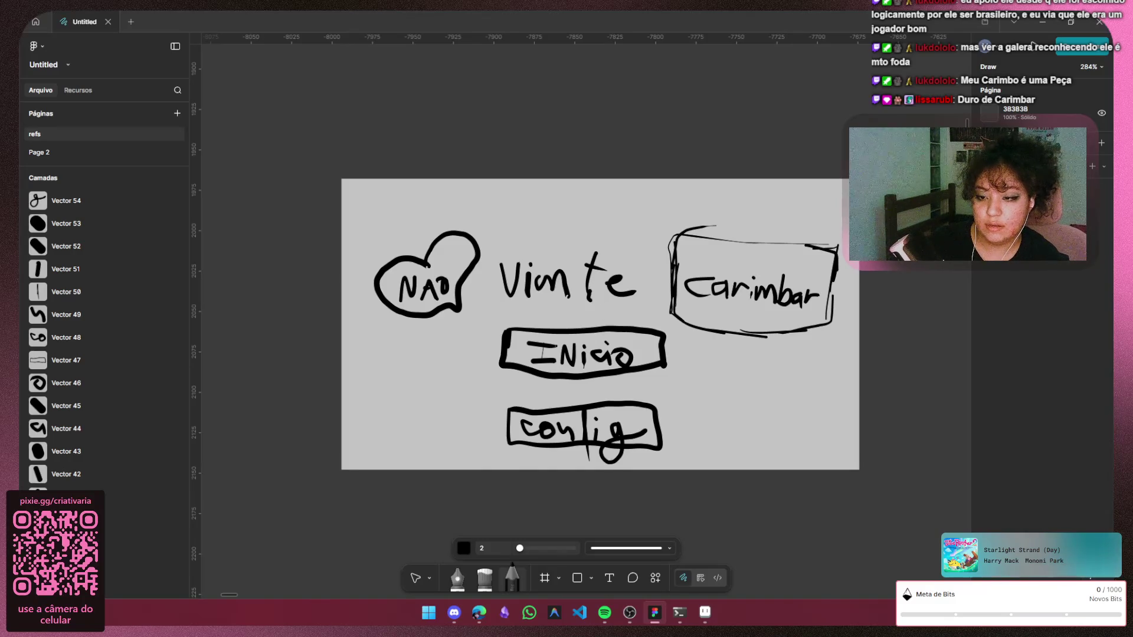
pyautogui.moveTo(585, 257); pyautogui.dragTo(659, 501)
pyautogui.hotkey('ctrl', 'z')
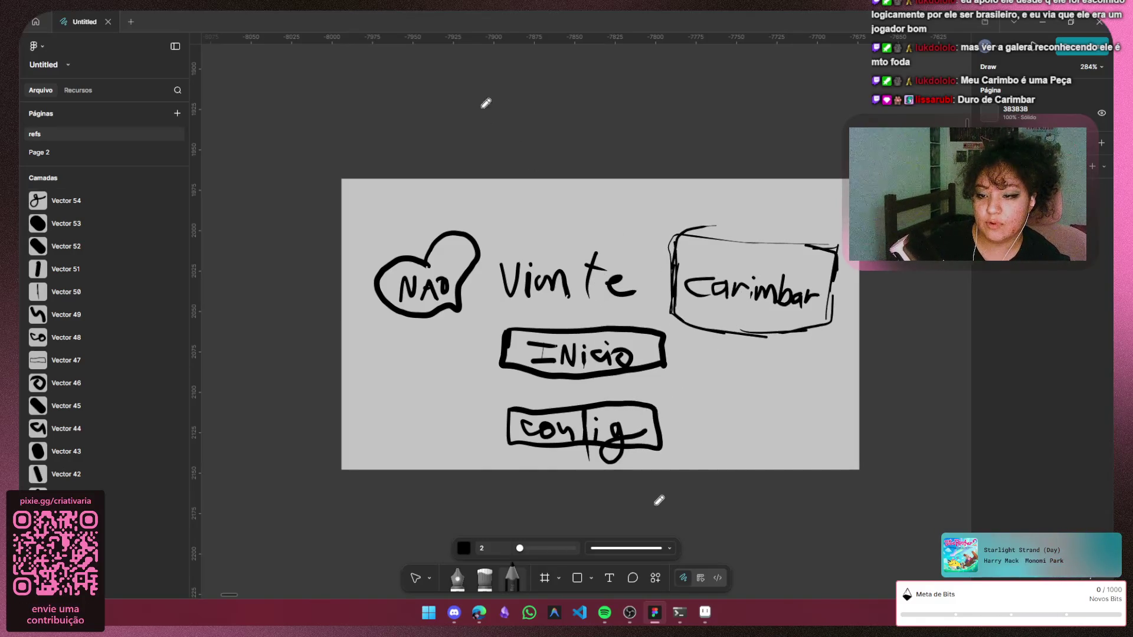
pyautogui.click(419, 587)
pyautogui.moveTo(348, 212)
pyautogui.mouseDown()
pyautogui.moveTo(805, 429)
pyautogui.moveTo(856, 468)
pyautogui.mouseUp()
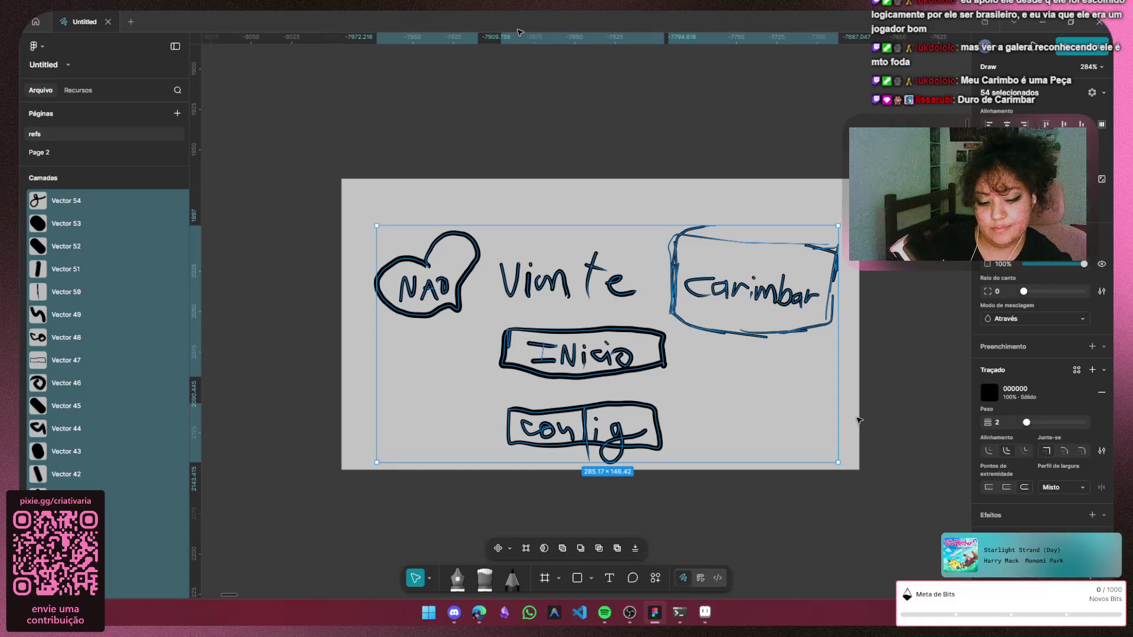
# Delete the old sketches, draw a cracked heart inside a larger outline, and switch to the browser
pyautogui.press('Delete')
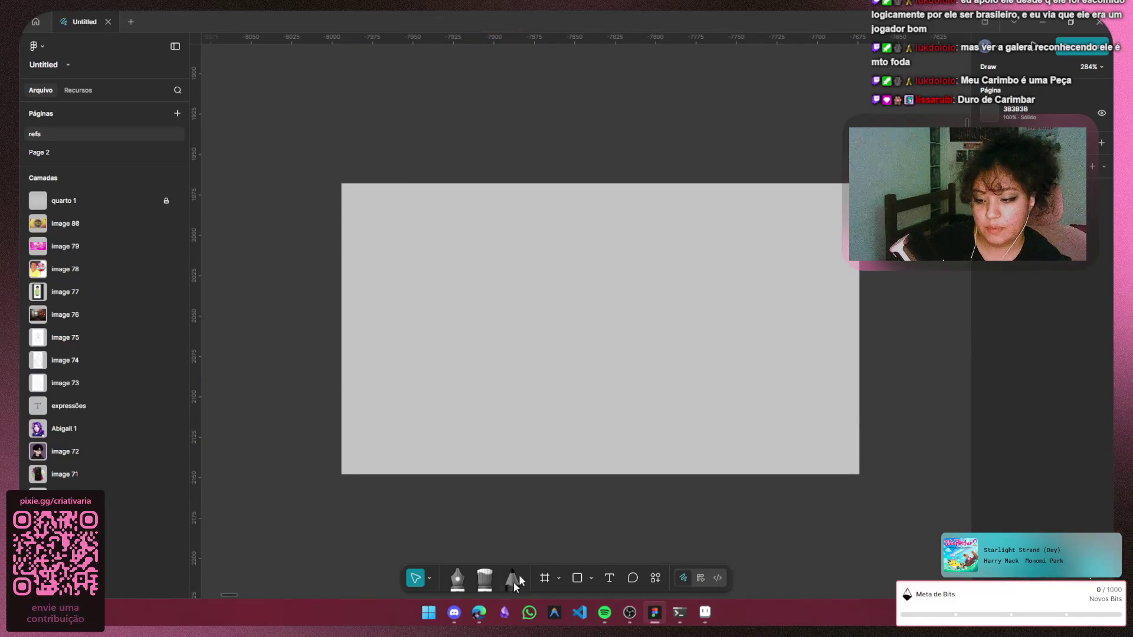
pyautogui.click(512, 580)
pyautogui.moveTo(602, 282); pyautogui.dragTo(617, 451)
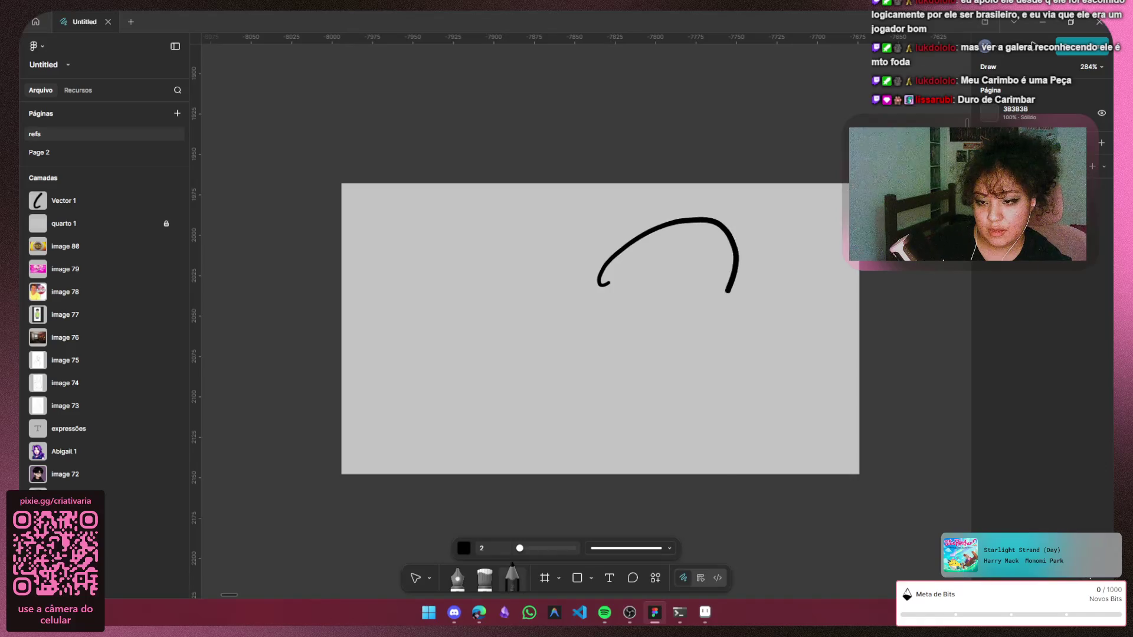
pyautogui.moveTo(600, 281); pyautogui.dragTo(513, 239)
pyautogui.moveTo(487, 305); pyautogui.dragTo(610, 454)
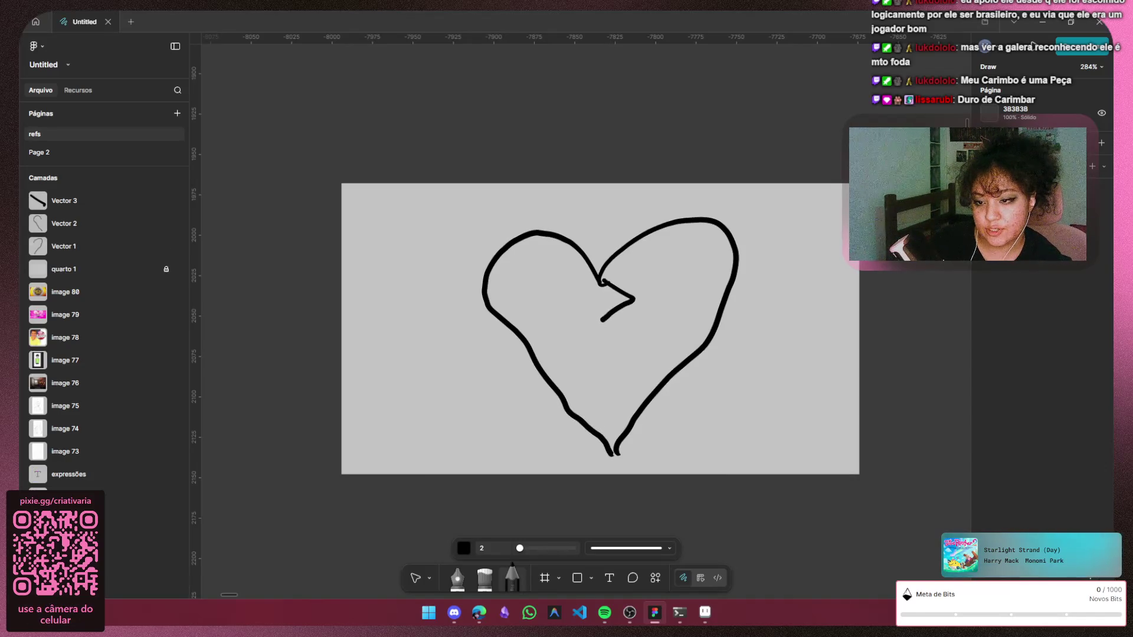
pyautogui.moveTo(626, 340); pyautogui.dragTo(607, 429)
pyautogui.moveTo(604, 237)
pyautogui.mouseDown()
pyautogui.moveTo(794, 264)
pyautogui.moveTo(701, 413)
pyautogui.moveTo(625, 491)
pyautogui.moveTo(522, 442)
pyautogui.moveTo(409, 319)
pyautogui.moveTo(535, 199)
pyautogui.moveTo(600, 235)
pyautogui.moveTo(611, 264)
pyautogui.moveTo(609, 447)
pyautogui.moveTo(626, 487)
pyautogui.mouseUp()
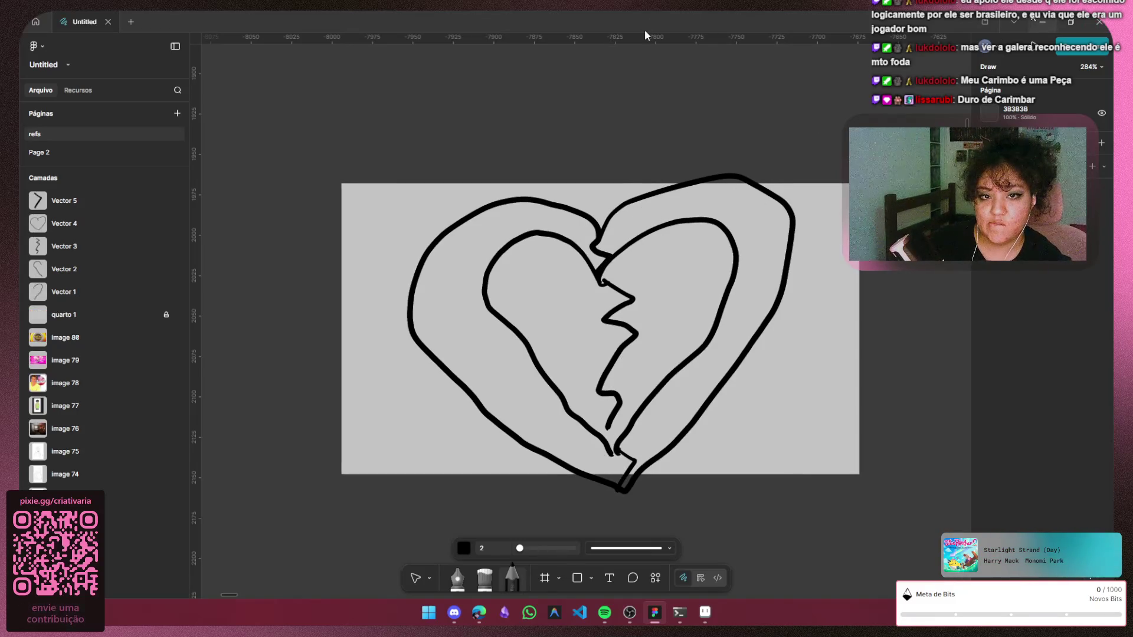
pyautogui.hotkey('alt', 'Tab')
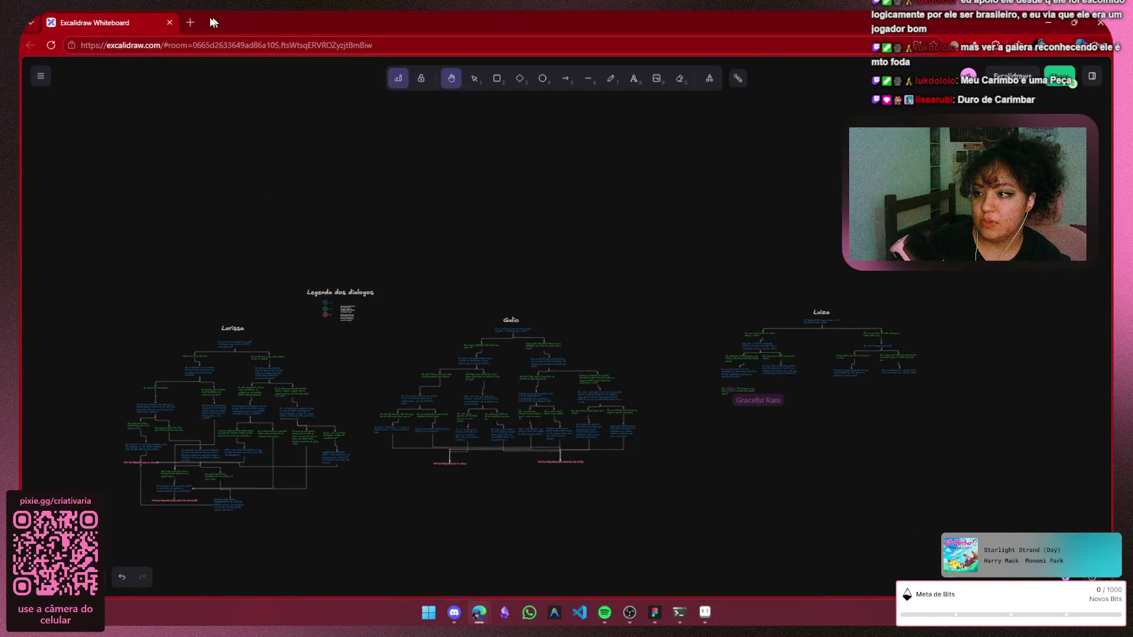
# In a new tab, run a Google search for background hearts
pyautogui.click(188, 25)
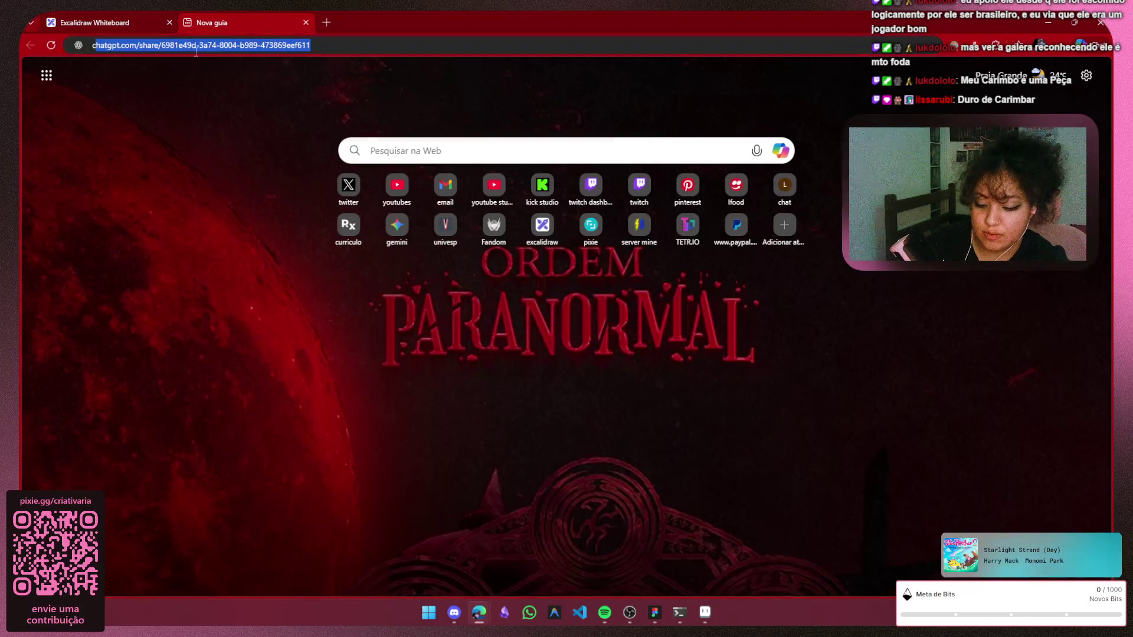
pyautogui.write('ch')
pyautogui.press('BackSpace')
pyautogui.press('BackSpace')
pyautogui.write('funda')
pyautogui.press('BackSpace')
pyautogui.press('Escape')
pyautogui.write('back')
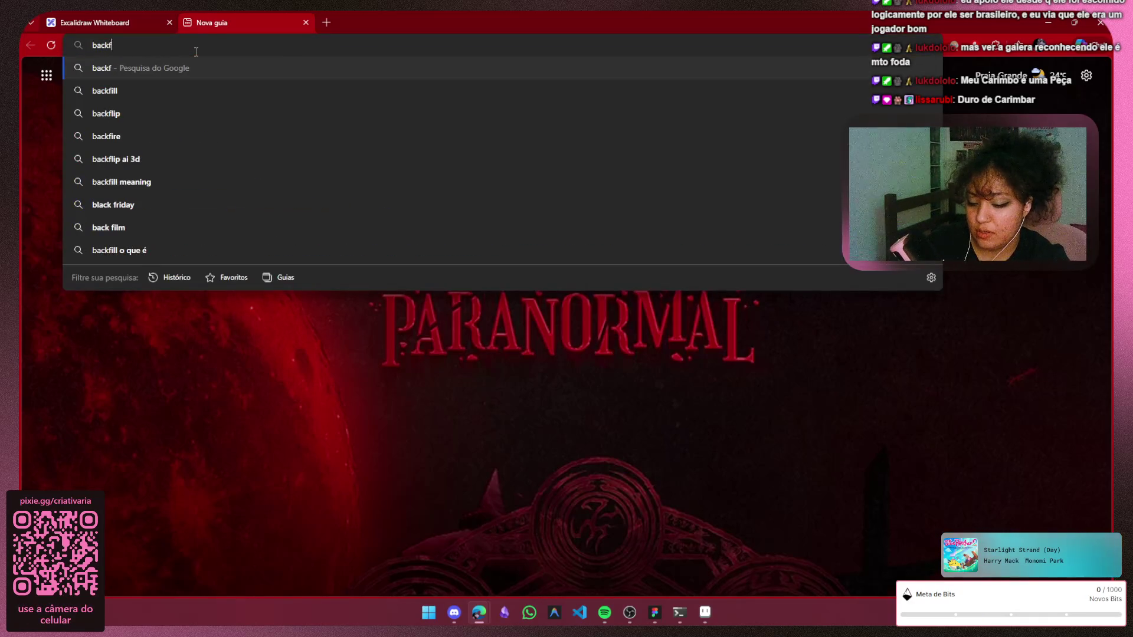
pyautogui.write('grou')
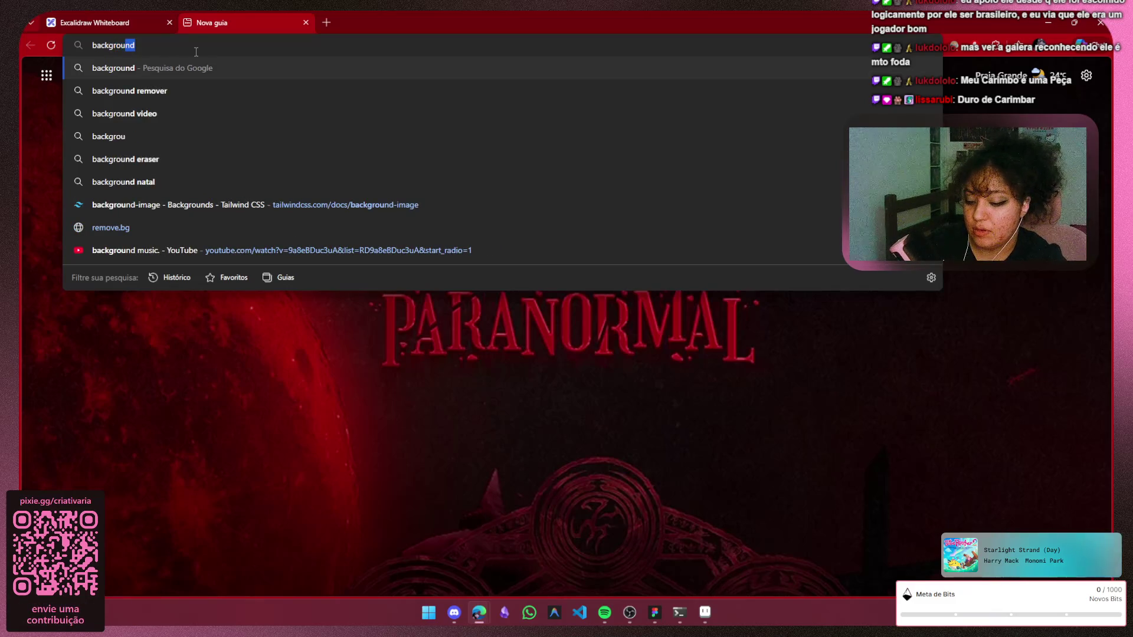
pyautogui.write('nd hearts')
pyautogui.press('Return')
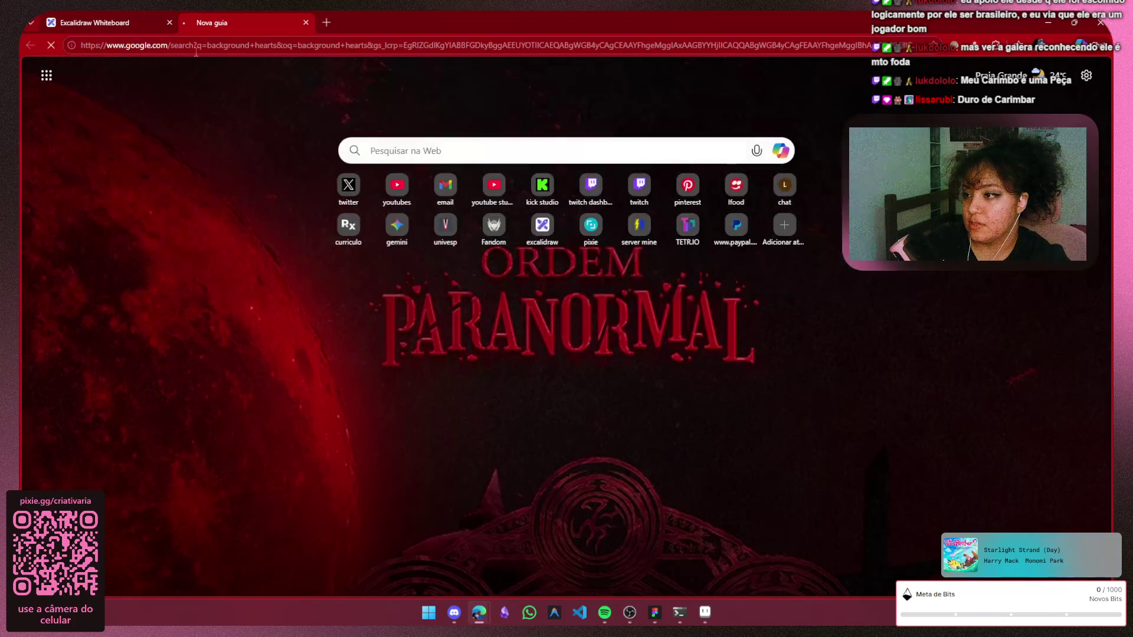
# Preview the first heart tunnel video result, then close the search tab
pyautogui.click(265, 118)
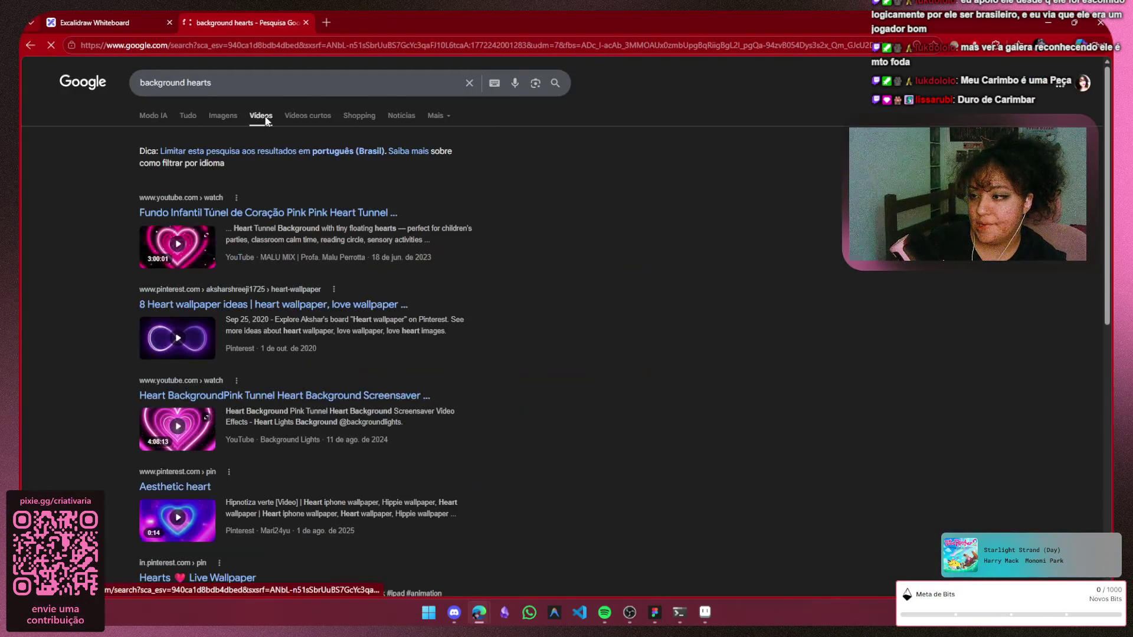
pyautogui.click(176, 250)
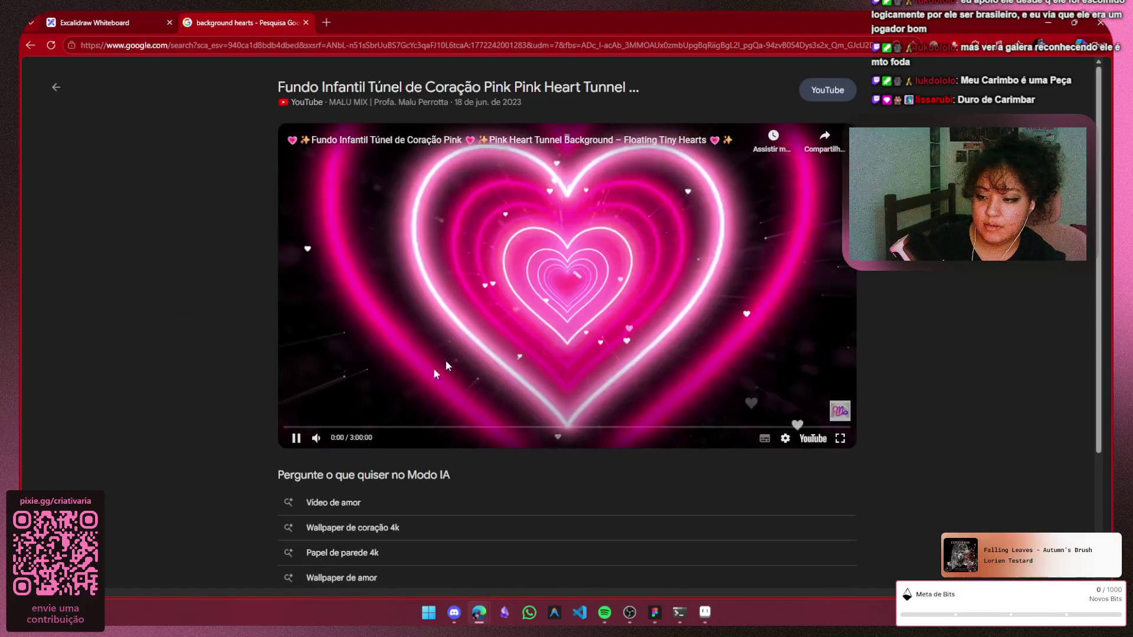
pyautogui.click(297, 439)
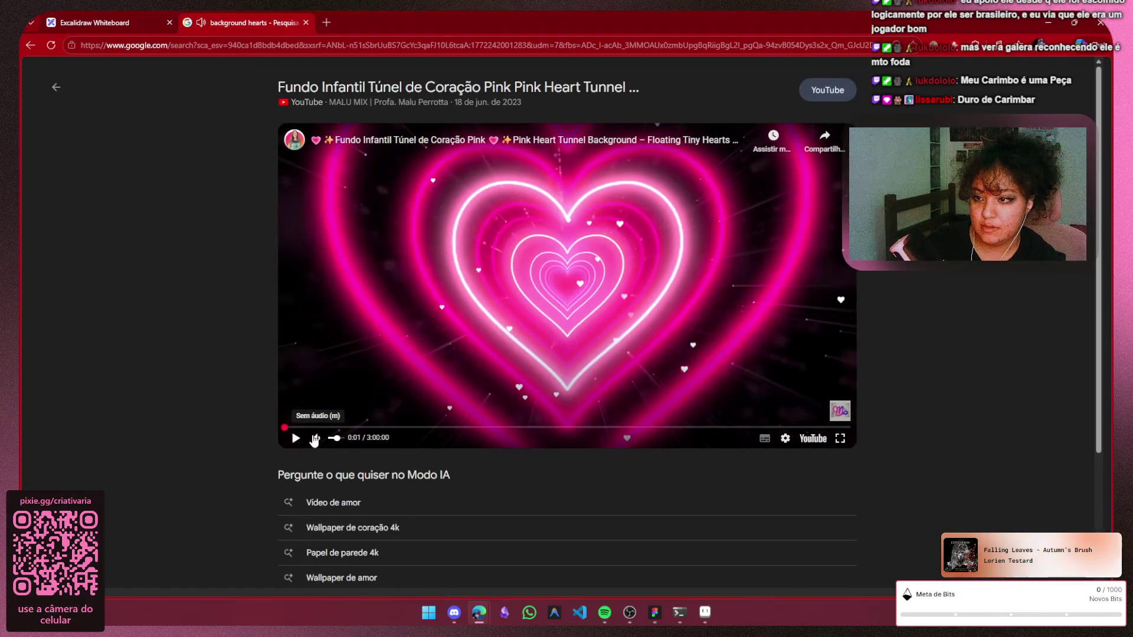
pyautogui.click(296, 439)
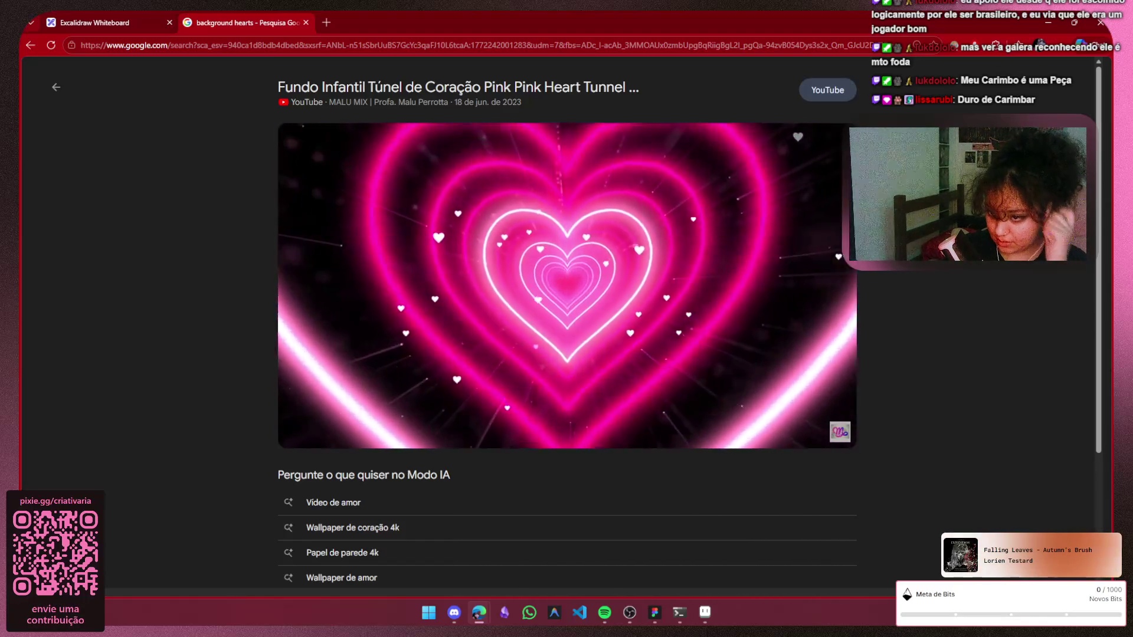
pyautogui.click(305, 24)
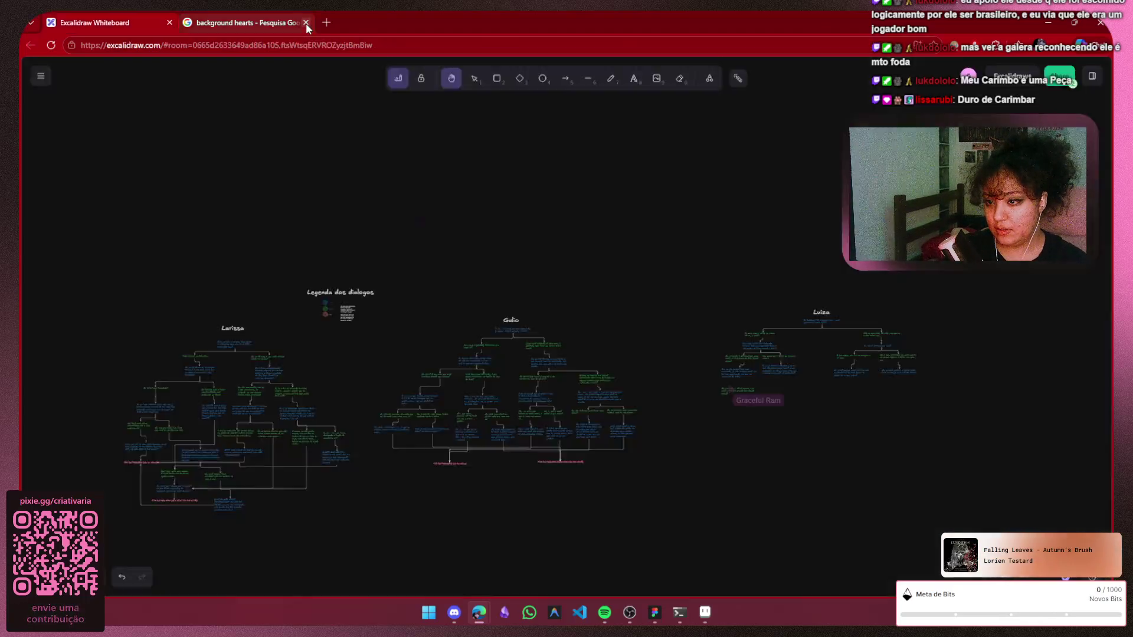
# Bring Aseprite to the front and cancel creating a new sprite
pyautogui.click(705, 612)
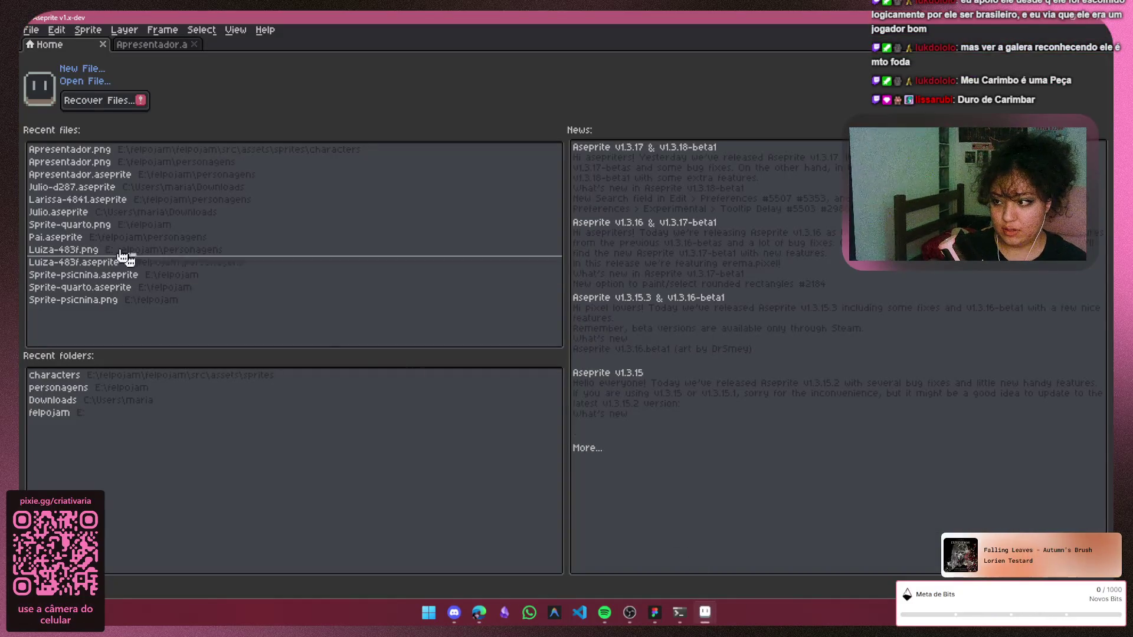
pyautogui.click(69, 70)
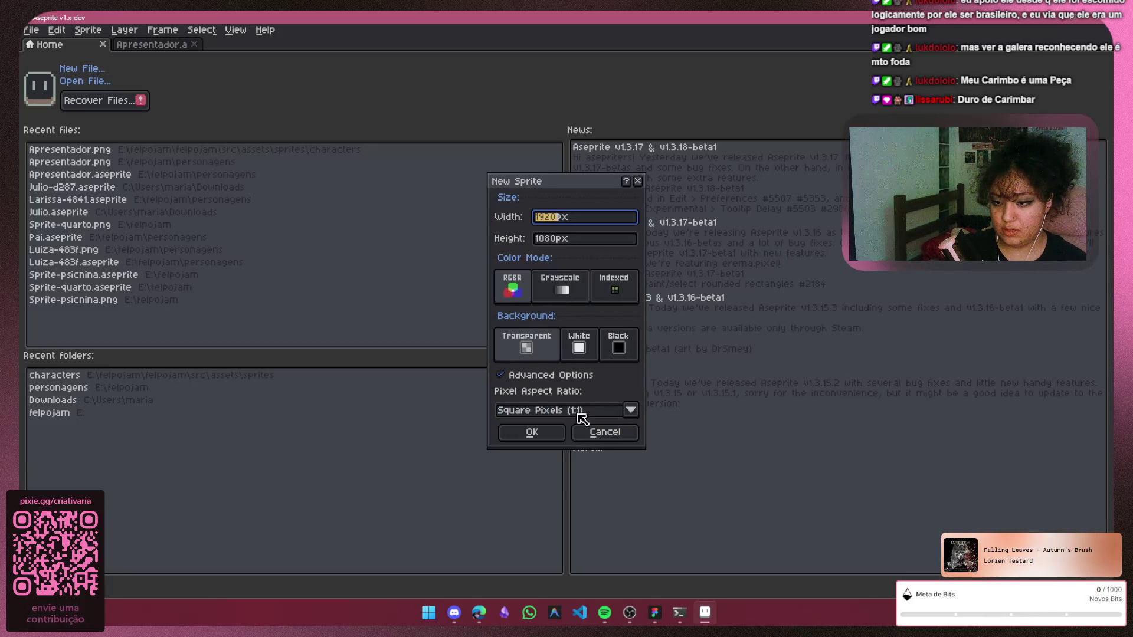
pyautogui.click(609, 437)
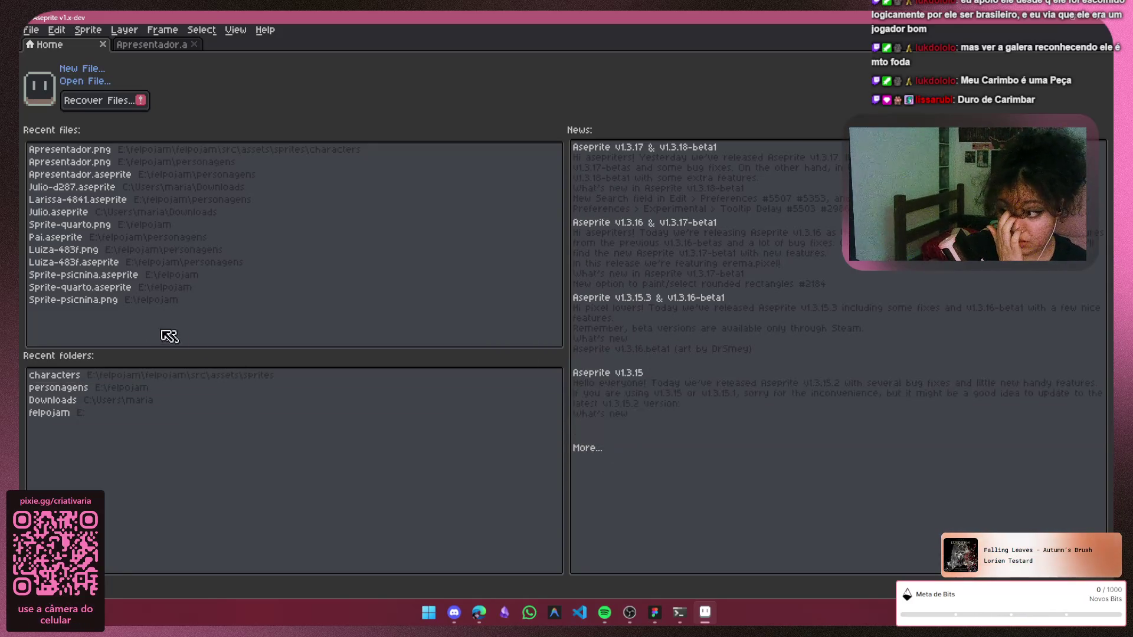
# Briefly open the pool sprite, then close it and the Apresentador sprite
pyautogui.click(94, 299)
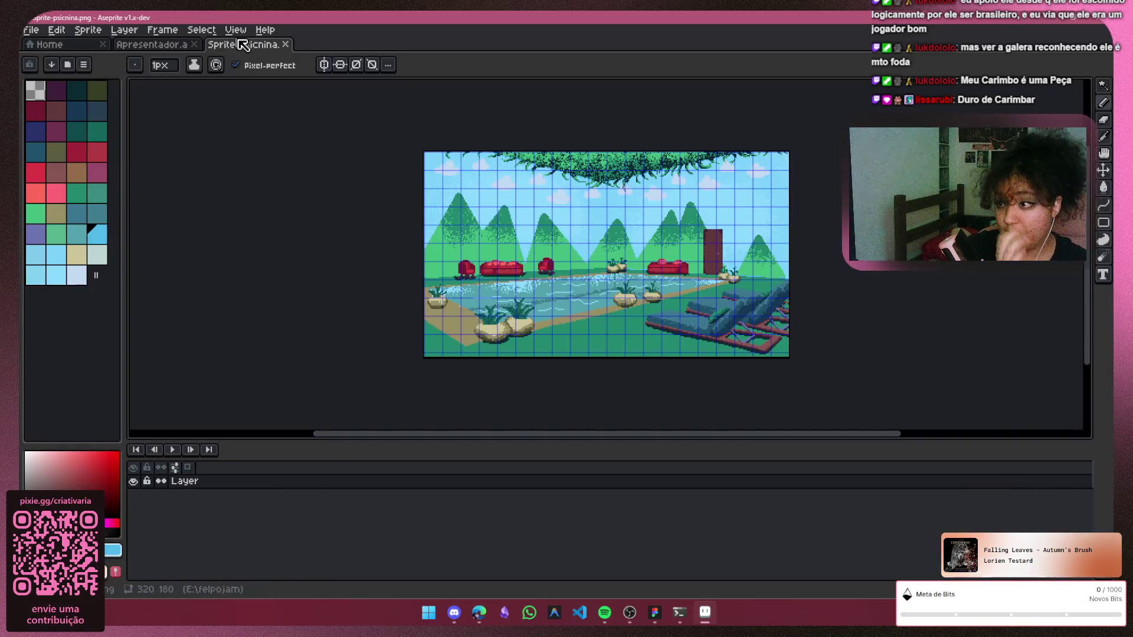
pyautogui.rightClick(242, 47)
pyautogui.click(239, 47)
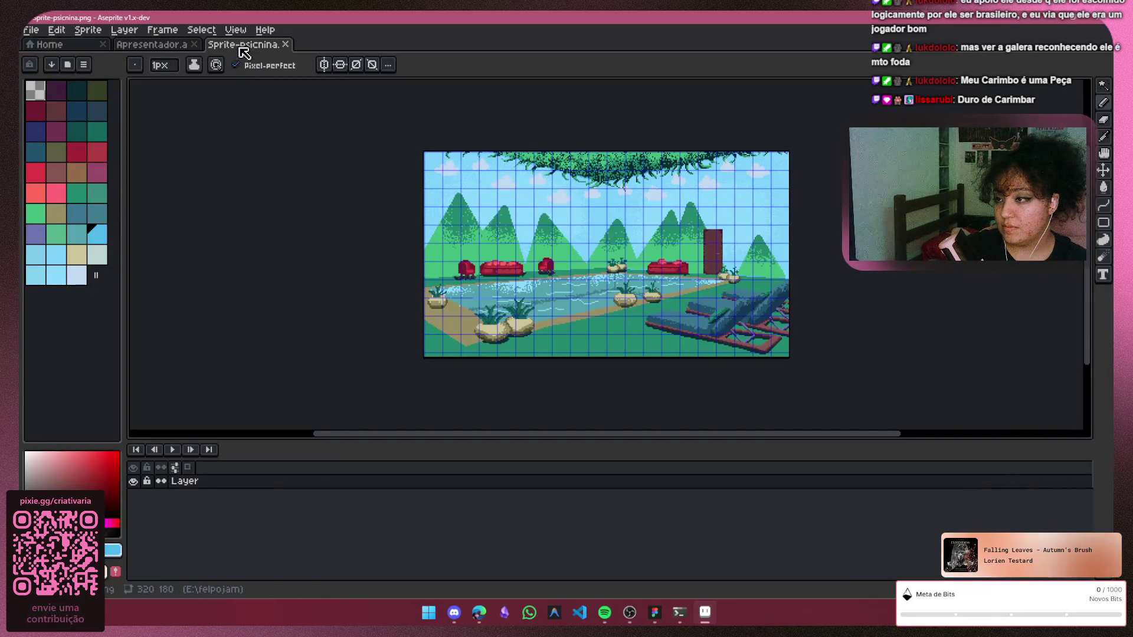
pyautogui.rightClick(247, 50)
pyautogui.click(242, 47)
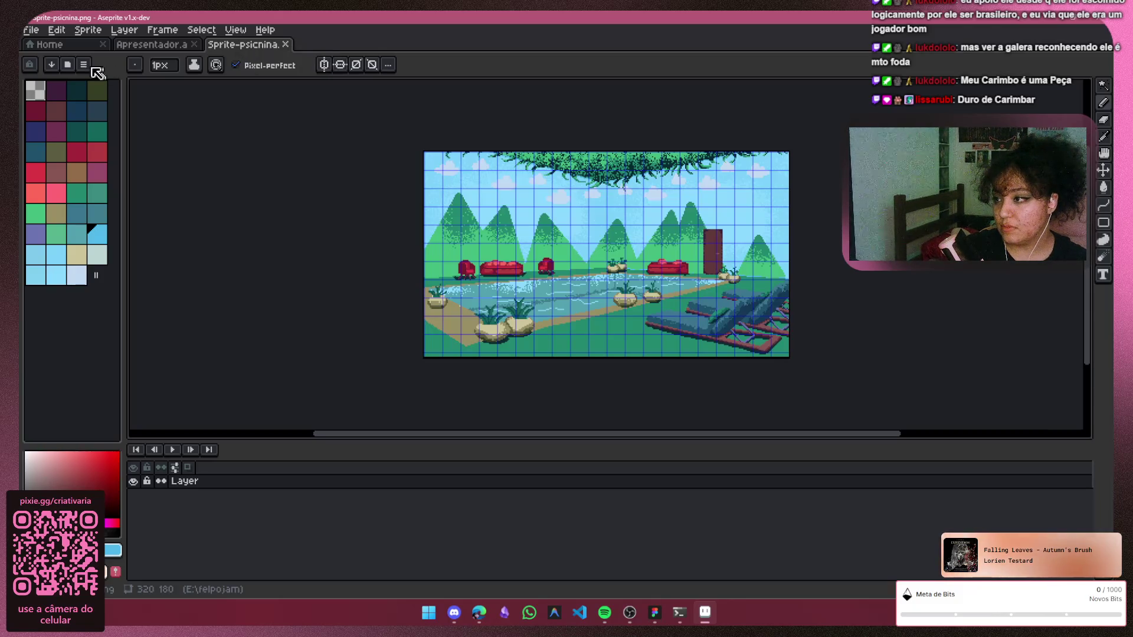
pyautogui.click(68, 46)
pyautogui.click(285, 44)
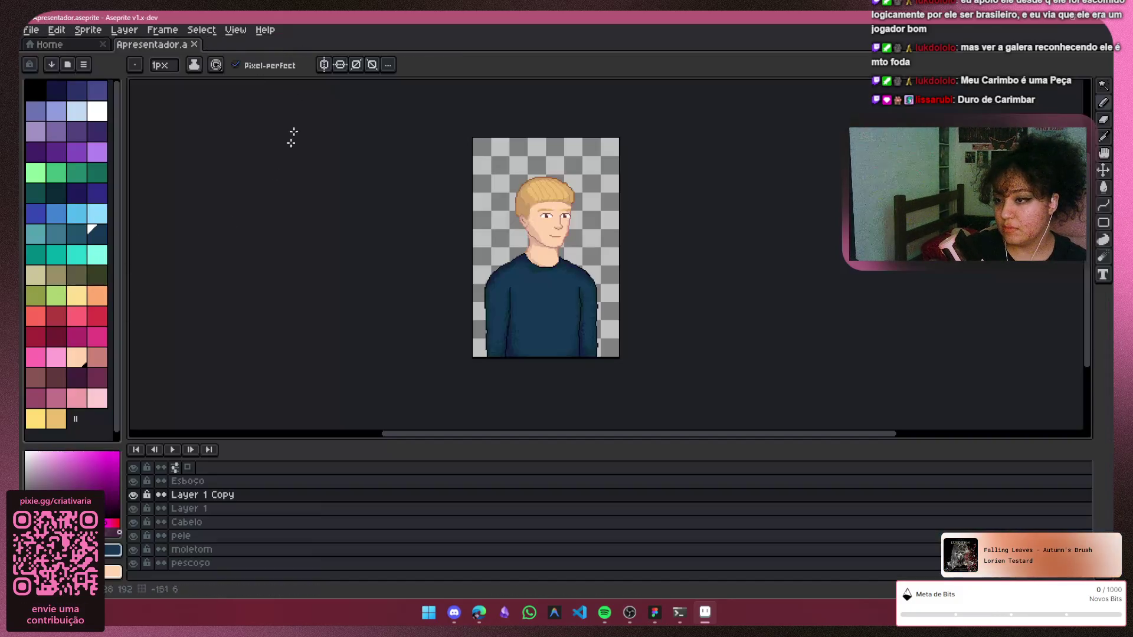
pyautogui.click(196, 47)
# Open Sprite-quarto.aseprite, making and closing an extra view of it
pyautogui.click(115, 303)
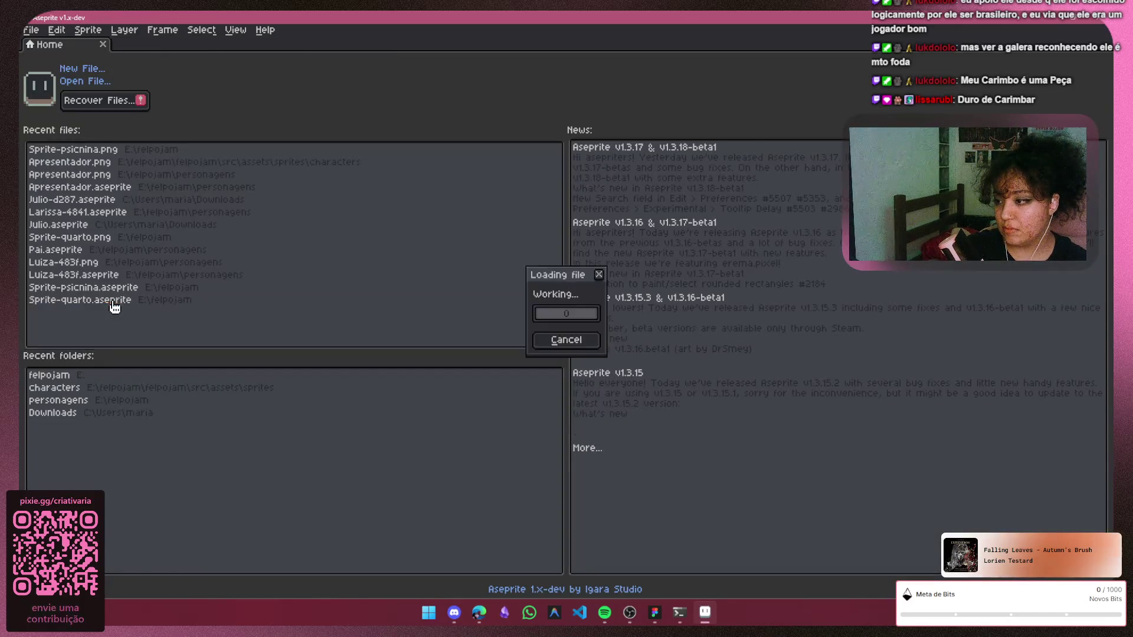
pyautogui.rightClick(174, 48)
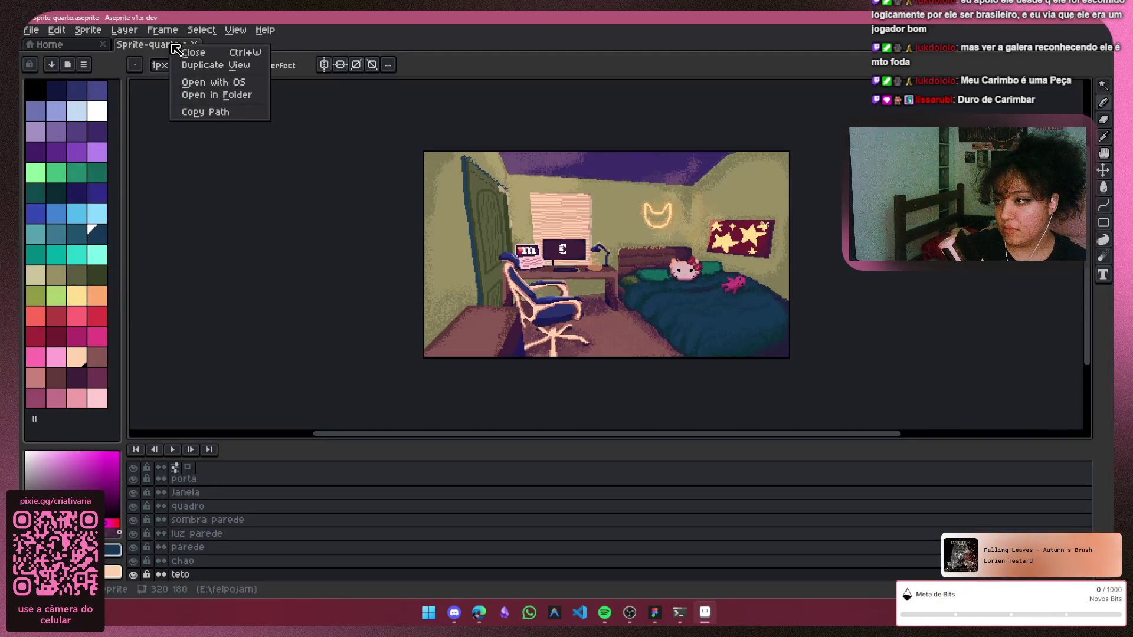
pyautogui.click(215, 66)
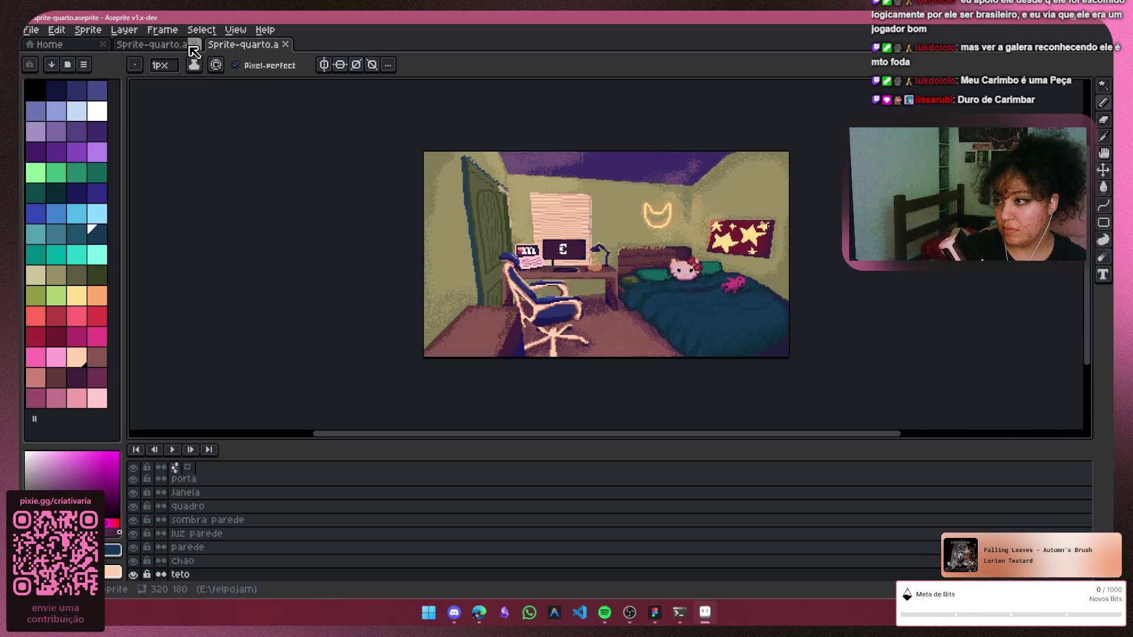
pyautogui.click(196, 45)
pyautogui.scroll(-1, 578, 524)
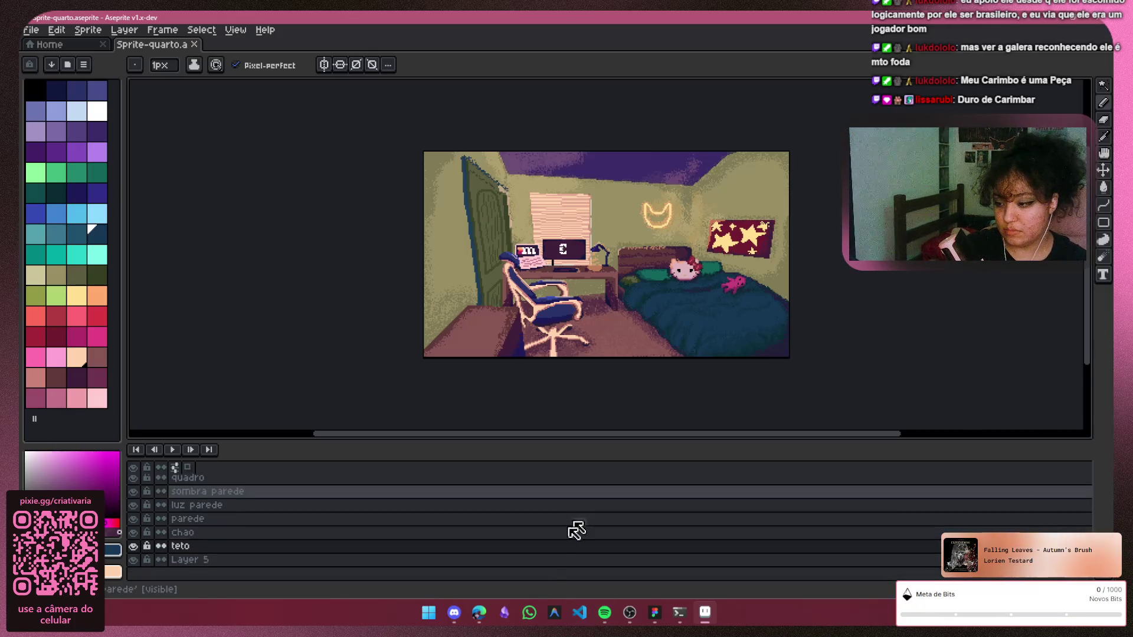
# Delete the wall, floor, ceiling, picture and comoda layers
pyautogui.click(553, 560)
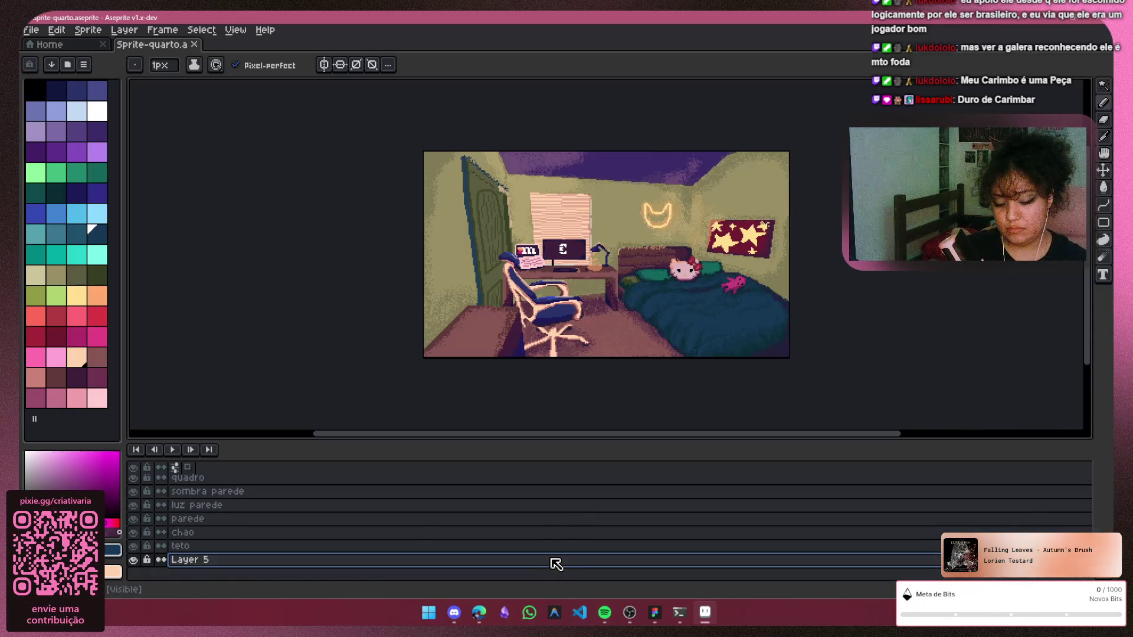
pyautogui.moveTo(227, 558)
pyautogui.mouseDown()
pyautogui.moveTo(253, 533)
pyautogui.moveTo(262, 499)
pyautogui.moveTo(266, 508)
pyautogui.mouseUp()
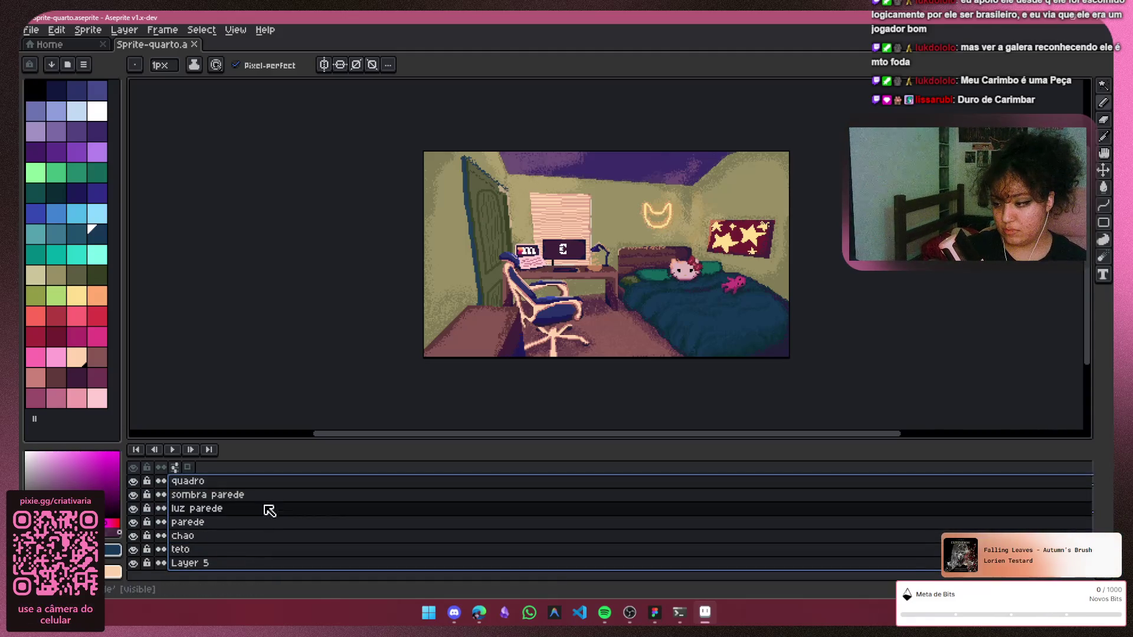
pyautogui.press('Delete')
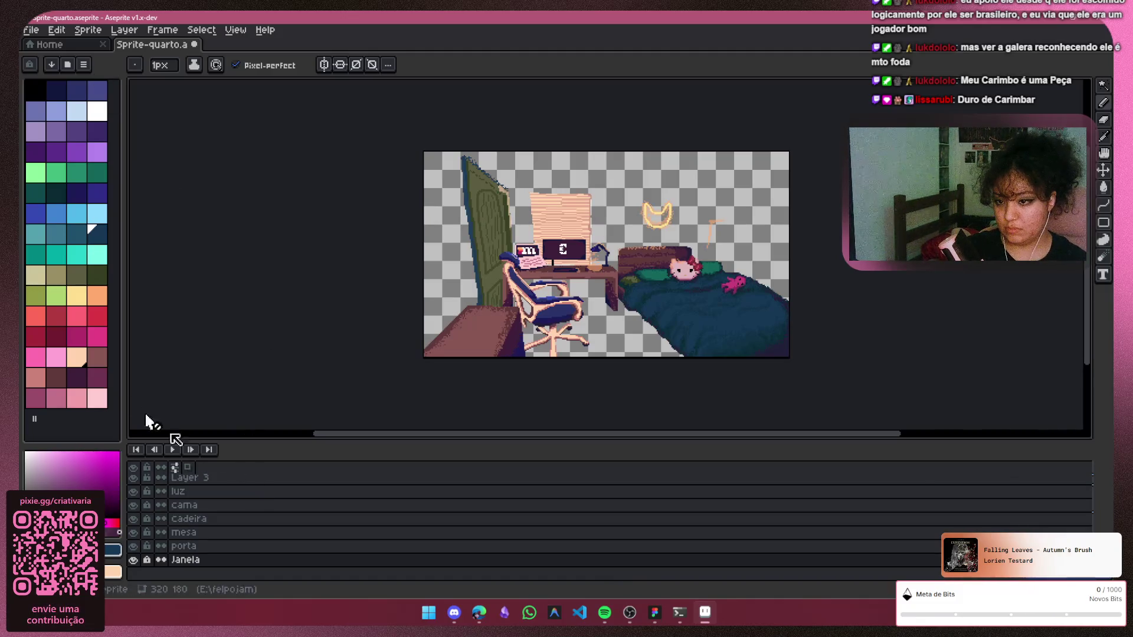
pyautogui.scroll(2, 248, 496)
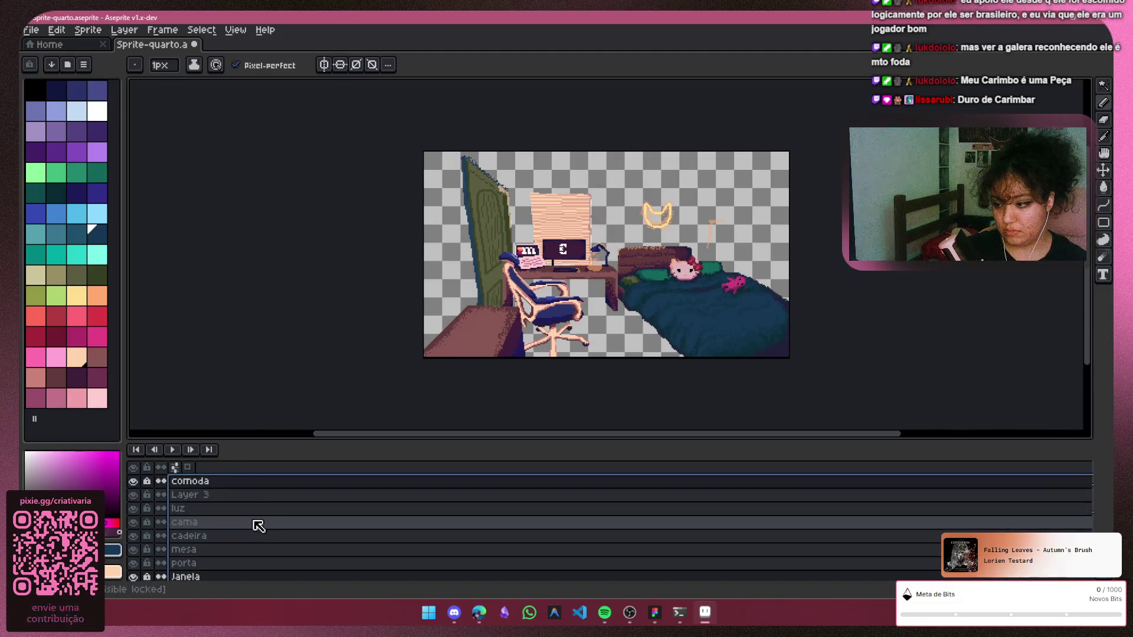
pyautogui.press('Delete')
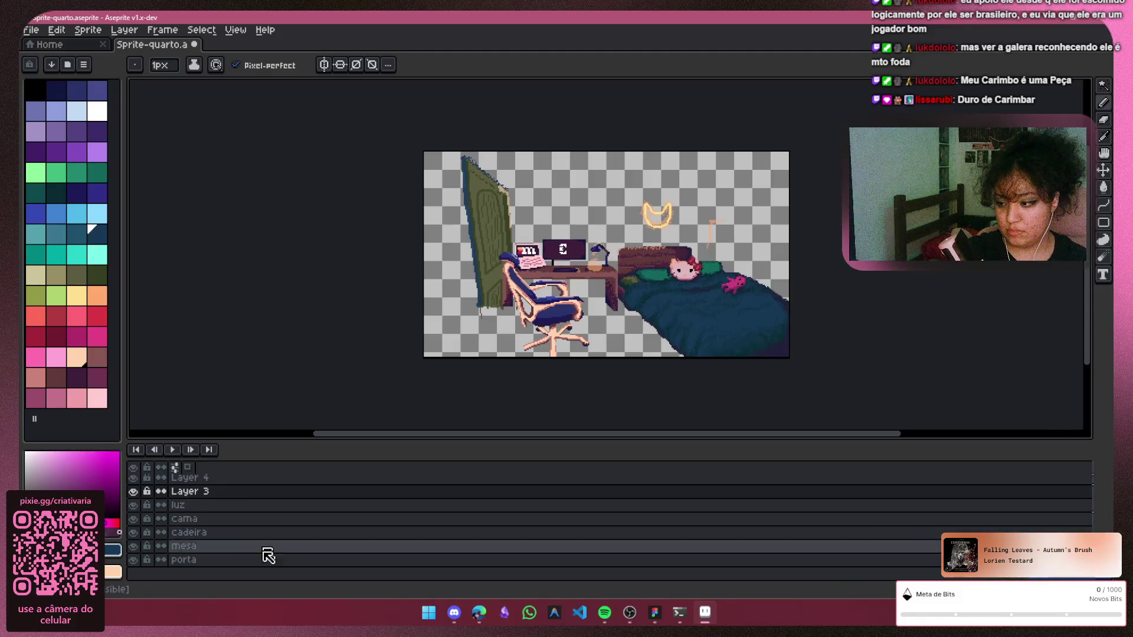
# Try deleting all remaining layers and dismiss the cannot-delete-all errors
pyautogui.click(266, 558)
pyautogui.moveTo(266, 562)
pyautogui.mouseDown()
pyautogui.moveTo(284, 493)
pyautogui.moveTo(274, 571)
pyautogui.mouseUp()
pyautogui.click(295, 489)
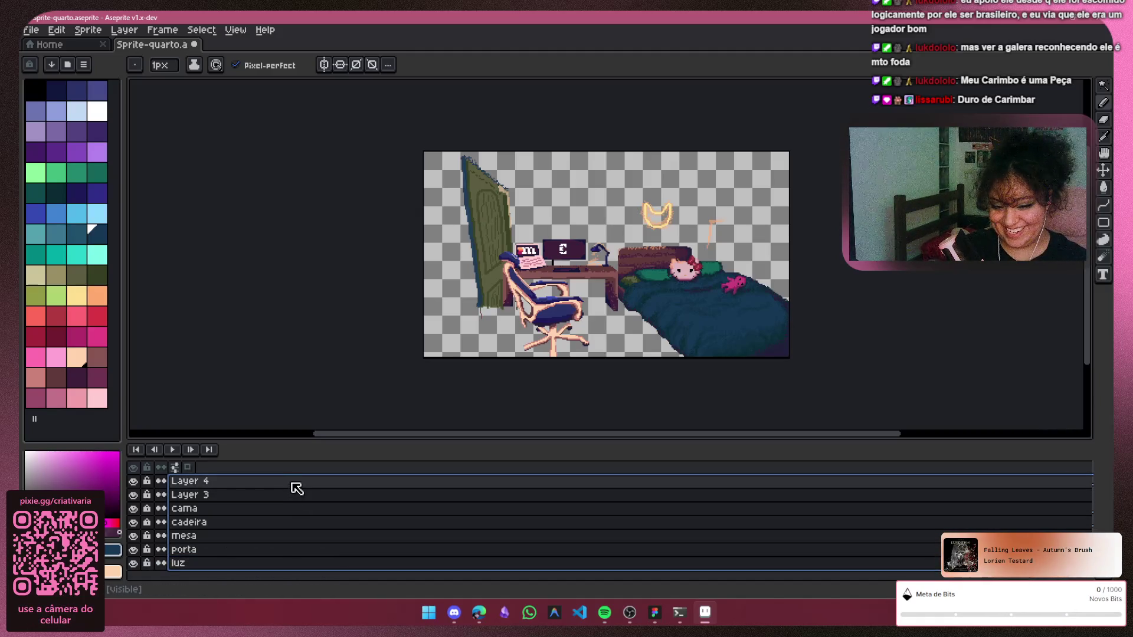
pyautogui.press('Delete')
pyautogui.press('Return')
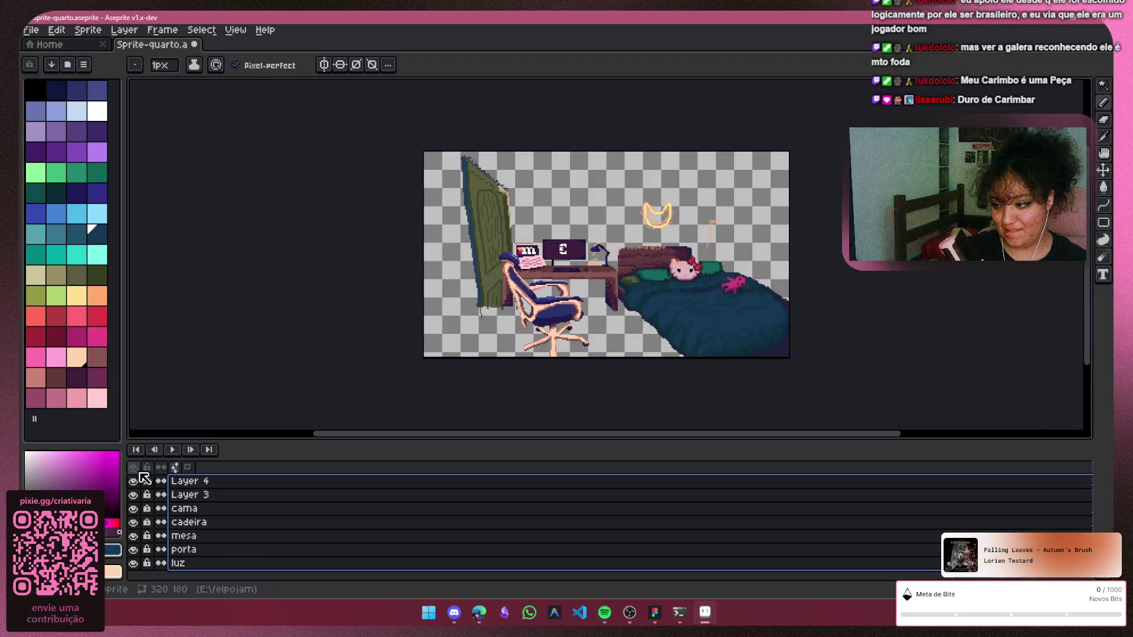
pyautogui.press('Delete')
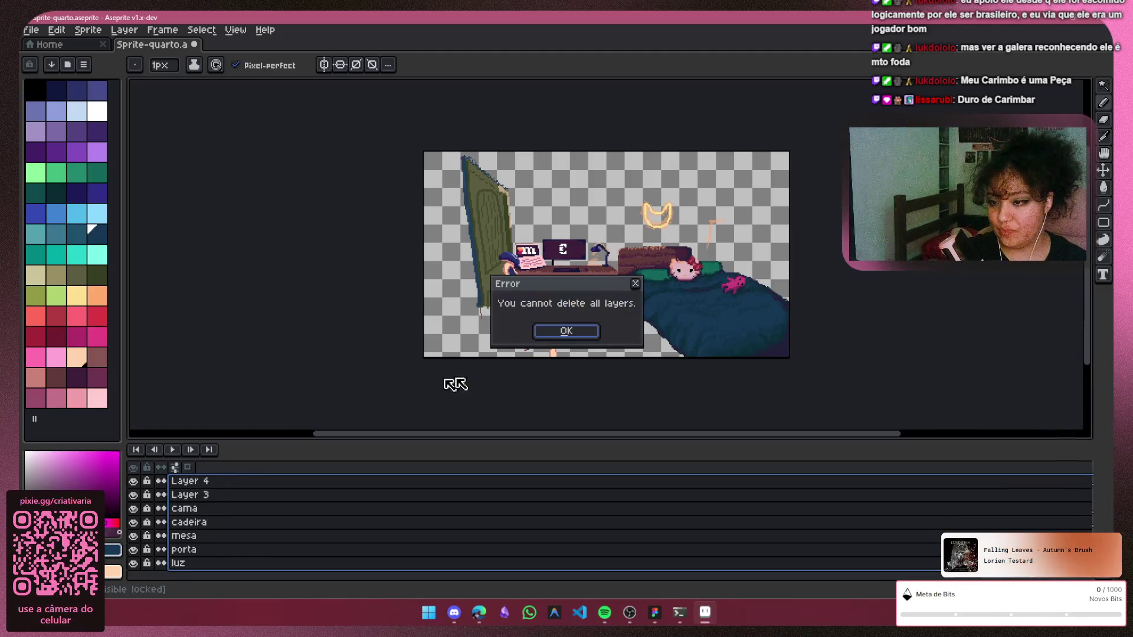
pyautogui.click(571, 333)
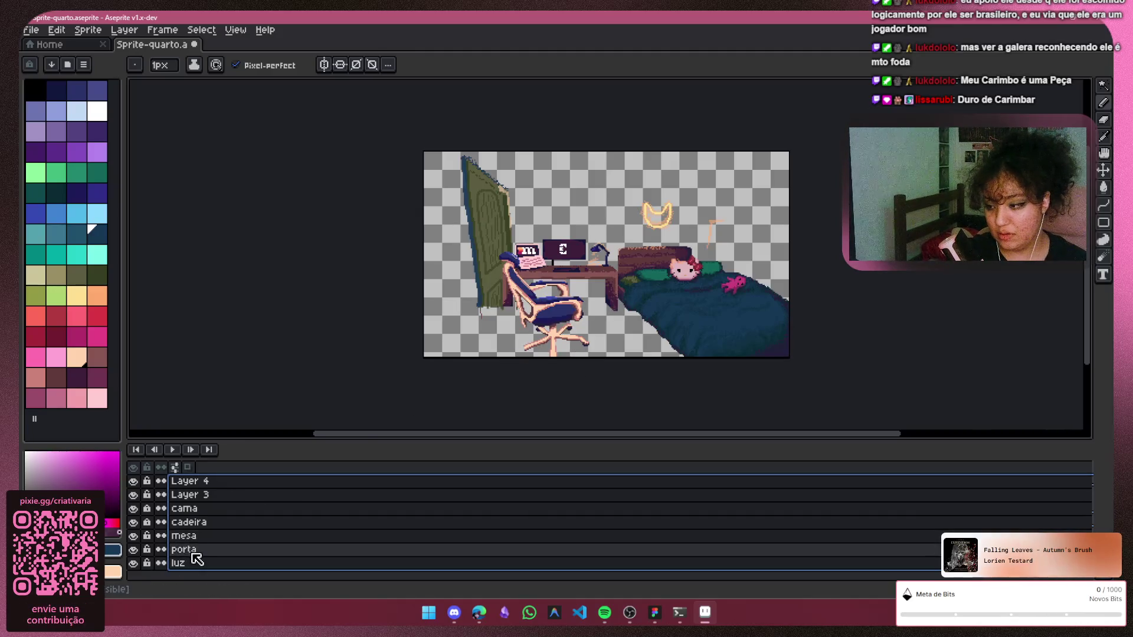
# Delete the porta, mesa and cama layers, leaving only luz selected
pyautogui.click(204, 550)
pyautogui.keyDown('ctrl'); pyautogui.click(221, 537); pyautogui.keyUp('ctrl')
pyautogui.keyDown('ctrl'); pyautogui.click(225, 512); pyautogui.keyUp('ctrl')
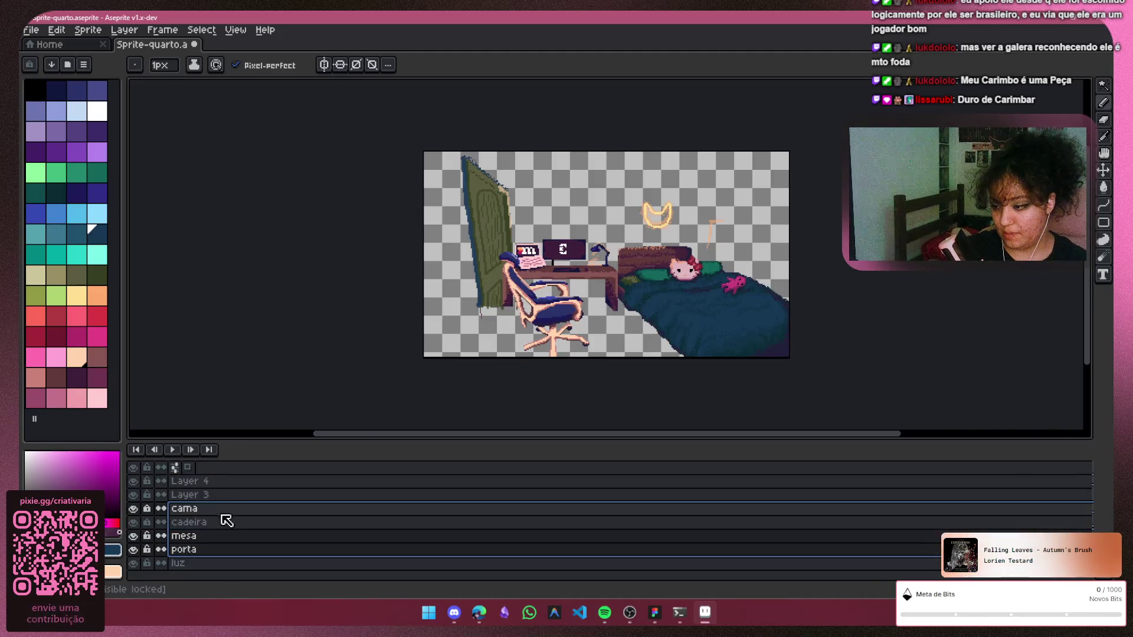
pyautogui.press('Delete')
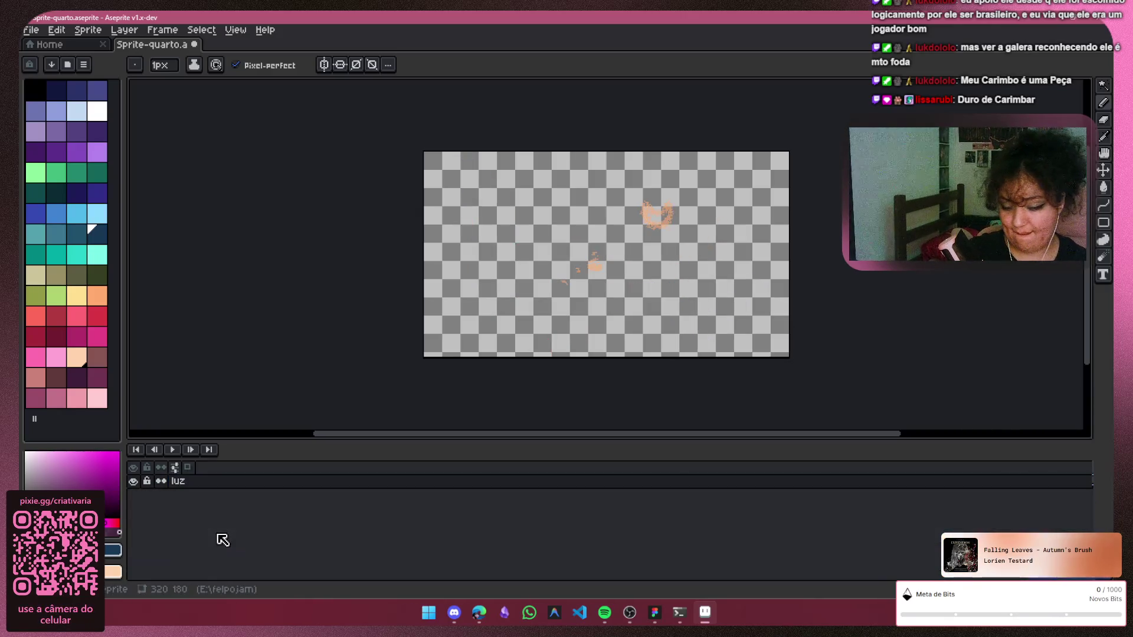
pyautogui.click(208, 486)
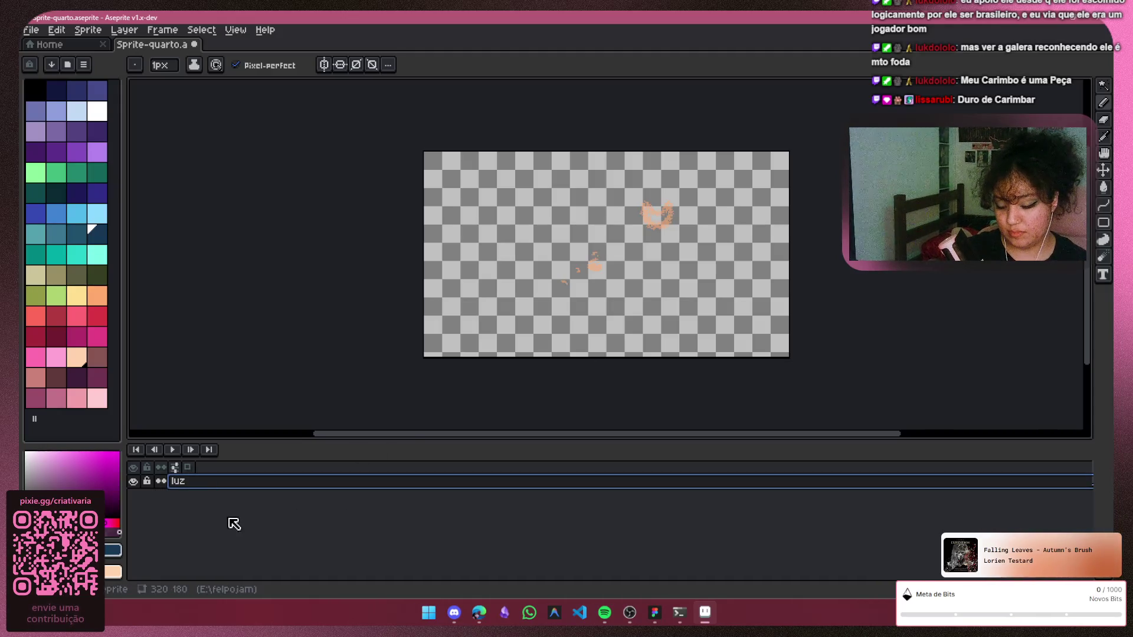
# Move luz below the new Layer 1, delete it, and pick the Paint Bucket tool
pyautogui.moveTo(242, 506); pyautogui.dragTo(238, 501)
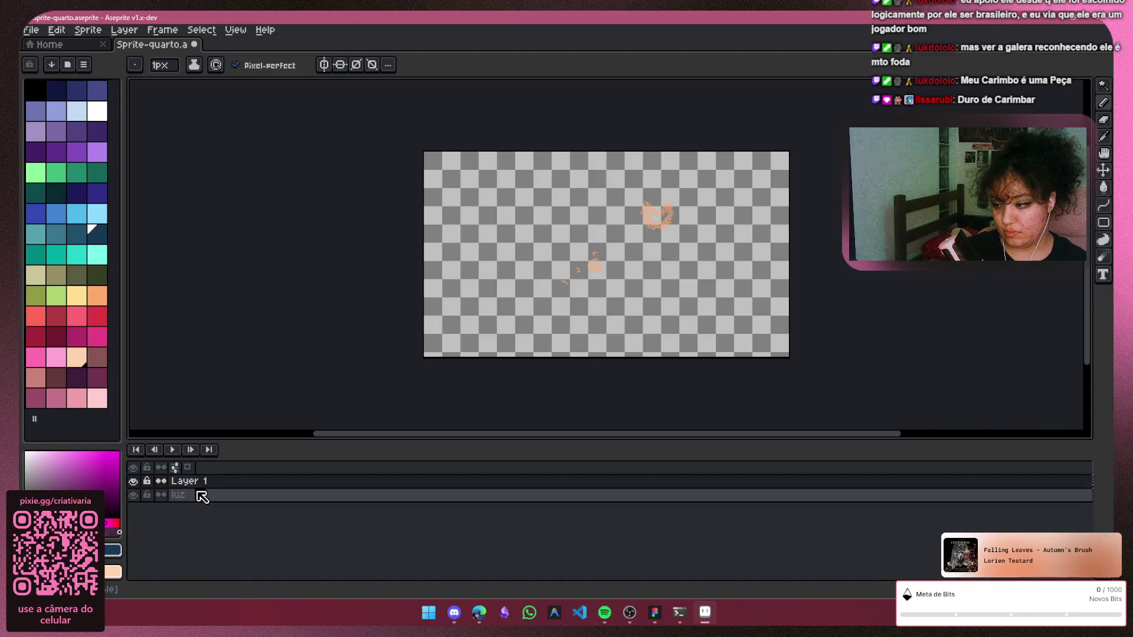
pyautogui.doubleClick(211, 500)
pyautogui.press('BackSpace')
pyautogui.press('Return')
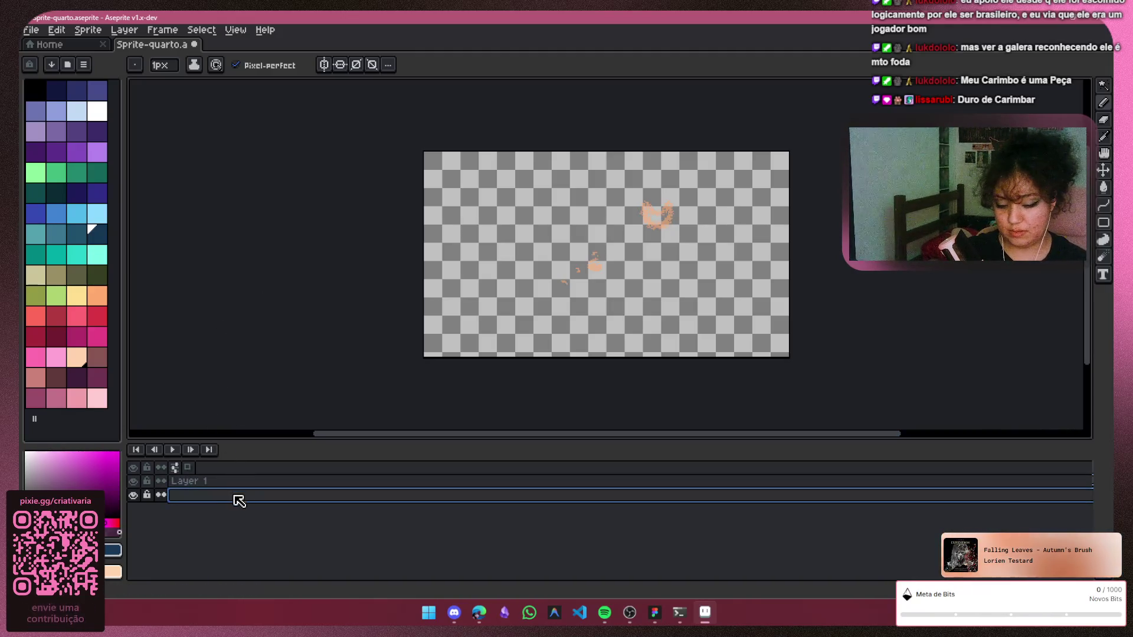
pyautogui.press('Delete')
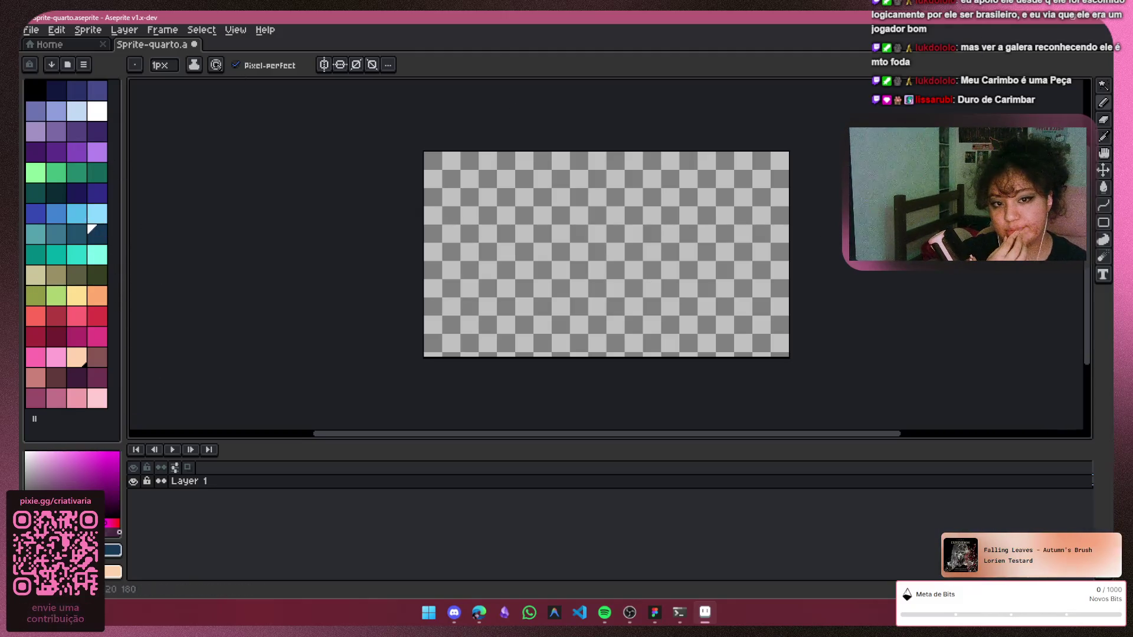
pyautogui.click(1103, 189)
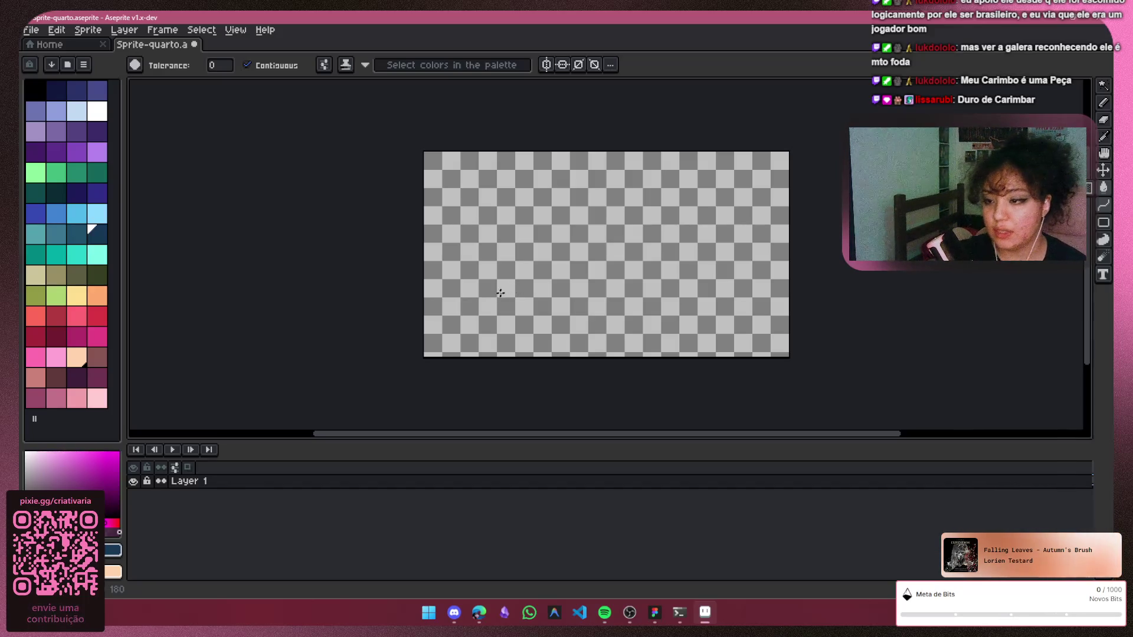
# Fill the empty canvas, trying dark blue, several teals, dark olive and dark red backgrounds
pyautogui.click(500, 293)
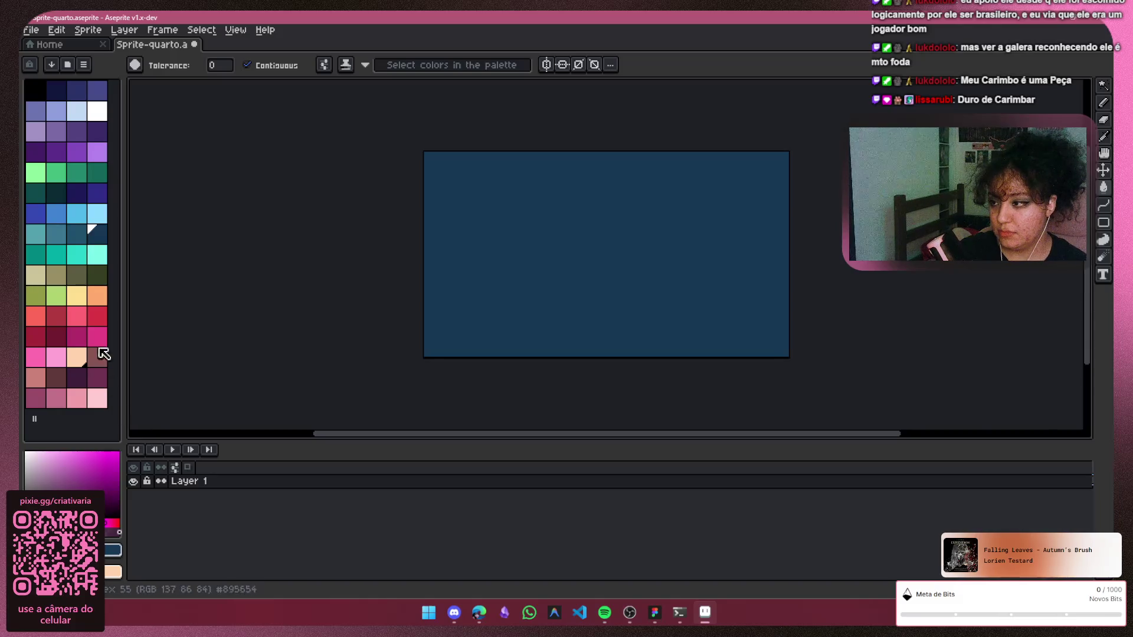
pyautogui.click(76, 234)
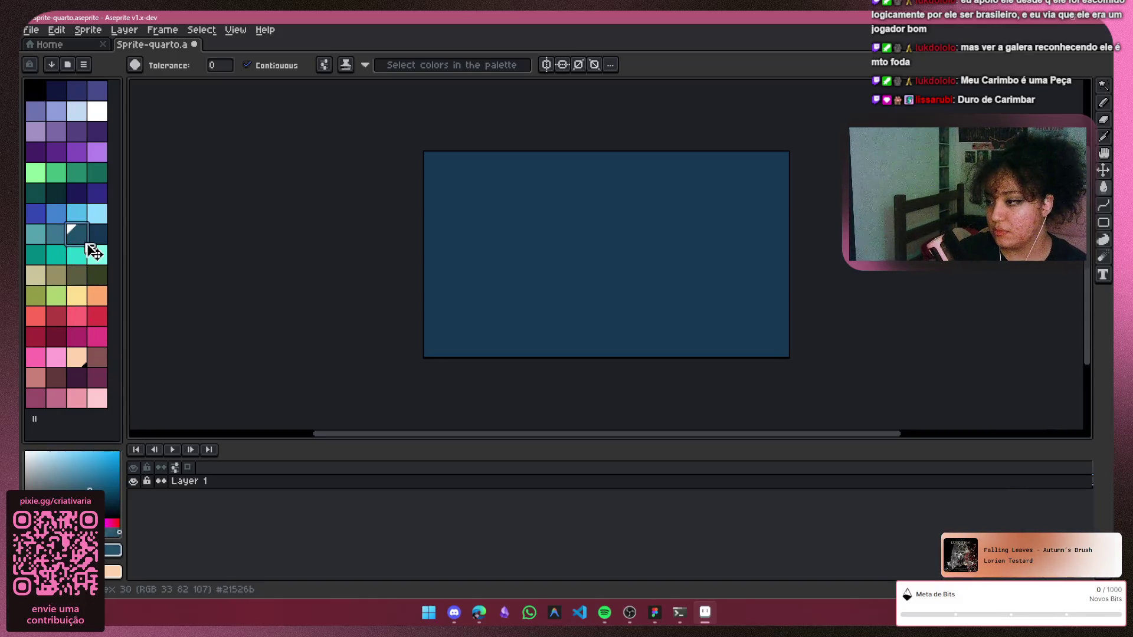
pyautogui.click(614, 246)
pyautogui.click(56, 254)
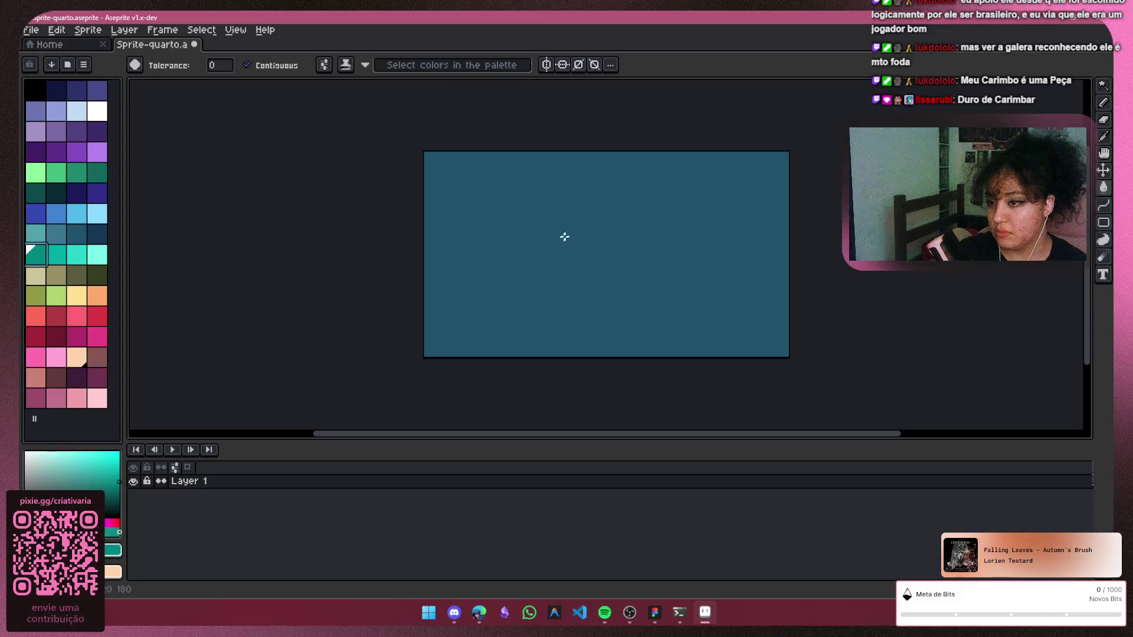
pyautogui.click(563, 236)
pyautogui.click(78, 260)
pyautogui.click(593, 241)
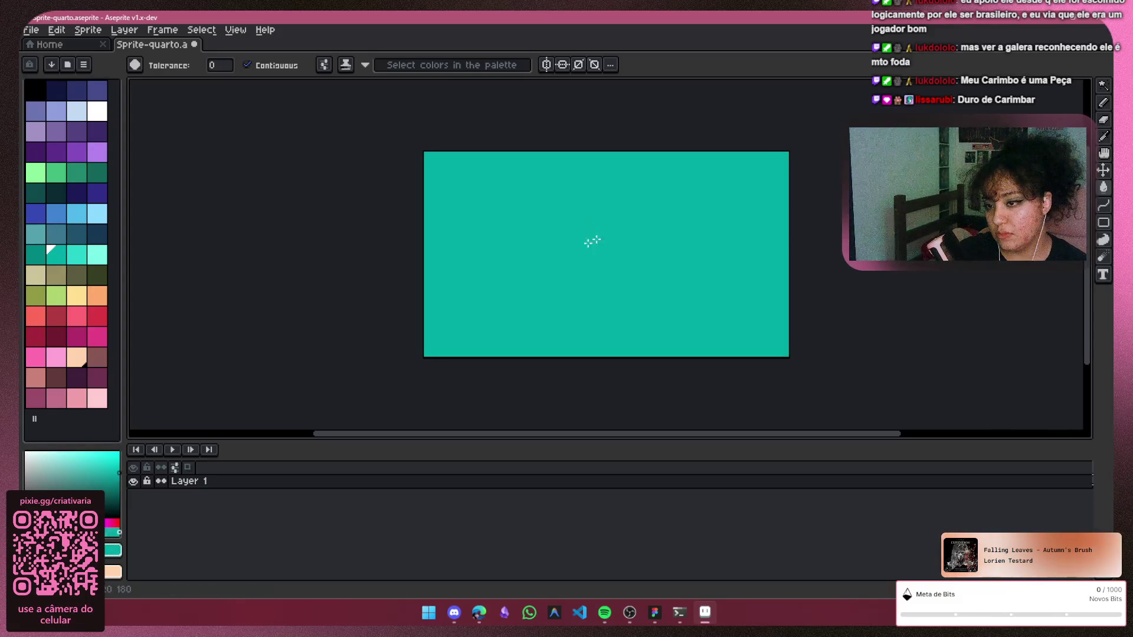
pyautogui.click(99, 277)
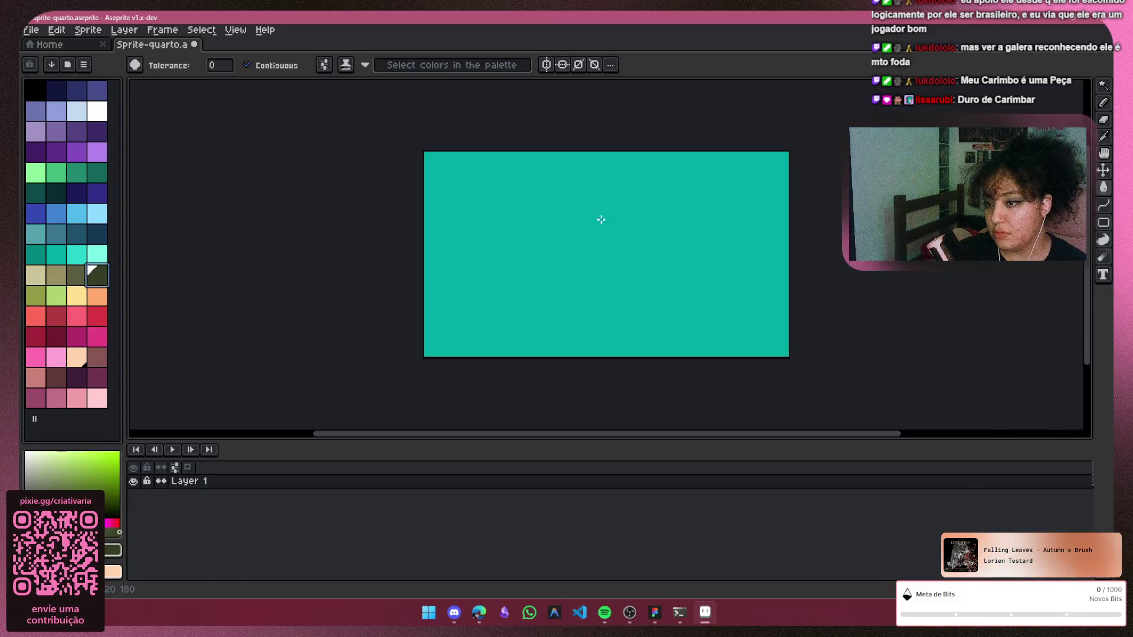
pyautogui.click(587, 230)
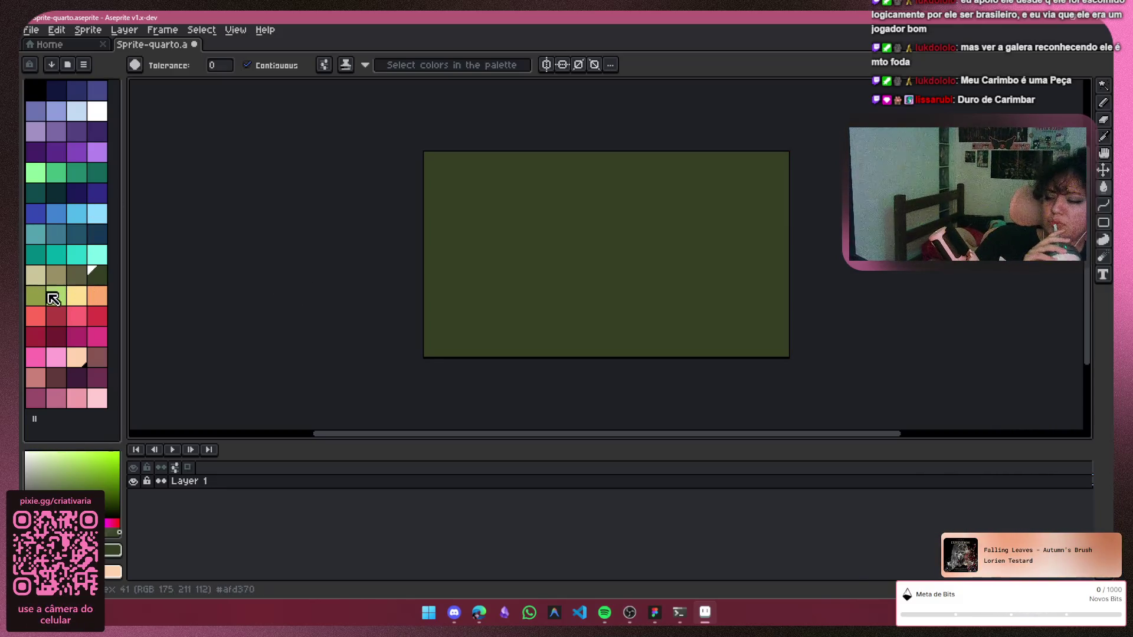
pyautogui.click(55, 343)
pyautogui.click(473, 252)
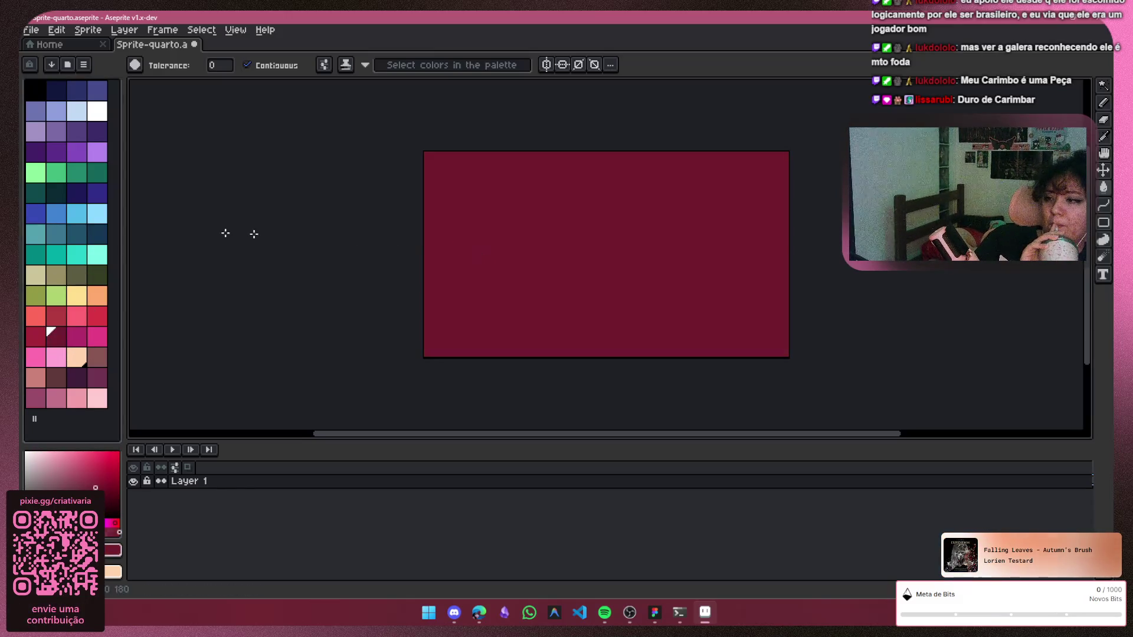
pyautogui.click(101, 295)
pyautogui.click(97, 274)
pyautogui.click(463, 250)
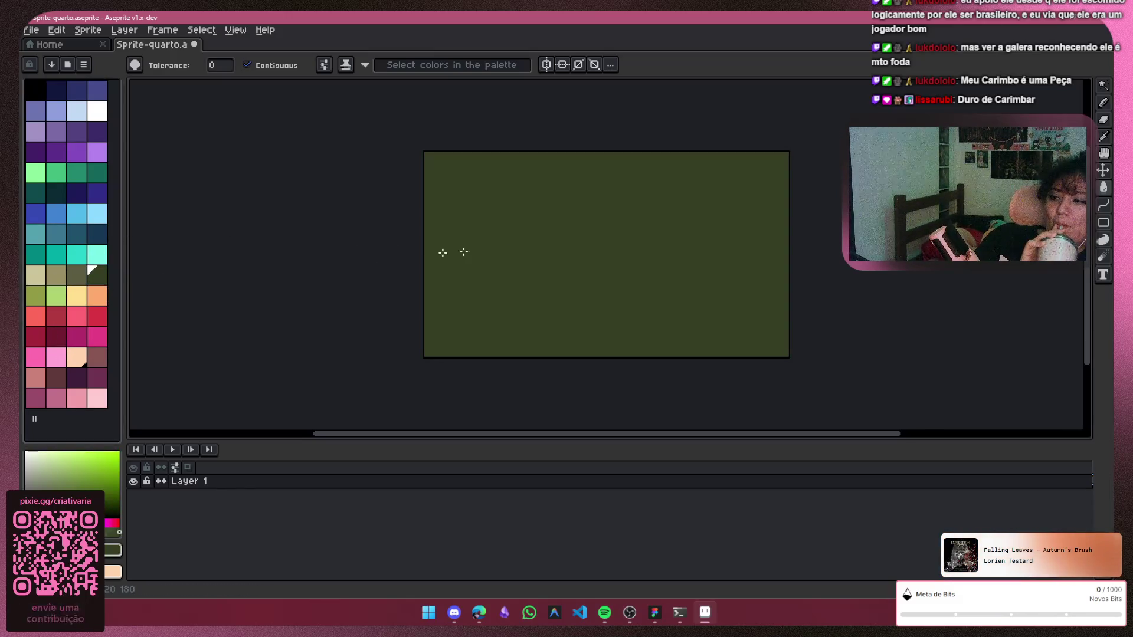
# Try navy and teal fills, narrowing down to a dark teal background
pyautogui.click(77, 200)
pyautogui.click(520, 240)
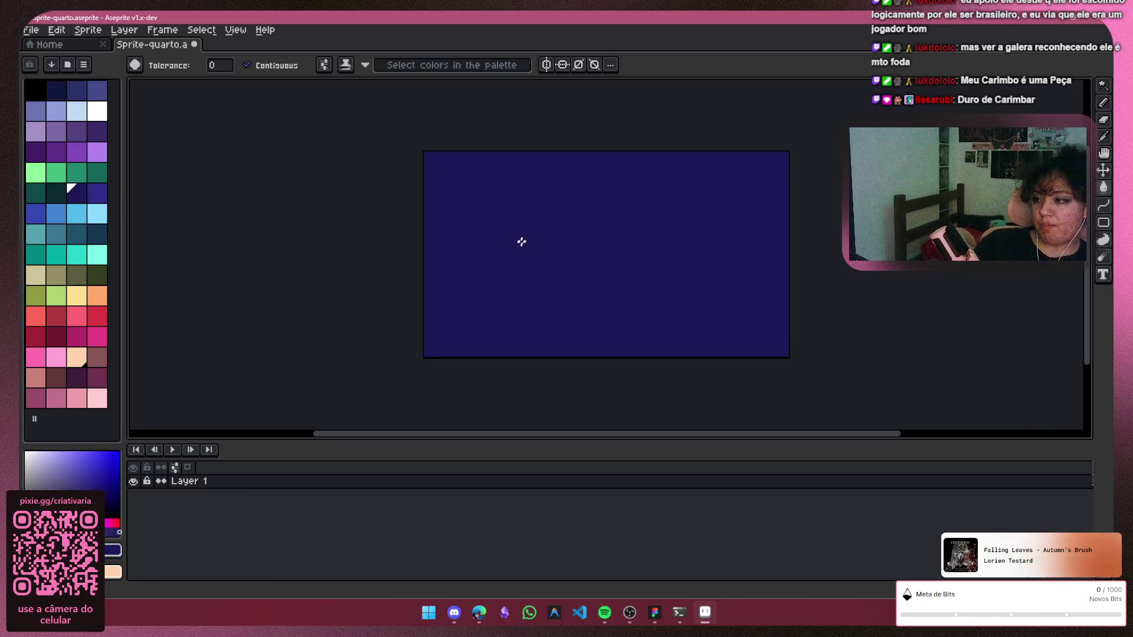
pyautogui.click(97, 173)
pyautogui.click(544, 286)
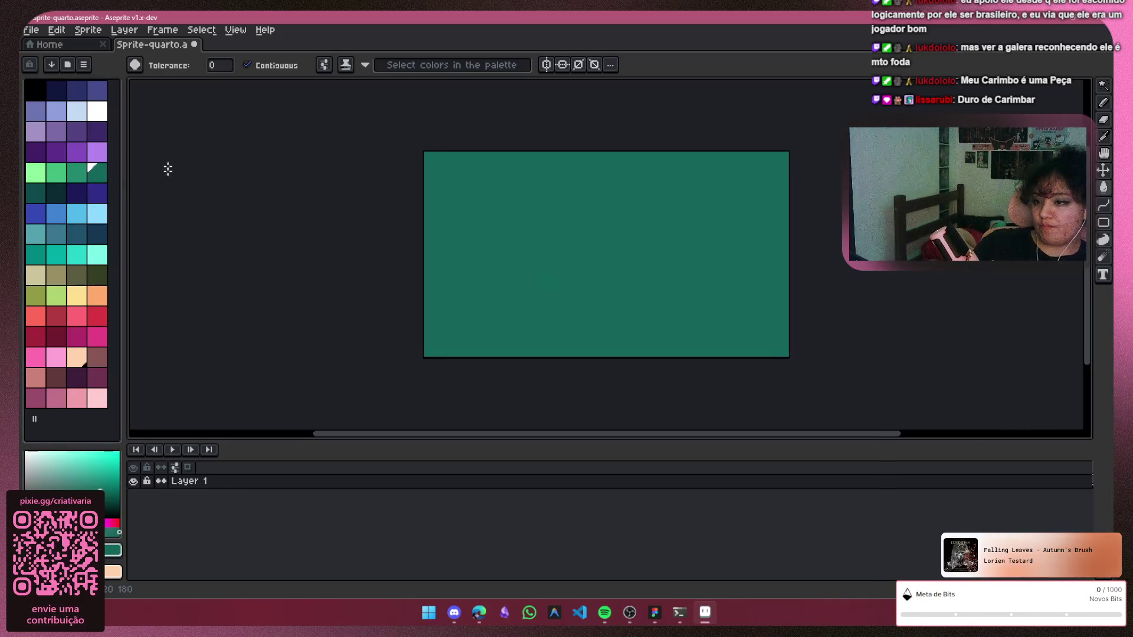
pyautogui.click(36, 192)
pyautogui.click(463, 214)
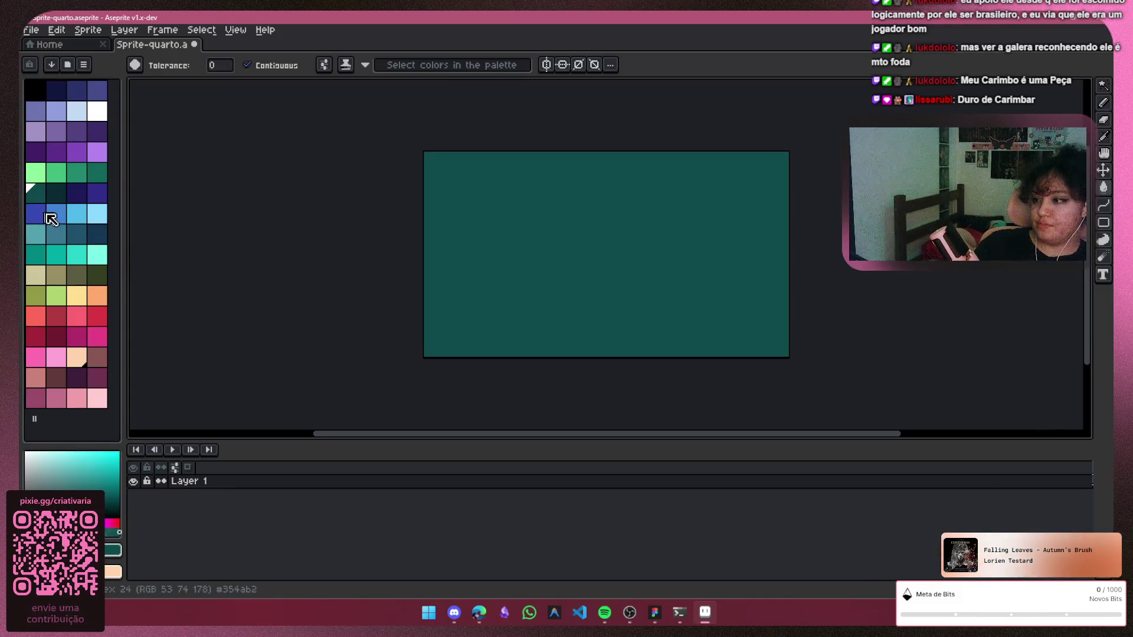
# Settle on the dark teal fill, then add a new layer above Layer 1
pyautogui.click(56, 192)
pyautogui.click(430, 256)
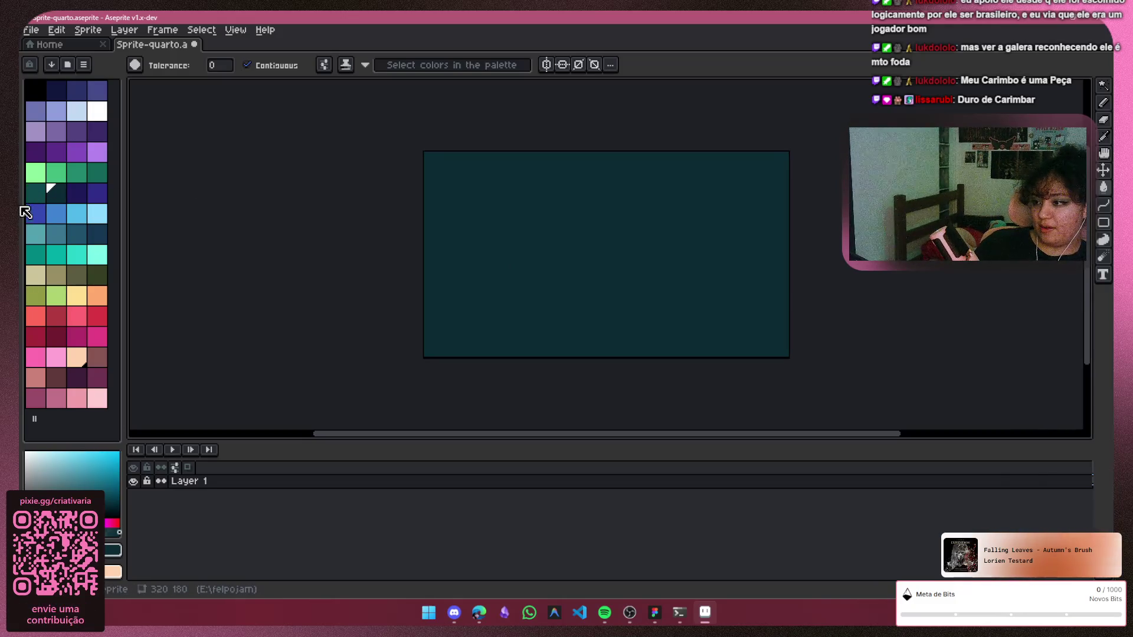
pyautogui.click(35, 193)
pyautogui.click(602, 307)
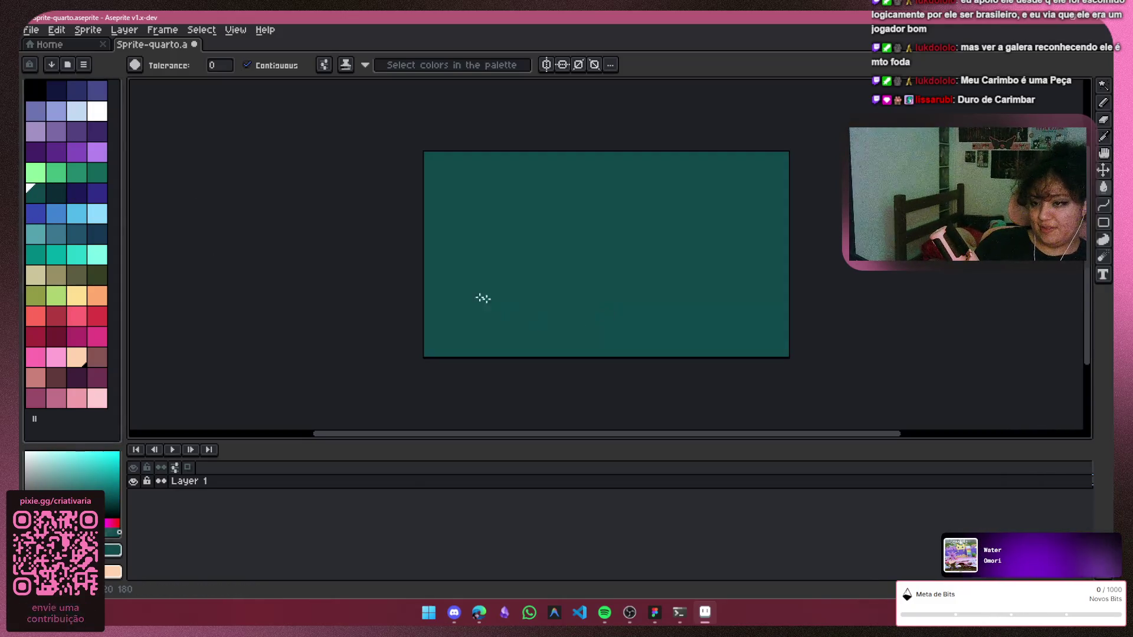
pyautogui.scroll(3, 566, 178)
pyautogui.scroll(-3, 560, 316)
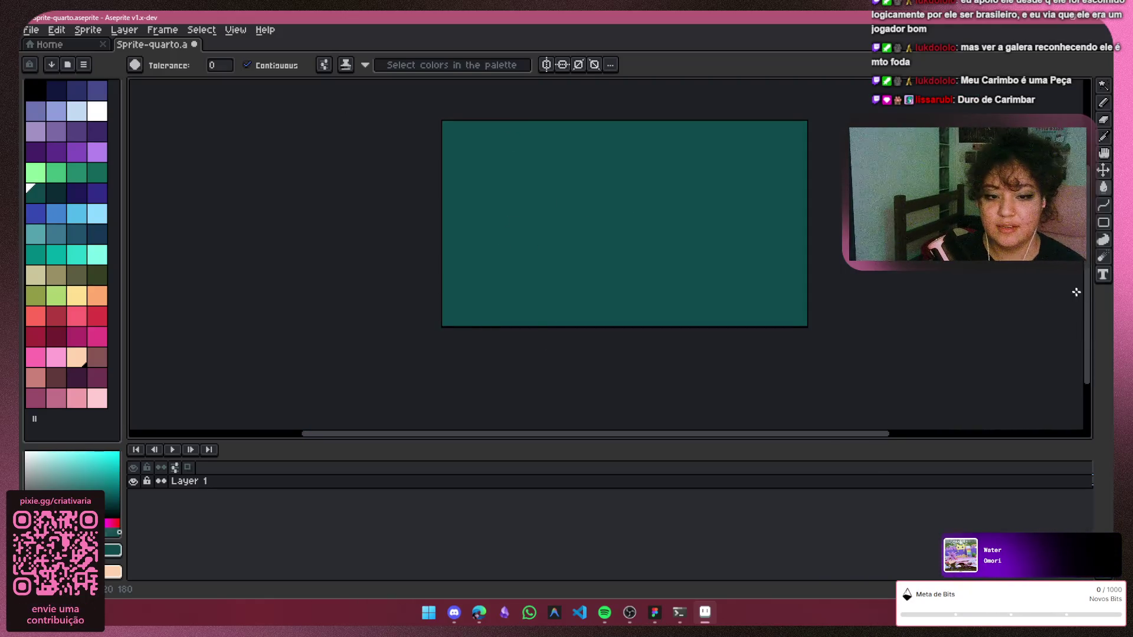
pyautogui.scroll(1, 1076, 301)
pyautogui.scroll(2, 1076, 301)
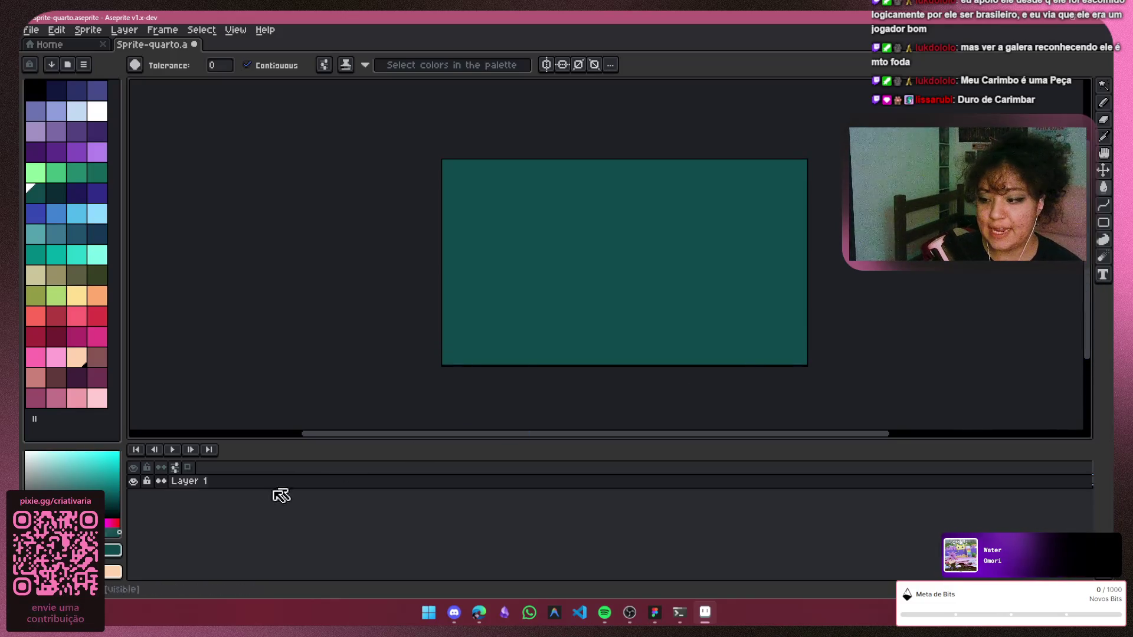
pyautogui.click(340, 486)
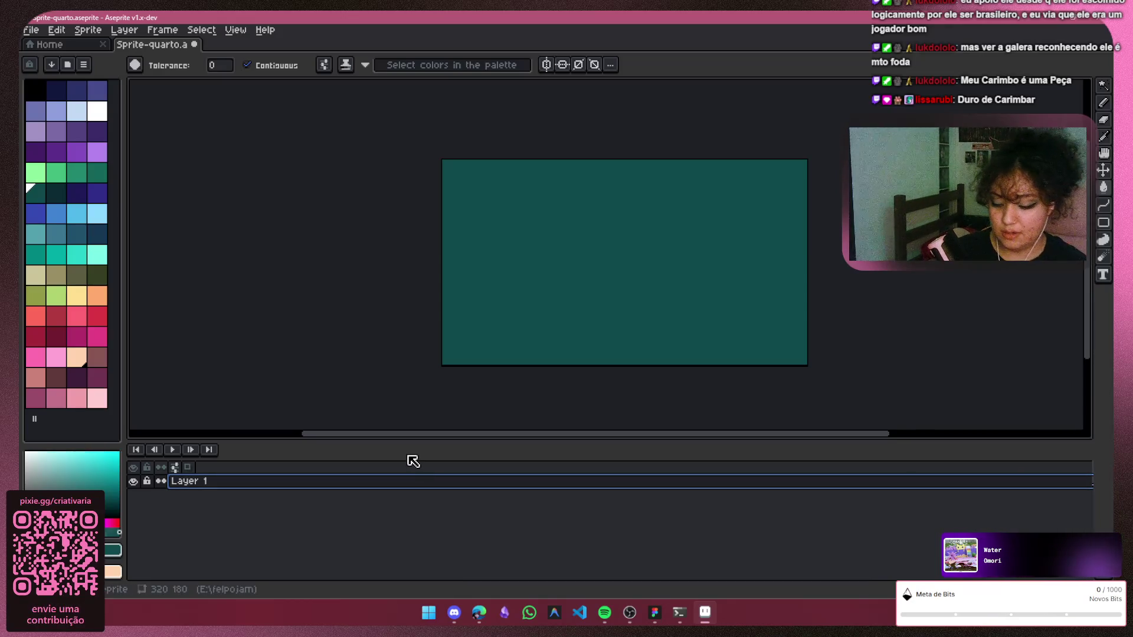
pyautogui.hotkey('shift', 'n')
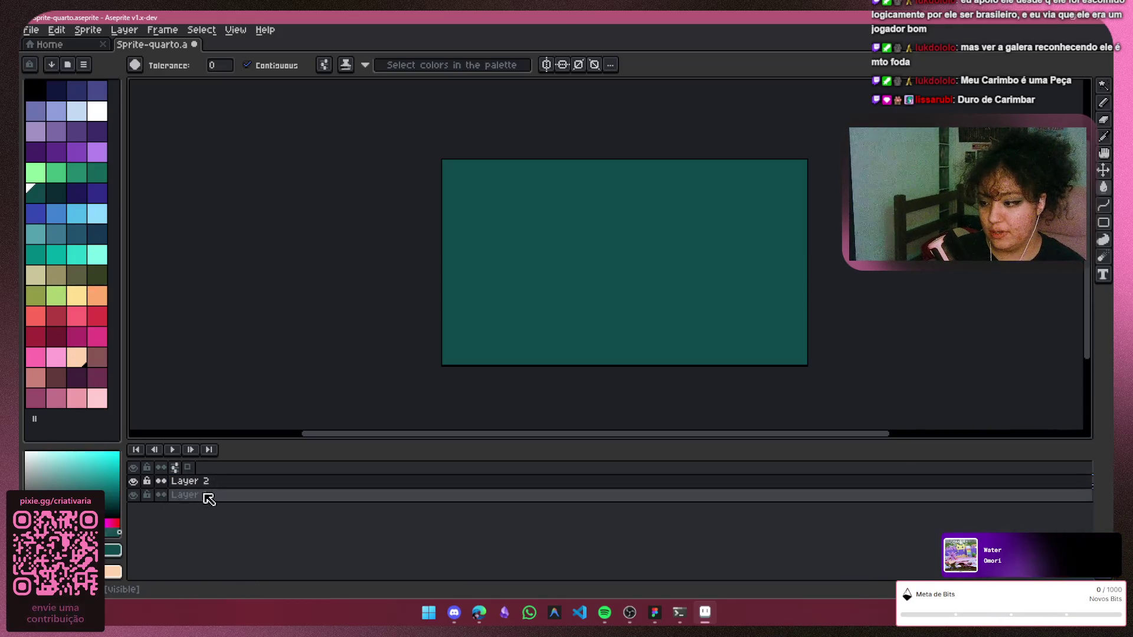
# Review Layer 1's properties and close the dialog without changes
pyautogui.doubleClick(212, 497)
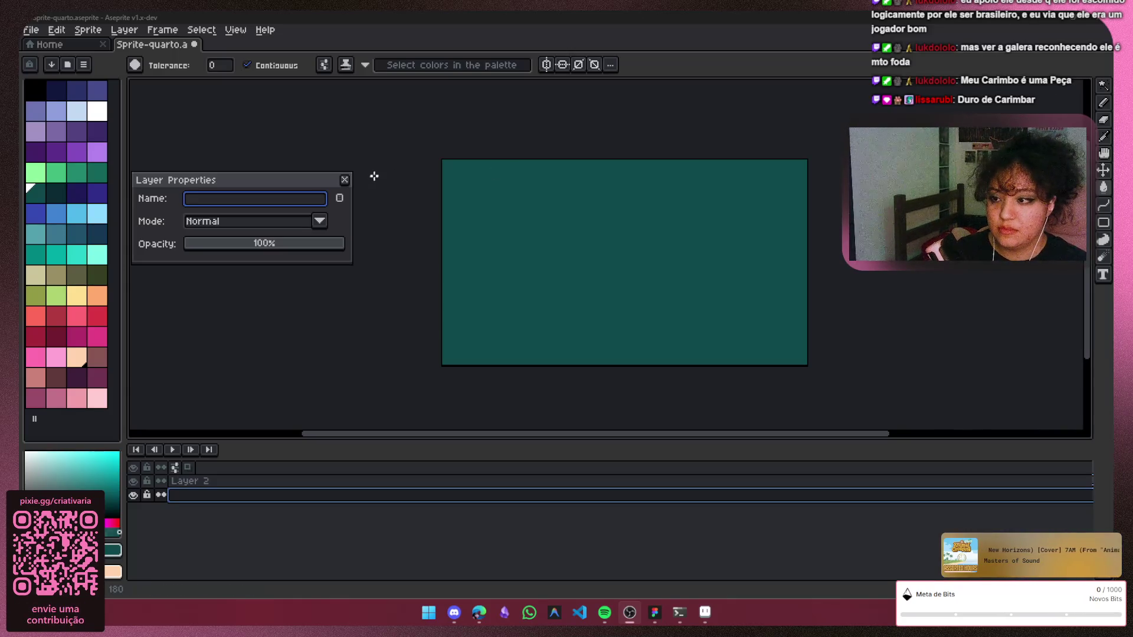
pyautogui.click(344, 179)
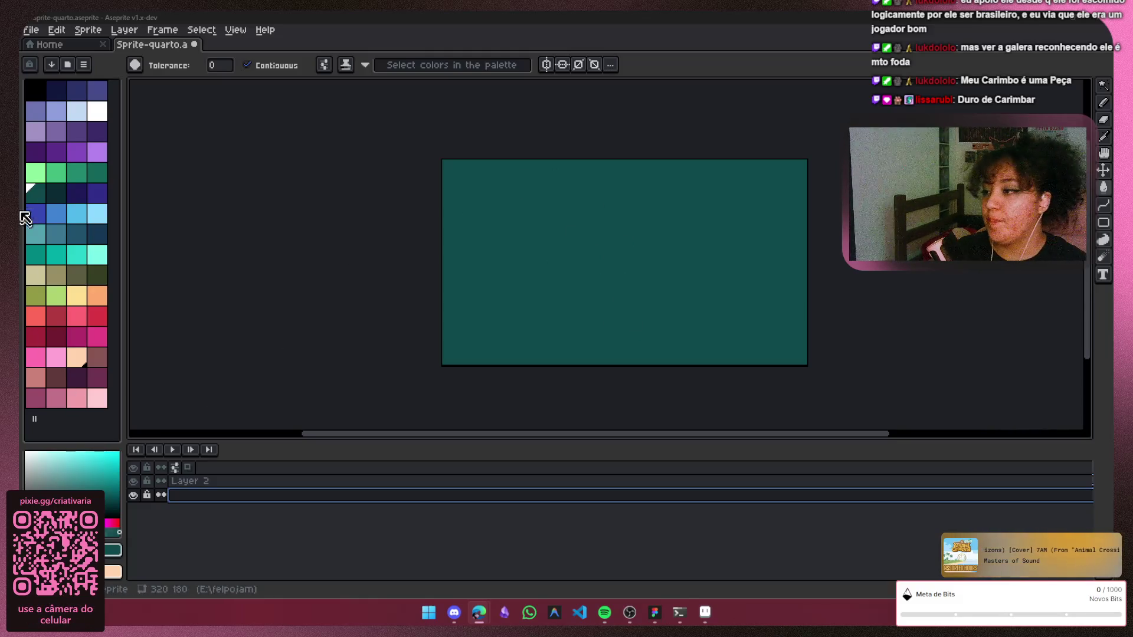
pyautogui.click(36, 177)
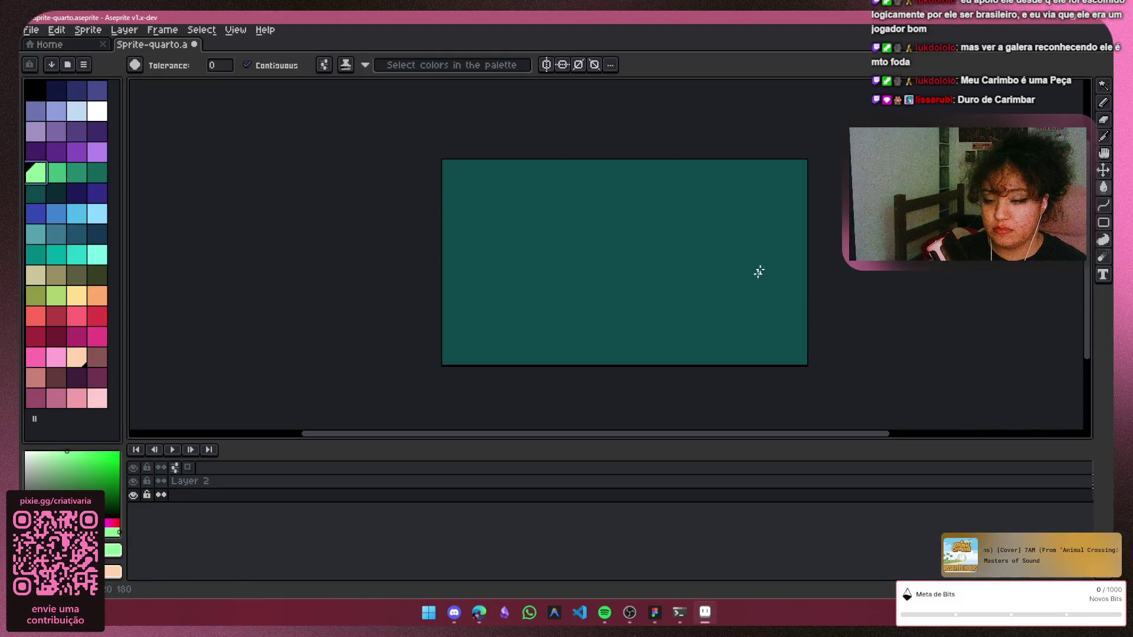
pyautogui.scroll(2, 759, 272)
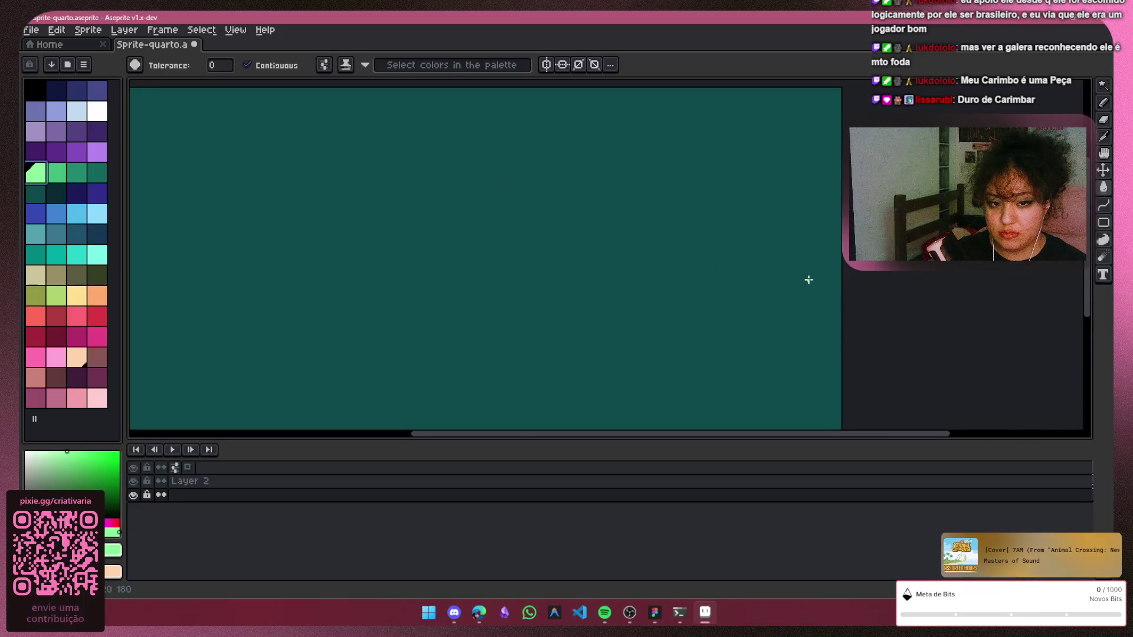
pyautogui.scroll(-2, 616, 305)
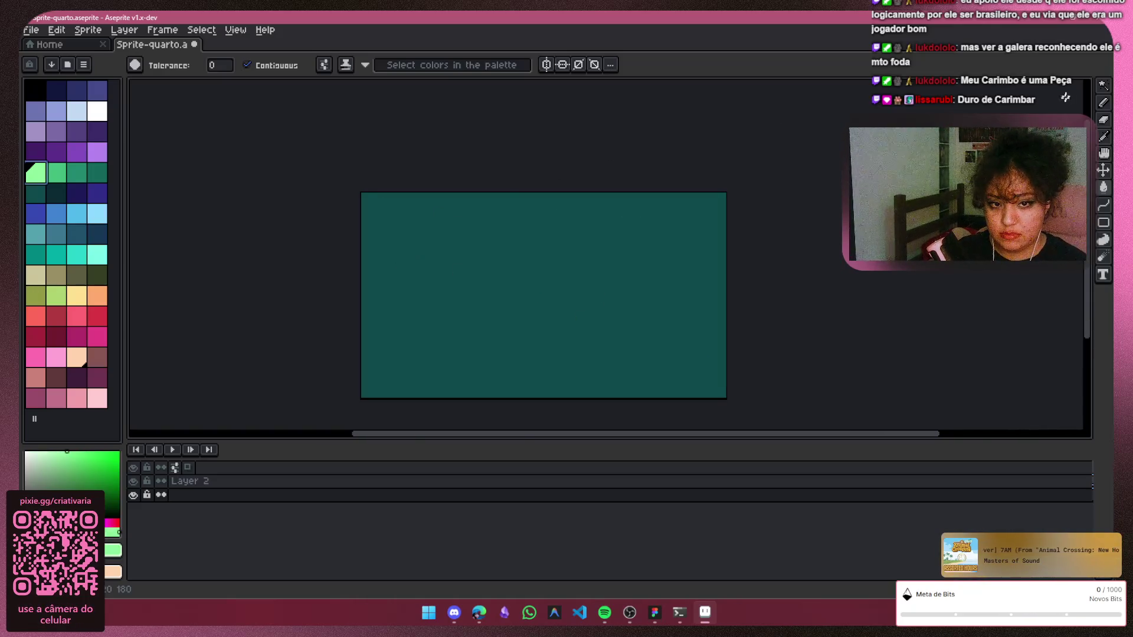
pyautogui.click(1103, 101)
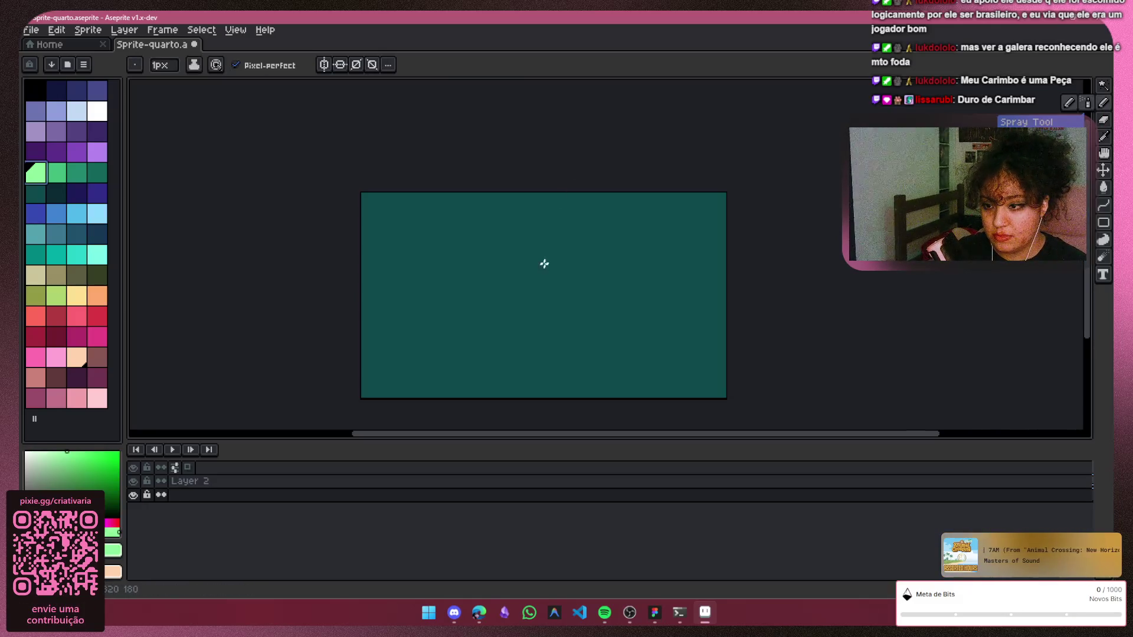
pyautogui.moveTo(537, 267)
pyautogui.mouseDown()
pyautogui.moveTo(554, 243)
pyautogui.moveTo(611, 279)
pyautogui.mouseUp()
pyautogui.hotkey('ctrl', 'z')
pyautogui.scroll(2, 562, 283)
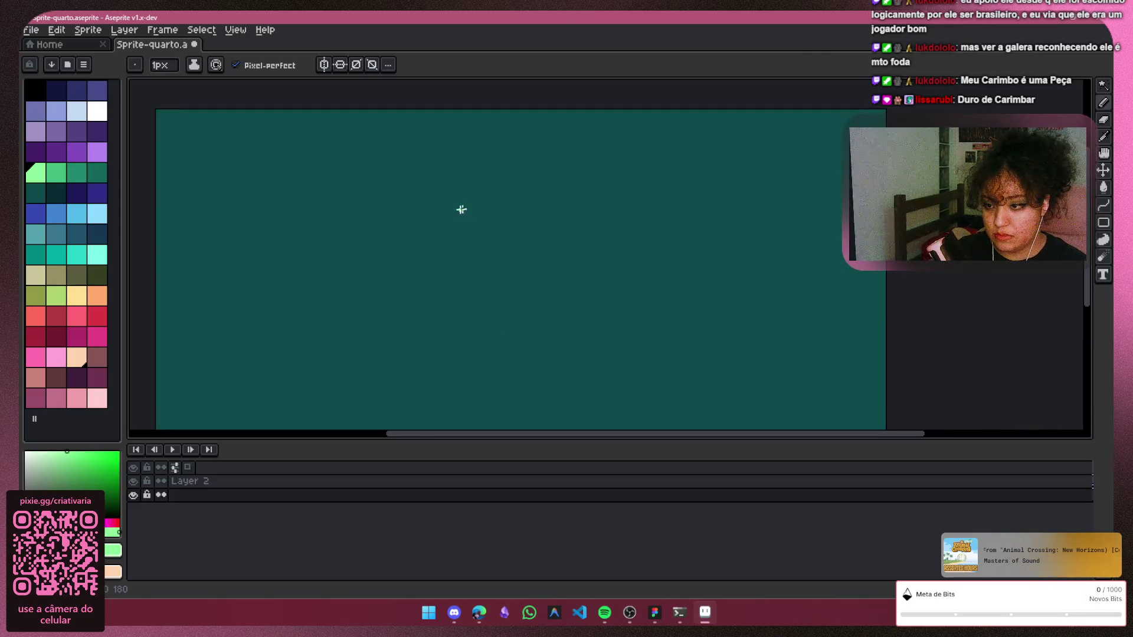
pyautogui.moveTo(482, 257); pyautogui.dragTo(496, 236)
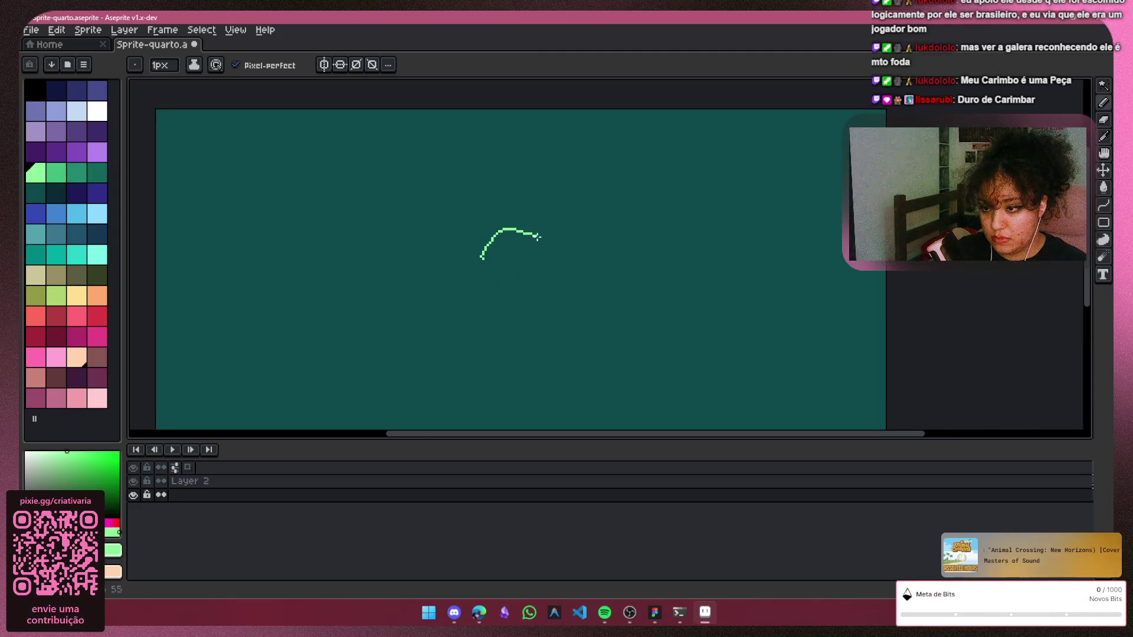
pyautogui.moveTo(493, 343); pyautogui.dragTo(492, 355)
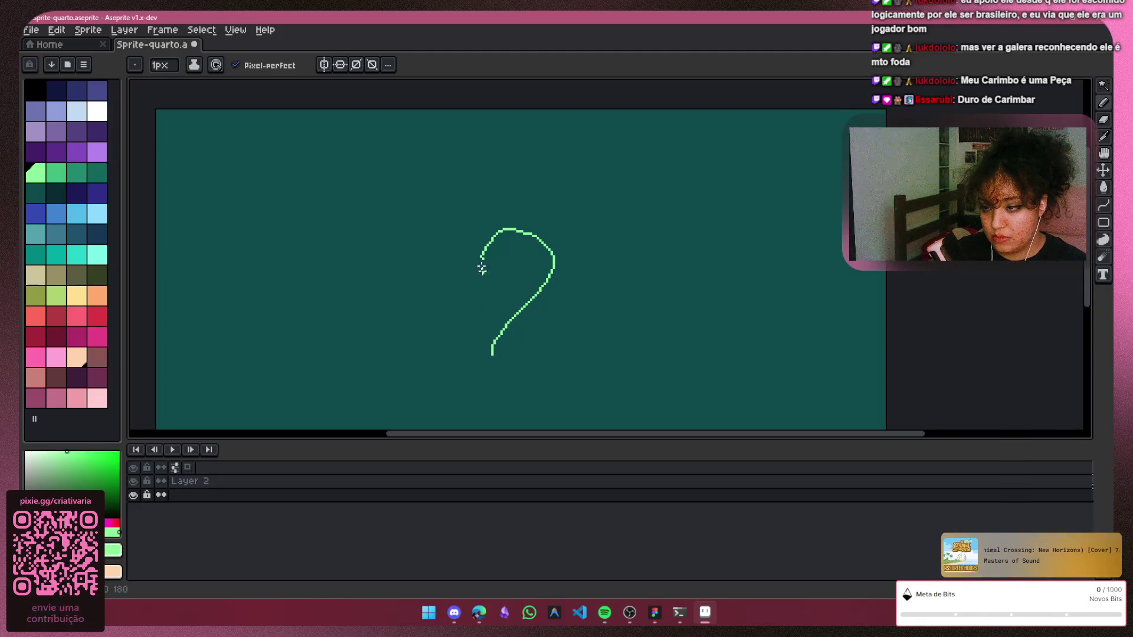
pyautogui.hotkey('ctrl', 'z')
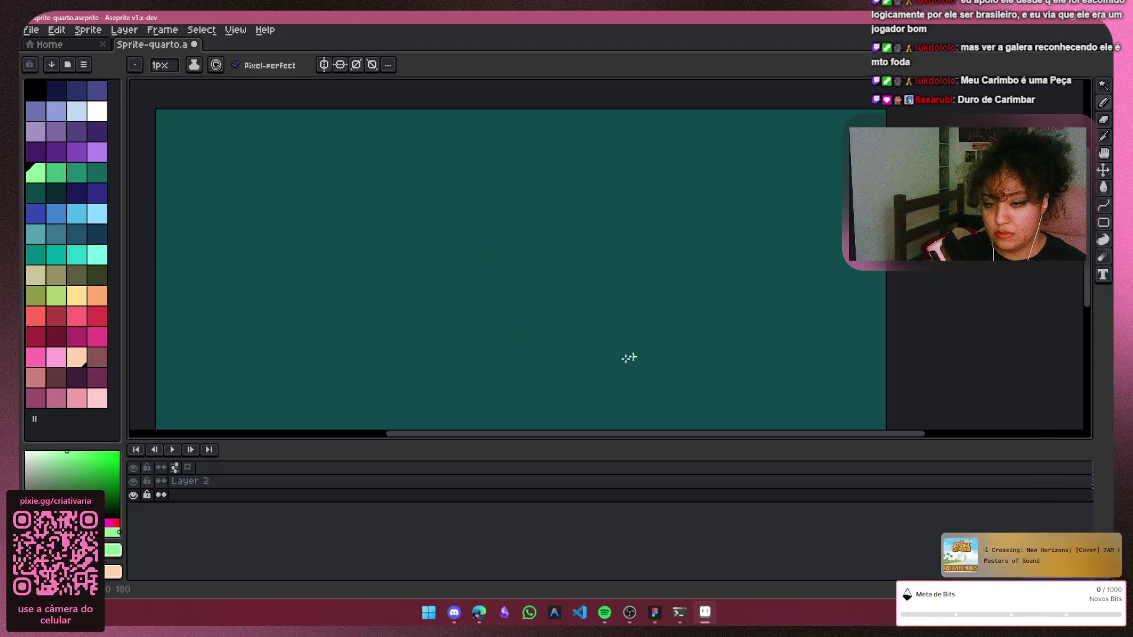
pyautogui.scroll(-1, 535, 295)
pyautogui.moveTo(557, 435); pyautogui.dragTo(541, 435)
pyautogui.press('w')
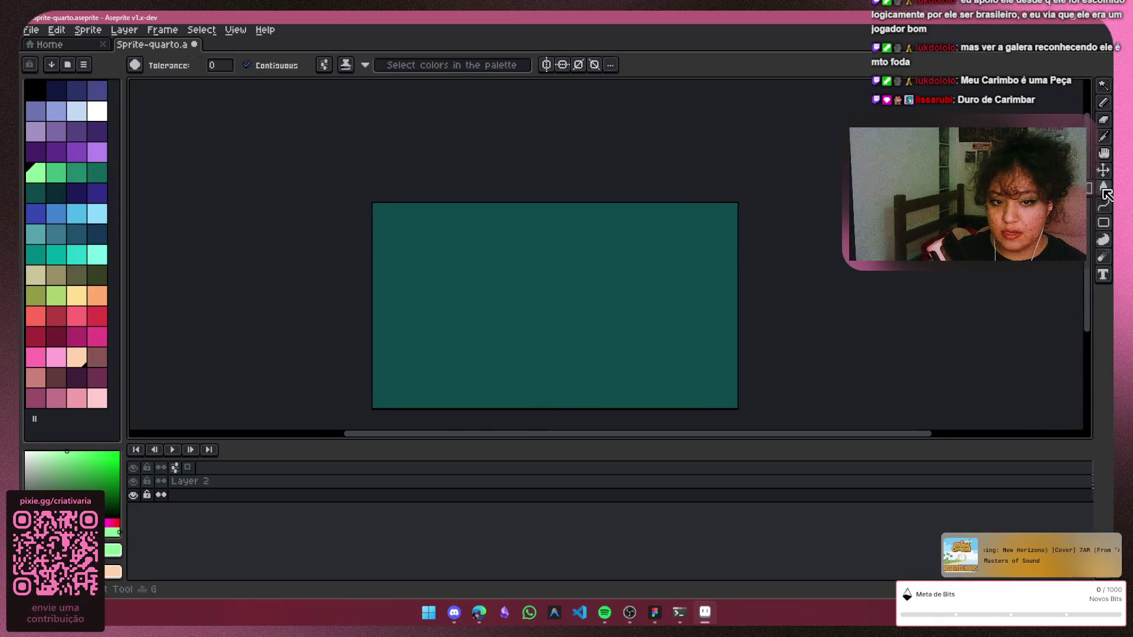
# Try dark green and olive fills, then undo back to the teal background
pyautogui.click(97, 276)
pyautogui.click(504, 315)
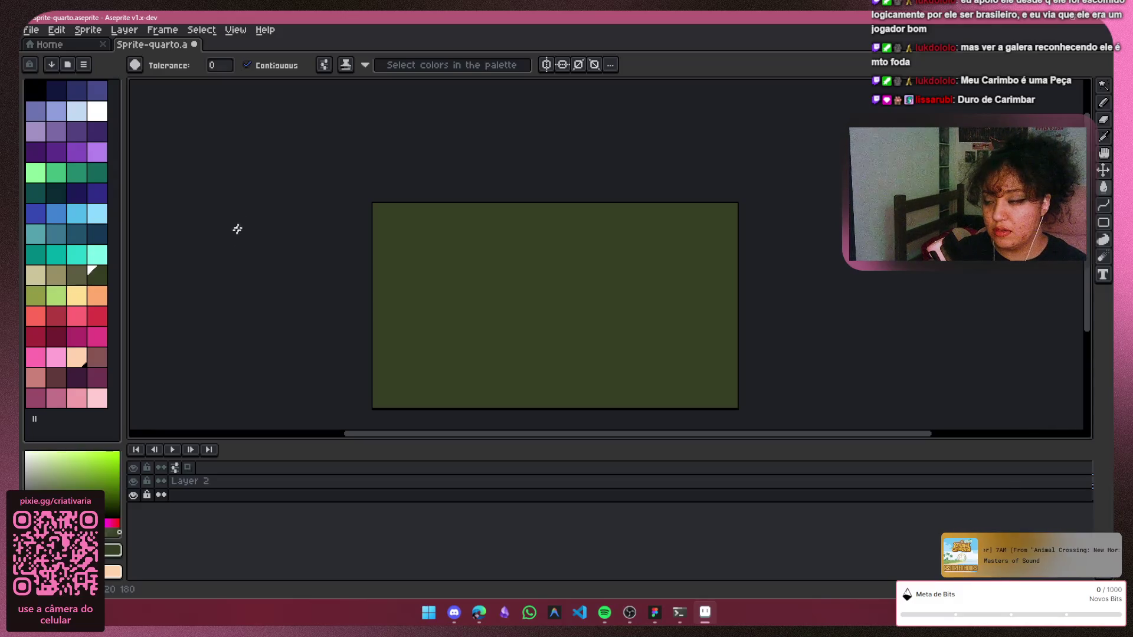
pyautogui.click(76, 274)
pyautogui.click(461, 283)
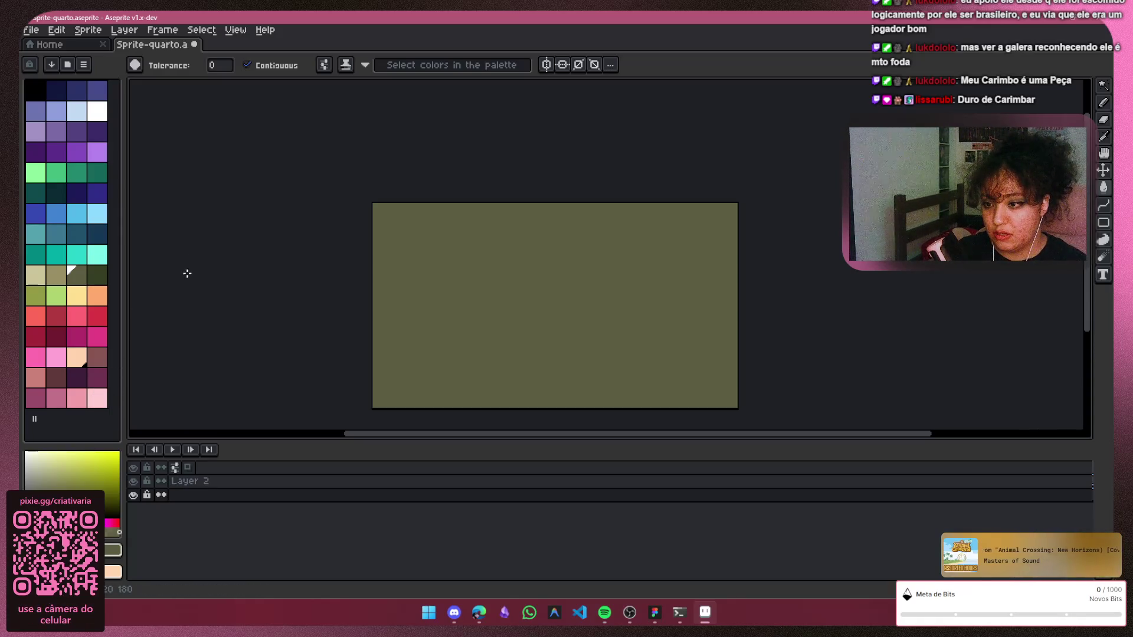
pyautogui.hotkey('ctrl', 'z')
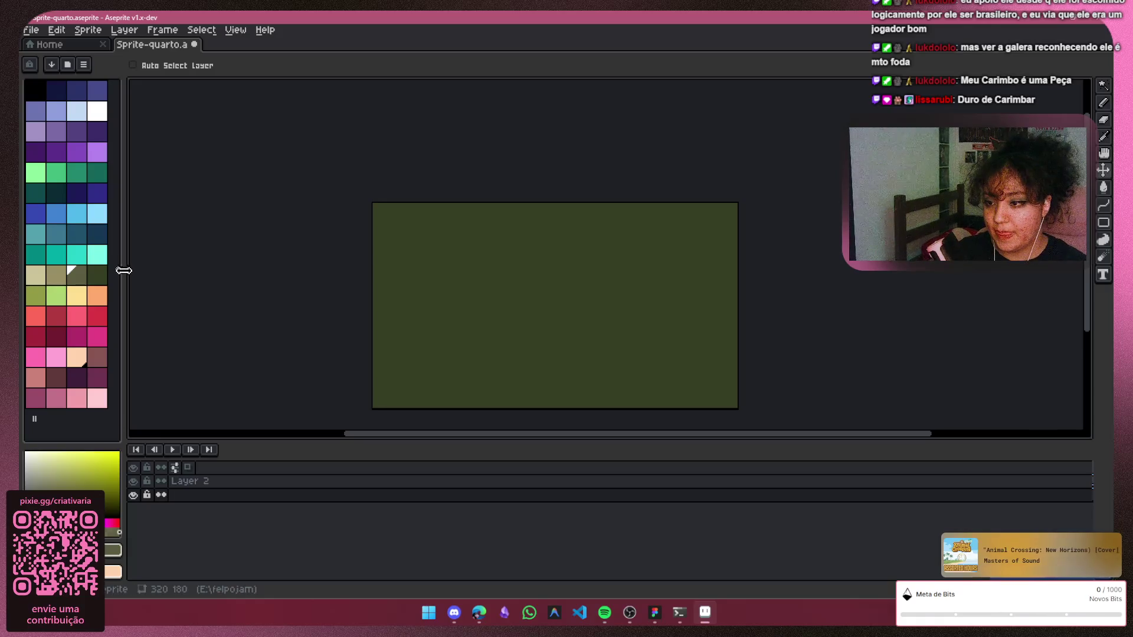
pyautogui.hotkey('ctrl', 'z')
pyautogui.press('w')
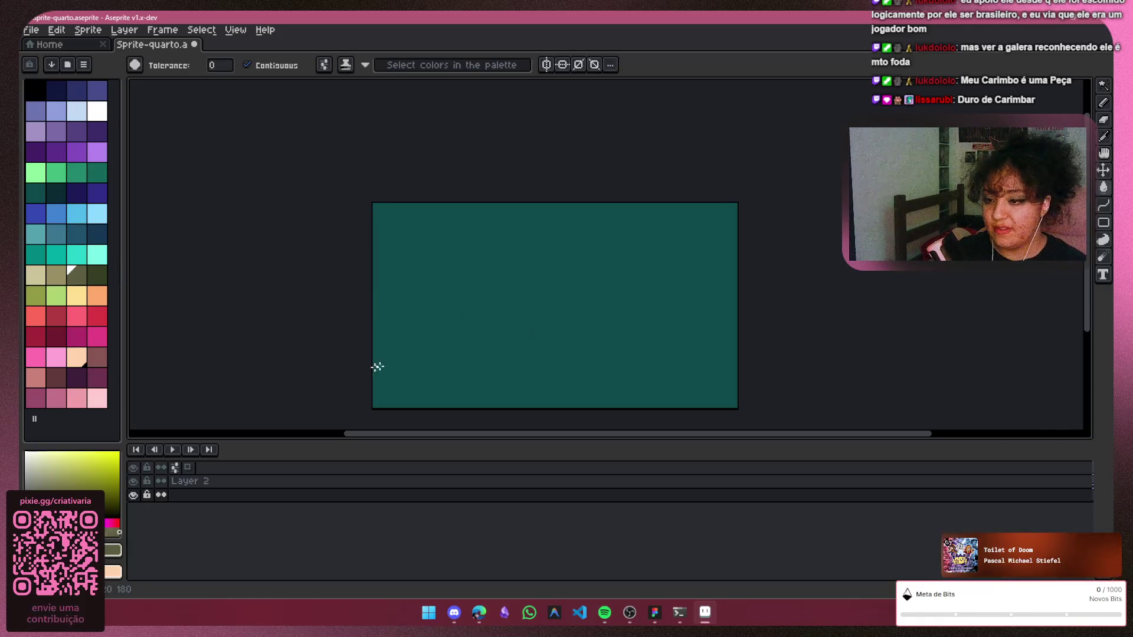
pyautogui.press('b')
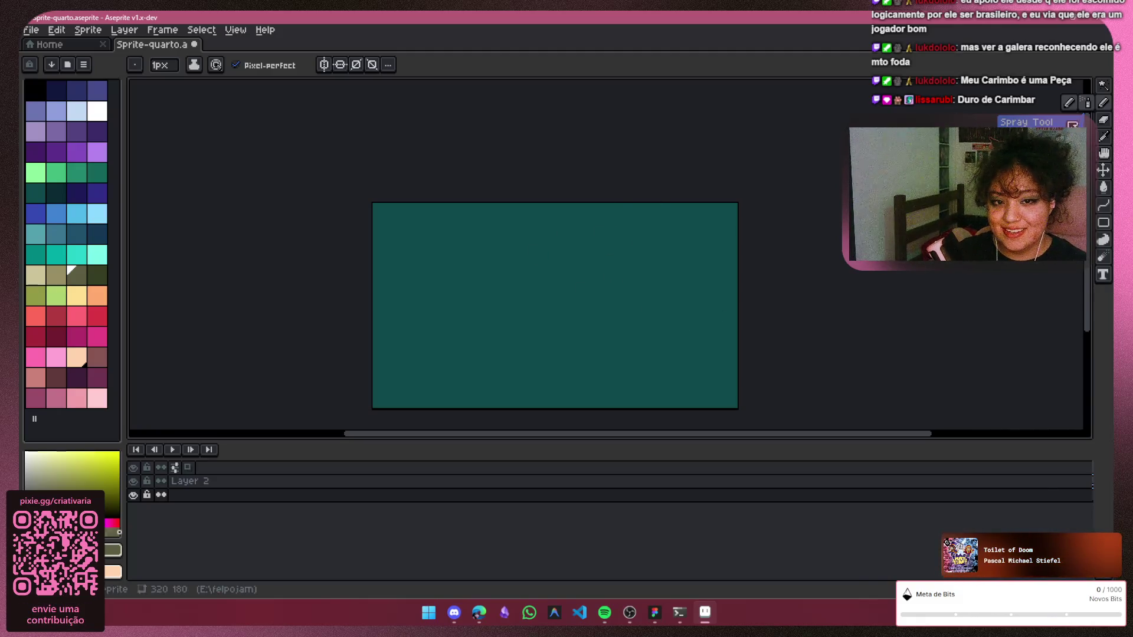
pyautogui.keyDown('ctrl'); pyautogui.scroll(5, 611, 278); pyautogui.keyUp('ctrl')
pyautogui.keyDown('ctrl'); pyautogui.scroll(5, 544, 284); pyautogui.keyUp('ctrl')
pyautogui.keyDown('ctrl'); pyautogui.scroll(4, 558, 291); pyautogui.keyUp('ctrl')
pyautogui.keyDown('ctrl'); pyautogui.scroll(3, 538, 298); pyautogui.keyUp('ctrl')
pyautogui.keyDown('ctrl'); pyautogui.scroll(4, 565, 282); pyautogui.keyUp('ctrl')
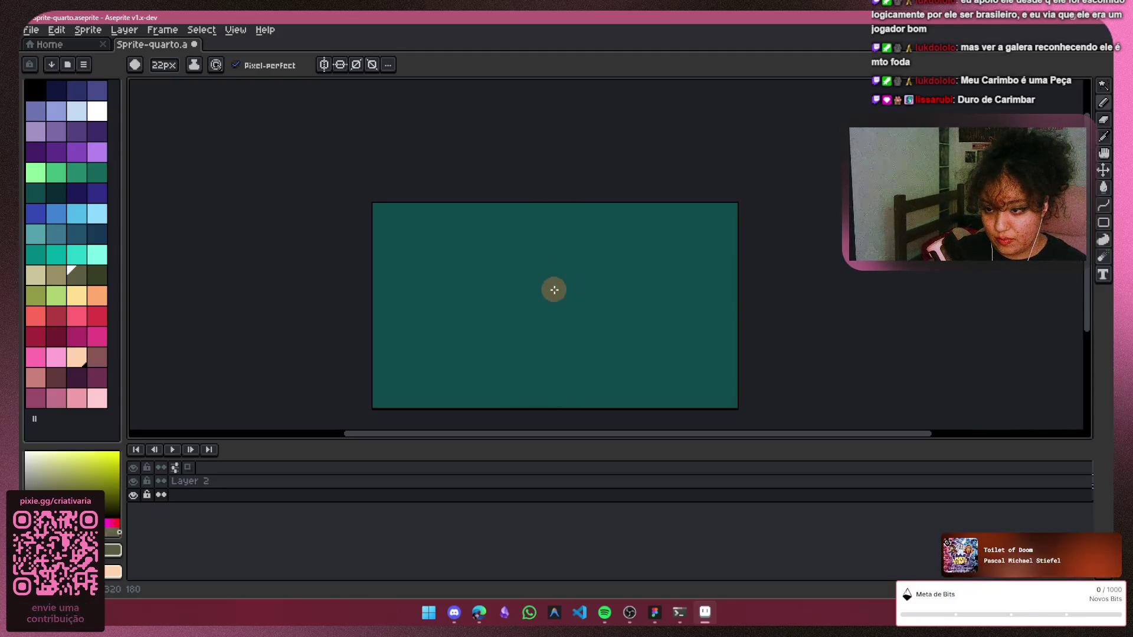
# Choose blue as the drawing colour after trying dark teal and navy
pyautogui.click(98, 173)
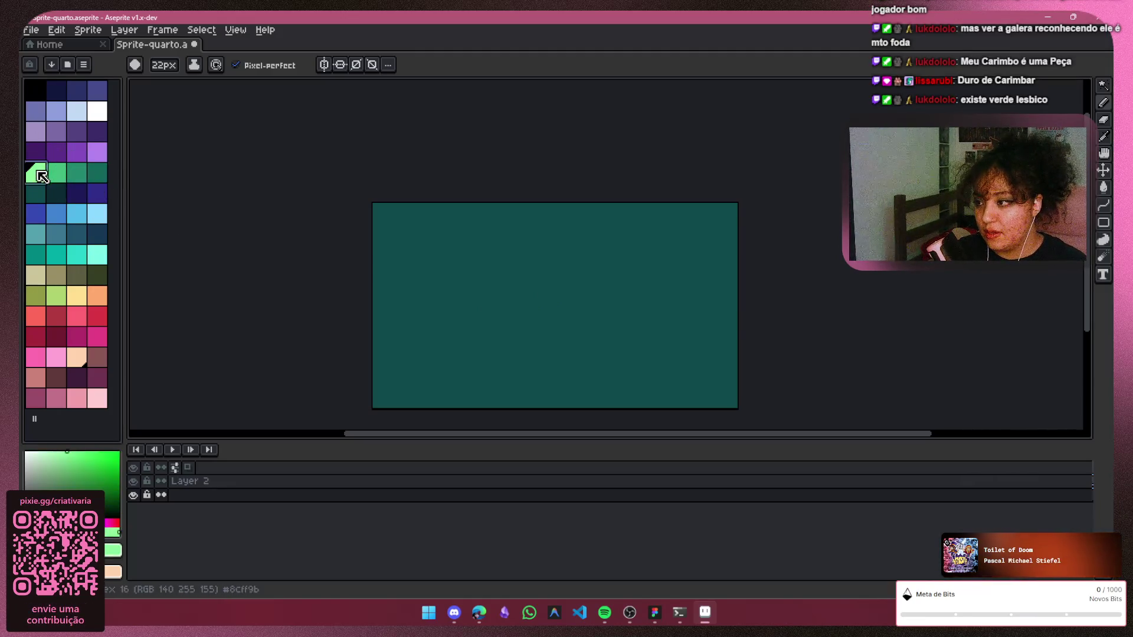
pyautogui.click(35, 193)
pyautogui.click(39, 214)
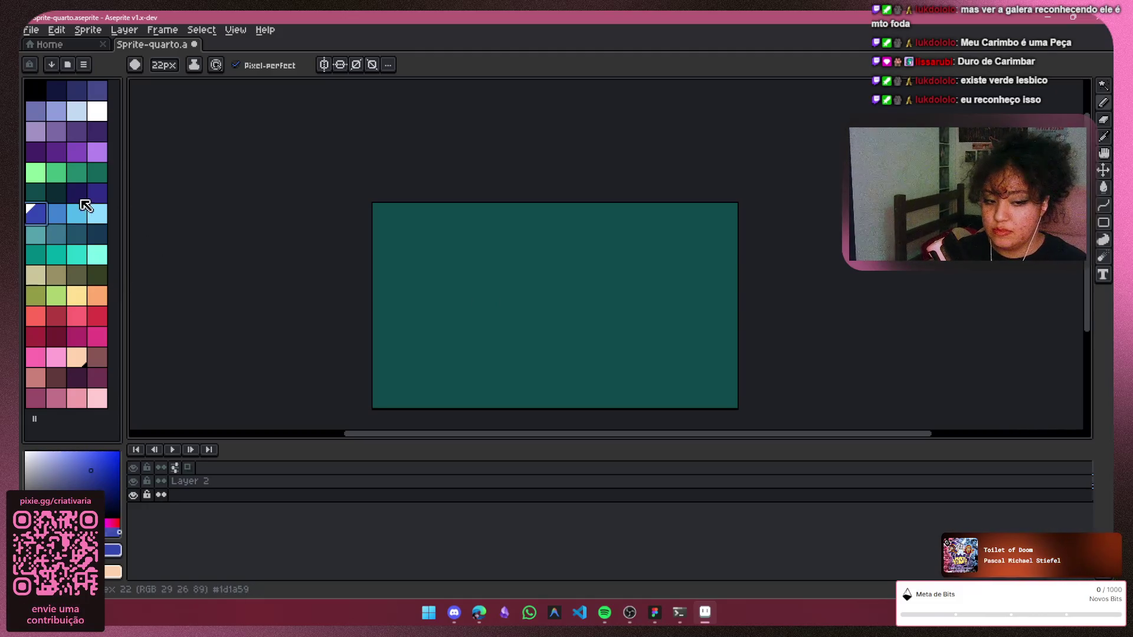
pyautogui.click(96, 195)
pyautogui.click(36, 215)
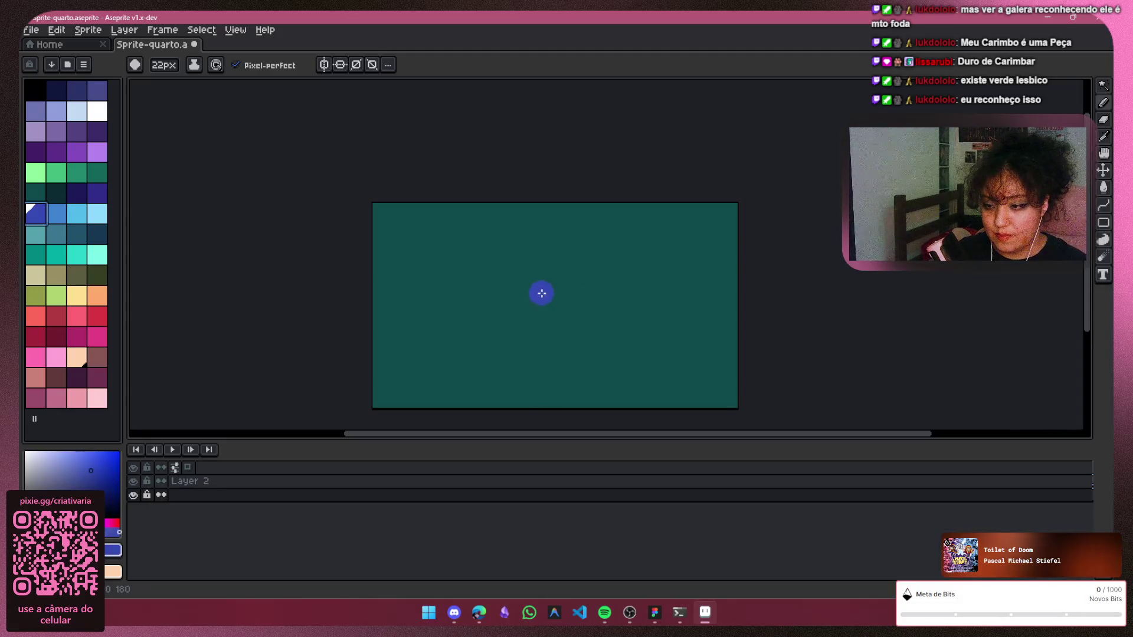
# Paint a test blue stroke, undo it, and turn on mirror symmetry
pyautogui.moveTo(546, 290)
pyautogui.mouseDown()
pyautogui.moveTo(576, 262)
pyautogui.moveTo(594, 264)
pyautogui.moveTo(576, 309)
pyautogui.moveTo(565, 314)
pyautogui.moveTo(584, 275)
pyautogui.moveTo(535, 352)
pyautogui.mouseUp()
pyautogui.hotkey('ctrl', 'z')
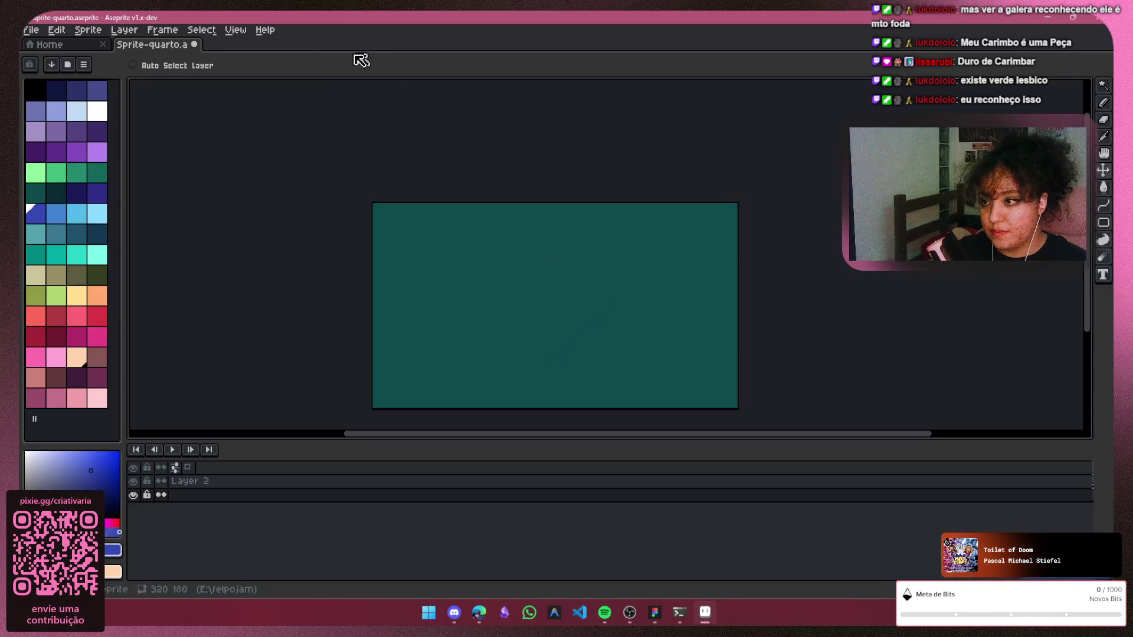
pyautogui.click(323, 63)
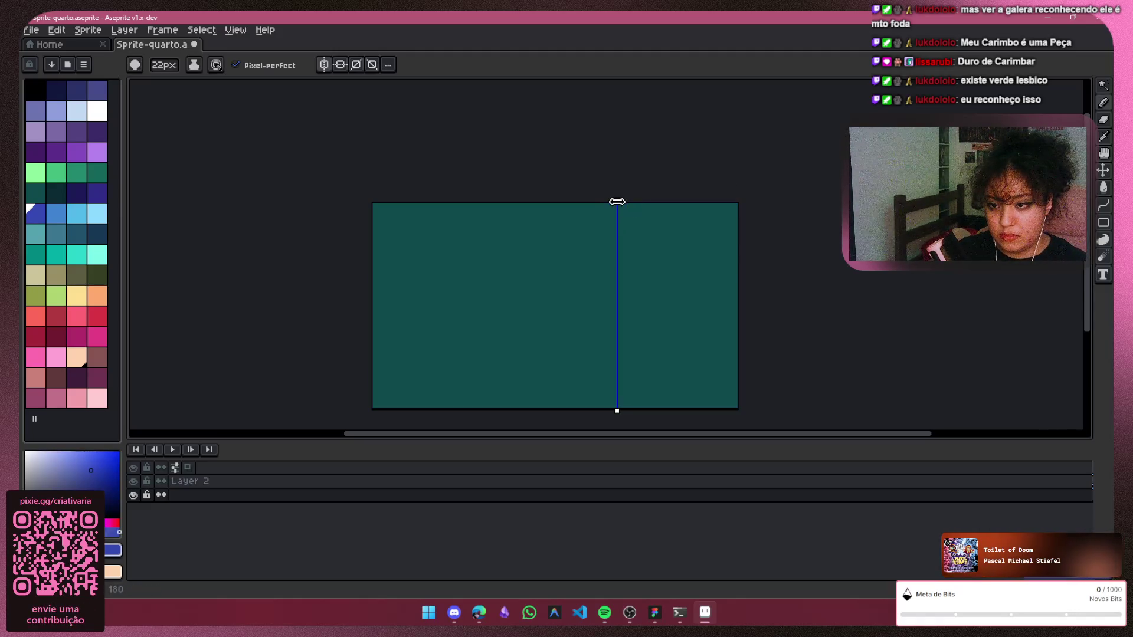
# Centre the mirror axis and paint a filled, symmetric blue heart
pyautogui.moveTo(618, 202); pyautogui.dragTo(550, 206)
pyautogui.moveTo(561, 281); pyautogui.dragTo(567, 338)
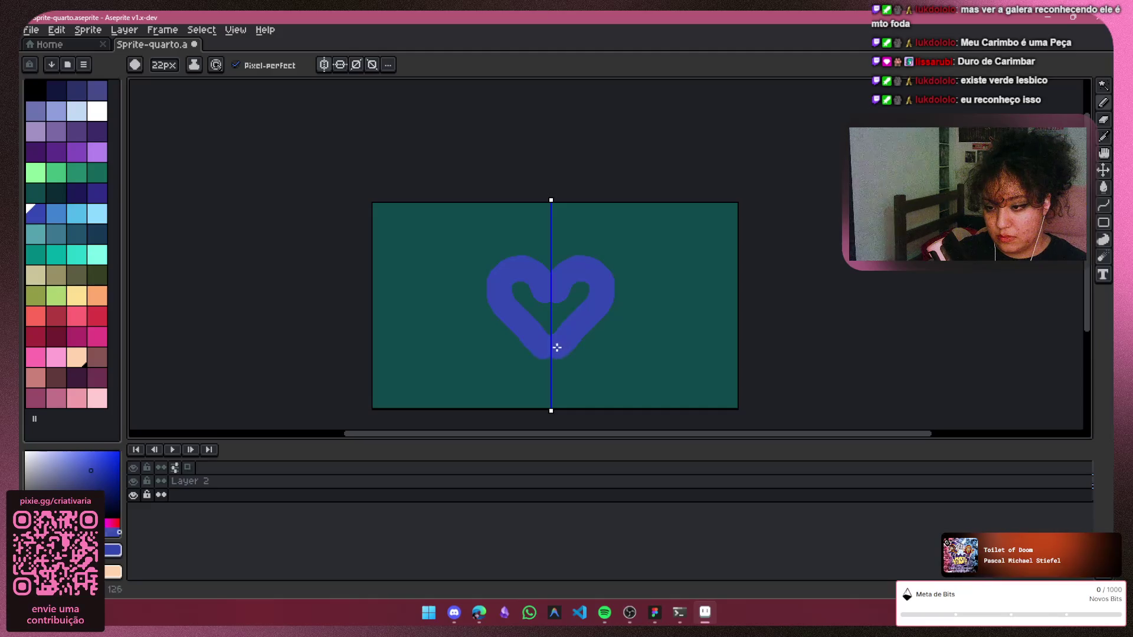
pyautogui.moveTo(568, 338); pyautogui.dragTo(580, 290)
pyautogui.click(580, 290)
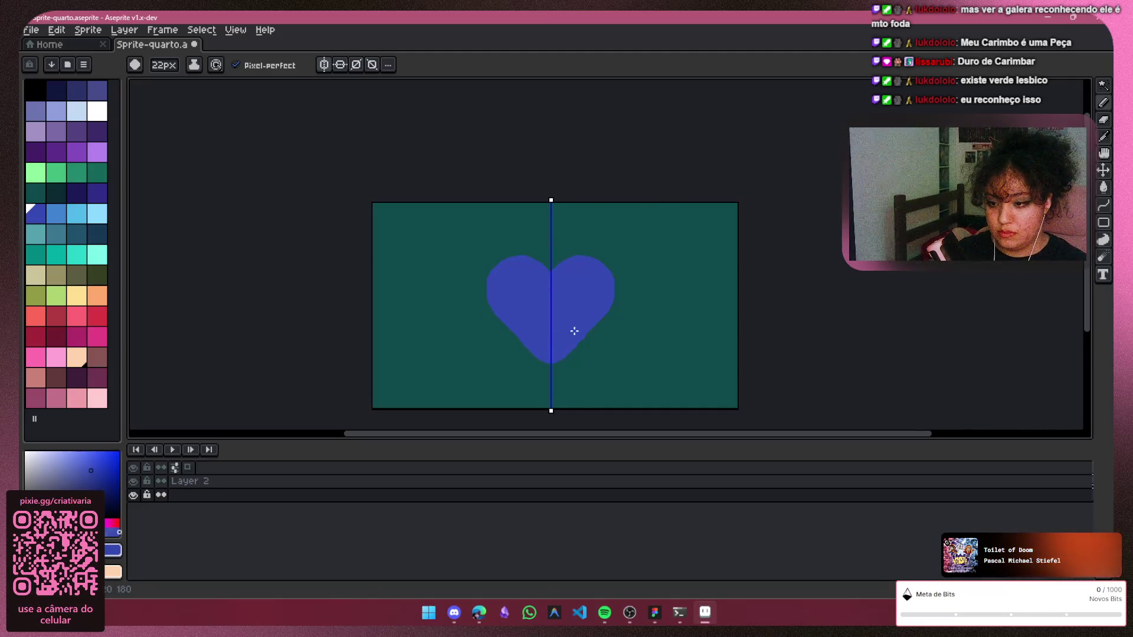
# Shrink the brush for detail work and undo the last edit to the heart's tip
pyautogui.press('-')
pyautogui.press('-')
pyautogui.press('-')
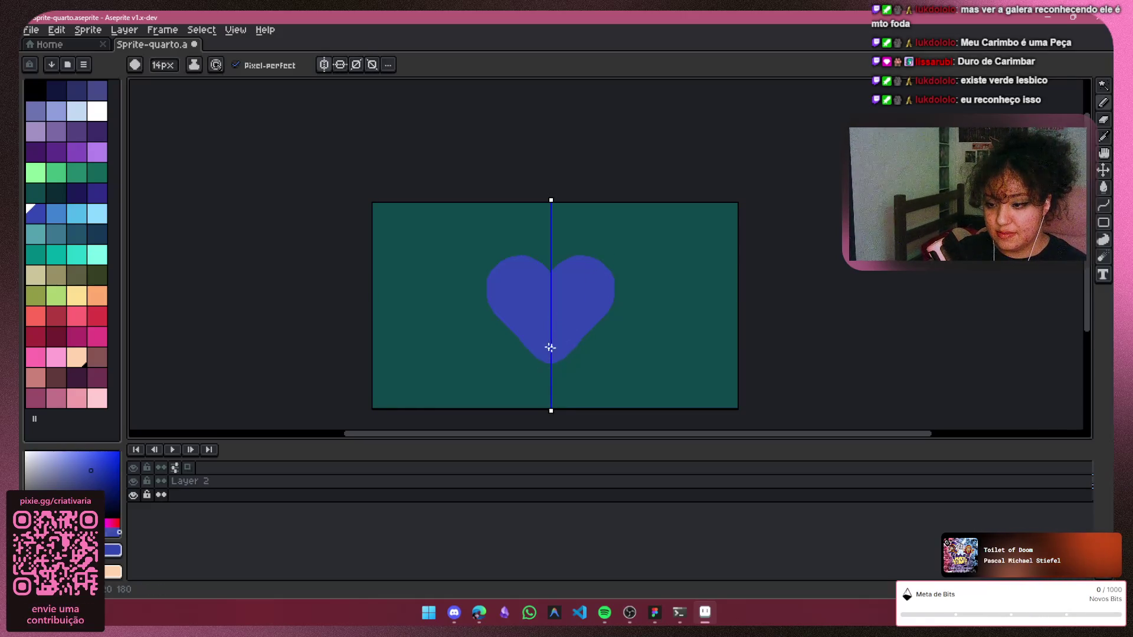
pyautogui.press('-')
pyautogui.press('-')
pyautogui.press('-')
pyautogui.press('-')
pyautogui.scroll(1, 547, 360)
pyautogui.scroll(1, 614, 314)
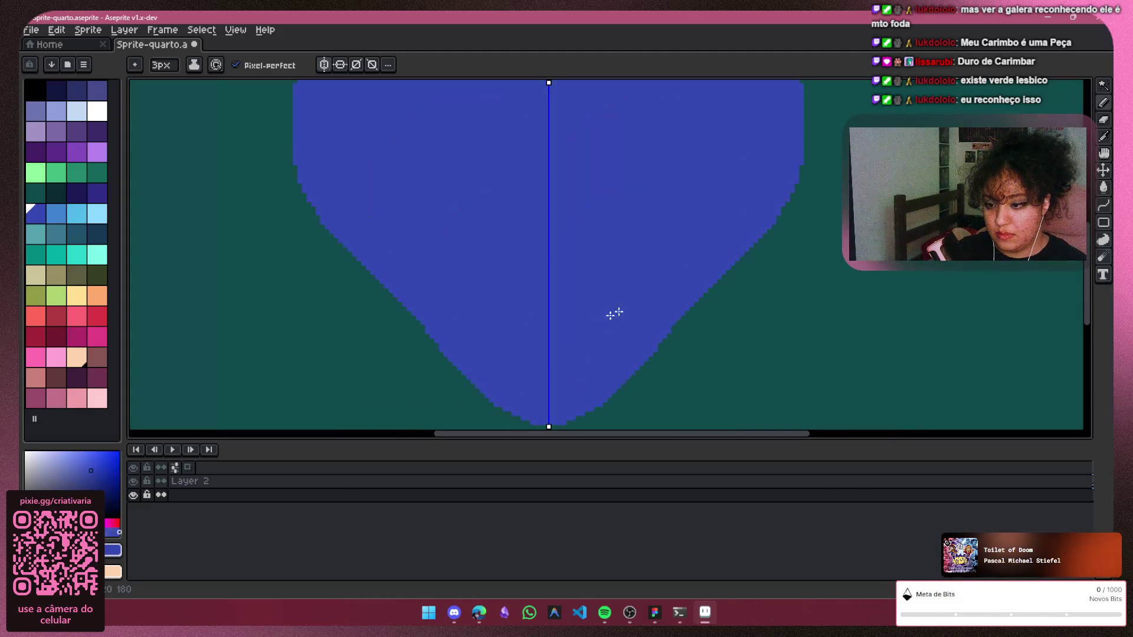
pyautogui.scroll(-1, 1094, 272)
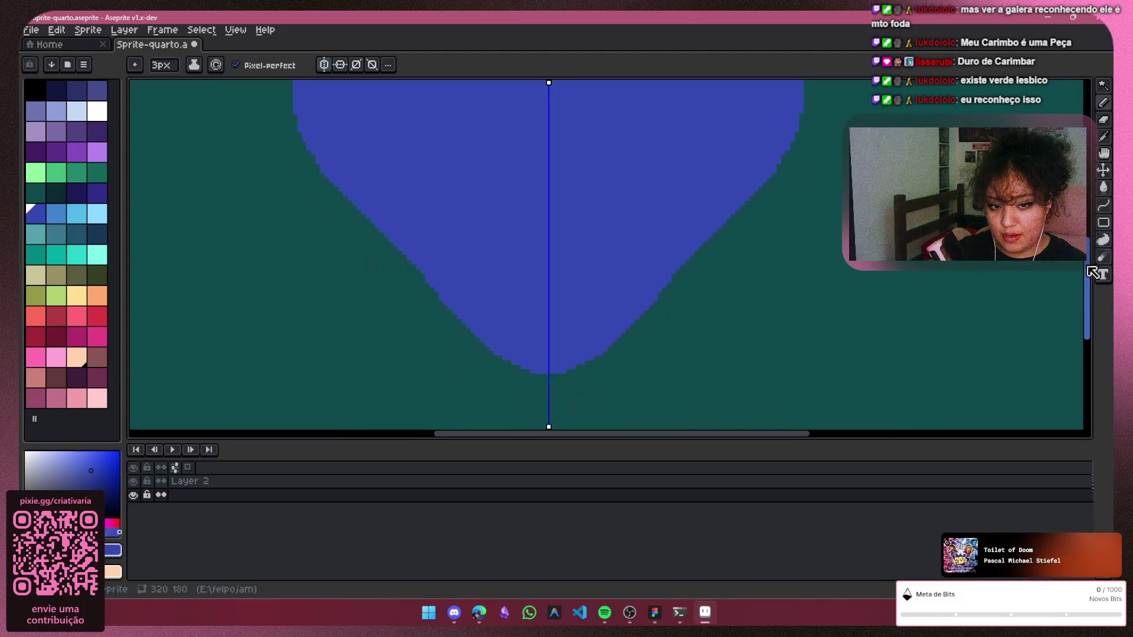
pyautogui.scroll(-2, 1094, 272)
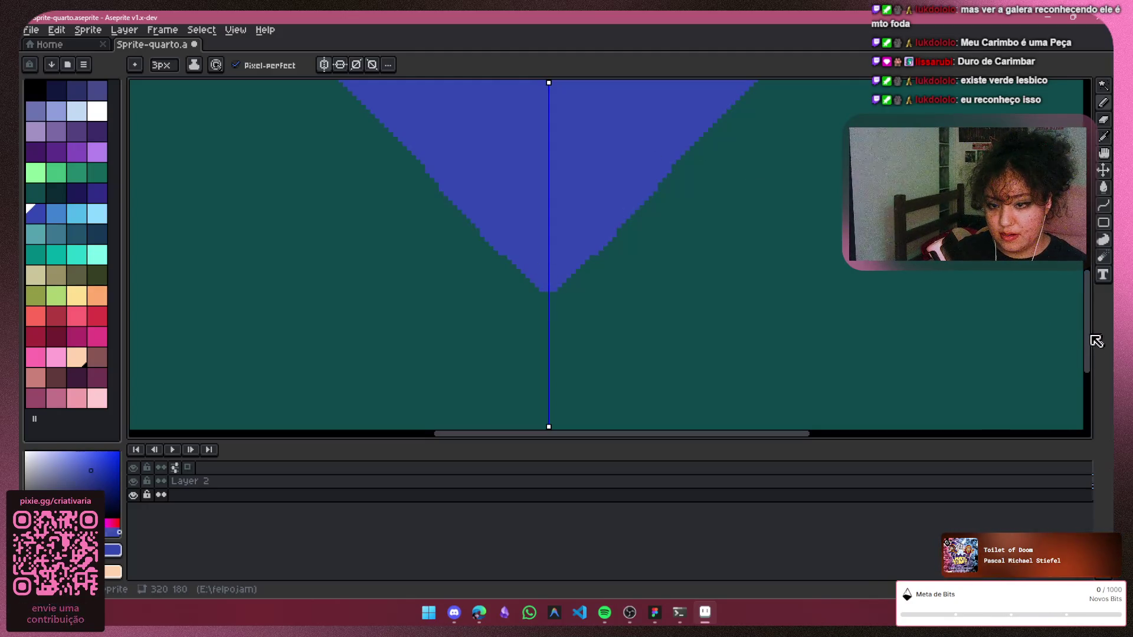
pyautogui.moveTo(1088, 345); pyautogui.dragTo(1089, 266)
pyautogui.scroll(-1, 1089, 265)
pyautogui.scroll(1, 947, 222)
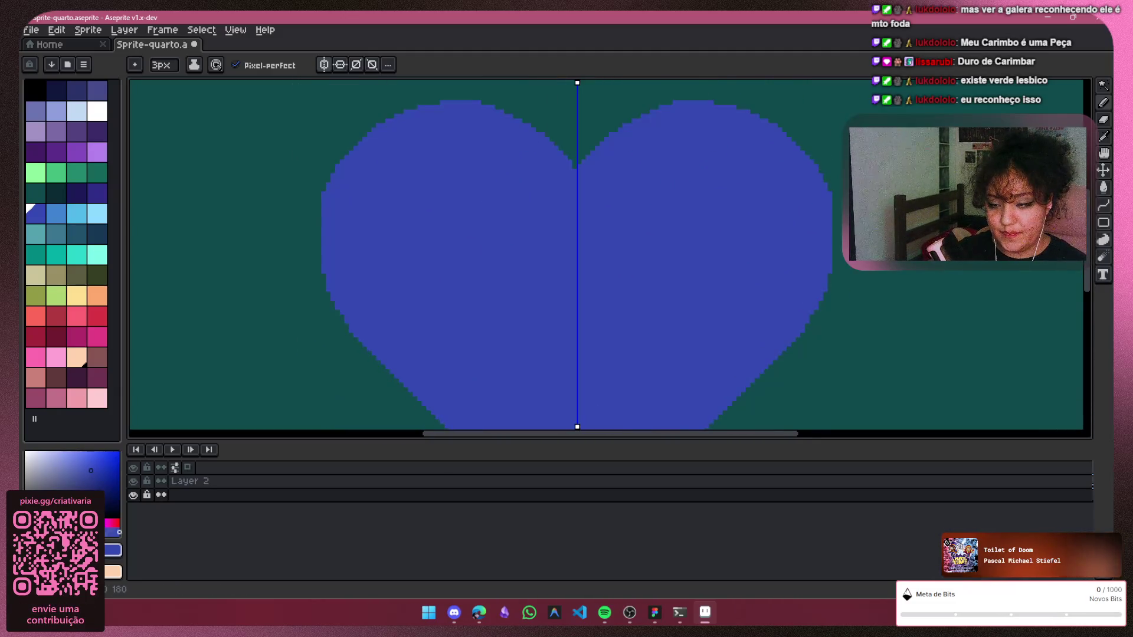
pyautogui.scroll(-2, 1007, 321)
pyautogui.scroll(-1, 758, 434)
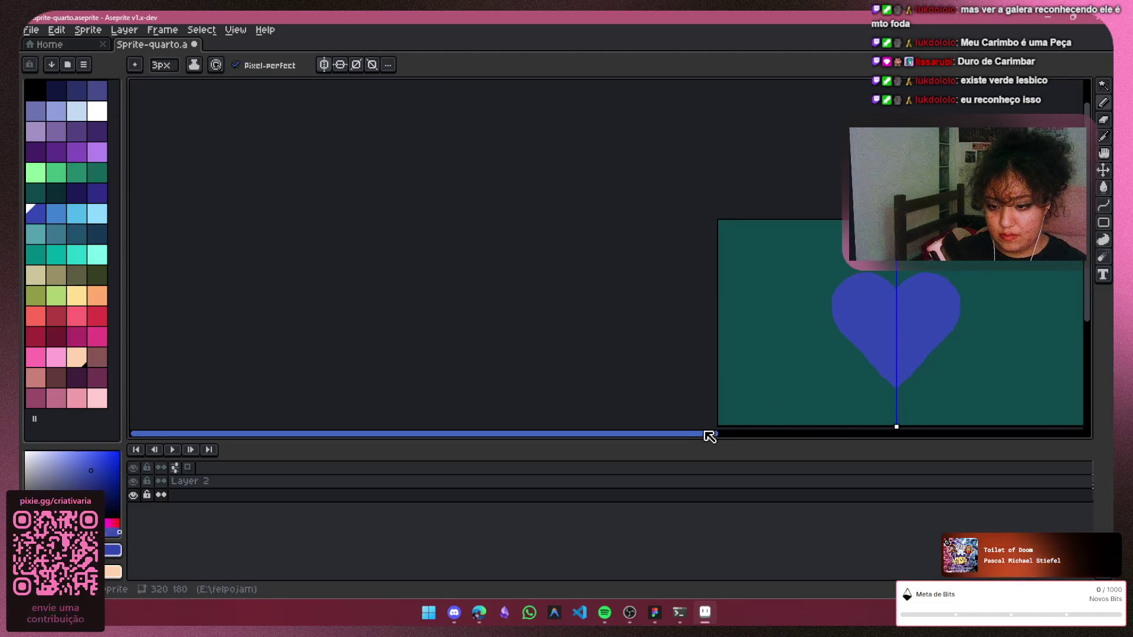
pyautogui.moveTo(711, 435); pyautogui.dragTo(885, 424)
pyautogui.scroll(1, 688, 353)
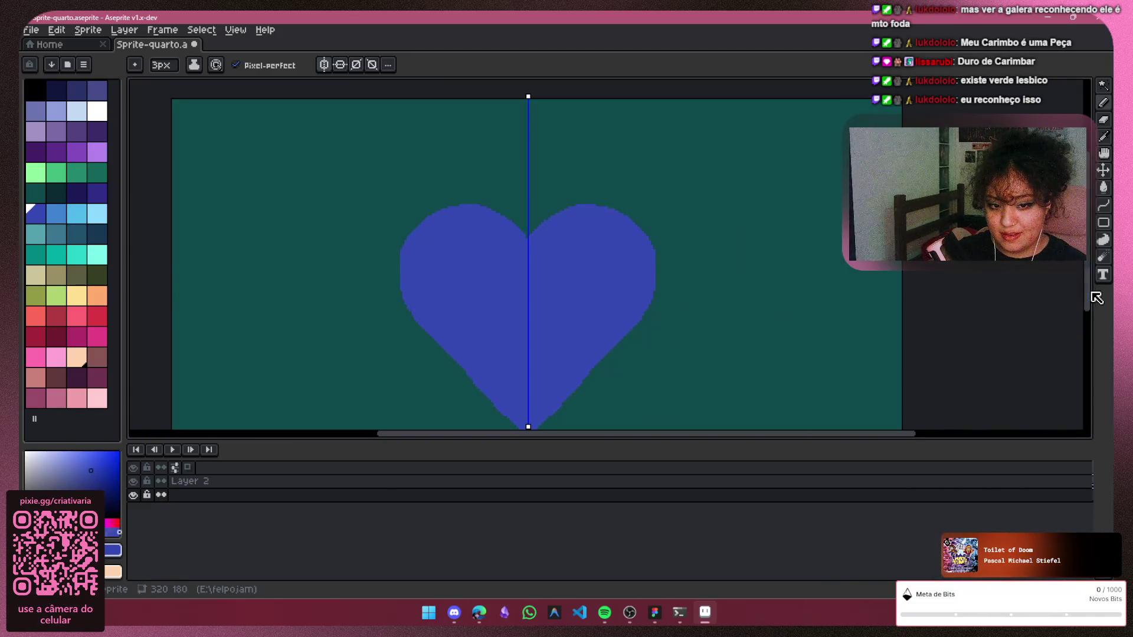
pyautogui.moveTo(1089, 303); pyautogui.dragTo(1087, 324)
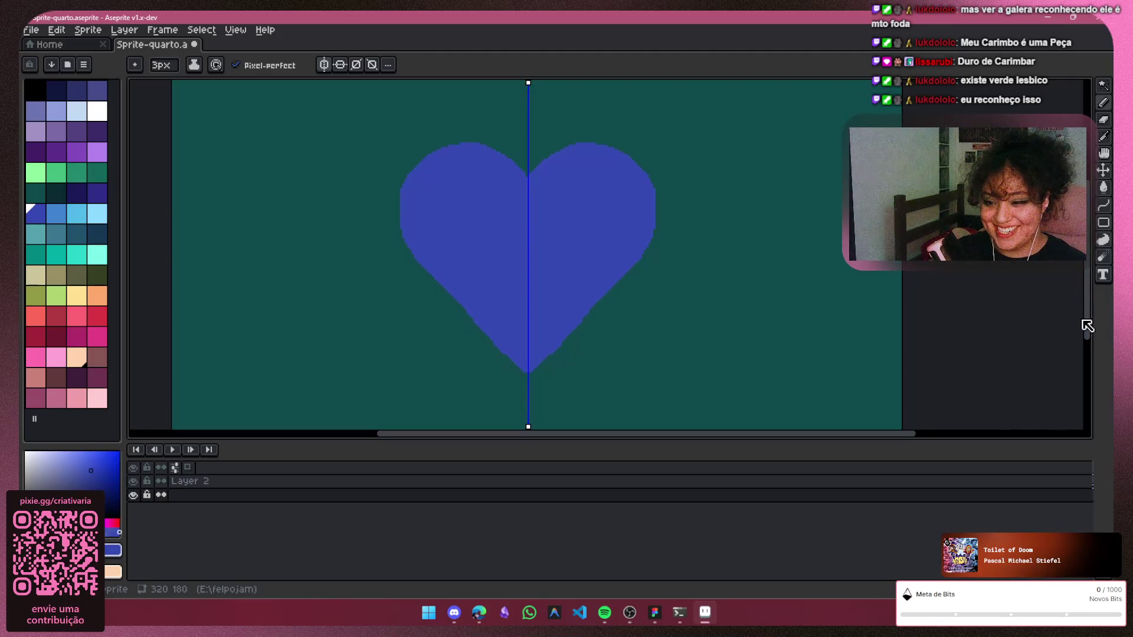
pyautogui.hotkey('ctrl', 'z')
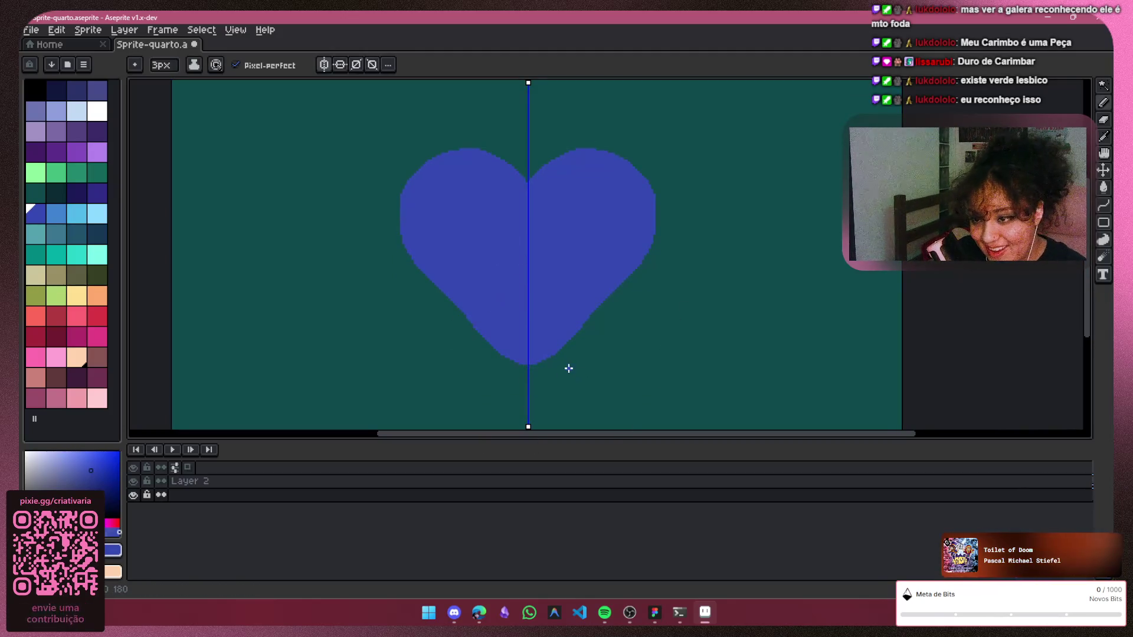
pyautogui.scroll(-2, 750, 238)
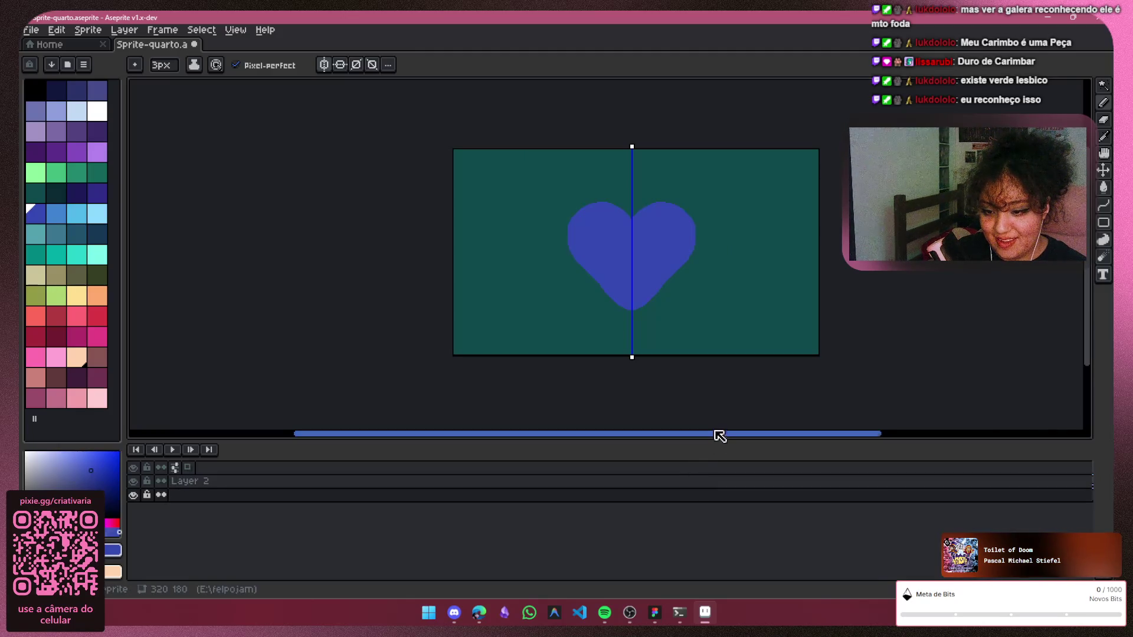
pyautogui.moveTo(717, 434); pyautogui.dragTo(745, 440)
pyautogui.scroll(1, 526, 272)
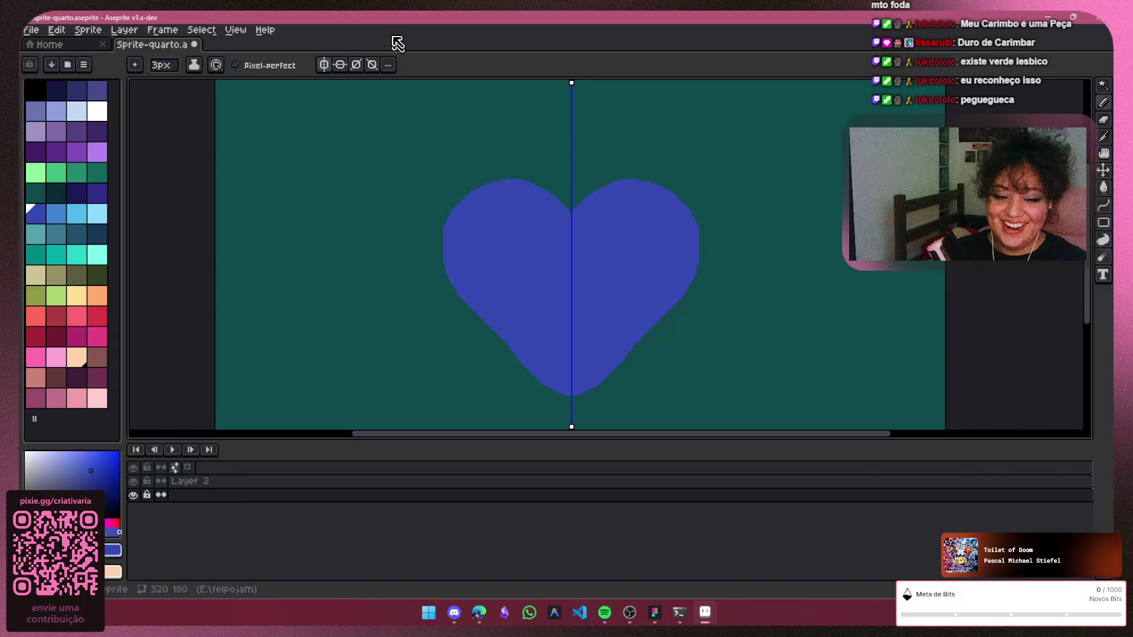
# Rename the bottom layer fundo and switch mirror symmetry off
pyautogui.doubleClick(190, 495)
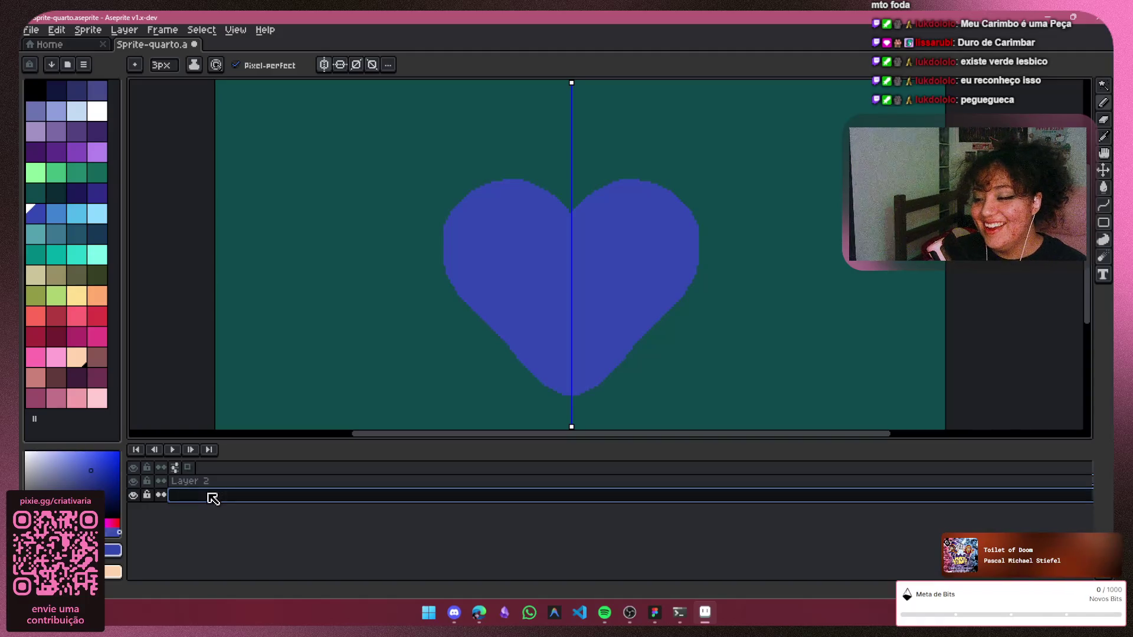
pyautogui.doubleClick(212, 501)
pyautogui.write('fu n')
pyautogui.press('BackSpace')
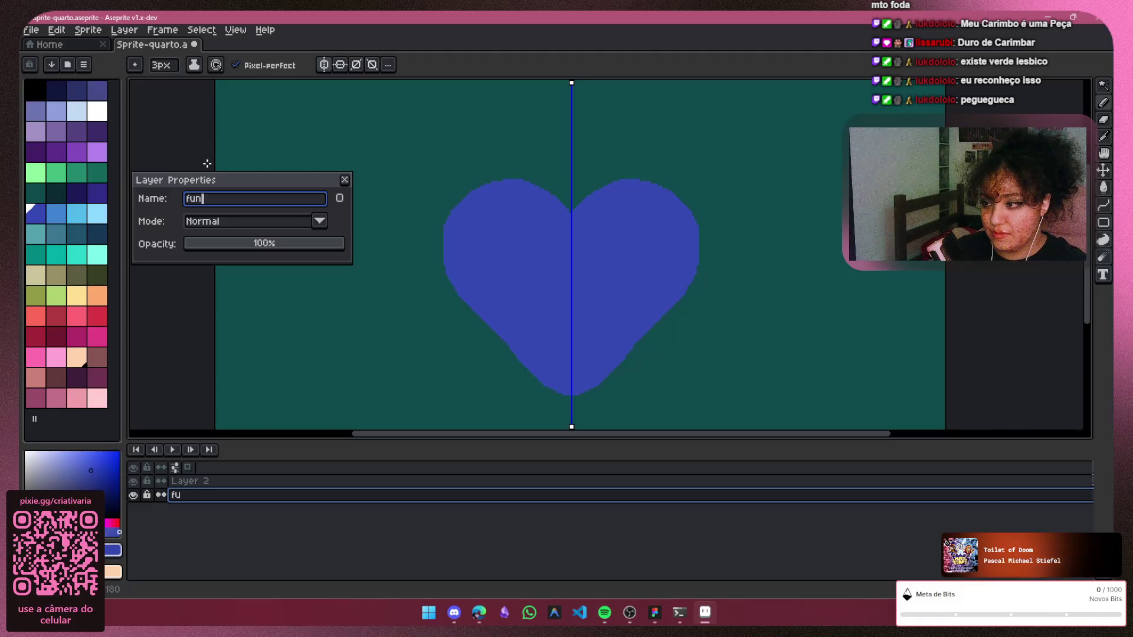
pyautogui.press('Return')
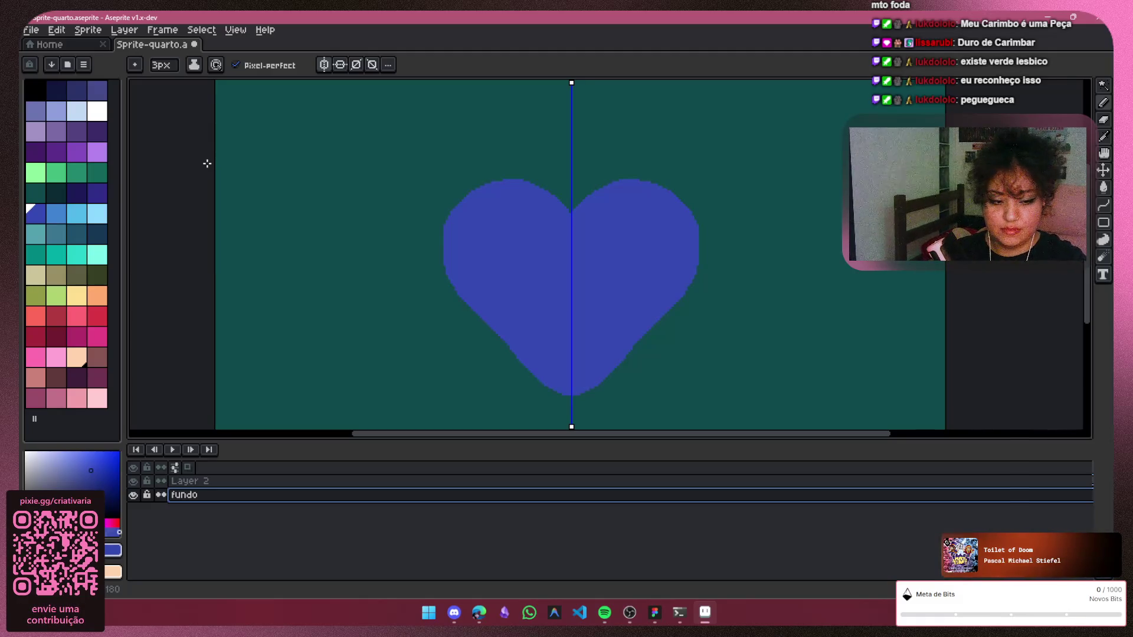
pyautogui.scroll(-2, 825, 361)
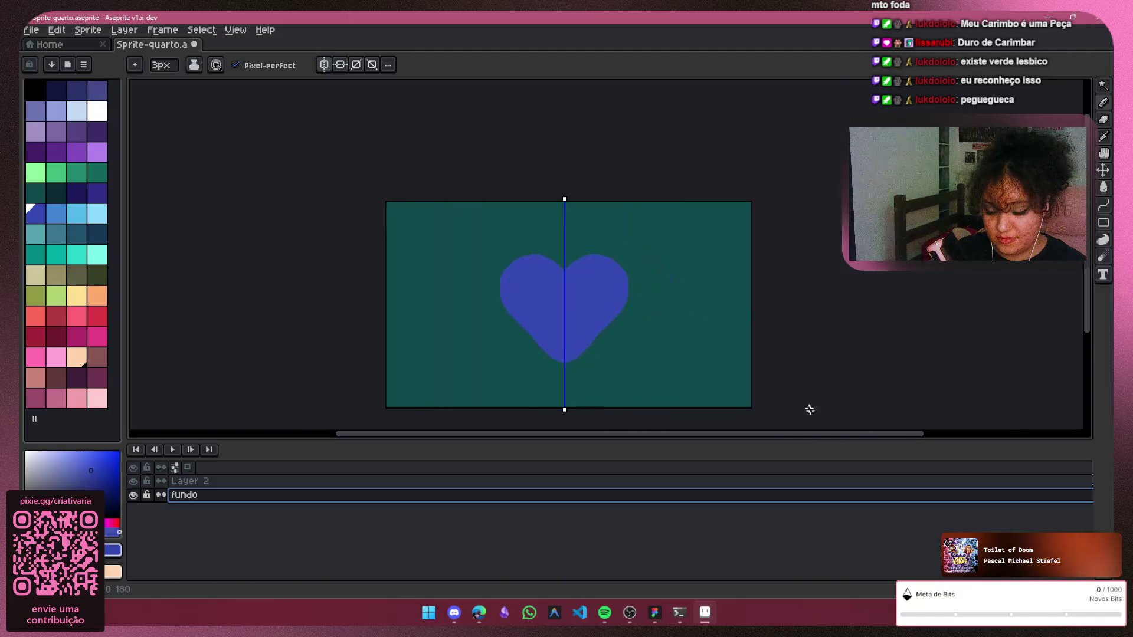
pyautogui.click(325, 64)
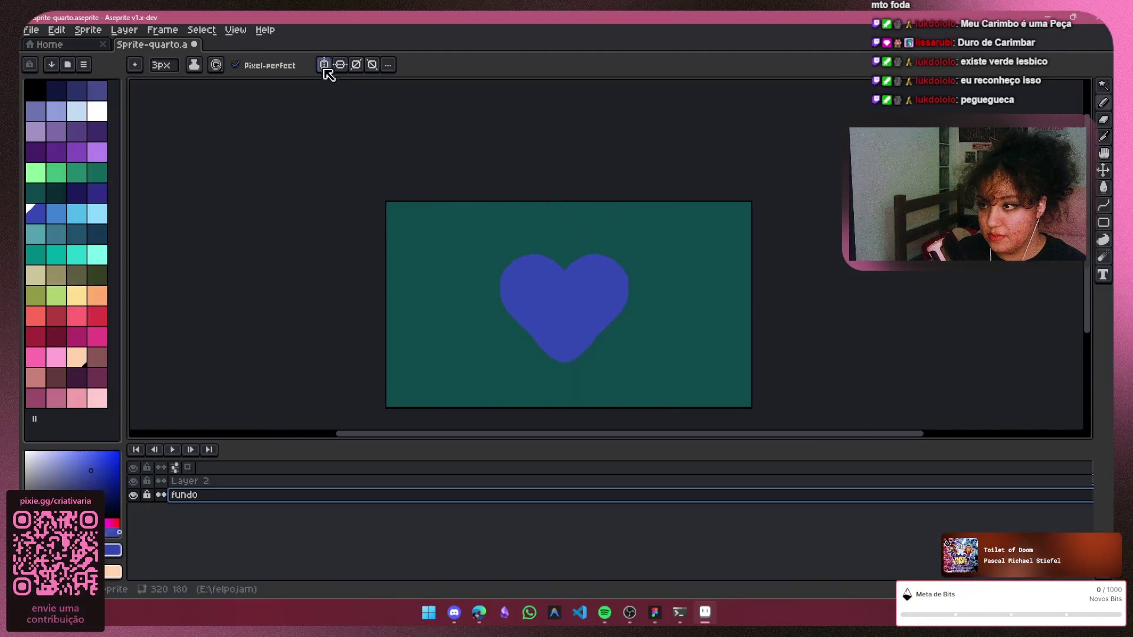
pyautogui.scroll(2, 588, 310)
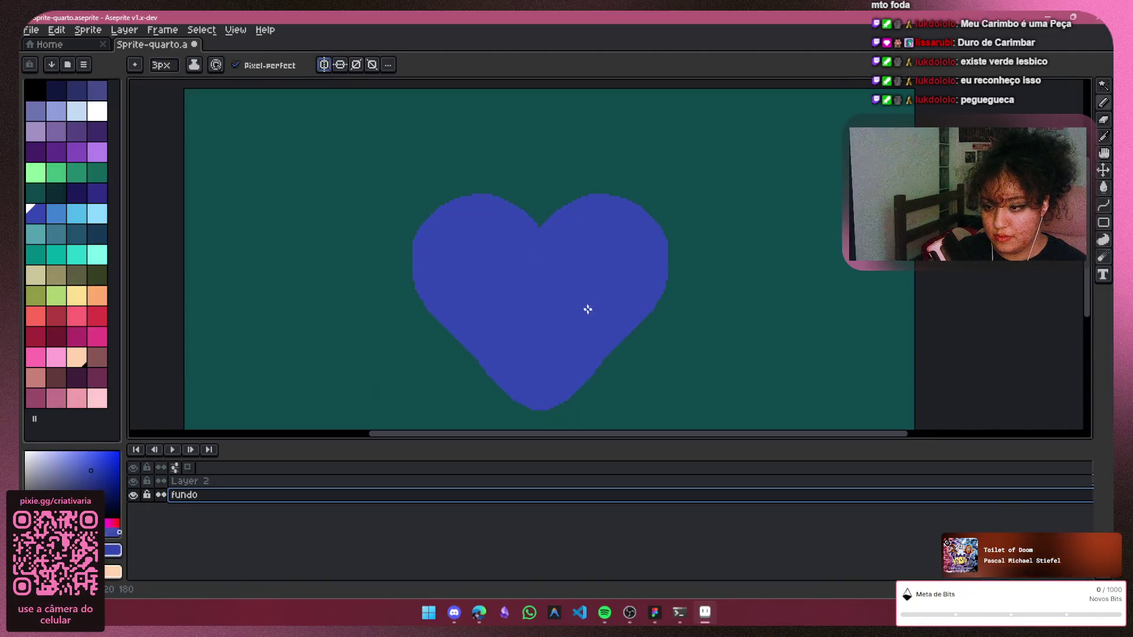
pyautogui.click(1105, 118)
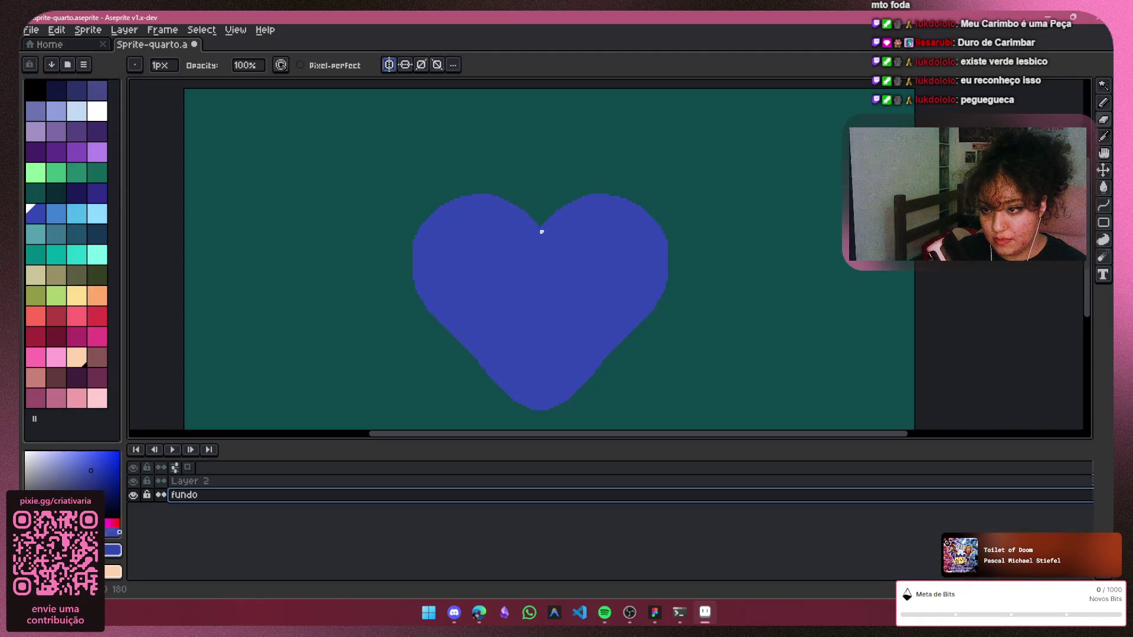
# Select Layer 2 and toggle the fundo layer's visibility to check the background
pyautogui.click(301, 483)
pyautogui.click(134, 495)
pyautogui.click(133, 495)
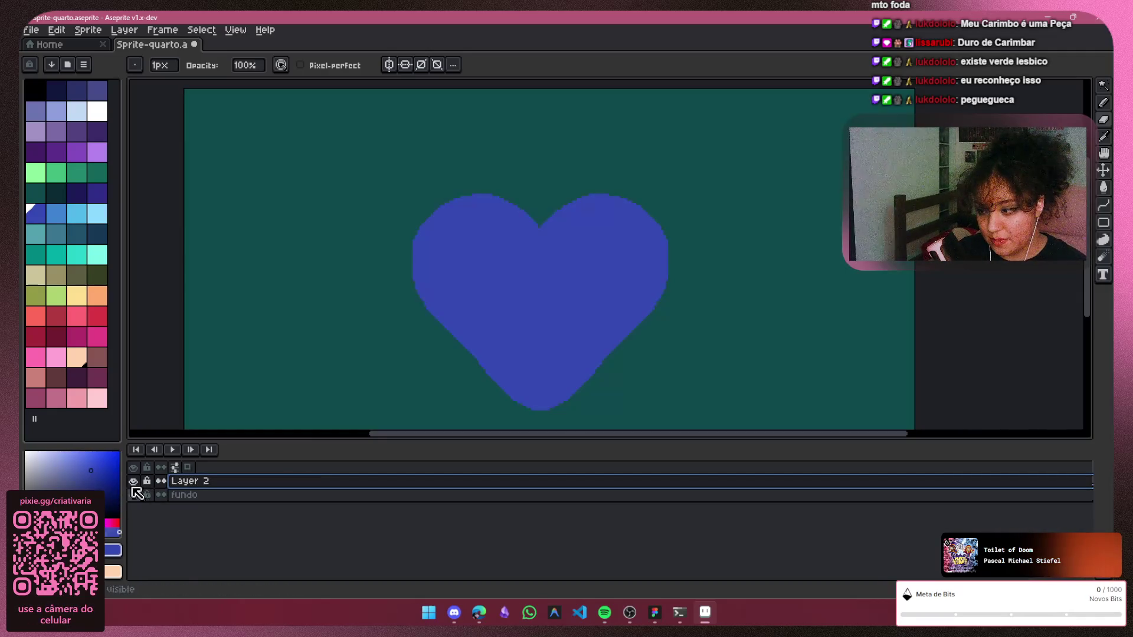
pyautogui.click(134, 495)
# Abort an inline rename of the bottom layer and undo the last change
pyautogui.doubleClick(398, 496)
pyautogui.press('Return')
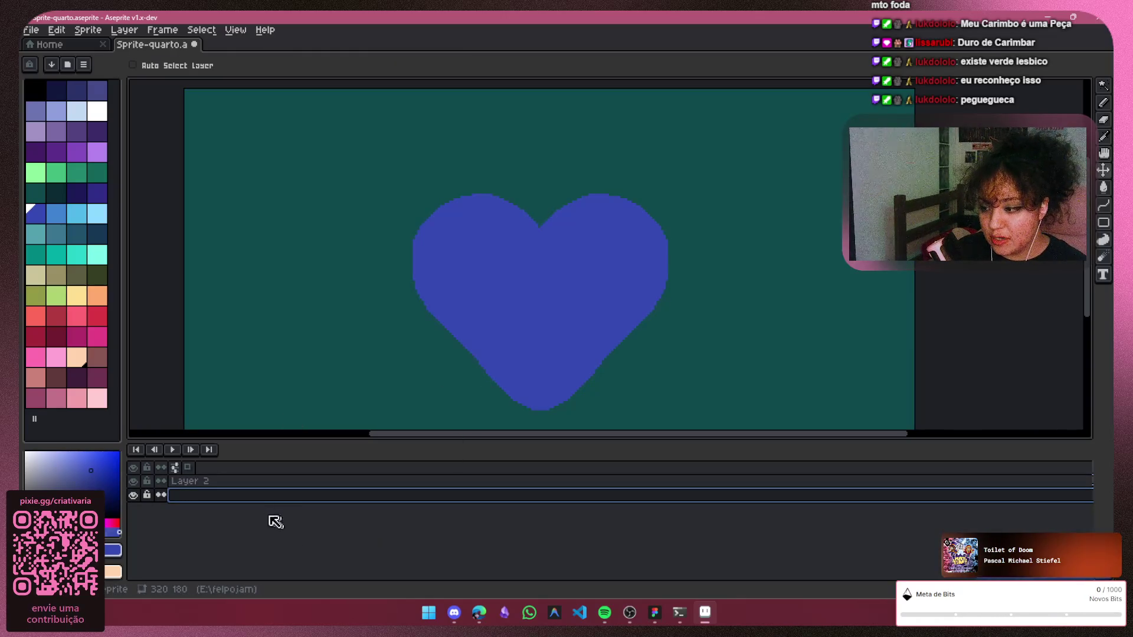
pyautogui.hotkey('ctrl', 'z')
pyautogui.hotkey('ctrl', 'z')
pyautogui.hotkey('ctrl', 'z')
# Rename the bottom layer fundo, then make Layer 2 active with vertical mirror drawing on
pyautogui.doubleClick(182, 495)
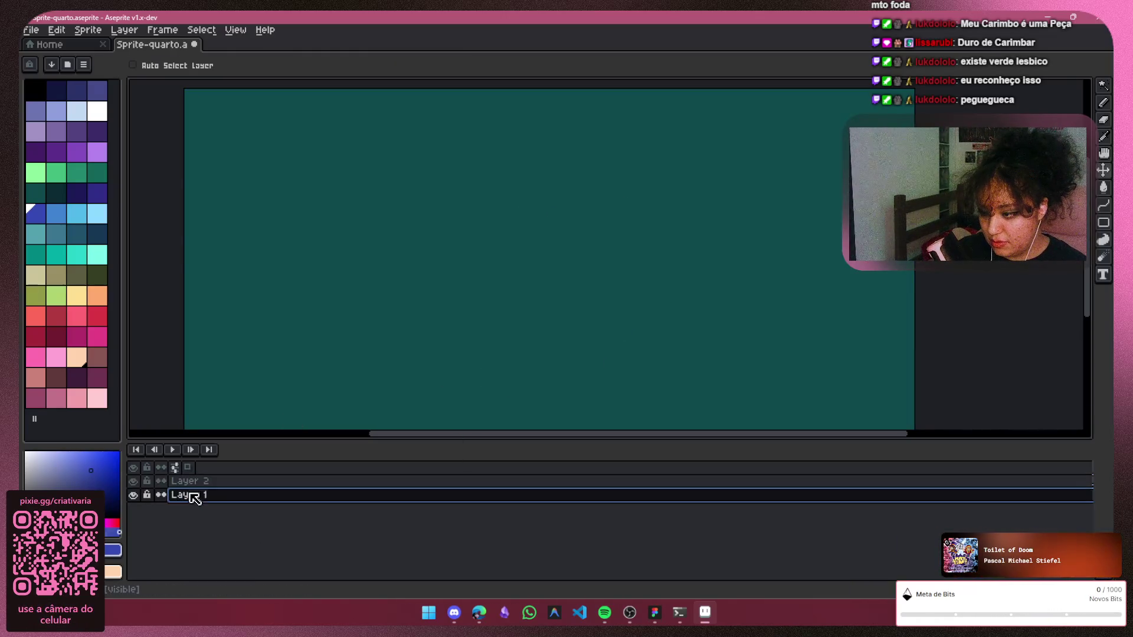
pyautogui.click(253, 202)
pyautogui.press('BackSpace')
pyautogui.press('BackSpace')
pyautogui.press('BackSpace')
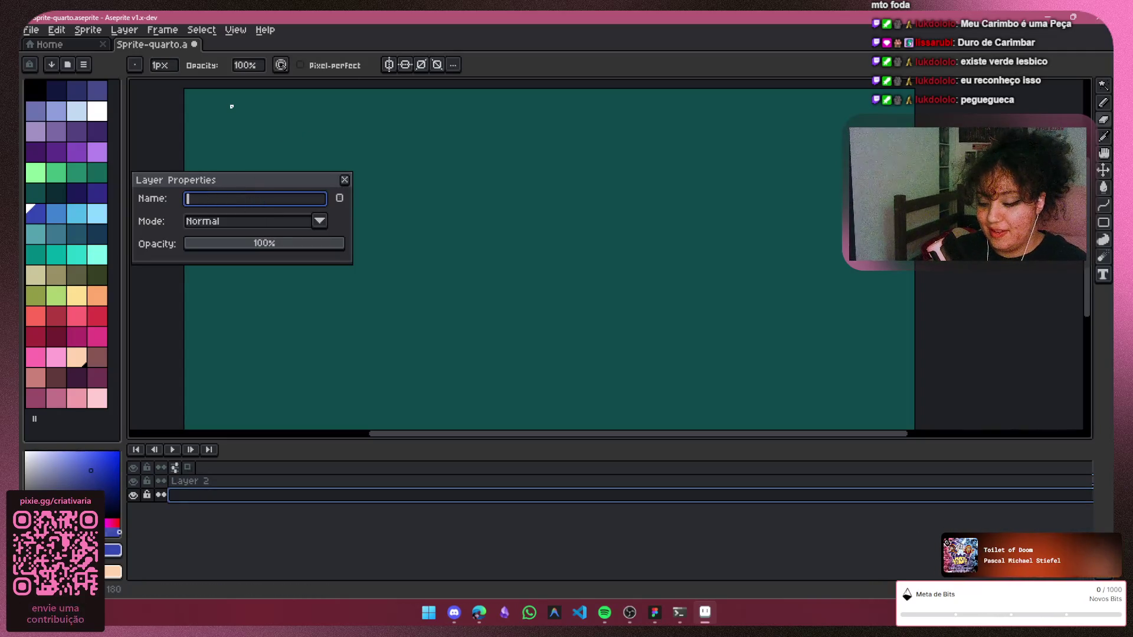
pyautogui.write('fundo')
pyautogui.press('Return')
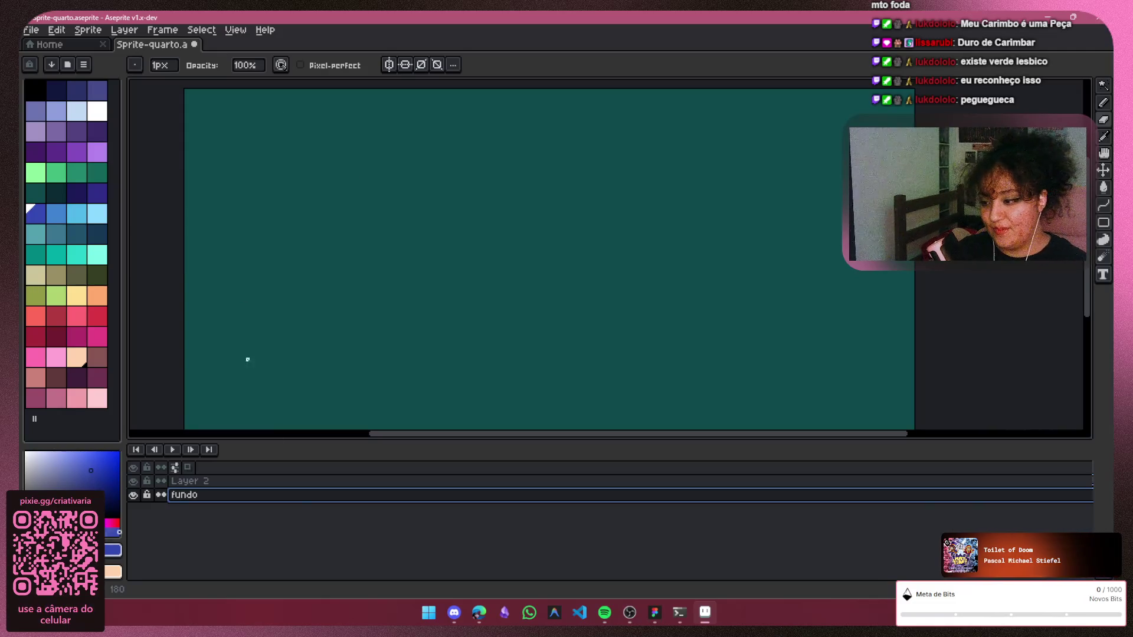
pyautogui.click(265, 480)
pyautogui.click(389, 63)
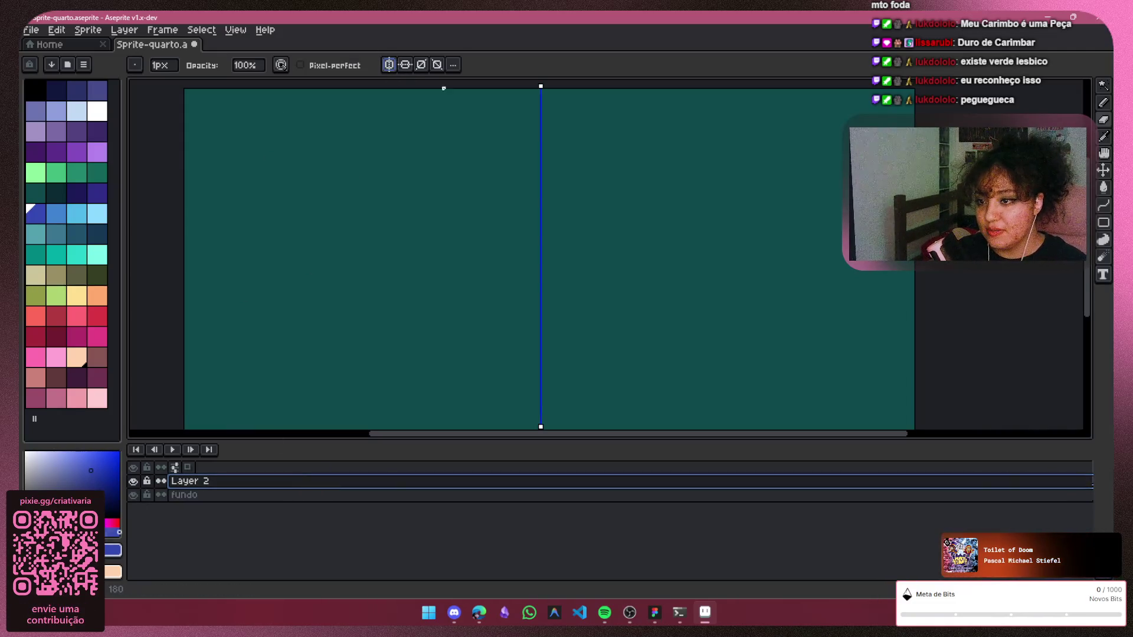
# Switch to the pencil and enlarge the brush to 16px
pyautogui.click(1103, 106)
pyautogui.press('+')
pyautogui.press('+')
pyautogui.press('+')
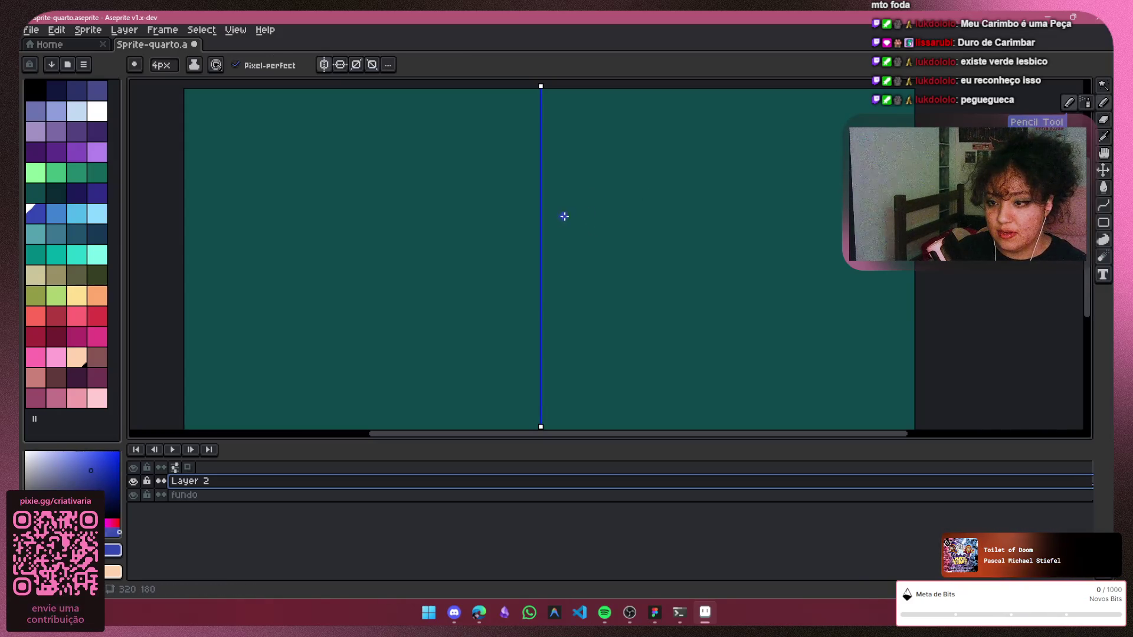
pyautogui.press('+')
pyautogui.press('+')
pyautogui.press('+')
pyautogui.press('+')
pyautogui.press('+')
pyautogui.press('+')
# Settle on a dark navy colour and paint a mirrored heart at the canvas centre
pyautogui.click(75, 195)
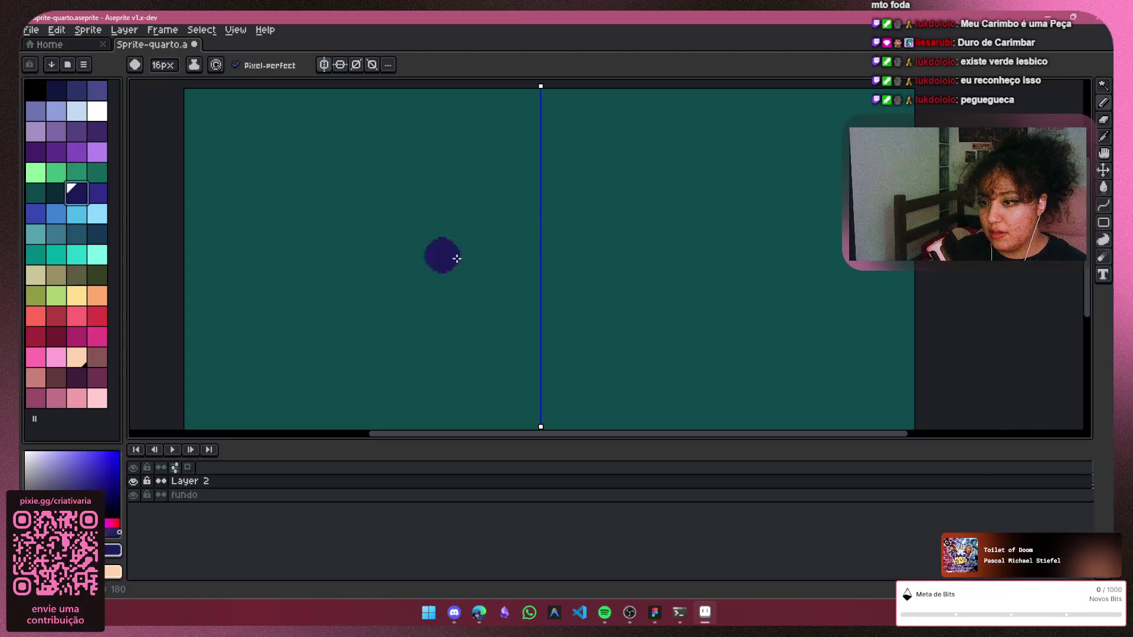
pyautogui.click(28, 218)
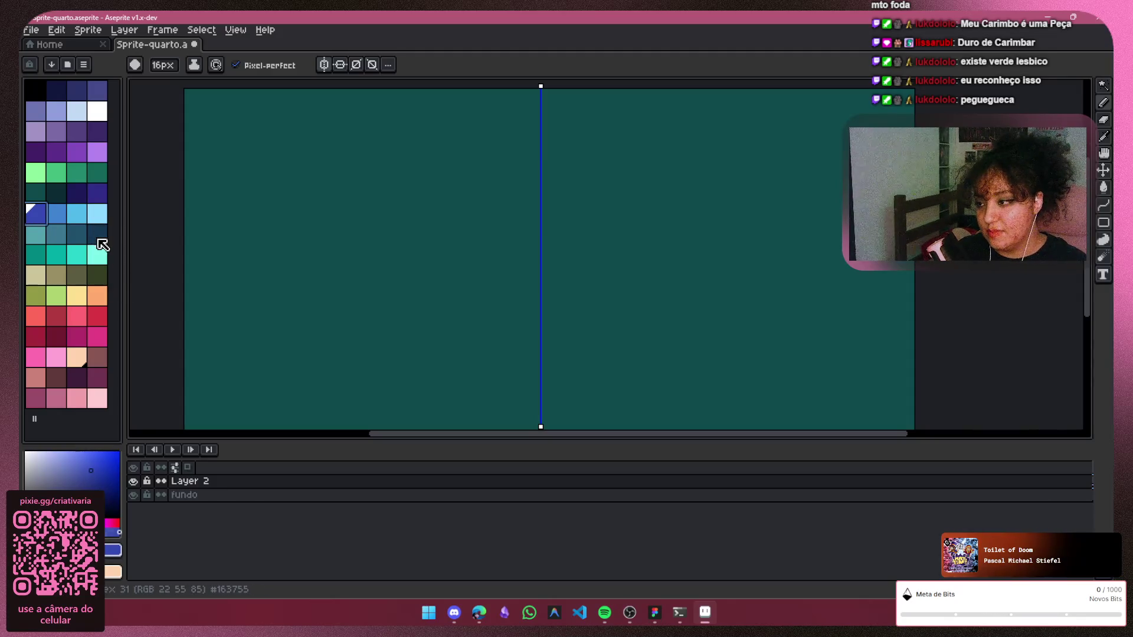
pyautogui.click(101, 234)
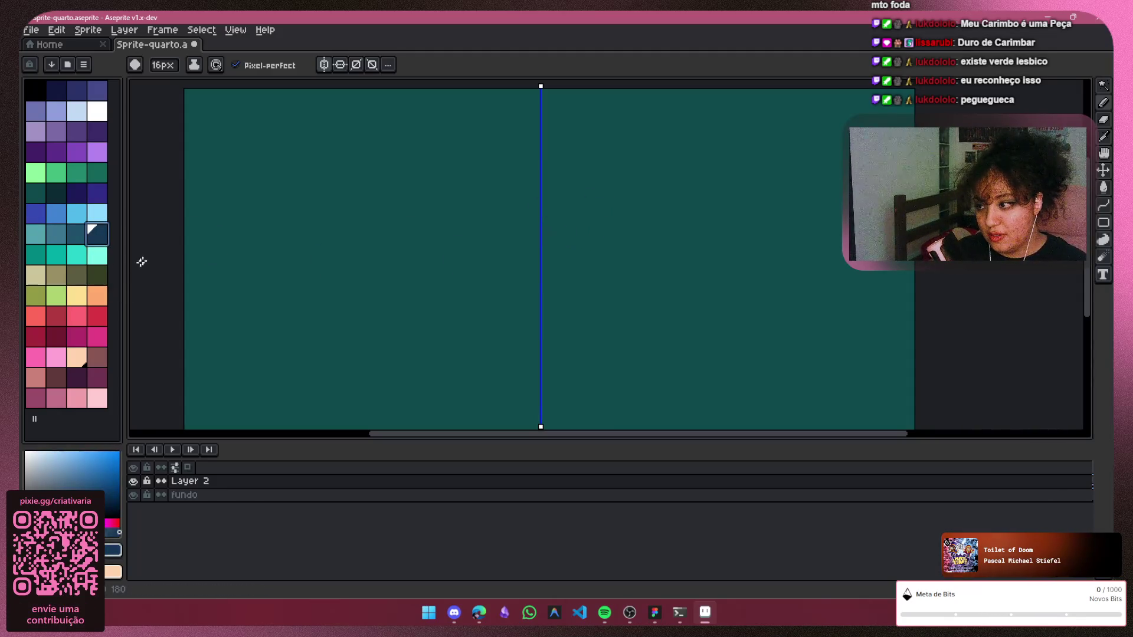
pyautogui.click(43, 217)
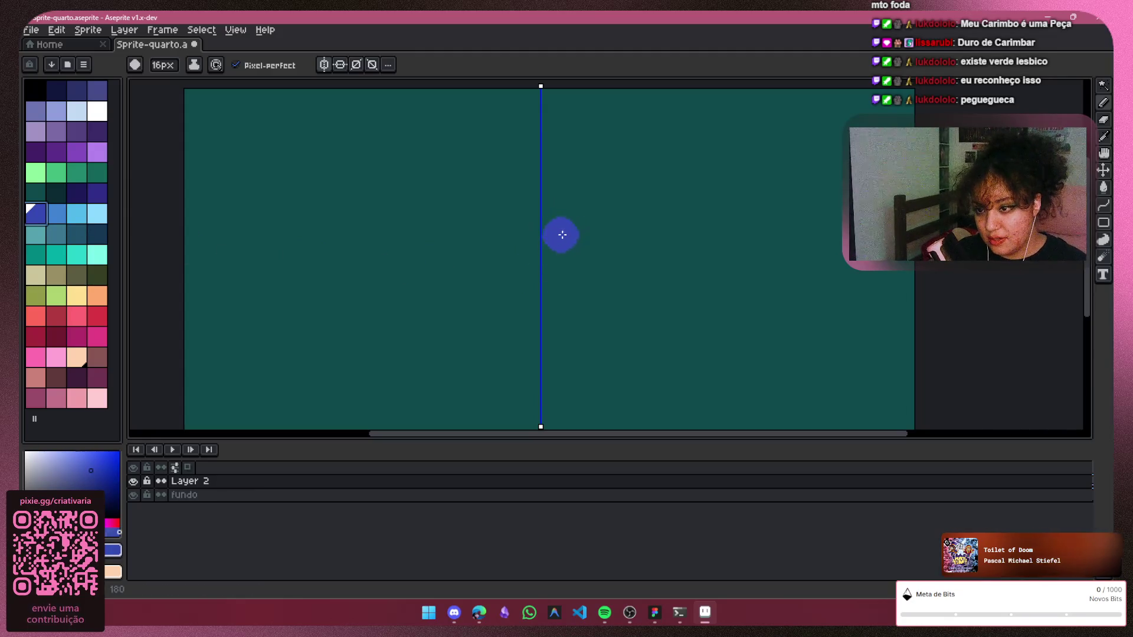
pyautogui.click(97, 234)
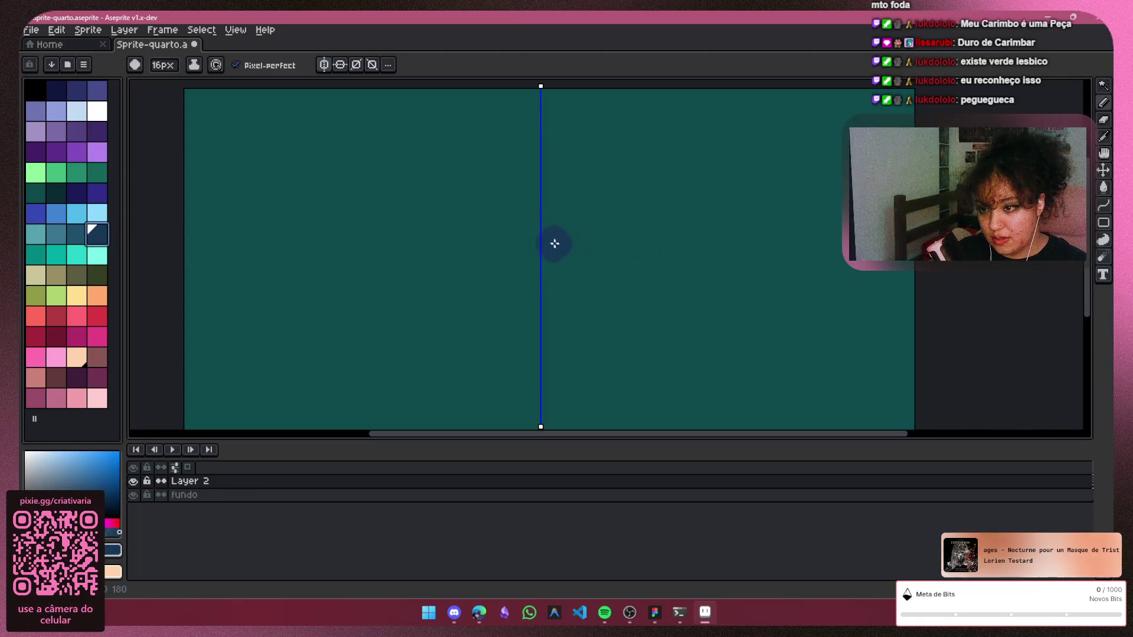
pyautogui.moveTo(522, 239)
pyautogui.mouseDown()
pyautogui.moveTo(559, 237)
pyautogui.moveTo(651, 290)
pyautogui.moveTo(546, 377)
pyautogui.moveTo(602, 316)
pyautogui.moveTo(616, 263)
pyautogui.moveTo(562, 279)
pyautogui.mouseUp()
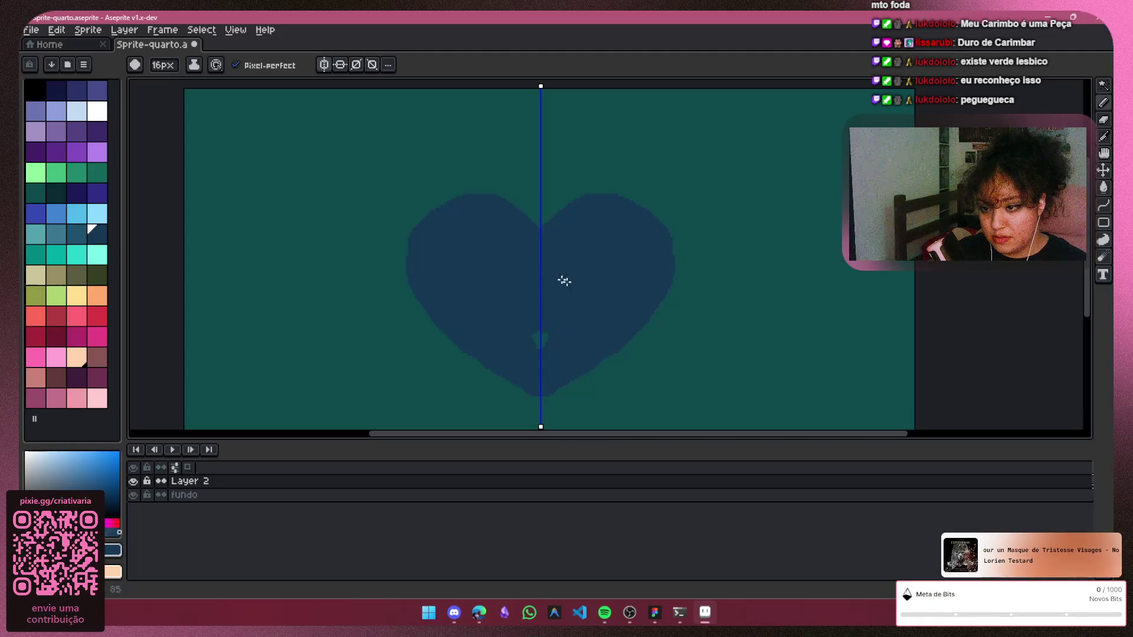
pyautogui.scroll(-2, 735, 195)
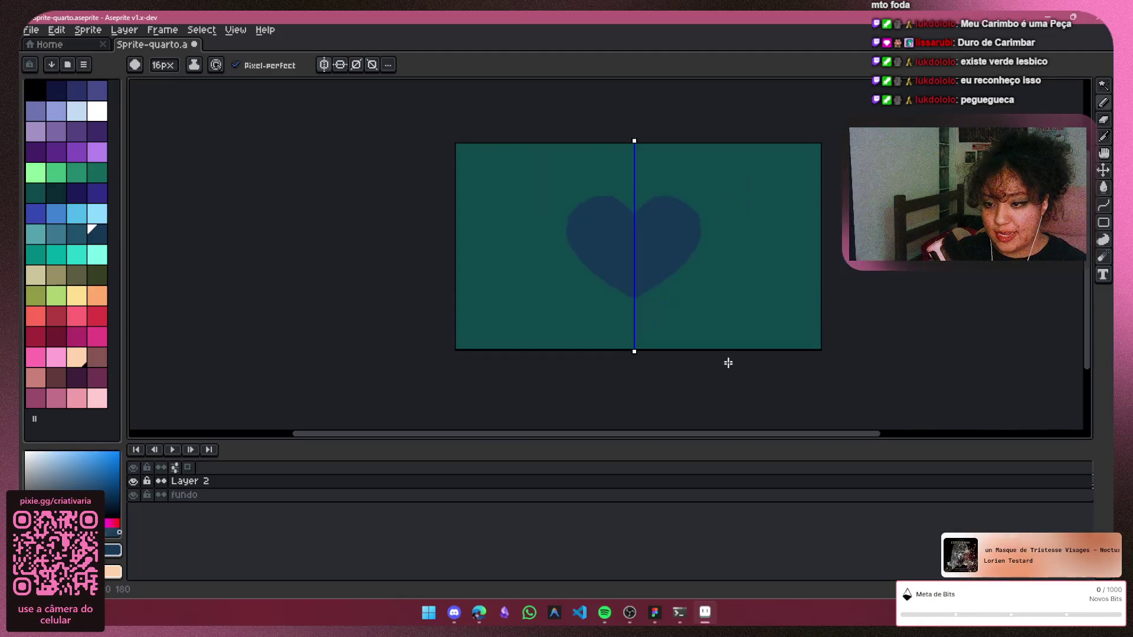
pyautogui.scroll(2, 661, 208)
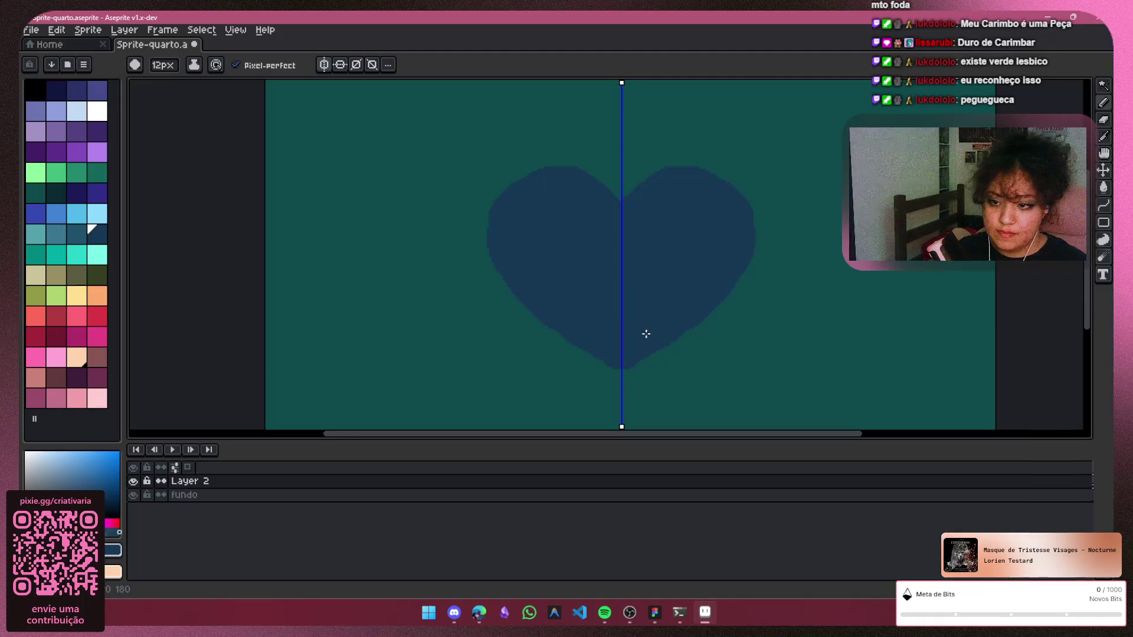
pyautogui.scroll(1, 659, 295)
pyautogui.scroll(1, 635, 336)
pyautogui.scroll(1, 629, 366)
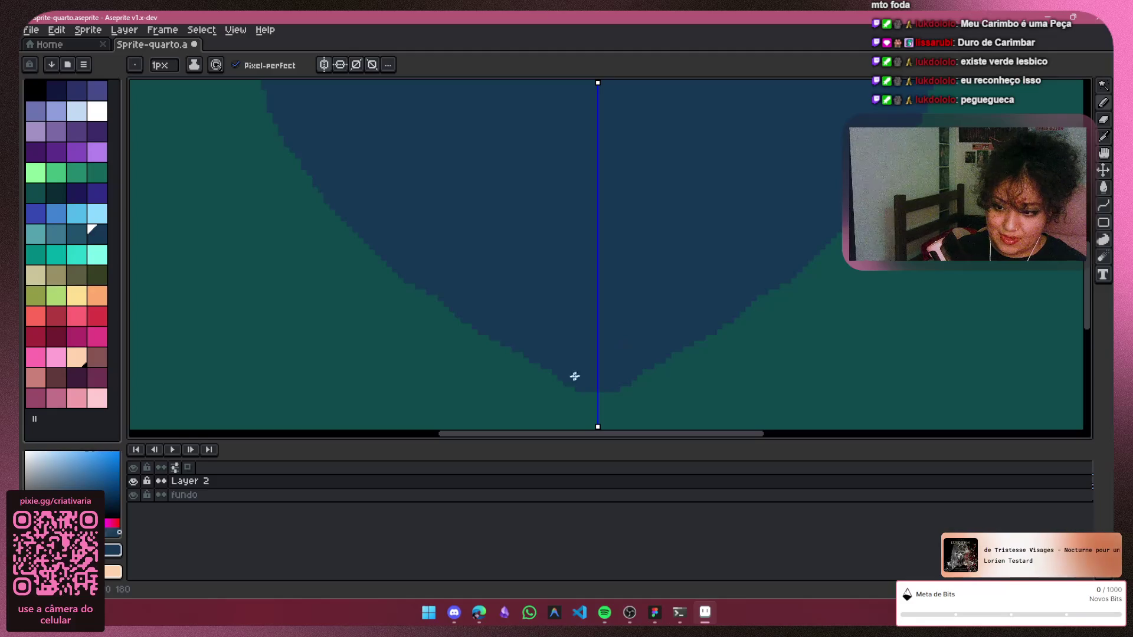
pyautogui.scroll(1, 584, 372)
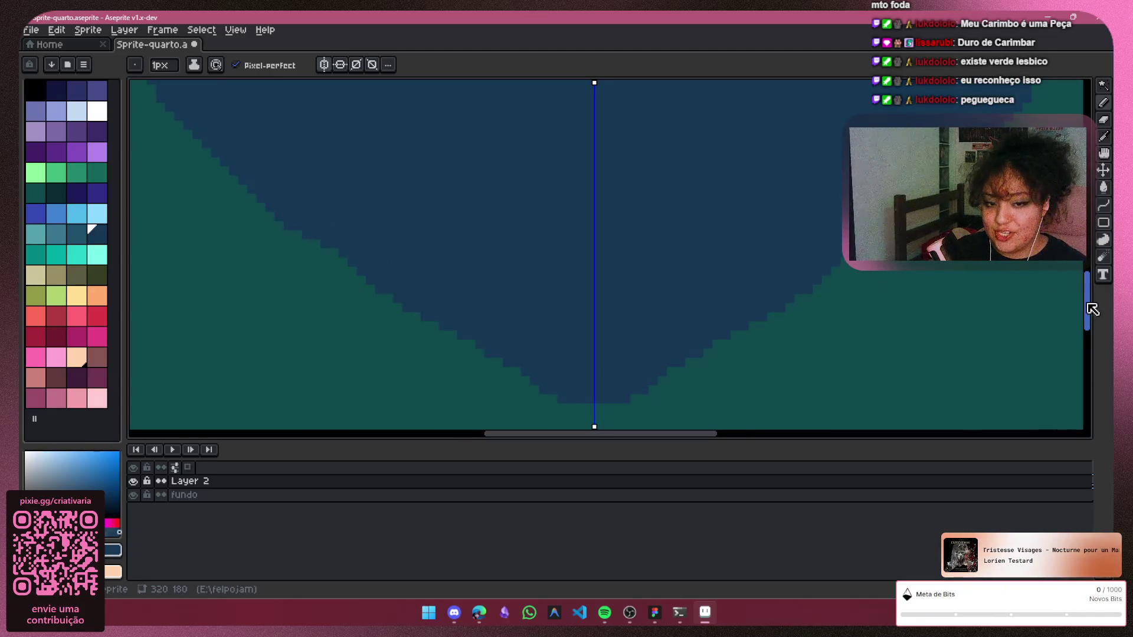
pyautogui.moveTo(1091, 308); pyautogui.dragTo(1091, 327)
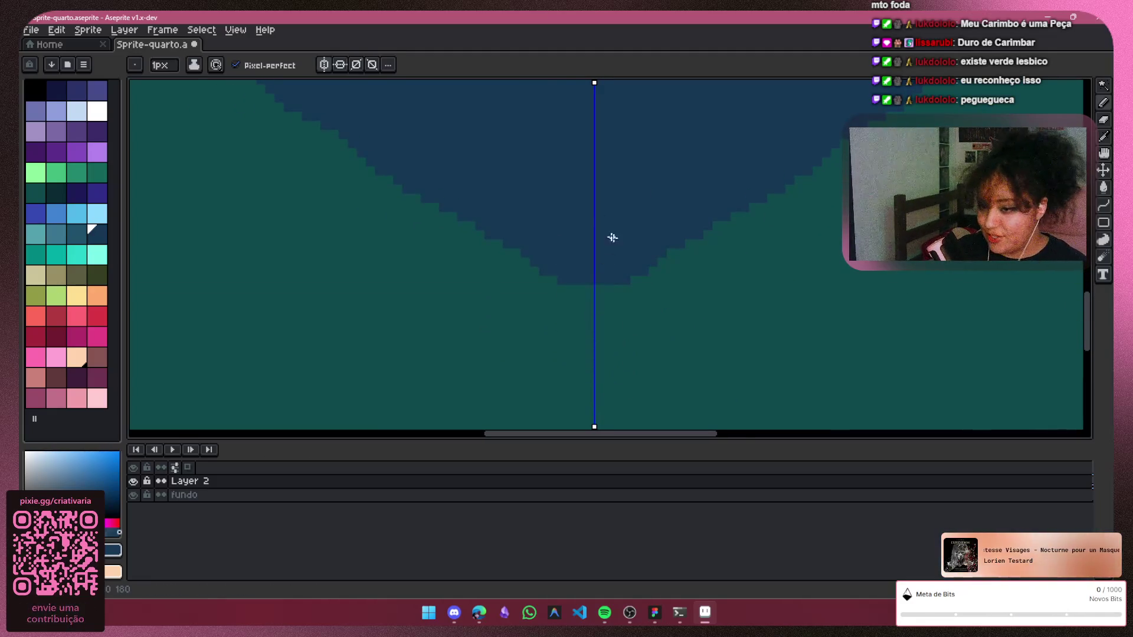
pyautogui.scroll(2, 620, 265)
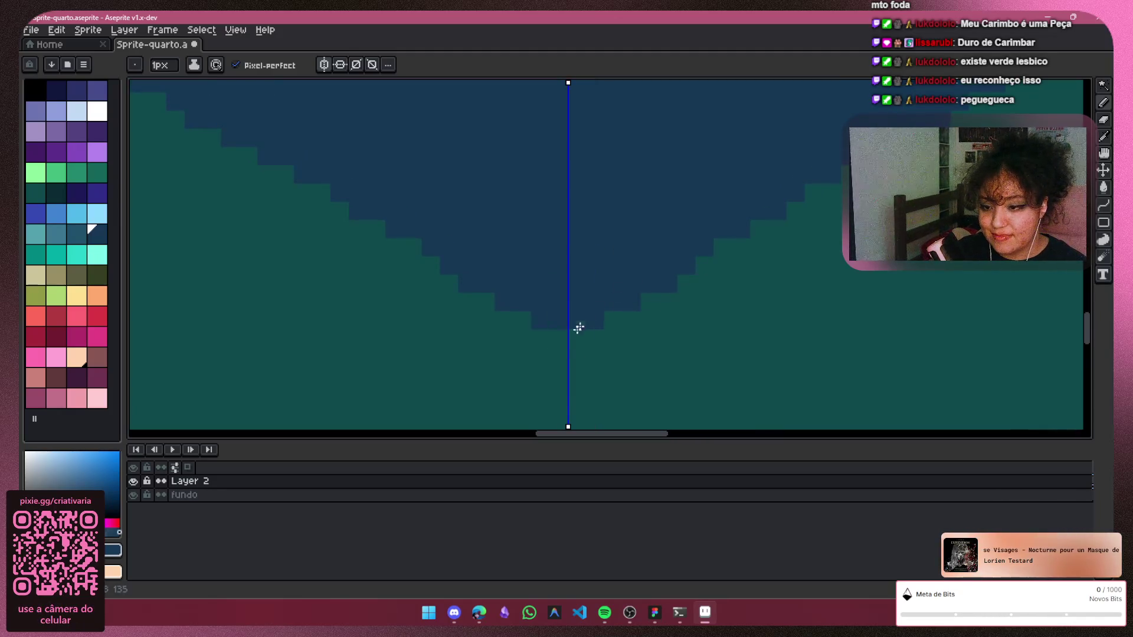
pyautogui.scroll(-2, 713, 226)
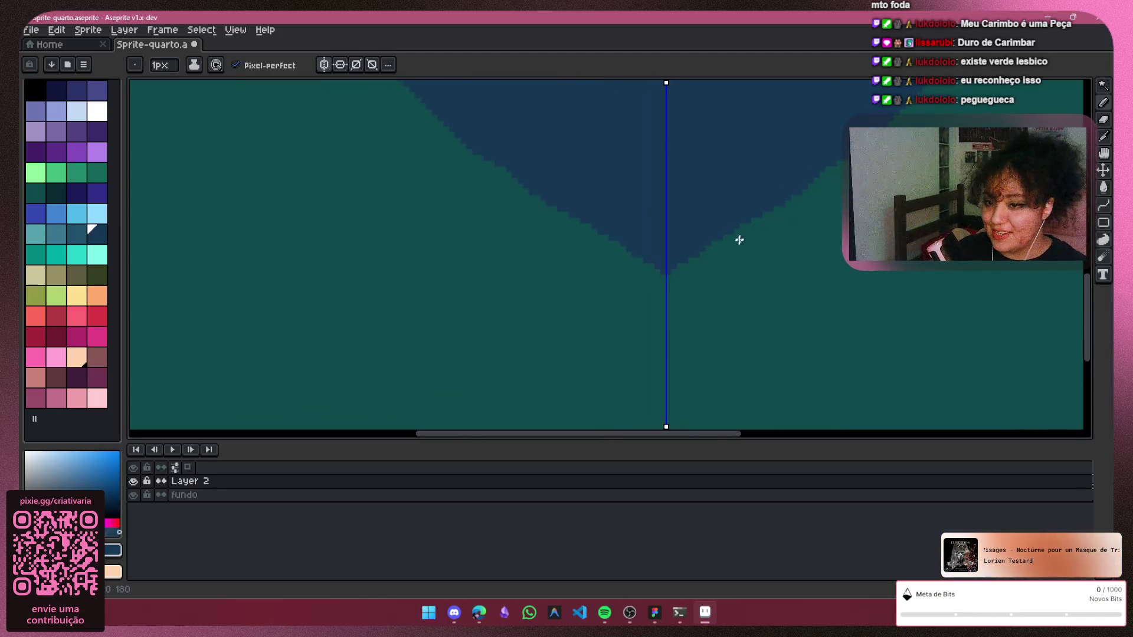
pyautogui.scroll(-1, 740, 257)
pyautogui.scroll(-1, 770, 277)
pyautogui.scroll(1, 921, 280)
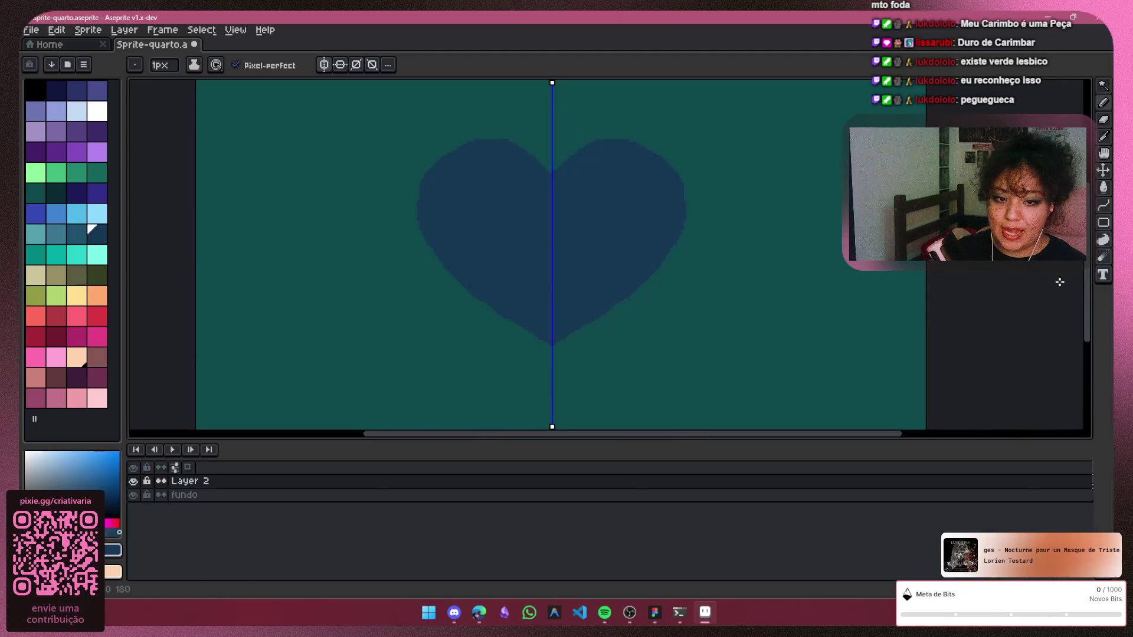
pyautogui.scroll(-1, 643, 237)
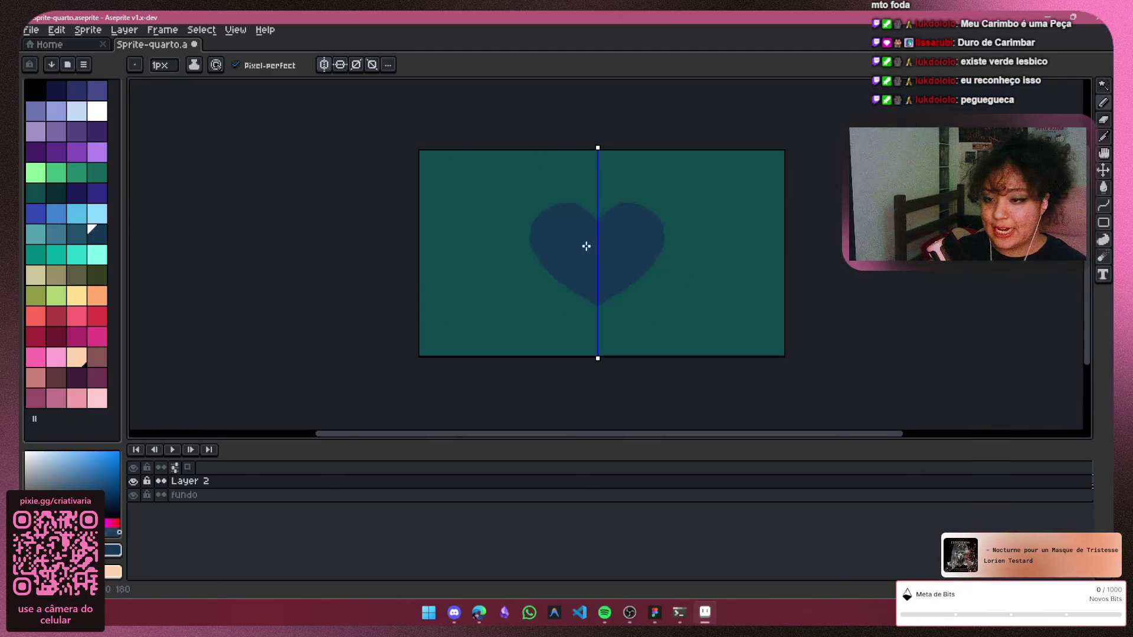
pyautogui.scroll(1, 600, 228)
pyautogui.scroll(-1, 713, 245)
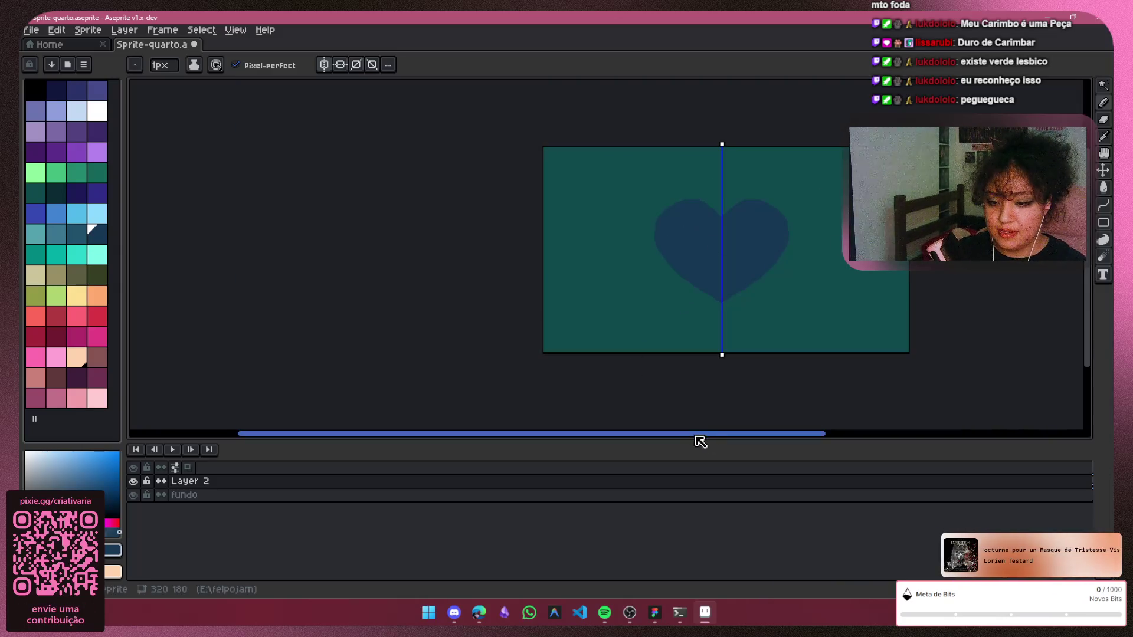
pyautogui.moveTo(699, 441); pyautogui.dragTo(788, 434)
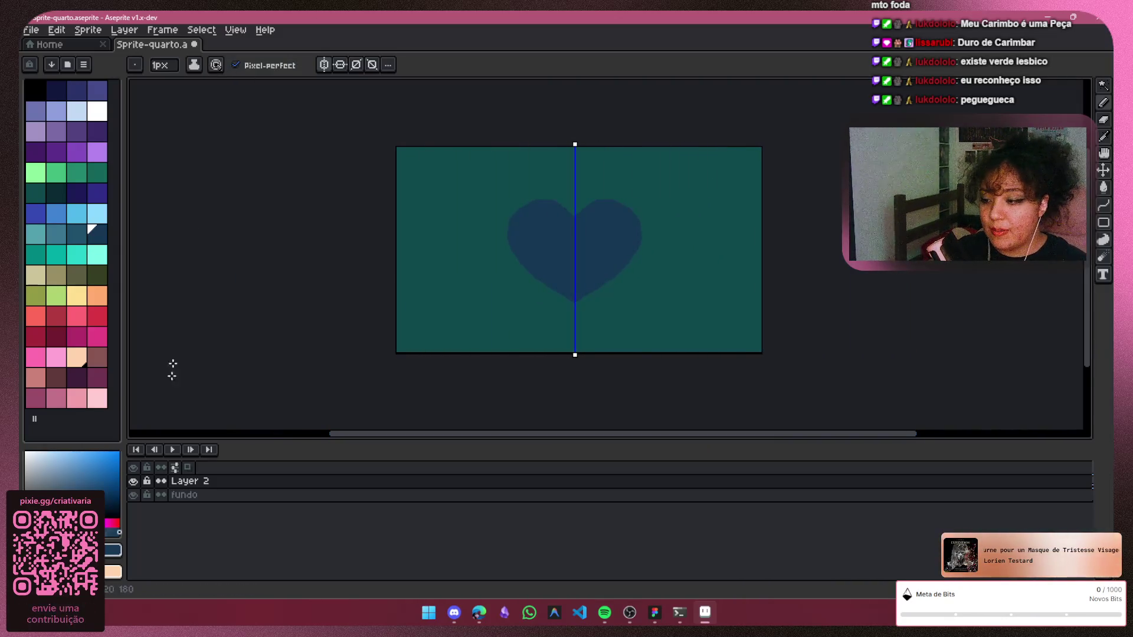
# Turn mirror drawing off, leaving the navy heart whole on the teal background
pyautogui.click(132, 480)
pyautogui.click(133, 481)
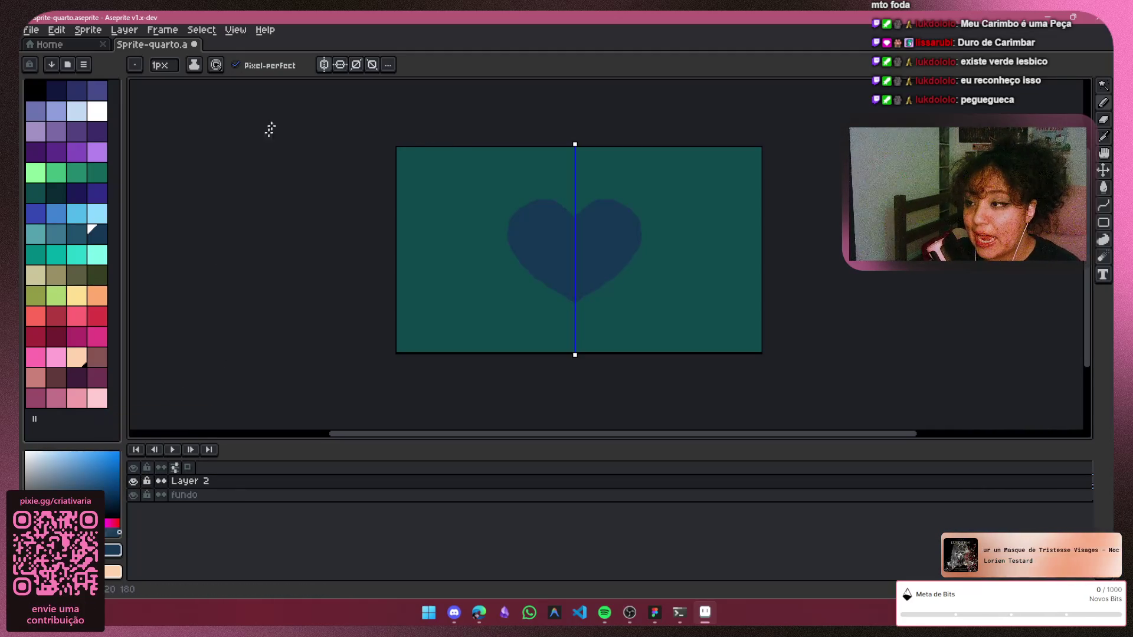
pyautogui.click(326, 66)
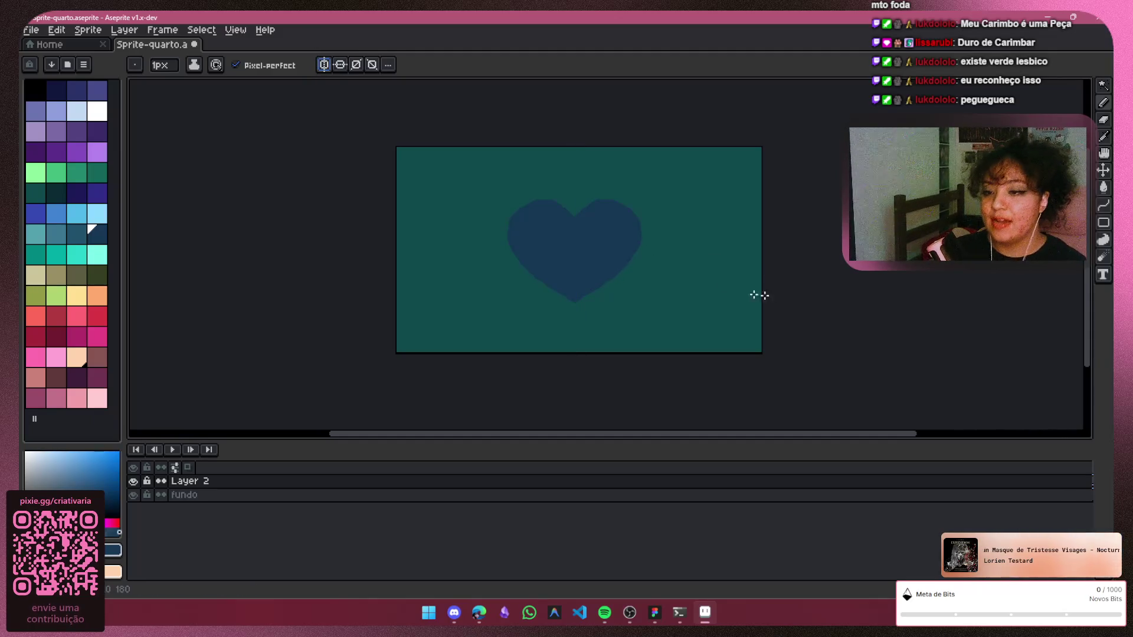
pyautogui.scroll(1, 580, 209)
pyautogui.click(1103, 138)
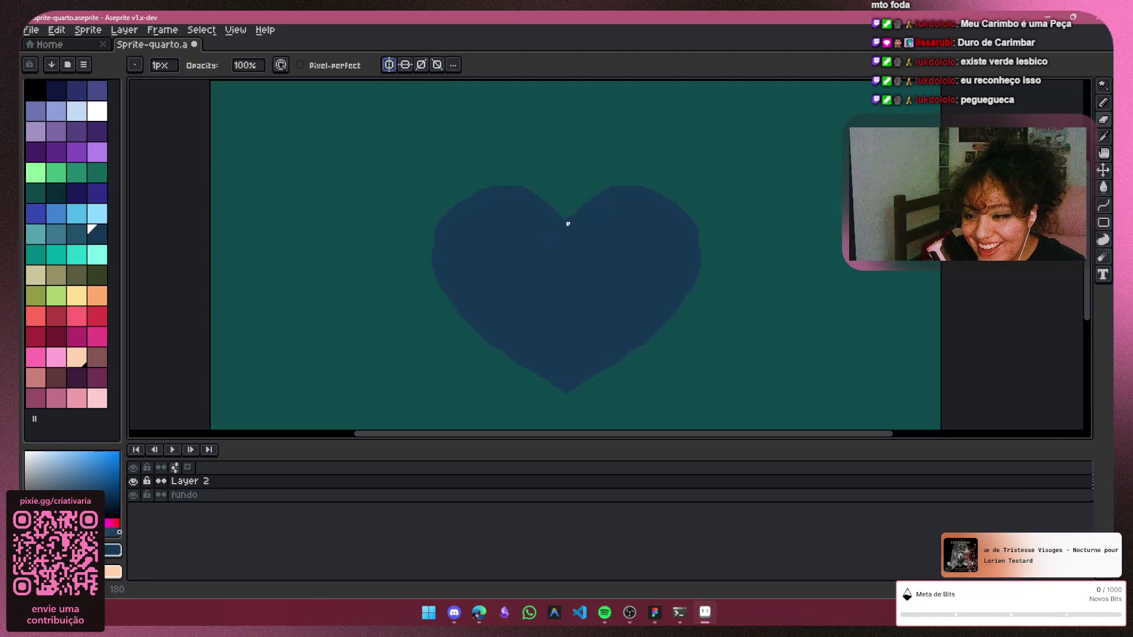
# Draw a trial diagonal crack line in the heart's top notch and undo it
pyautogui.click(133, 481)
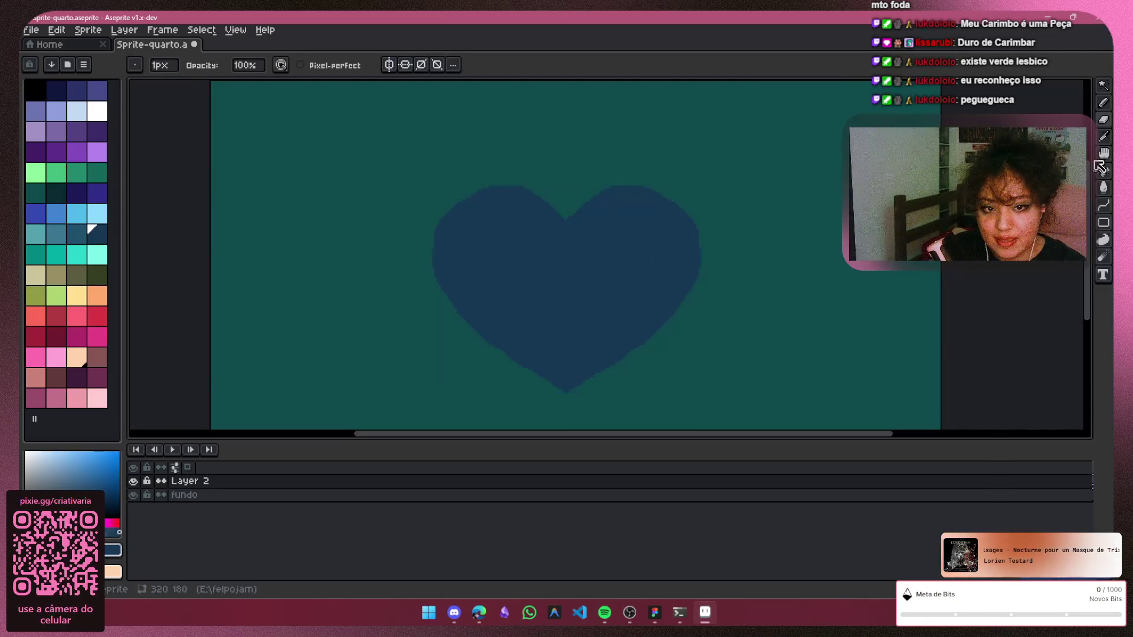
pyautogui.click(1103, 211)
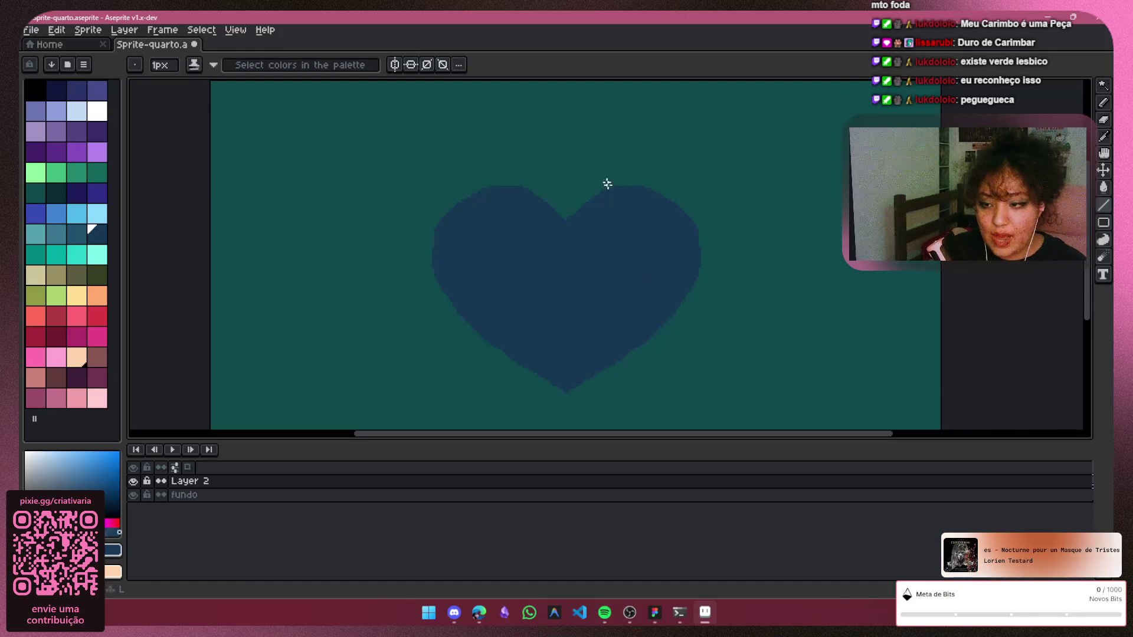
pyautogui.scroll(1, 589, 214)
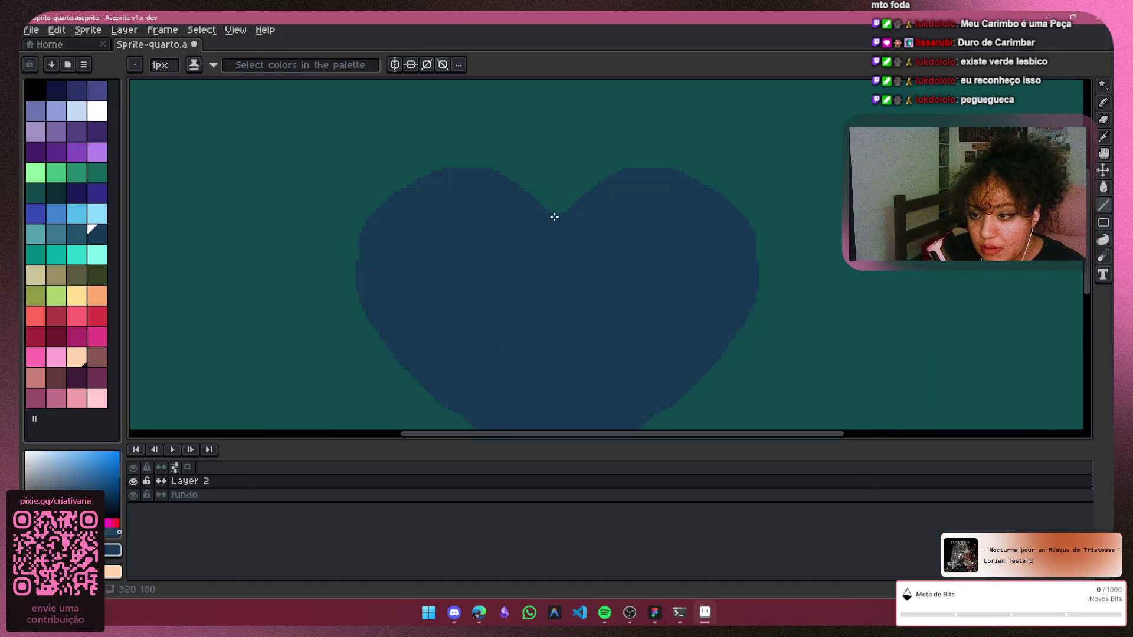
pyautogui.moveTo(554, 217); pyautogui.dragTo(567, 239)
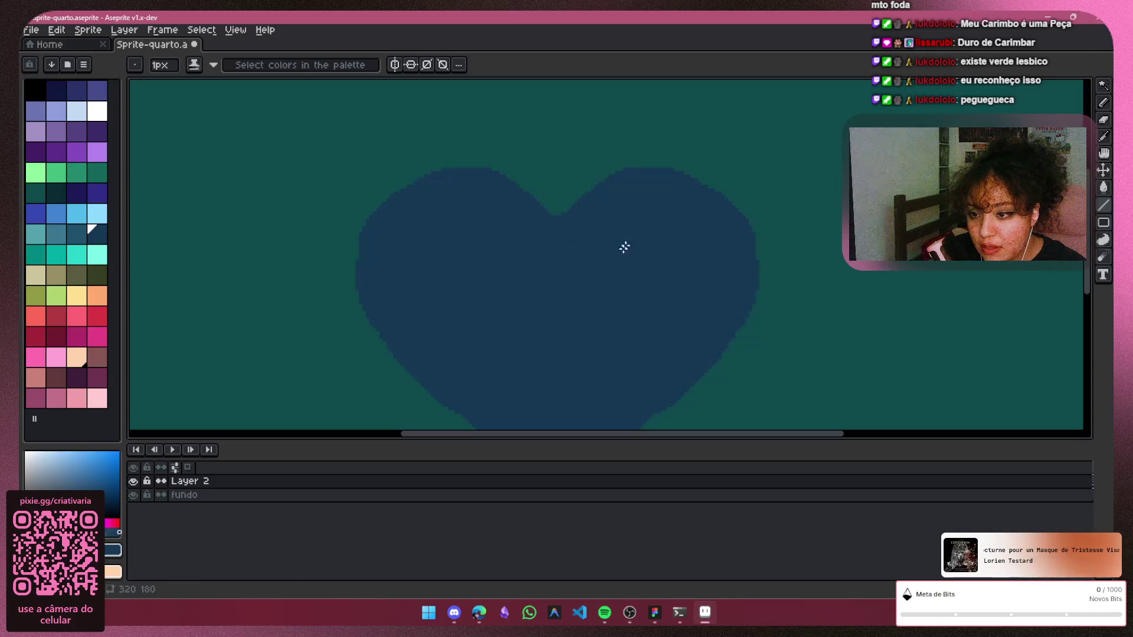
pyautogui.click(1103, 120)
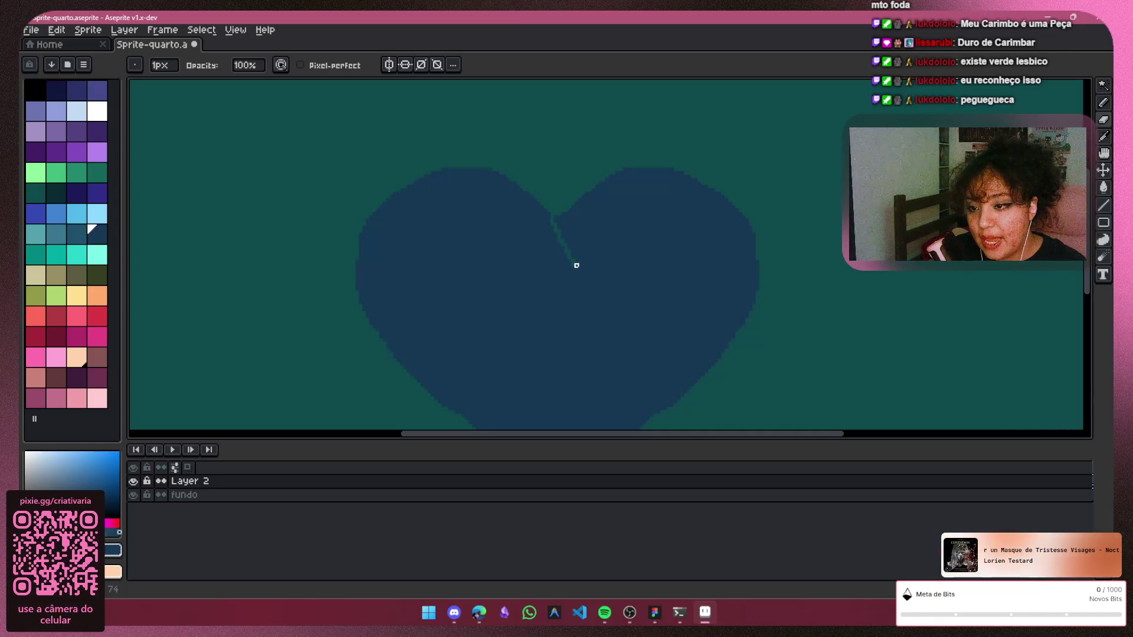
pyautogui.hotkey('ctrl', 'z')
# Set up single-pixel pencil drawing for the crack
pyautogui.moveTo(1092, 289); pyautogui.dragTo(1092, 319)
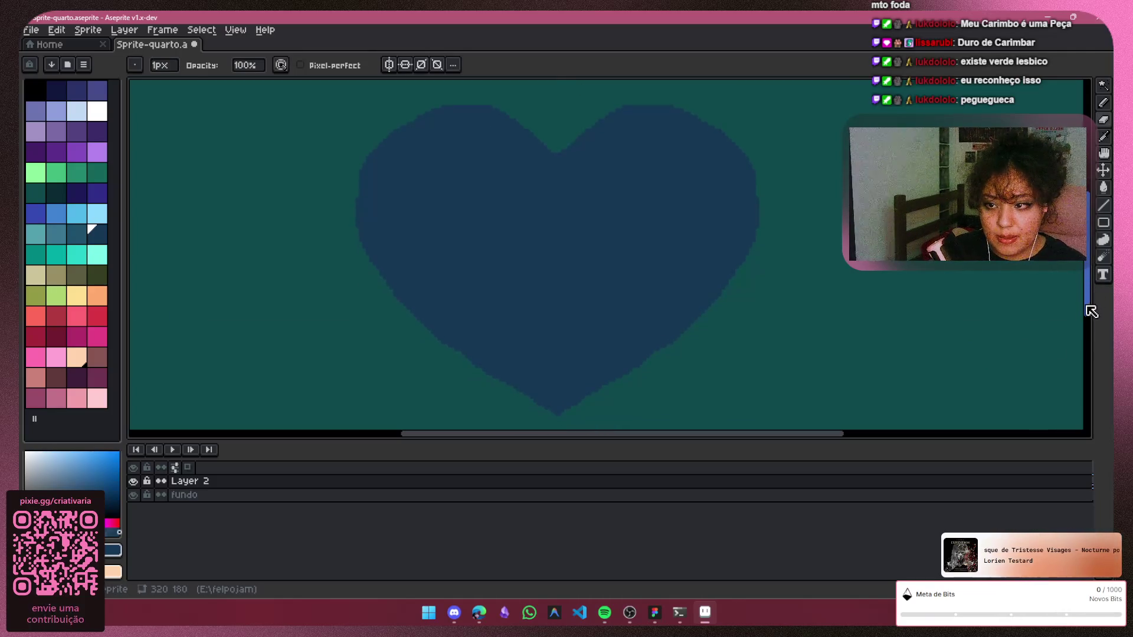
pyautogui.click(1102, 209)
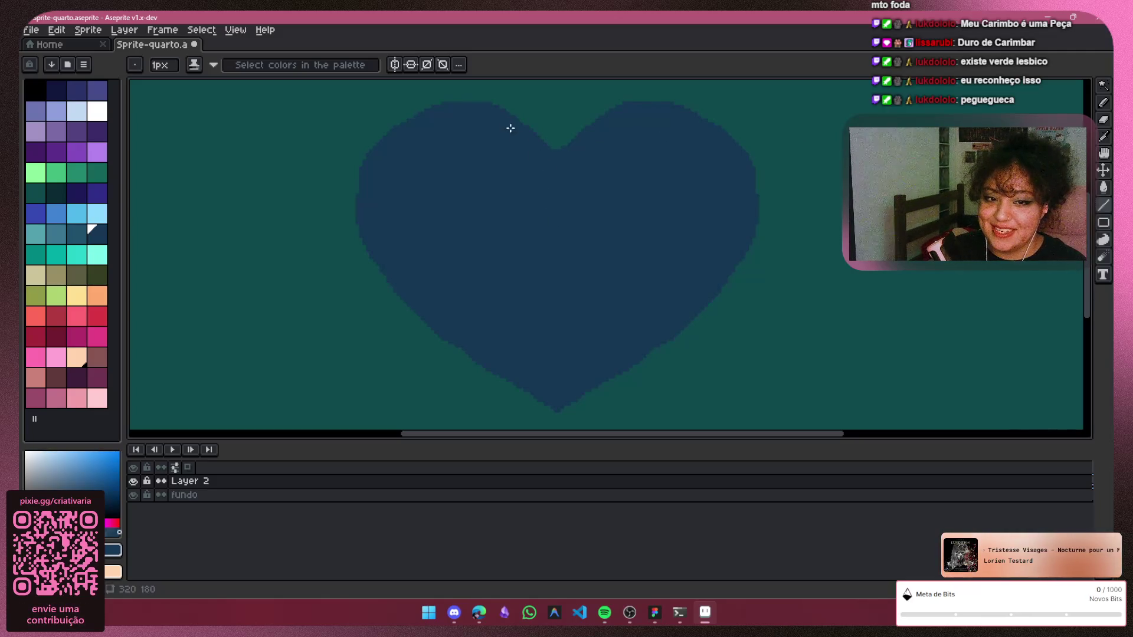
pyautogui.click(1103, 137)
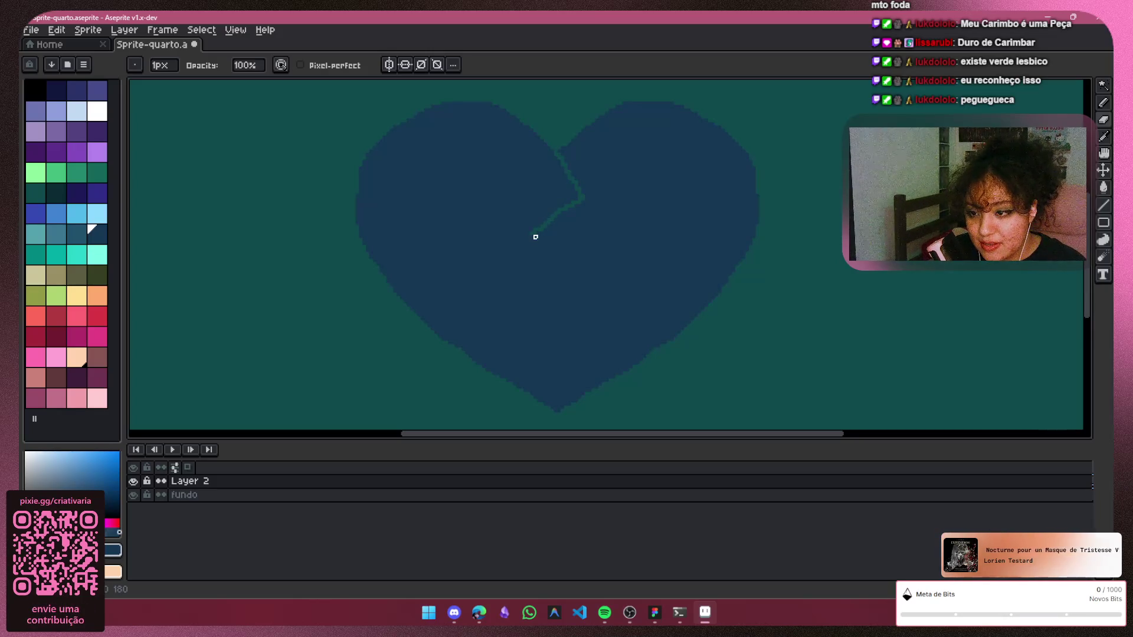
# Draw the jagged teal crack down to the heart's bottom tip, then raise the brush to 4px
pyautogui.moveTo(534, 232); pyautogui.dragTo(566, 257)
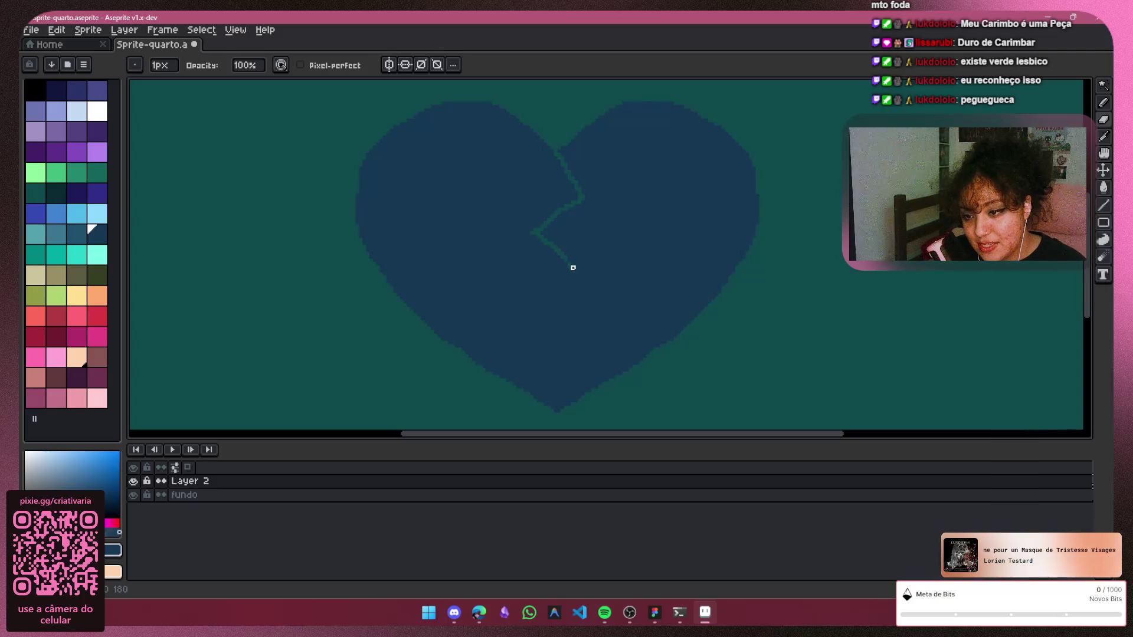
pyautogui.keyDown('shift'); pyautogui.click(536, 311); pyautogui.keyUp('shift')
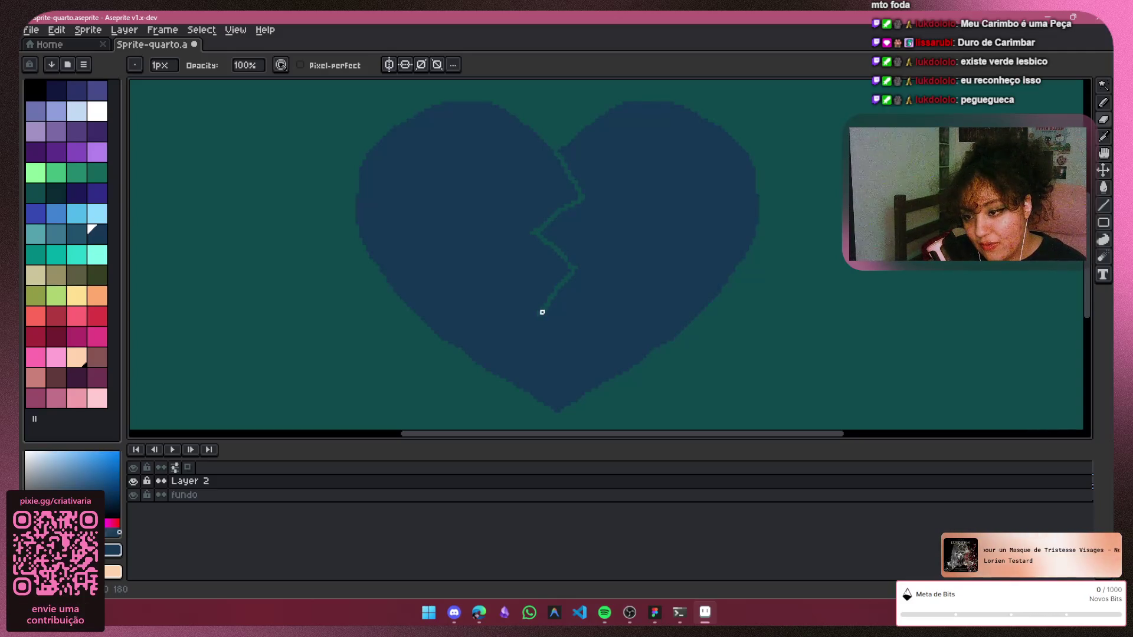
pyautogui.click(538, 316)
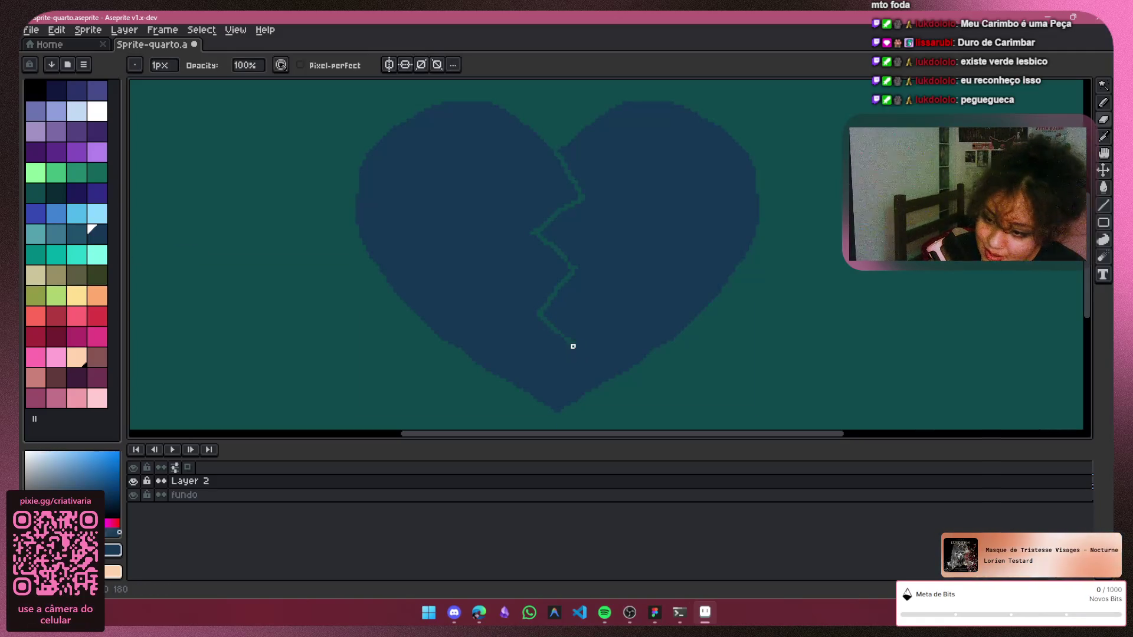
pyautogui.keyDown('shift'); pyautogui.click(534, 377); pyautogui.keyUp('shift')
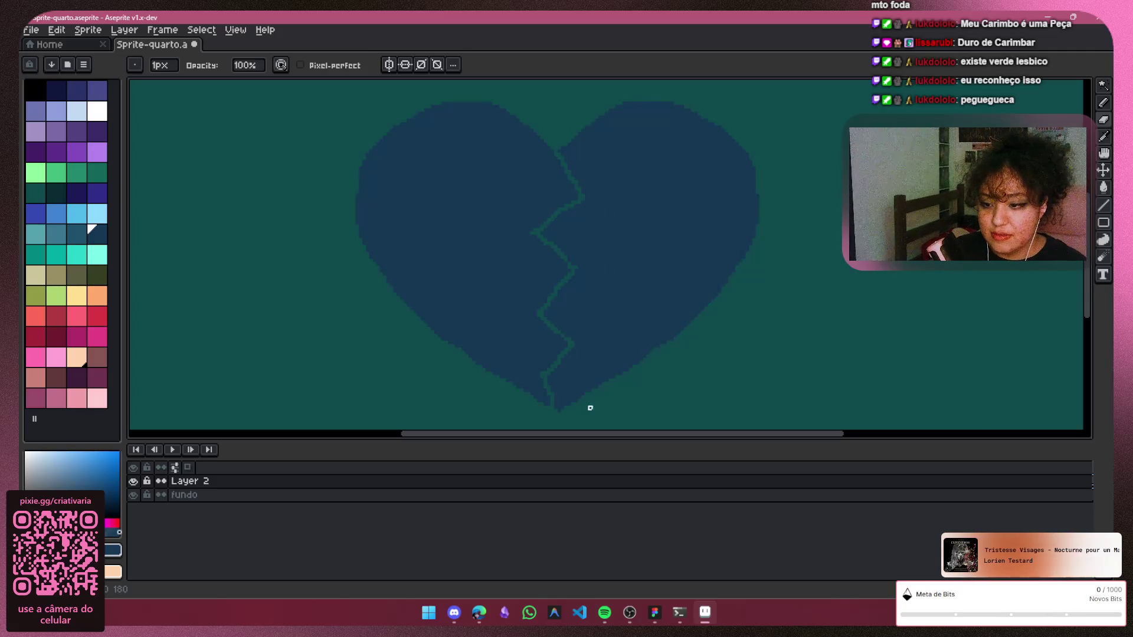
pyautogui.press('+')
pyautogui.press('+')
pyautogui.press('+')
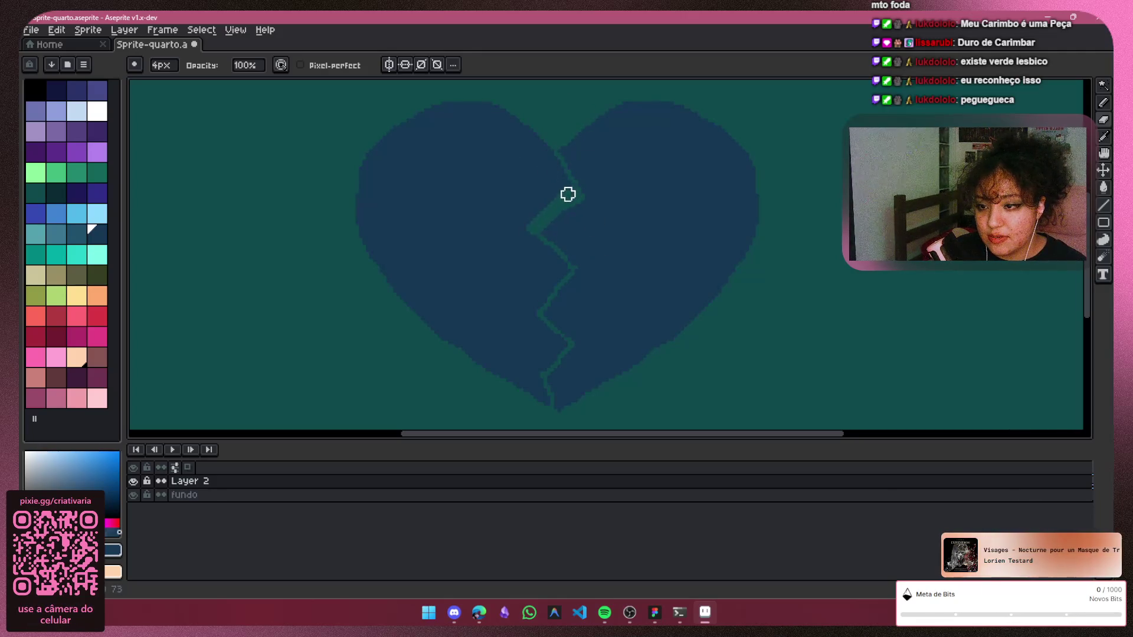
# Try widening the upper and middle crack with thick teal strokes, undoing the bad attempts
pyautogui.hotkey('ctrl', 'z')
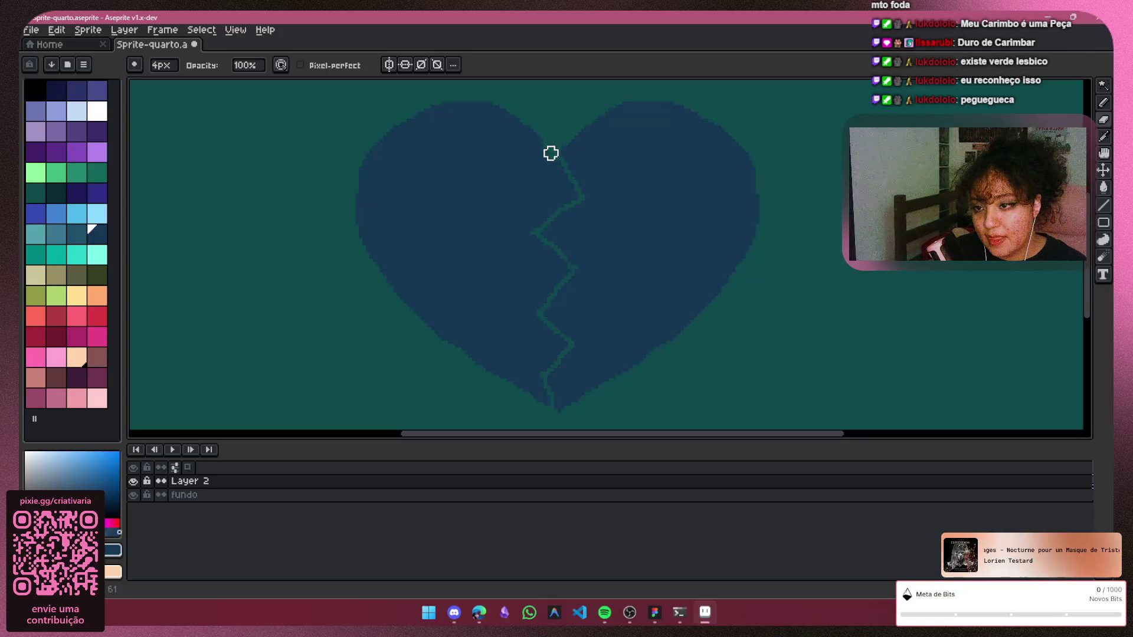
pyautogui.moveTo(551, 205); pyautogui.dragTo(526, 228)
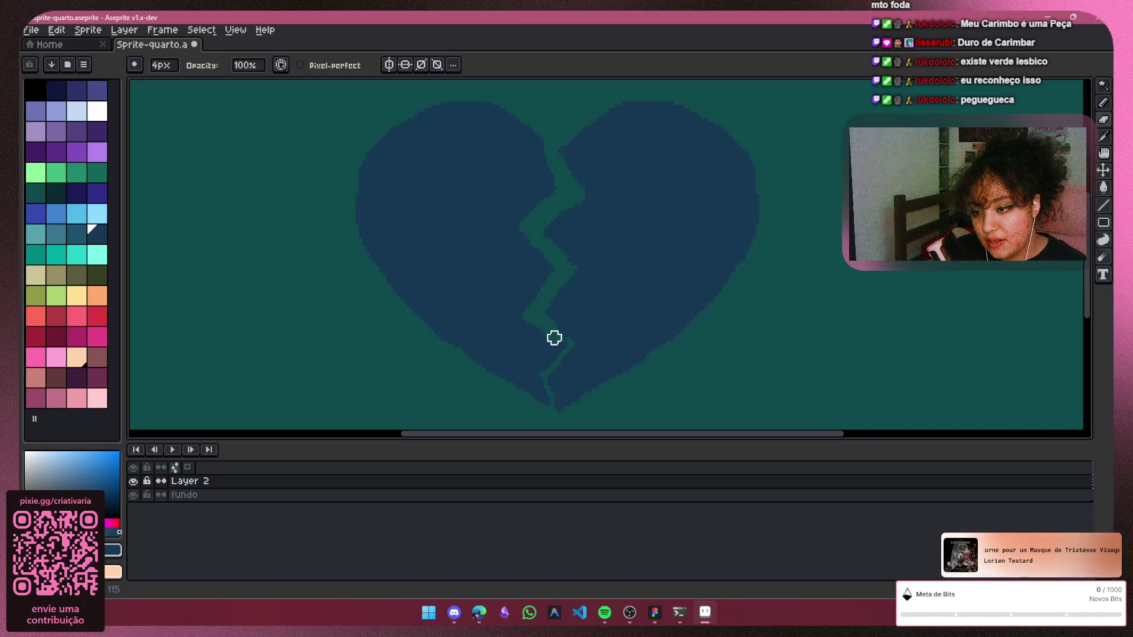
pyautogui.hotkey('ctrl', 'z')
pyautogui.hotkey('ctrl', 'z')
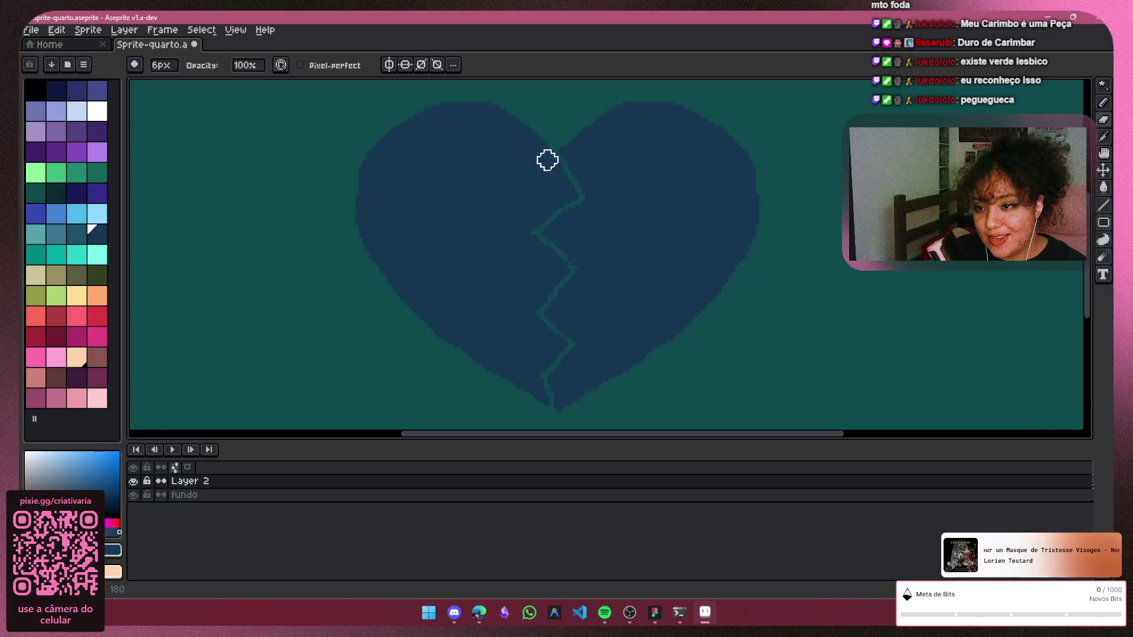
pyautogui.moveTo(554, 151); pyautogui.dragTo(575, 184)
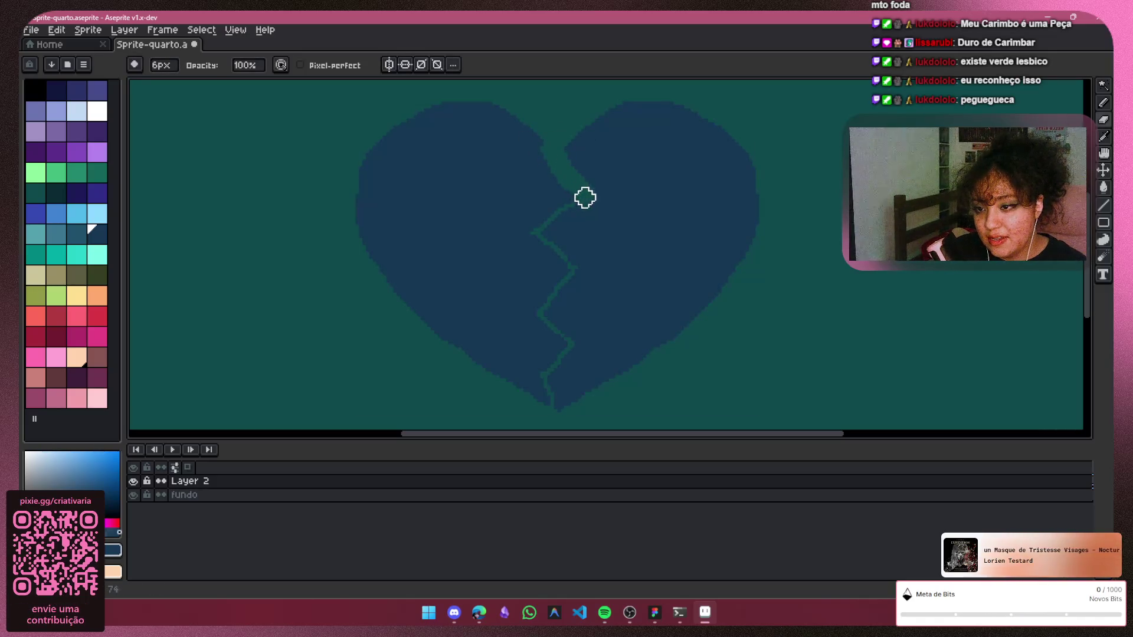
pyautogui.moveTo(554, 249)
pyautogui.mouseDown()
pyautogui.moveTo(571, 268)
pyautogui.moveTo(534, 314)
pyautogui.moveTo(571, 351)
pyautogui.moveTo(554, 383)
pyautogui.mouseUp()
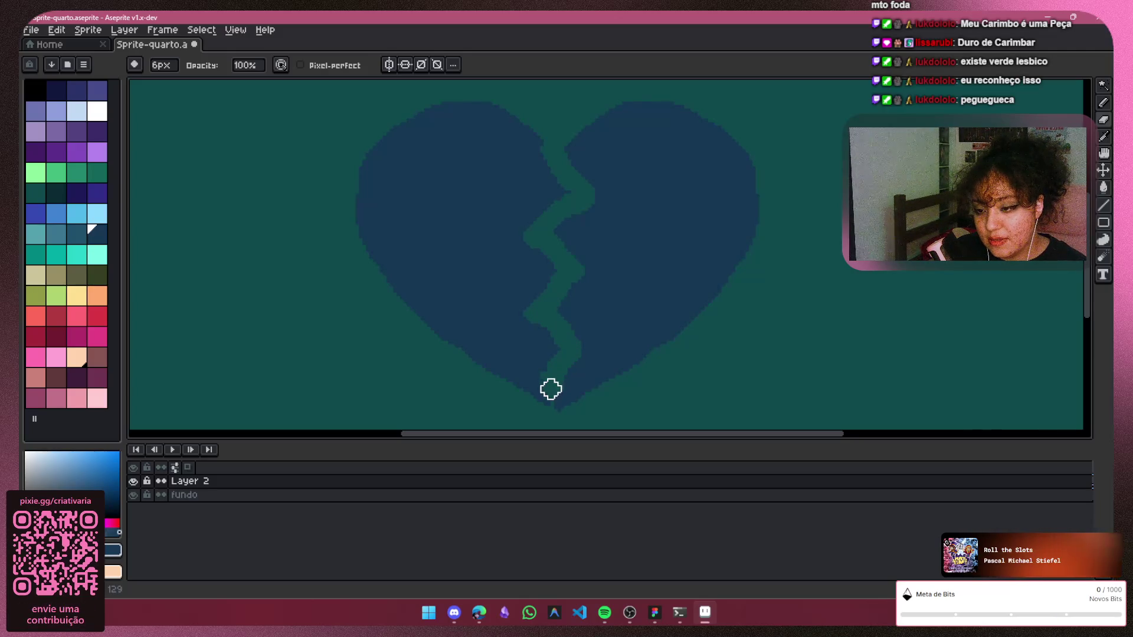
pyautogui.hotkey('ctrl', 'z')
pyautogui.hotkey('ctrl', 'z')
pyautogui.hotkey('ctrl', 'z')
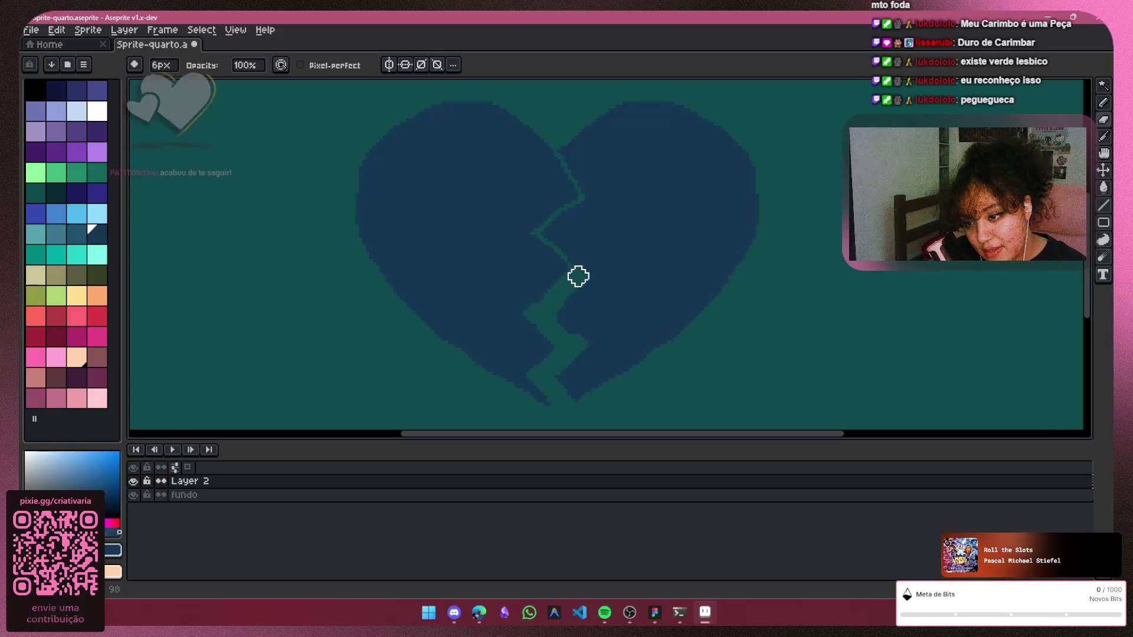
pyautogui.hotkey('ctrl', 'z')
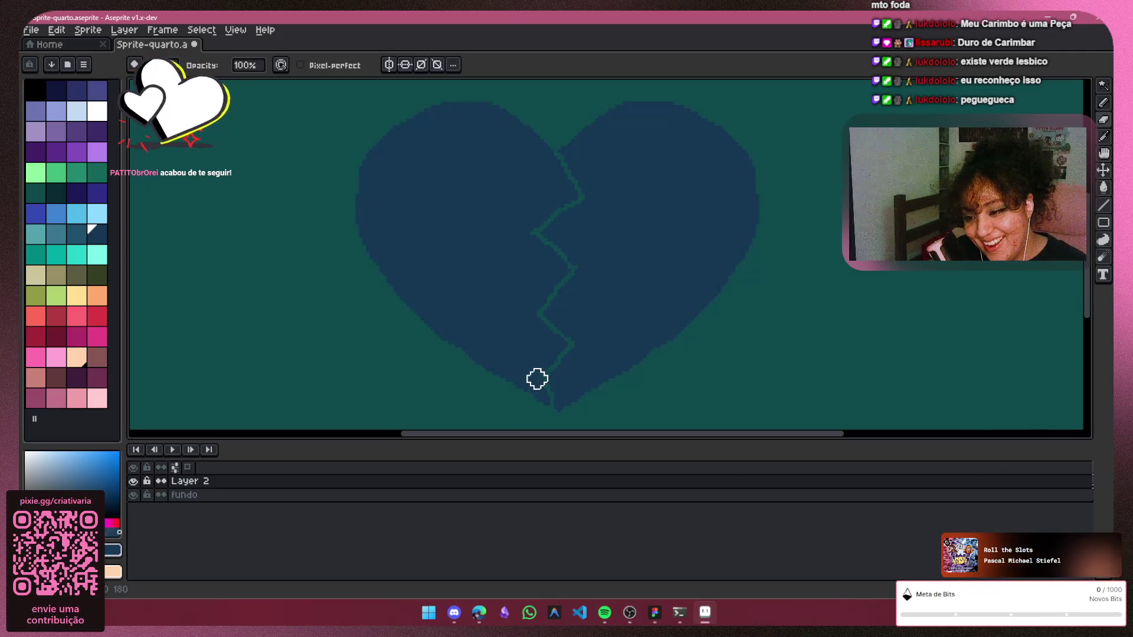
# Widen the crack through the middle and join it into one thick zigzag splitting the heart
pyautogui.moveTo(536, 381); pyautogui.dragTo(557, 406)
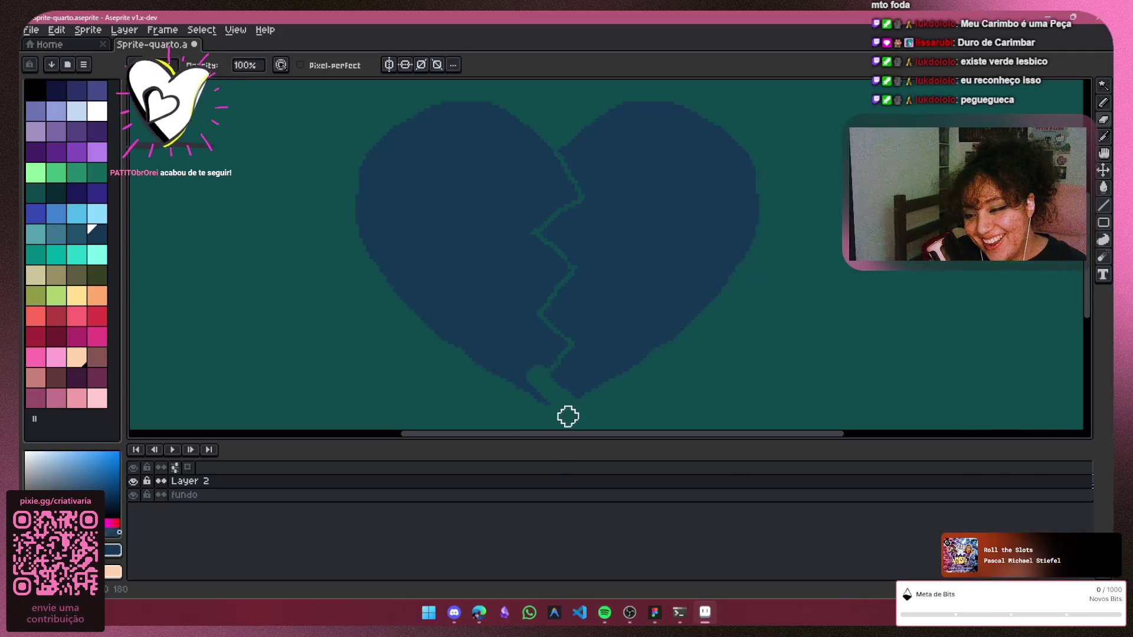
pyautogui.hotkey('ctrl', 'z')
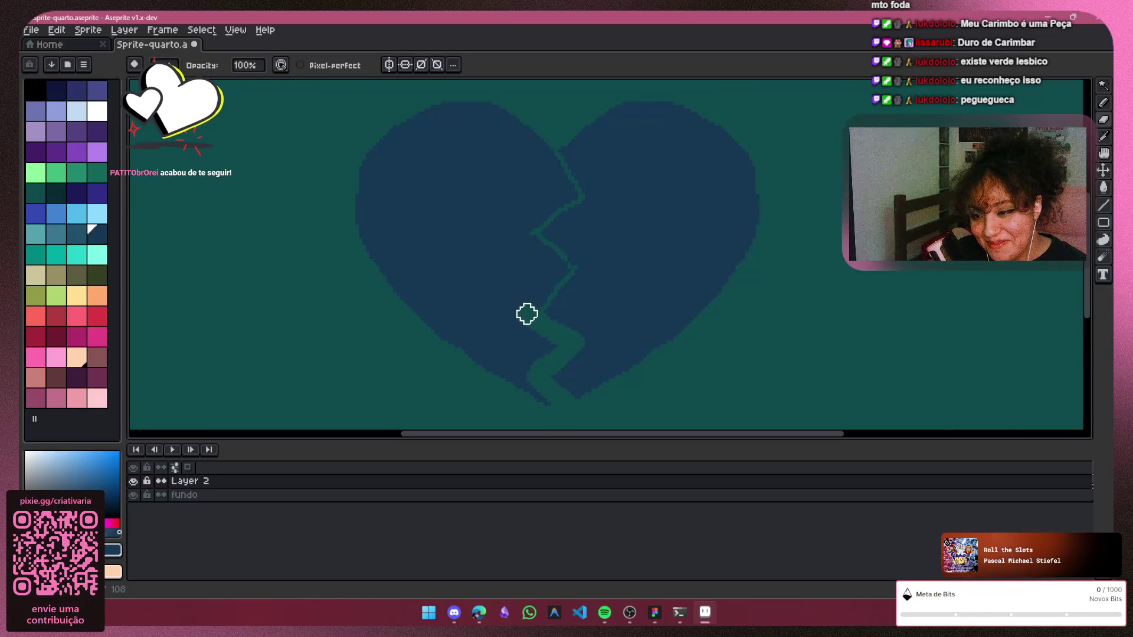
pyautogui.moveTo(567, 276); pyautogui.dragTo(572, 260)
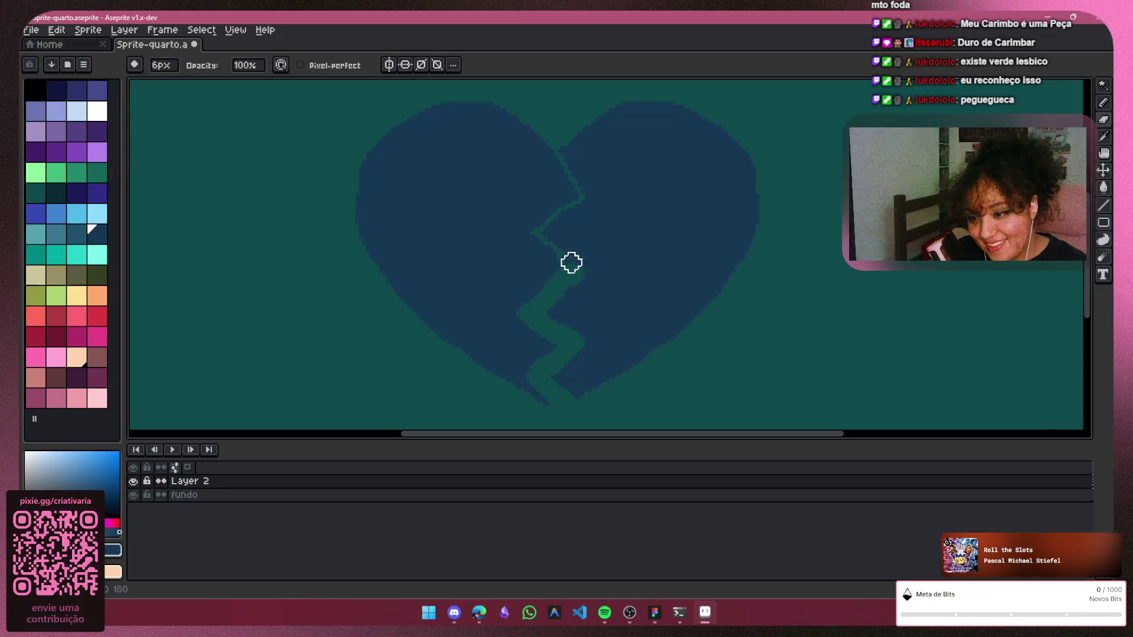
pyautogui.moveTo(534, 228); pyautogui.dragTo(567, 261)
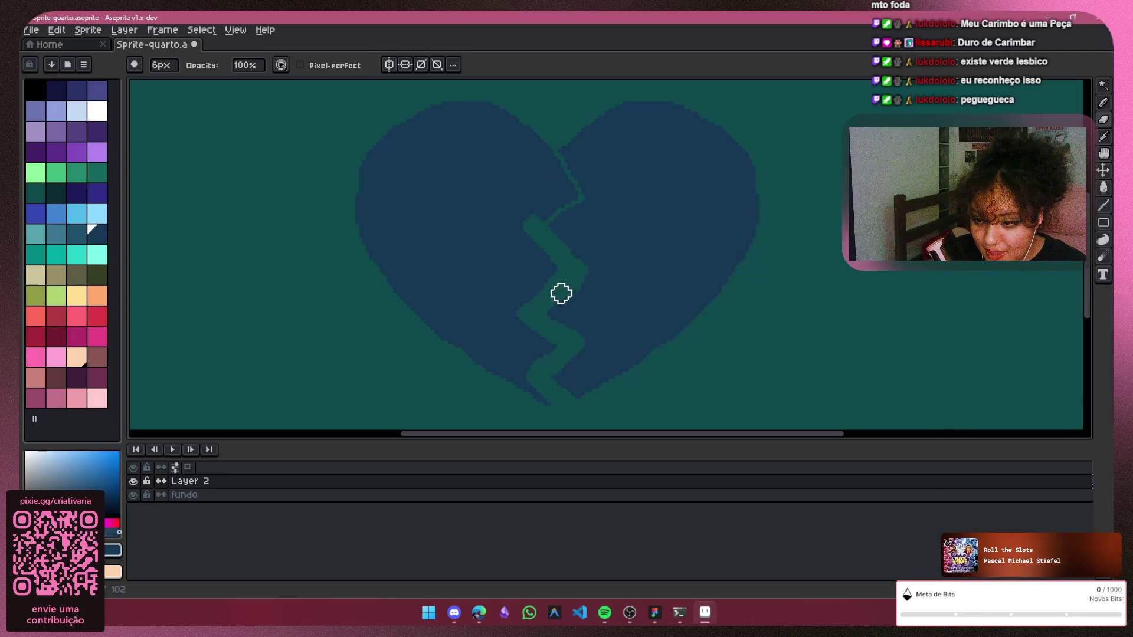
pyautogui.moveTo(538, 222)
pyautogui.mouseDown()
pyautogui.moveTo(577, 197)
pyautogui.moveTo(544, 137)
pyautogui.mouseUp()
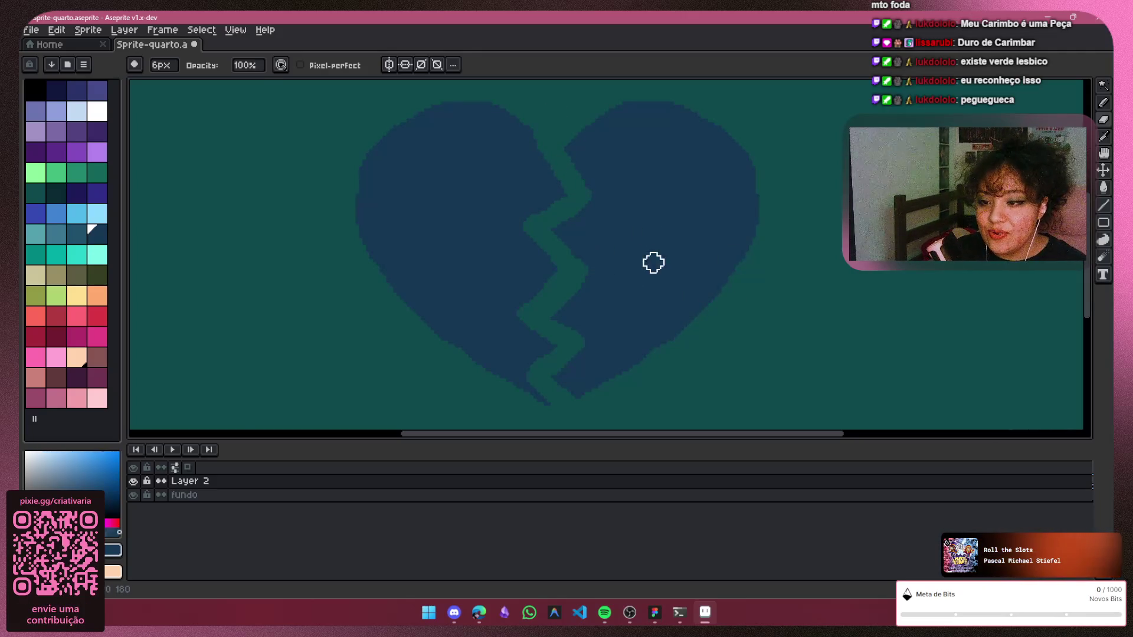
pyautogui.scroll(-3, 667, 360)
pyautogui.scroll(1, 677, 192)
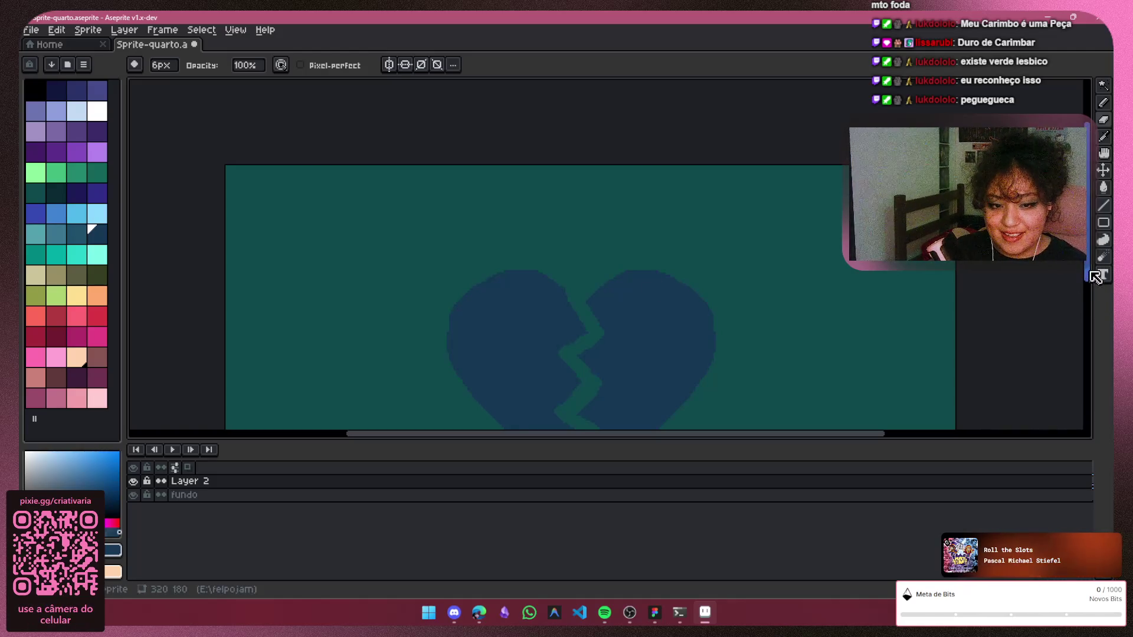
pyautogui.moveTo(1087, 276); pyautogui.dragTo(1087, 310)
pyautogui.scroll(1, 566, 283)
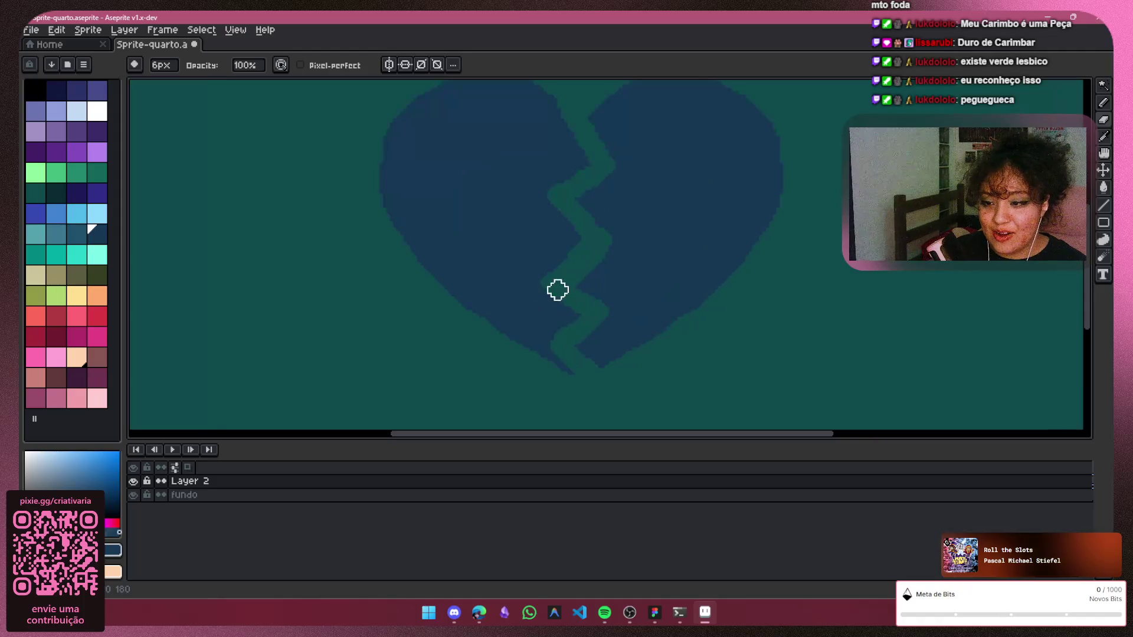
pyautogui.scroll(1, 556, 289)
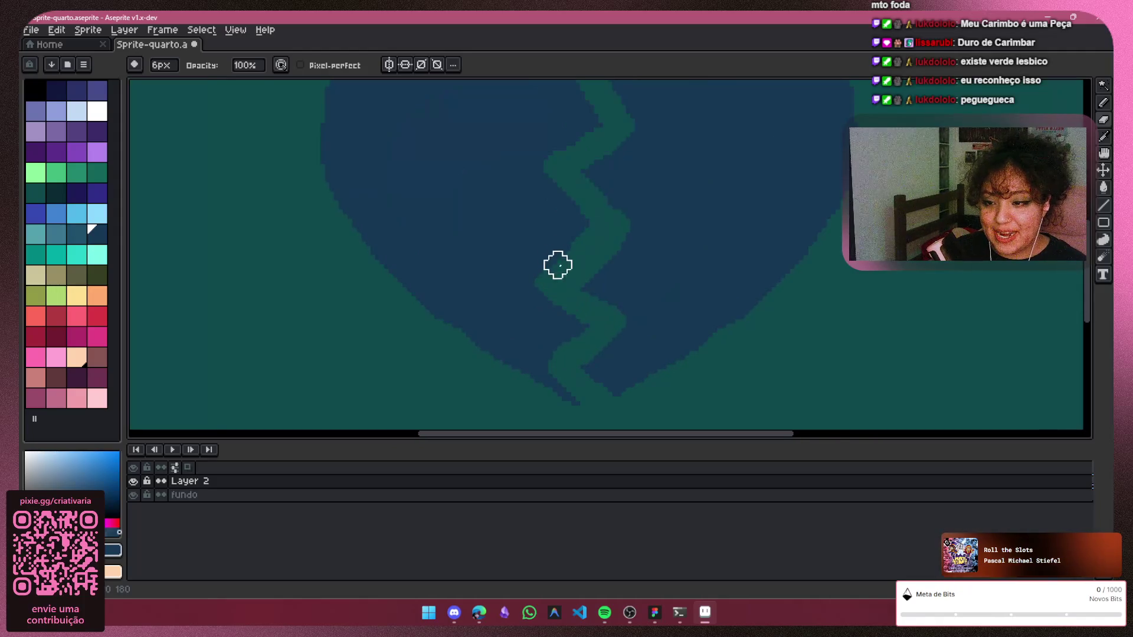
pyautogui.click(1102, 103)
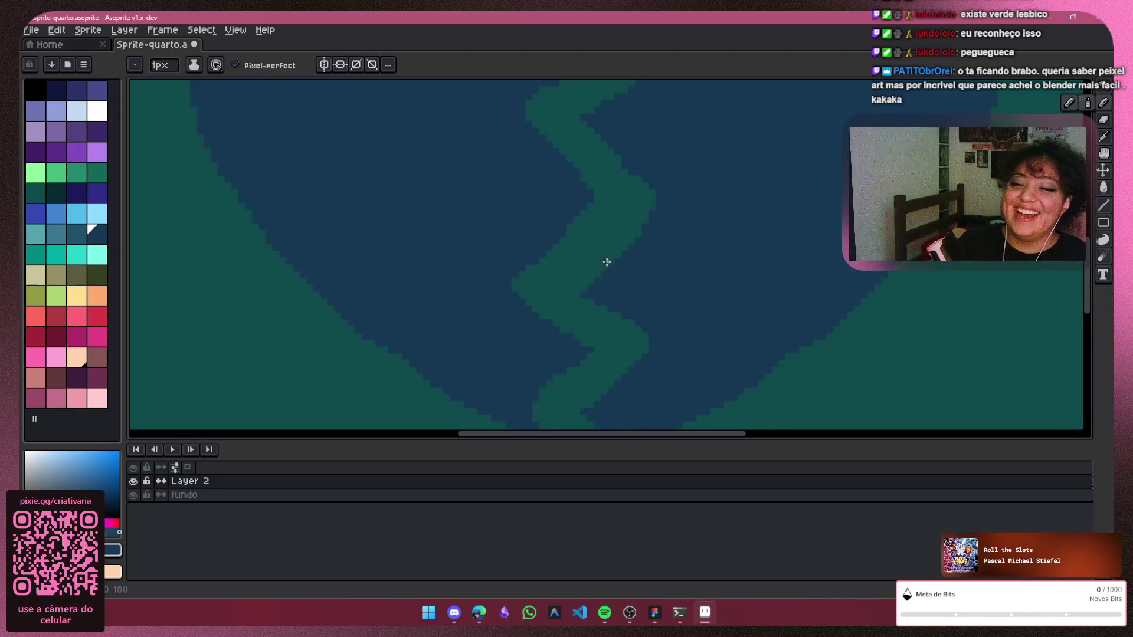
pyautogui.scroll(-2, 604, 261)
pyautogui.scroll(-2, 610, 291)
pyautogui.scroll(-1, 627, 309)
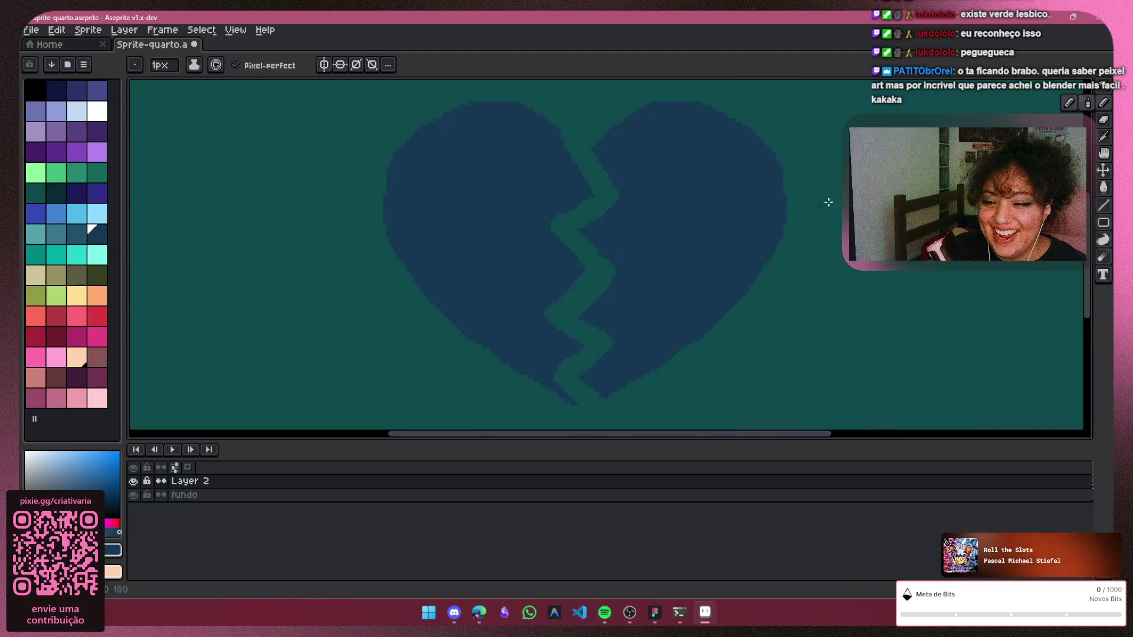
pyautogui.click(1101, 122)
pyautogui.press('ctrl')
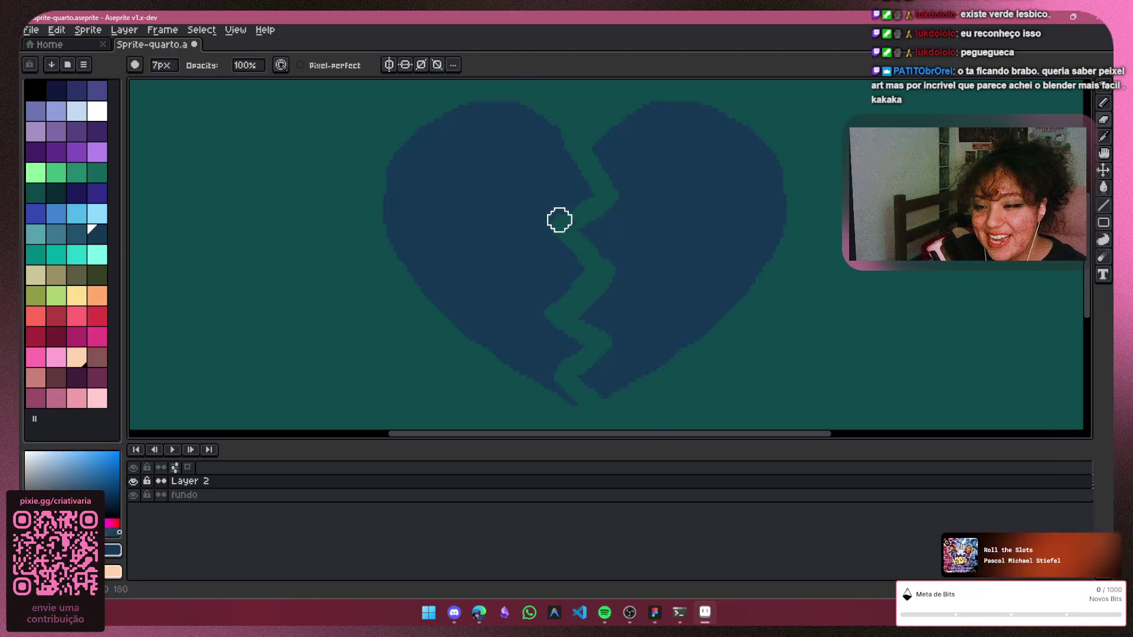
pyautogui.scroll(2, 559, 220)
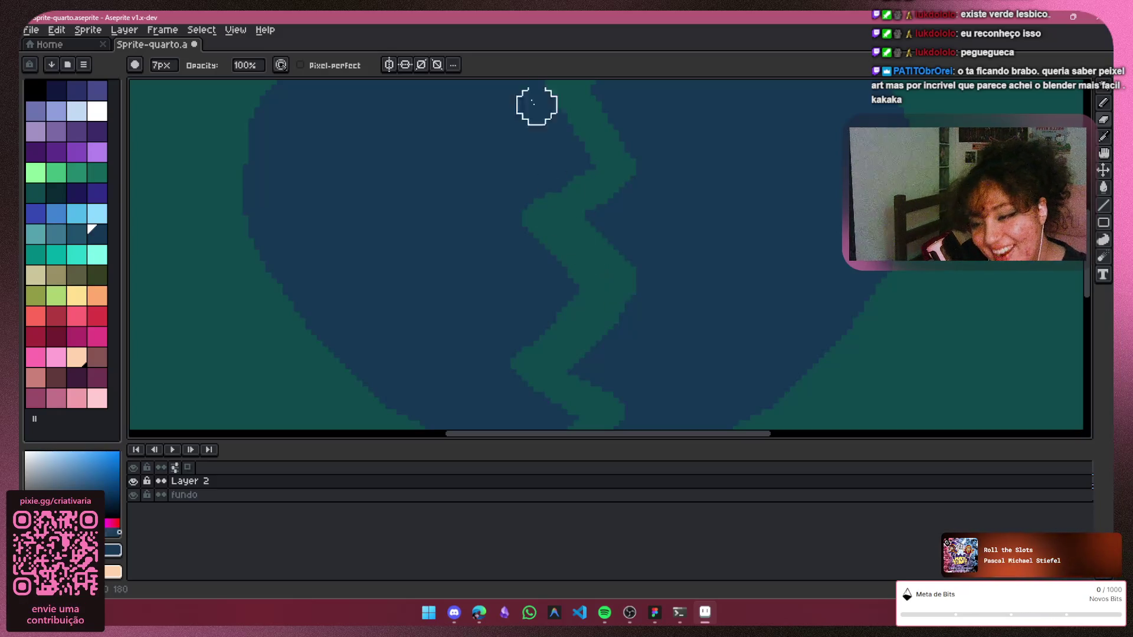
pyautogui.press('-')
pyautogui.press('-')
pyautogui.press('-')
pyautogui.press('-')
pyautogui.press('-')
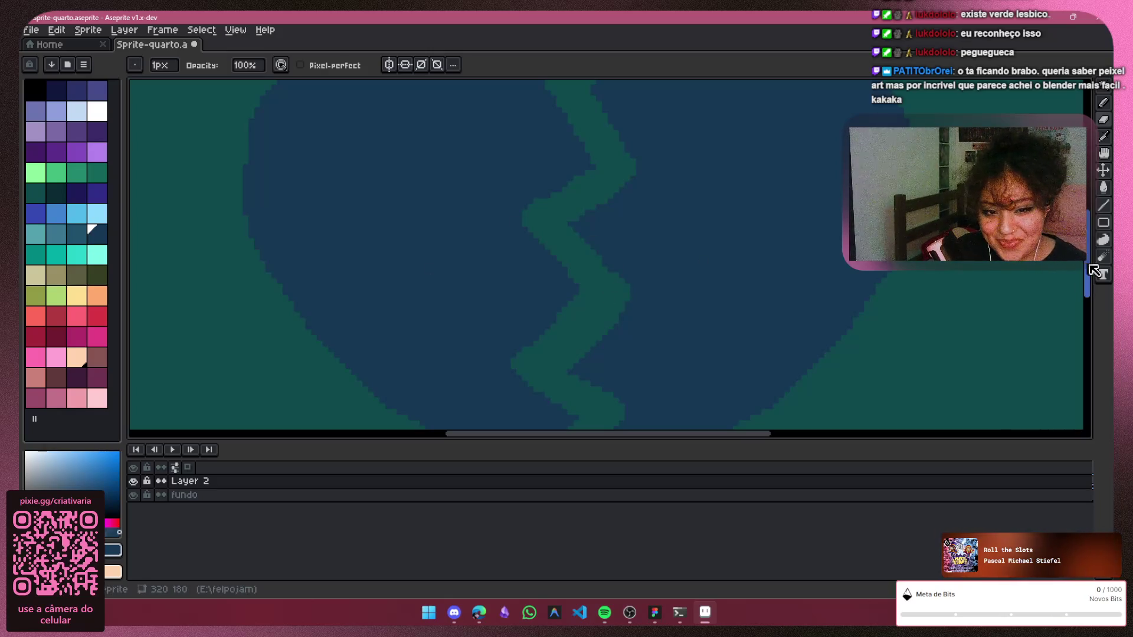
pyautogui.moveTo(644, 281); pyautogui.dragTo(753, 233)
# Nudge the heart layer down, then add a short teal pencil stroke near the lower tip
pyautogui.press('v')
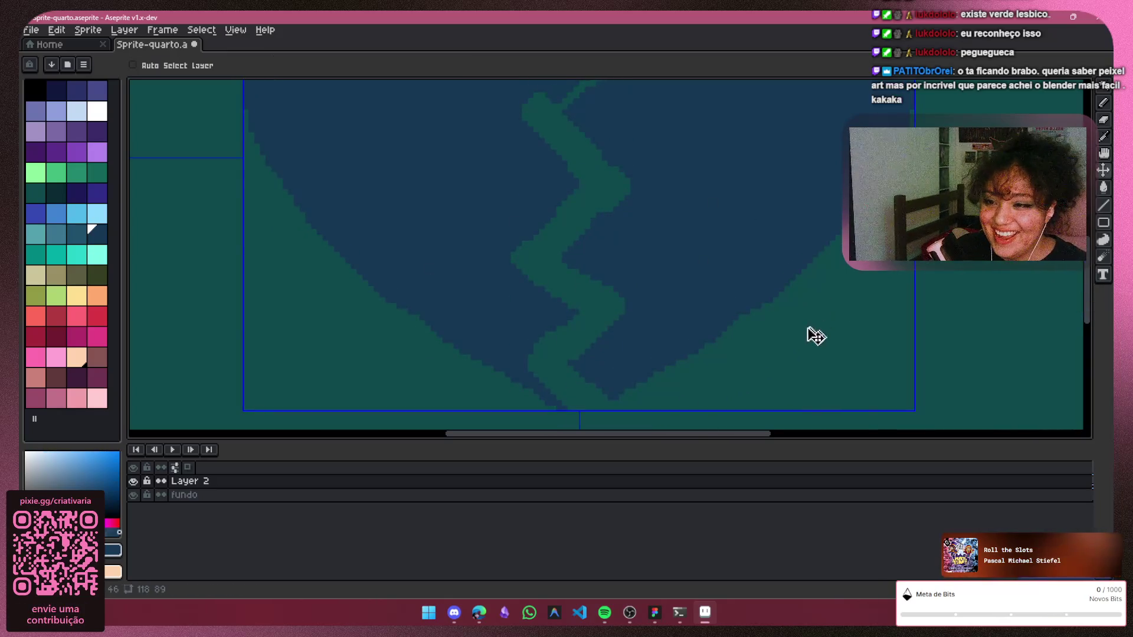
pyautogui.press('Down')
pyautogui.press('Down')
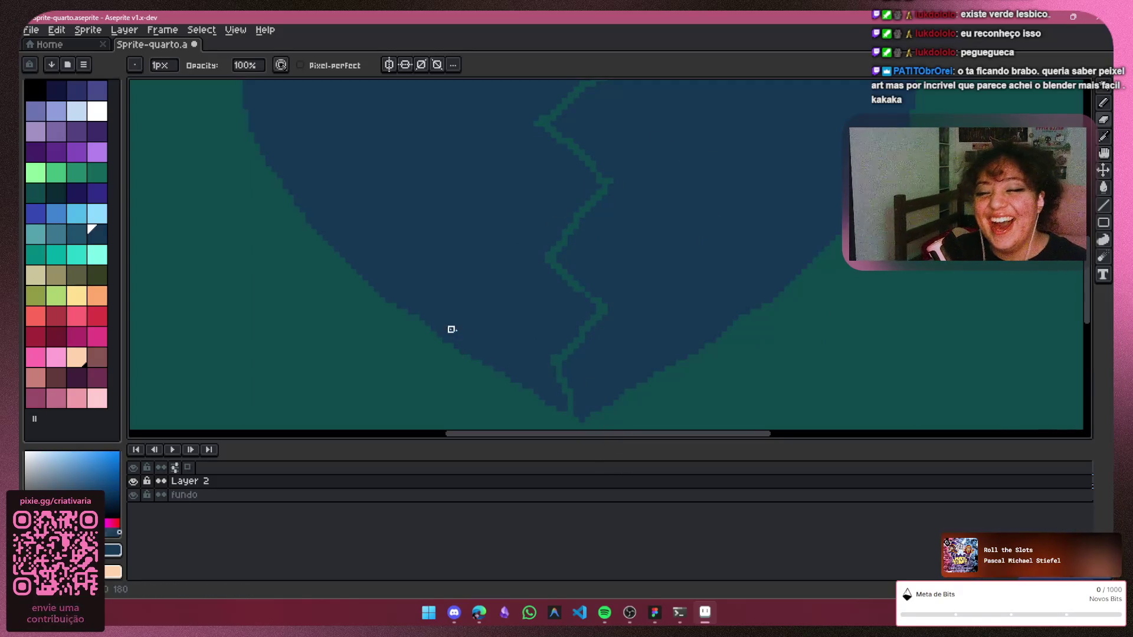
pyautogui.press('ctrl')
pyautogui.press('b')
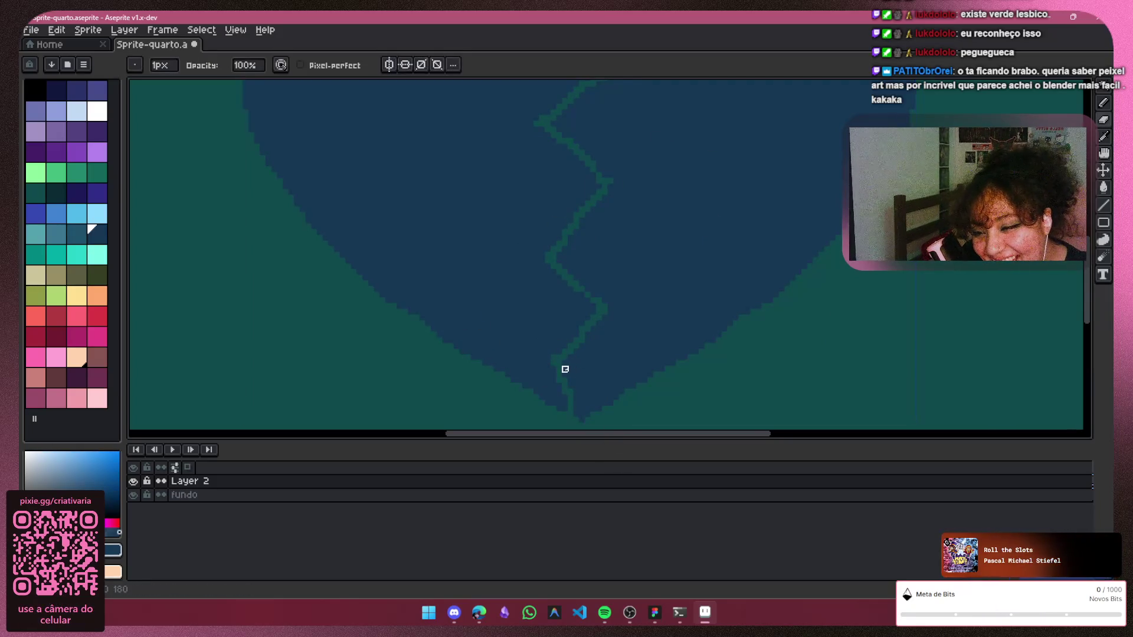
pyautogui.moveTo(541, 358); pyautogui.dragTo(556, 362)
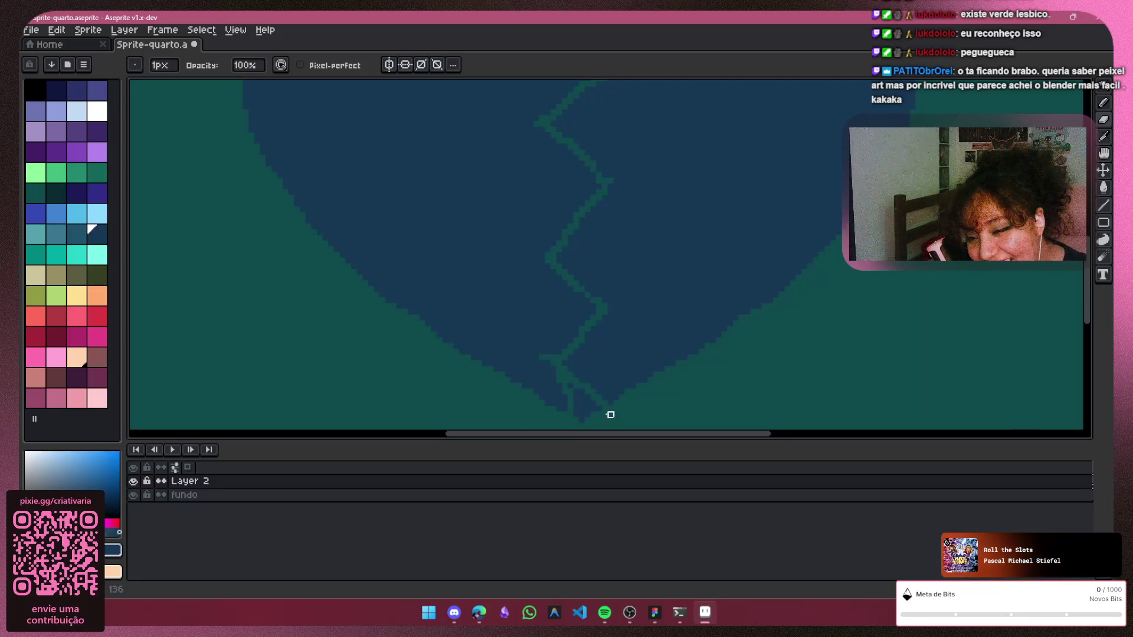
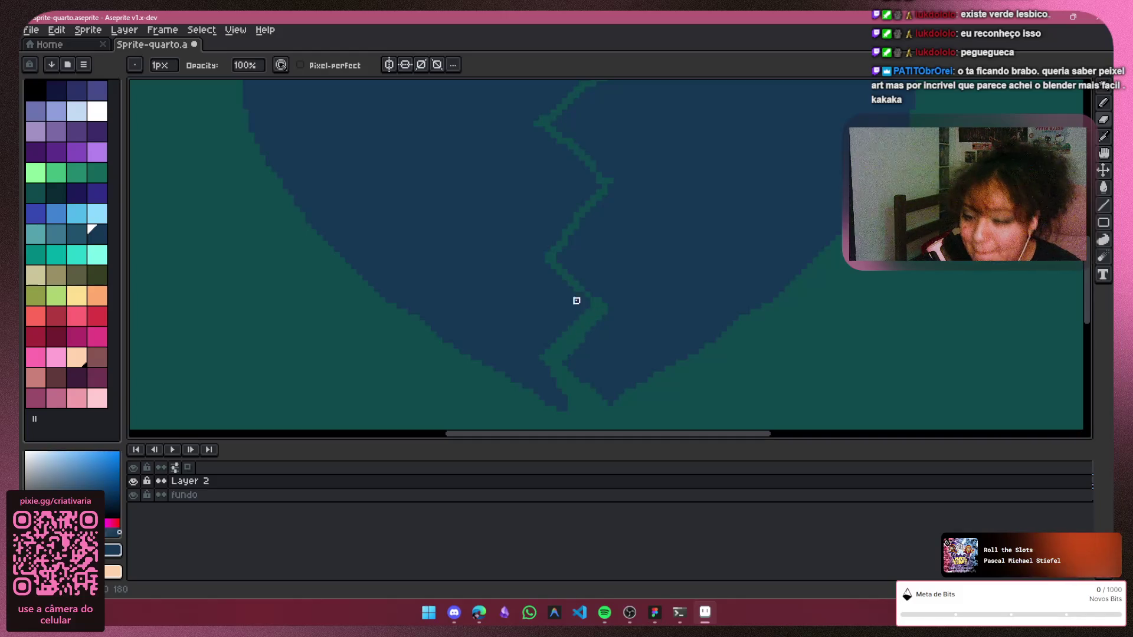
# Lengthen and widen the heart's zigzag crack with teal strokes and touch up the edge pixels
pyautogui.moveTo(547, 265); pyautogui.dragTo(540, 262)
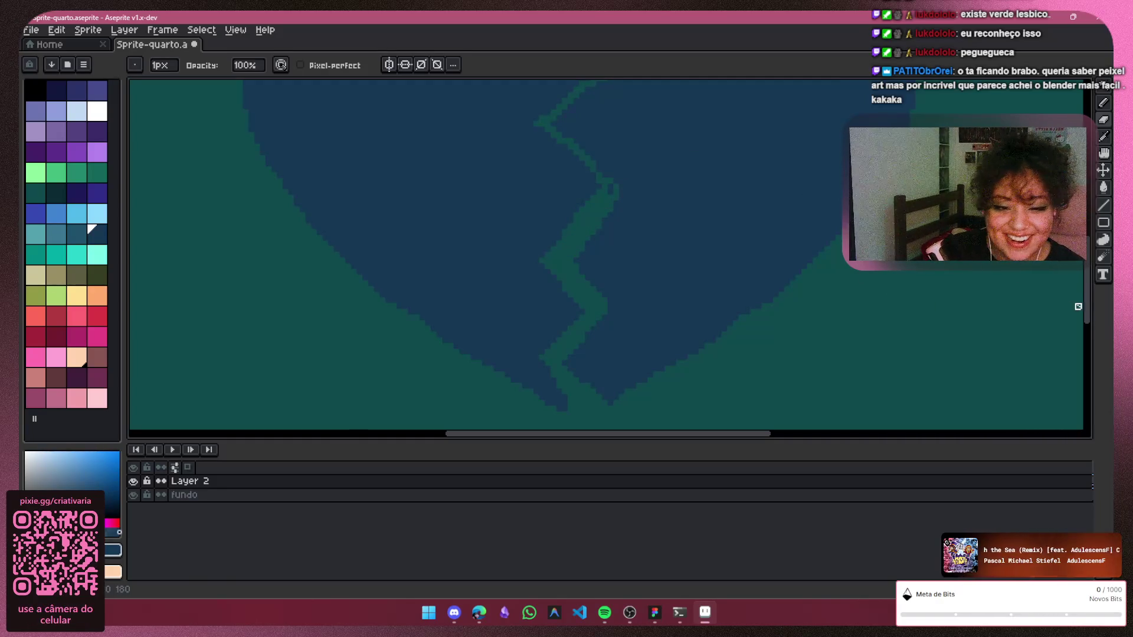
pyautogui.scroll(2, 650, 203)
pyautogui.scroll(1, 651, 203)
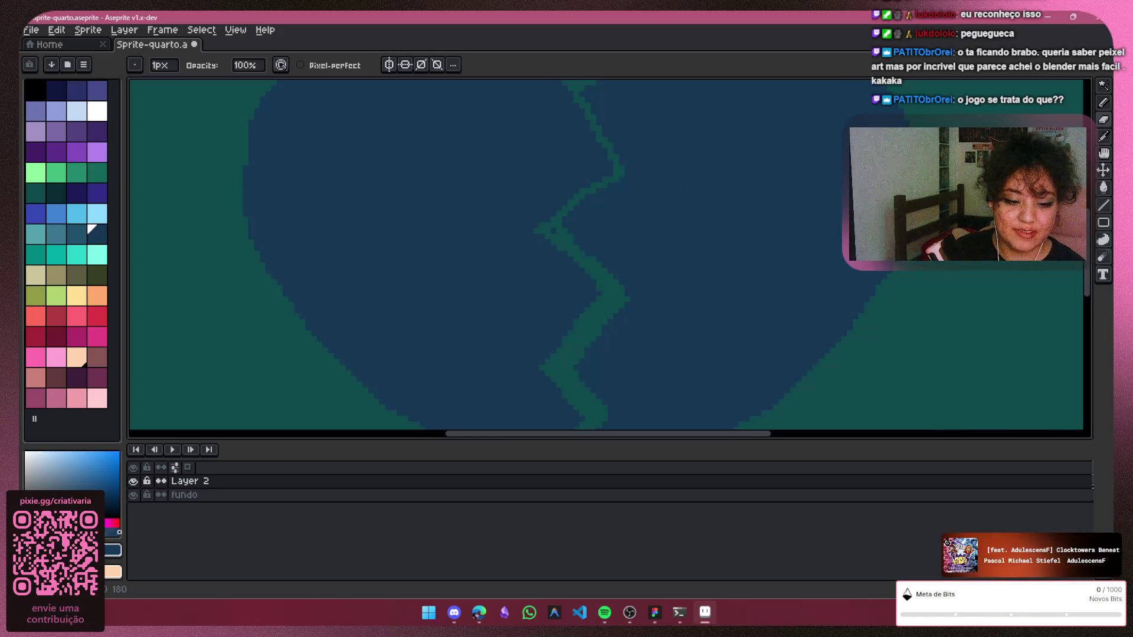
pyautogui.moveTo(1088, 266); pyautogui.dragTo(1086, 235)
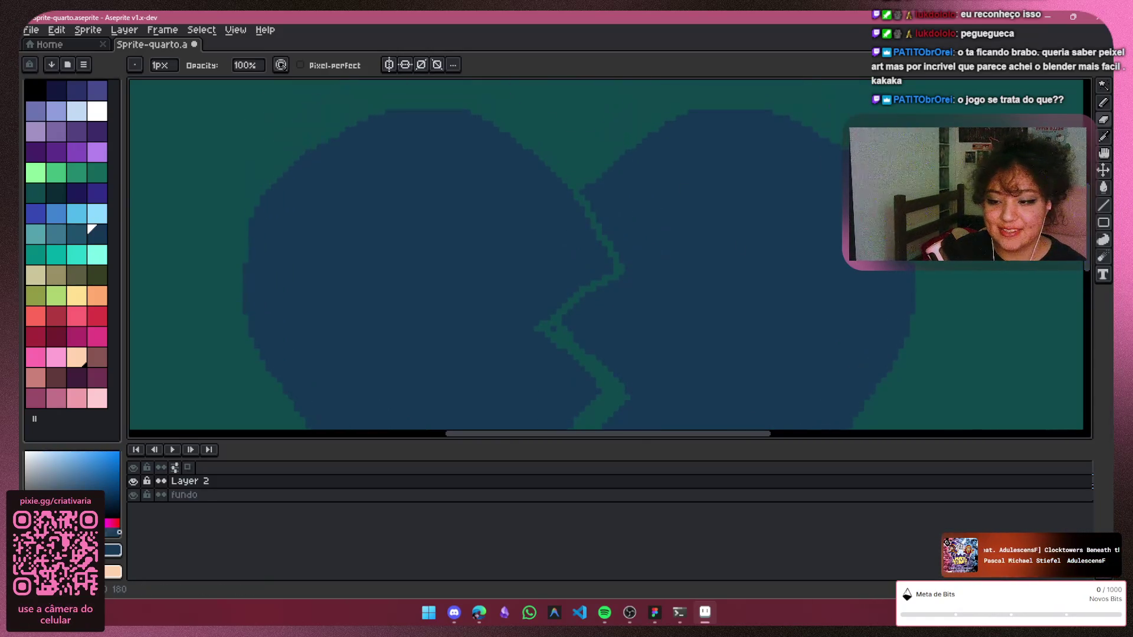
pyautogui.moveTo(565, 318); pyautogui.dragTo(610, 370)
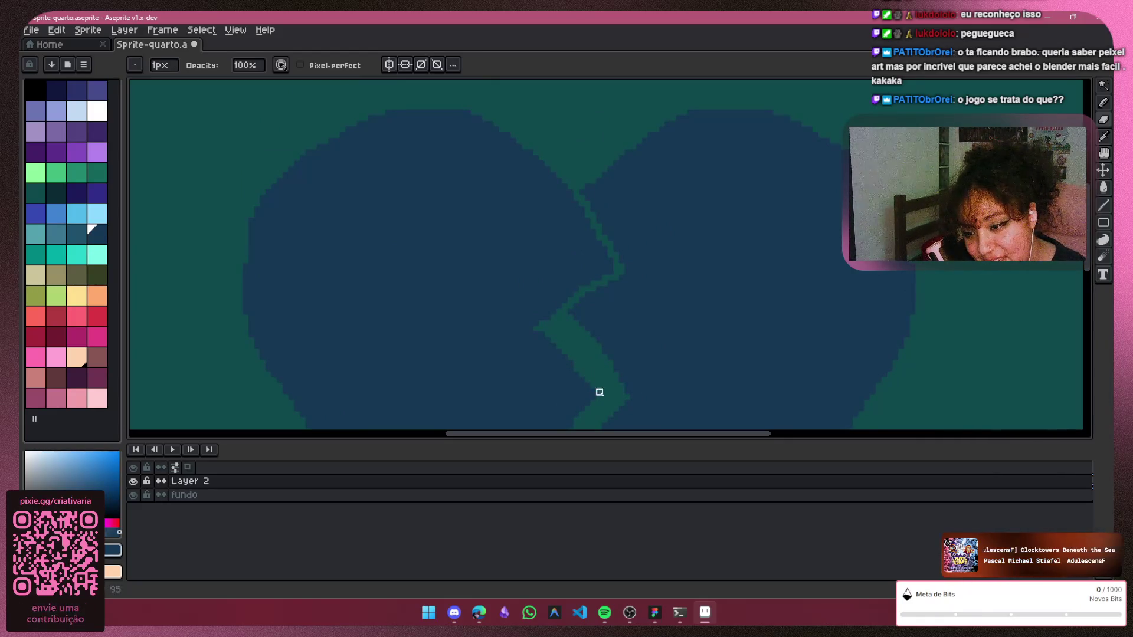
pyautogui.moveTo(567, 303)
pyautogui.mouseDown()
pyautogui.moveTo(537, 325)
pyautogui.moveTo(627, 283)
pyautogui.mouseUp()
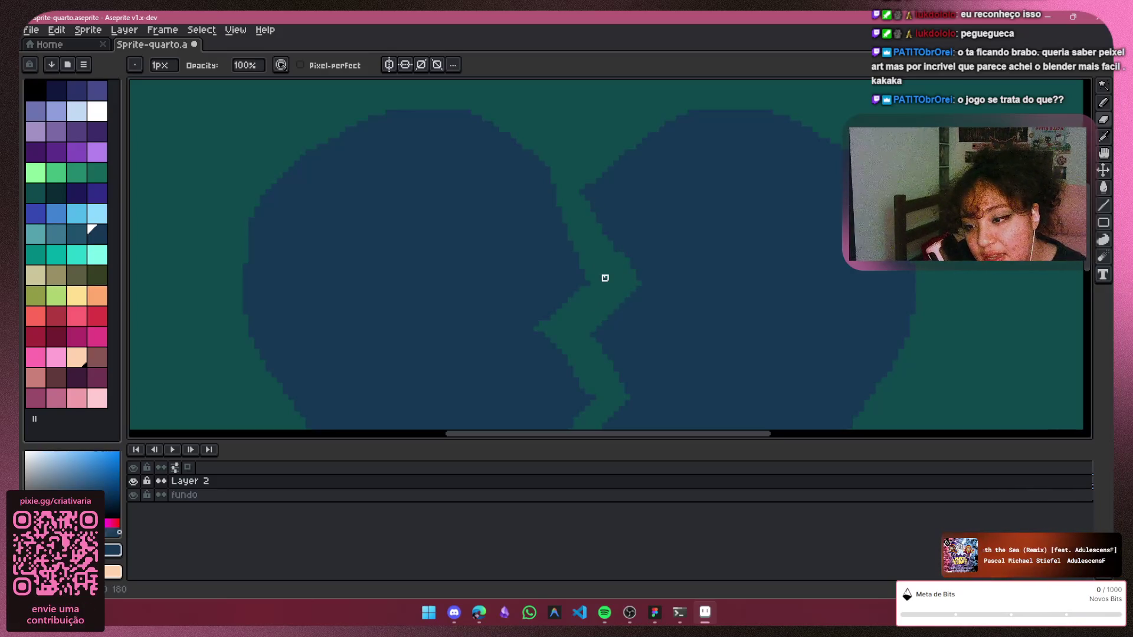
pyautogui.moveTo(599, 191); pyautogui.dragTo(587, 182)
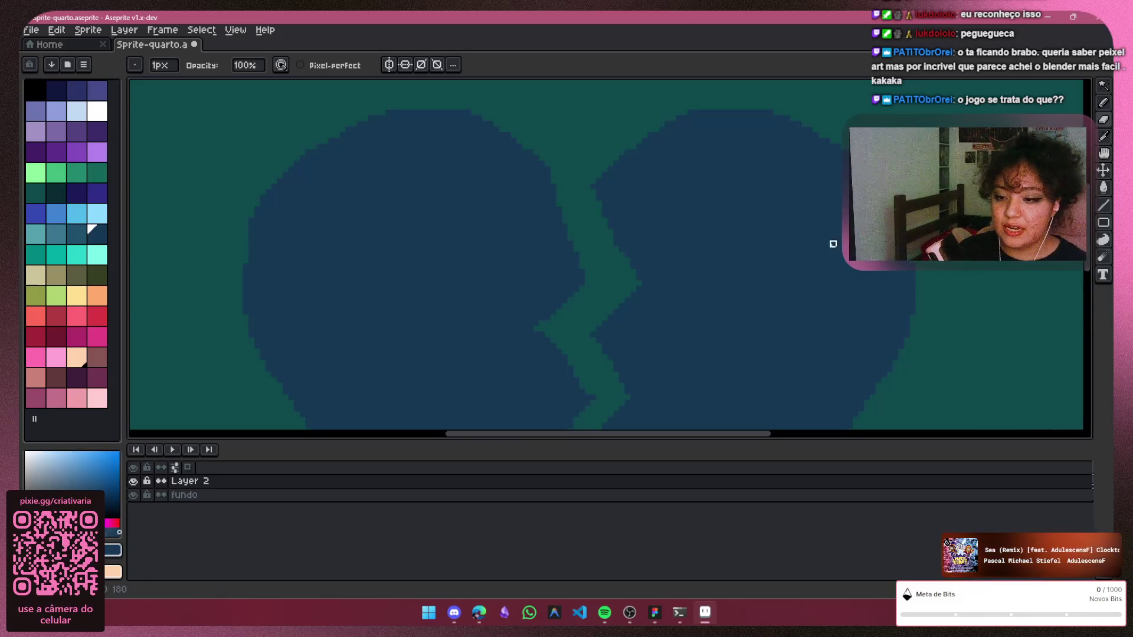
pyautogui.scroll(-1, 832, 244)
pyautogui.scroll(-1, 1035, 232)
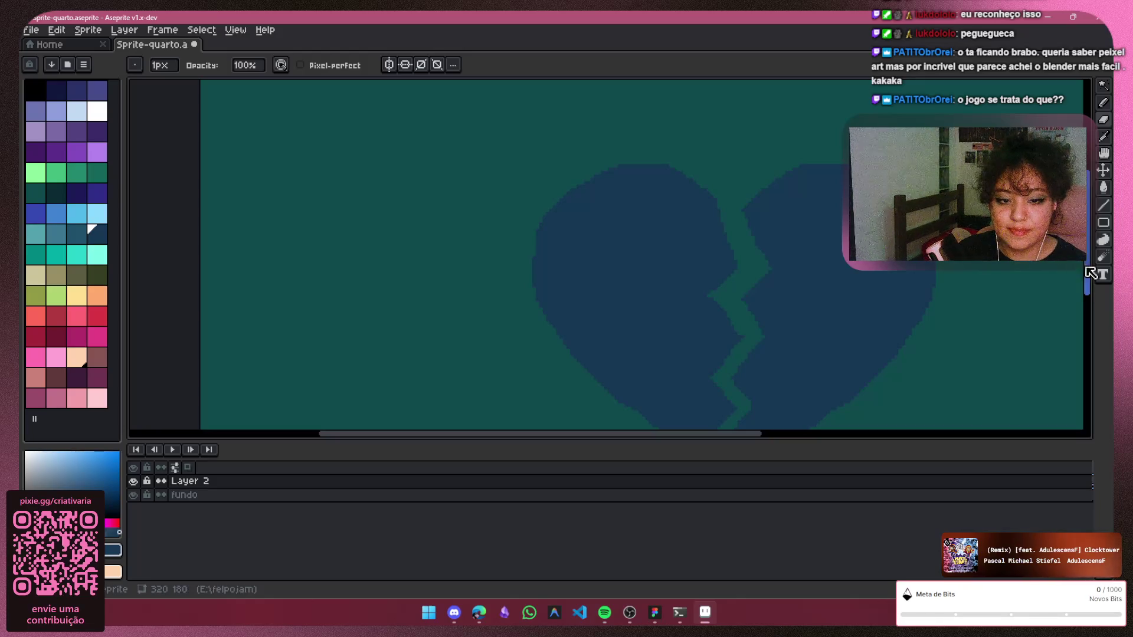
pyautogui.scroll(-2, 1097, 301)
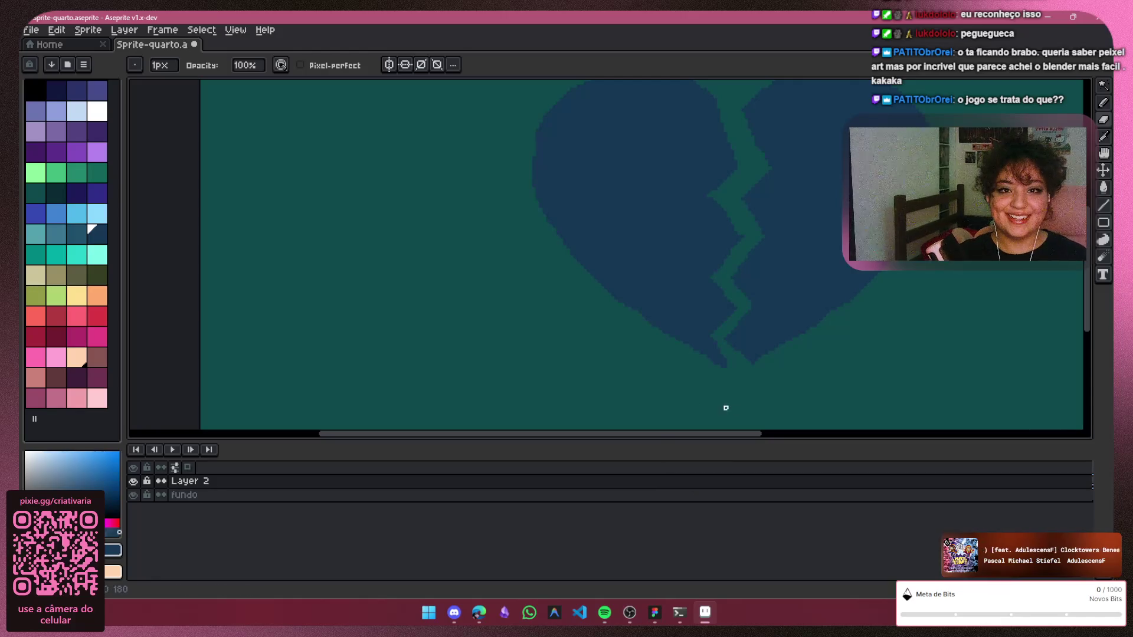
pyautogui.moveTo(759, 434); pyautogui.dragTo(842, 422)
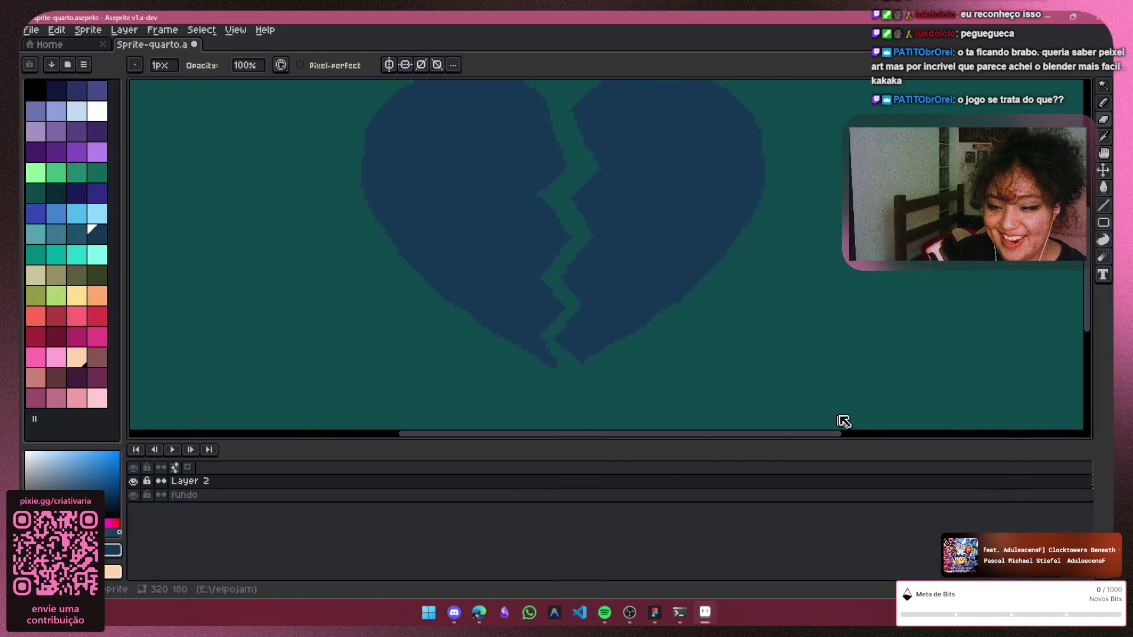
pyautogui.scroll(-1, 827, 308)
pyautogui.scroll(-1, 827, 308)
pyautogui.scroll(2, 770, 316)
pyautogui.scroll(1, 744, 285)
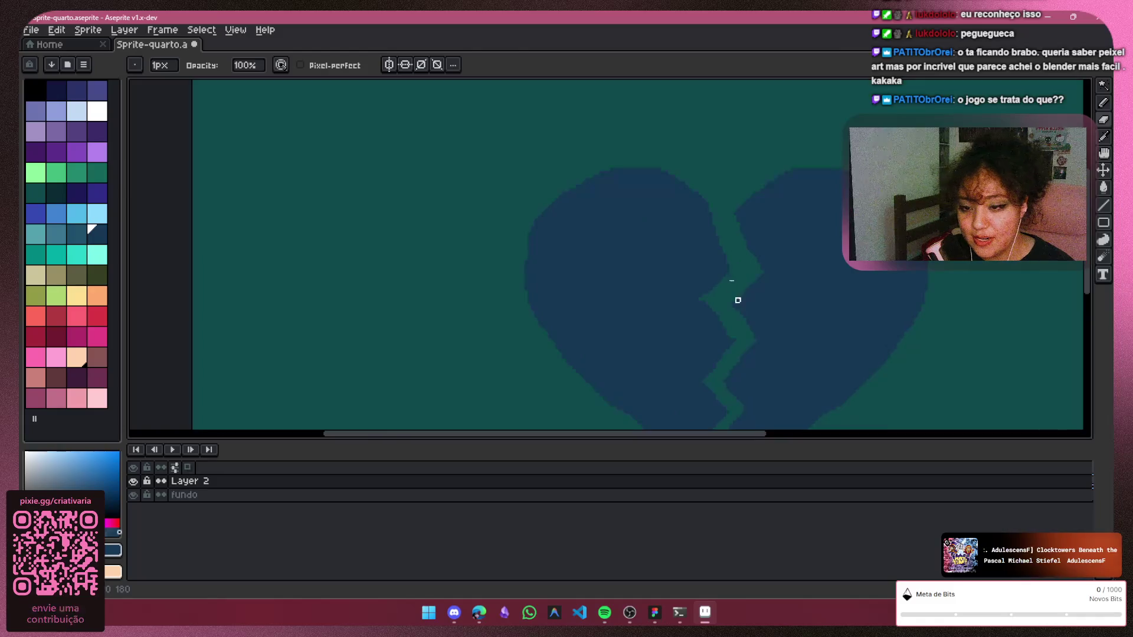
pyautogui.scroll(1, 735, 297)
pyautogui.scroll(1, 767, 249)
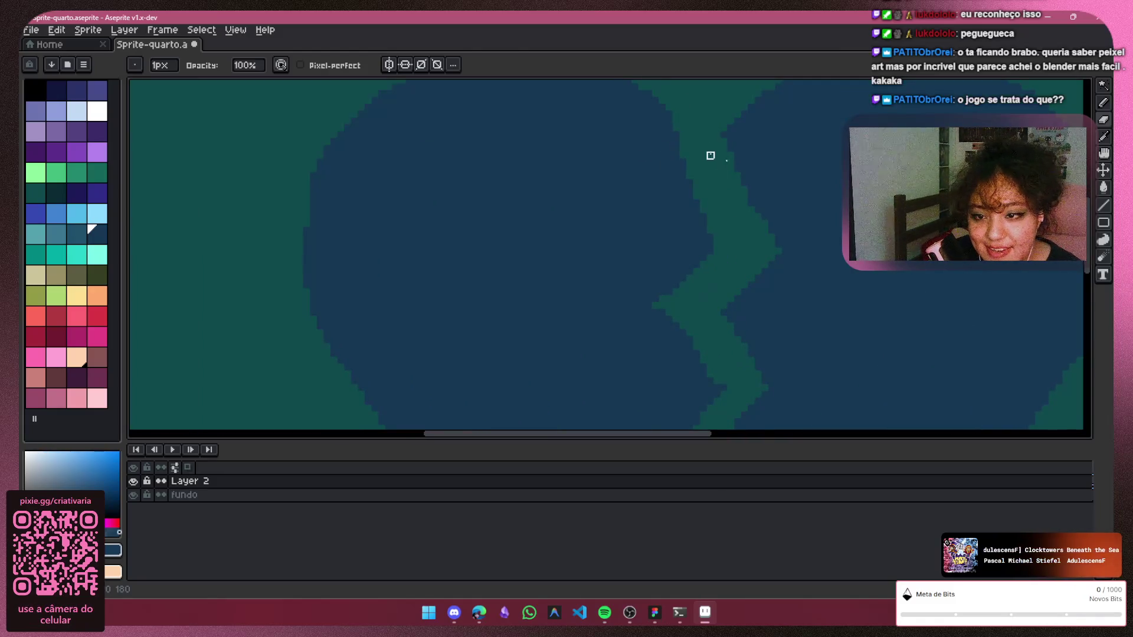
pyautogui.scroll(1, 710, 156)
pyautogui.scroll(2, 531, 256)
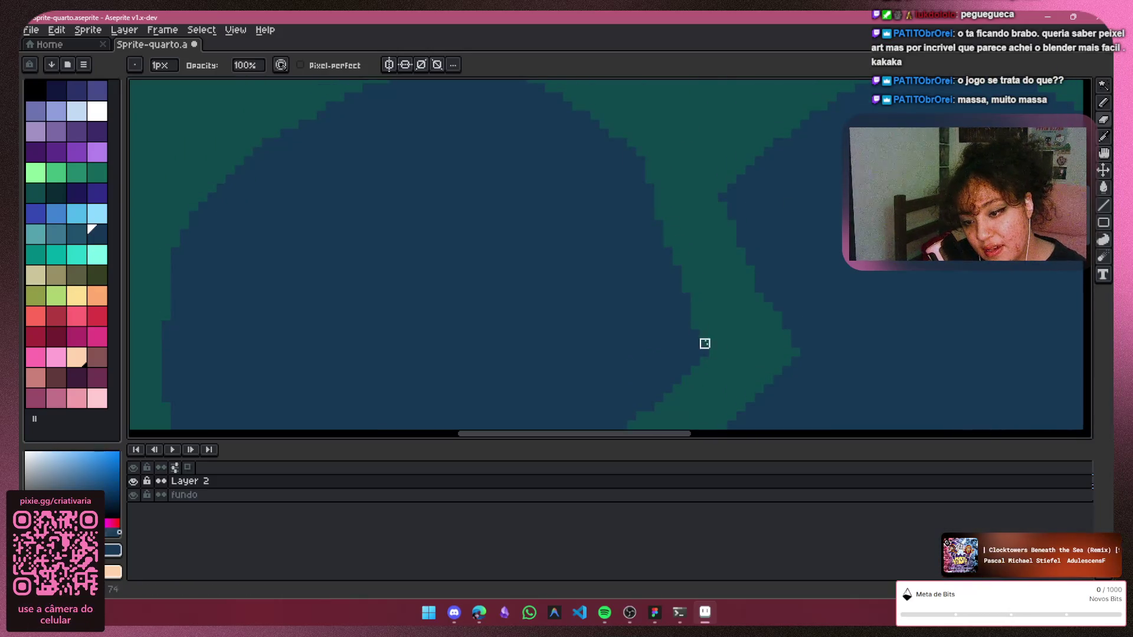
pyautogui.scroll(-2, 876, 358)
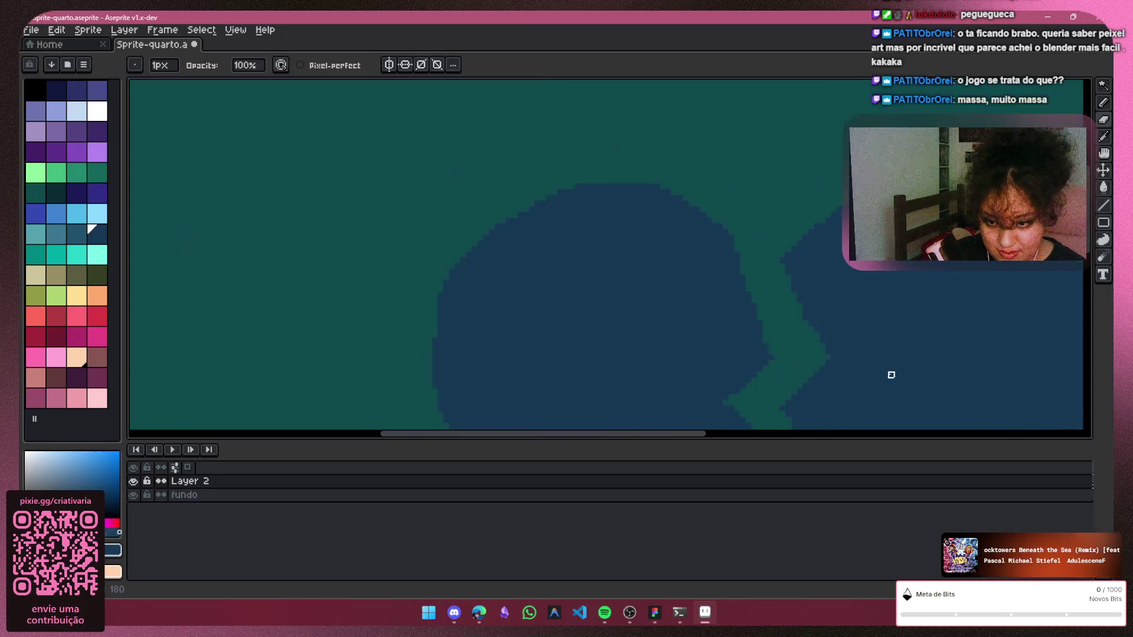
pyautogui.scroll(-1, 891, 374)
pyautogui.click(1102, 239)
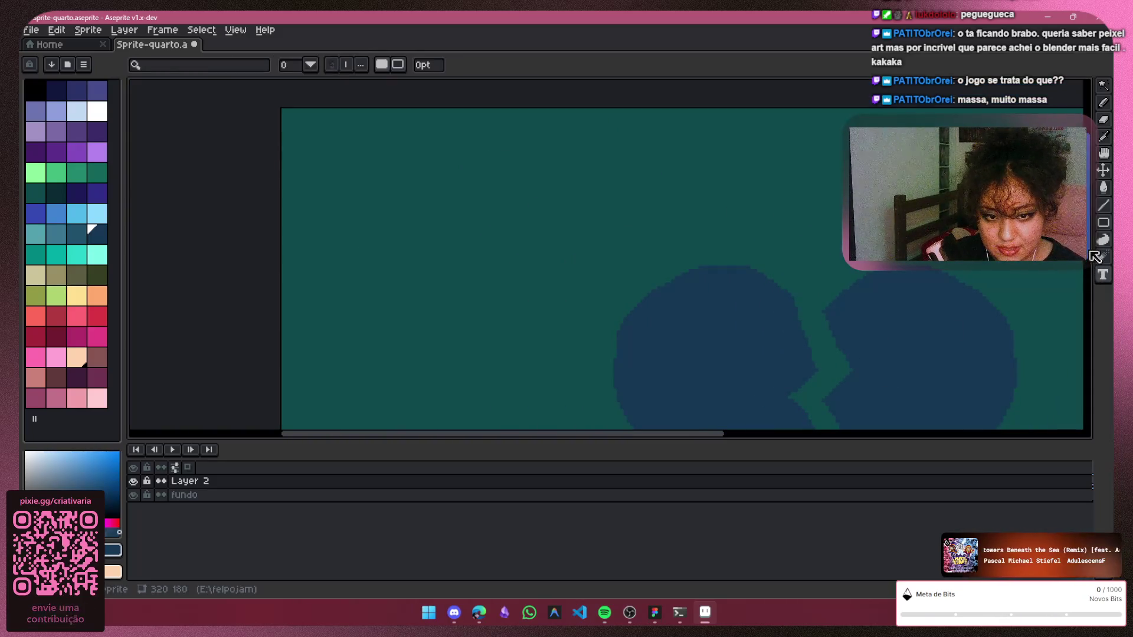
pyautogui.scroll(1, 1089, 277)
pyautogui.scroll(1, 1040, 299)
pyautogui.scroll(1, 814, 271)
pyautogui.scroll(1, 813, 271)
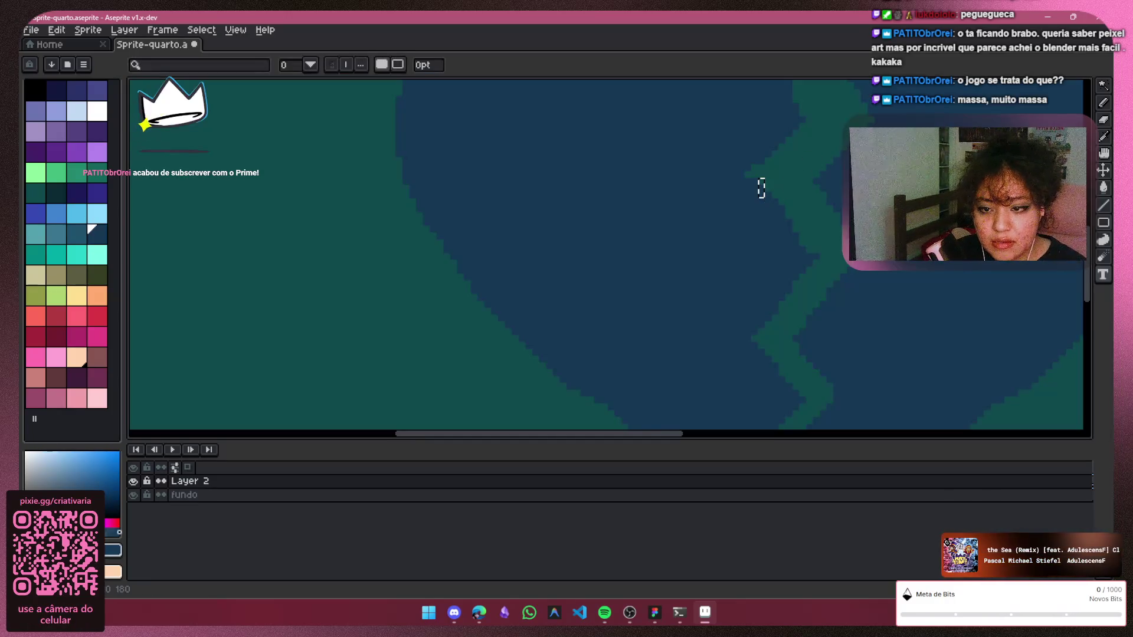
pyautogui.click(1104, 101)
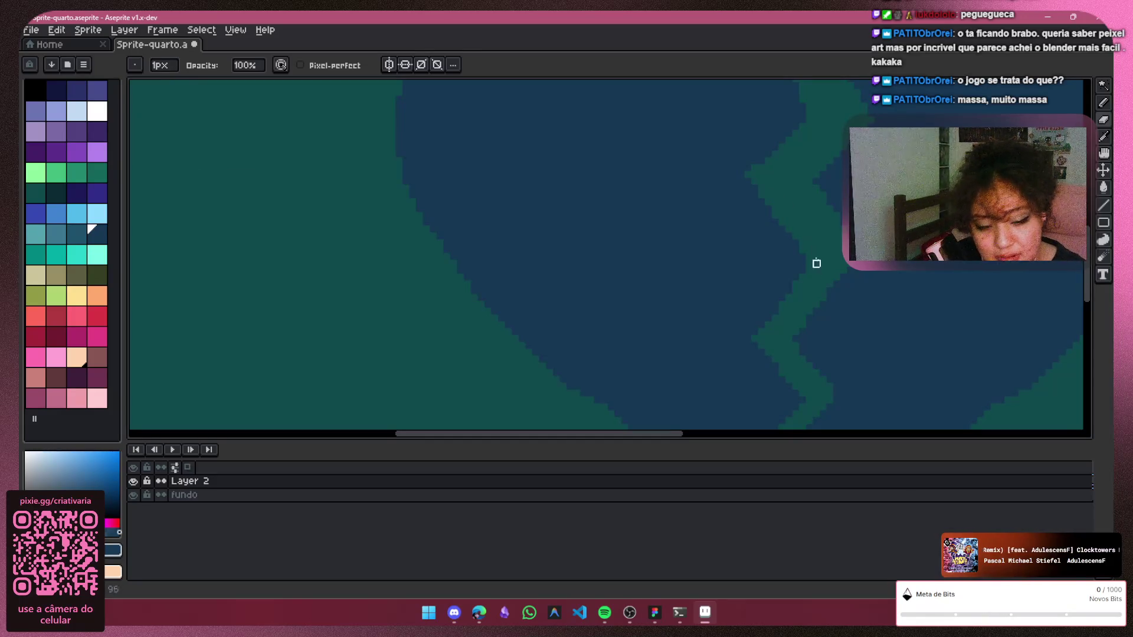
pyautogui.scroll(-2, 974, 324)
pyautogui.scroll(-2, 850, 367)
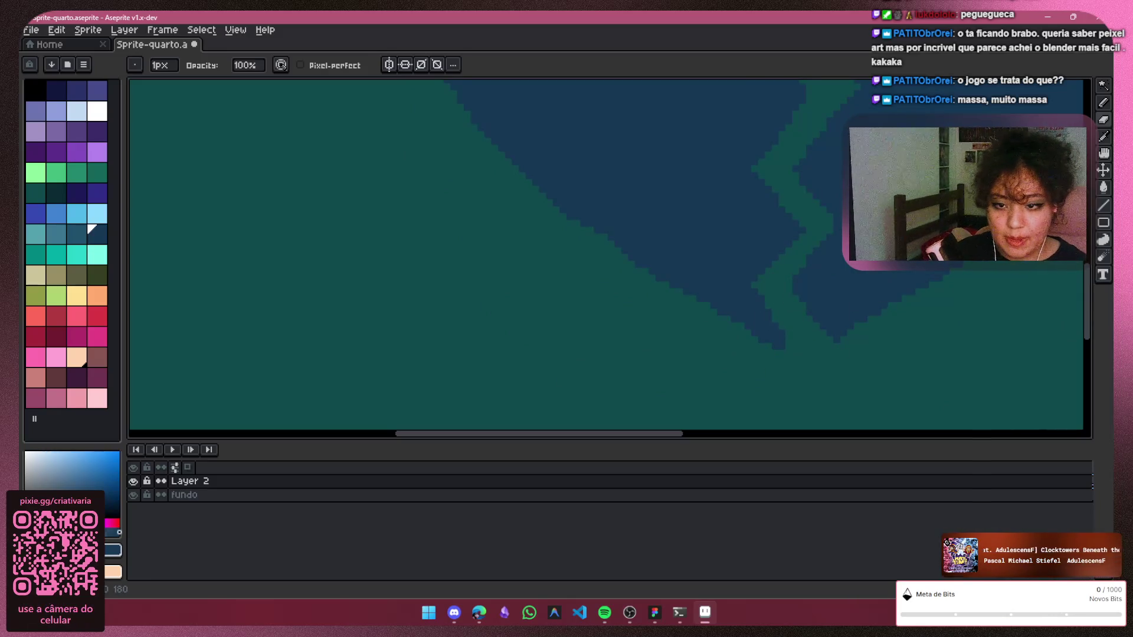
pyautogui.scroll(-1, 983, 303)
pyautogui.scroll(-2, 974, 313)
pyautogui.scroll(-1, 974, 313)
pyautogui.moveTo(716, 436); pyautogui.dragTo(884, 410)
pyautogui.scroll(2, 624, 243)
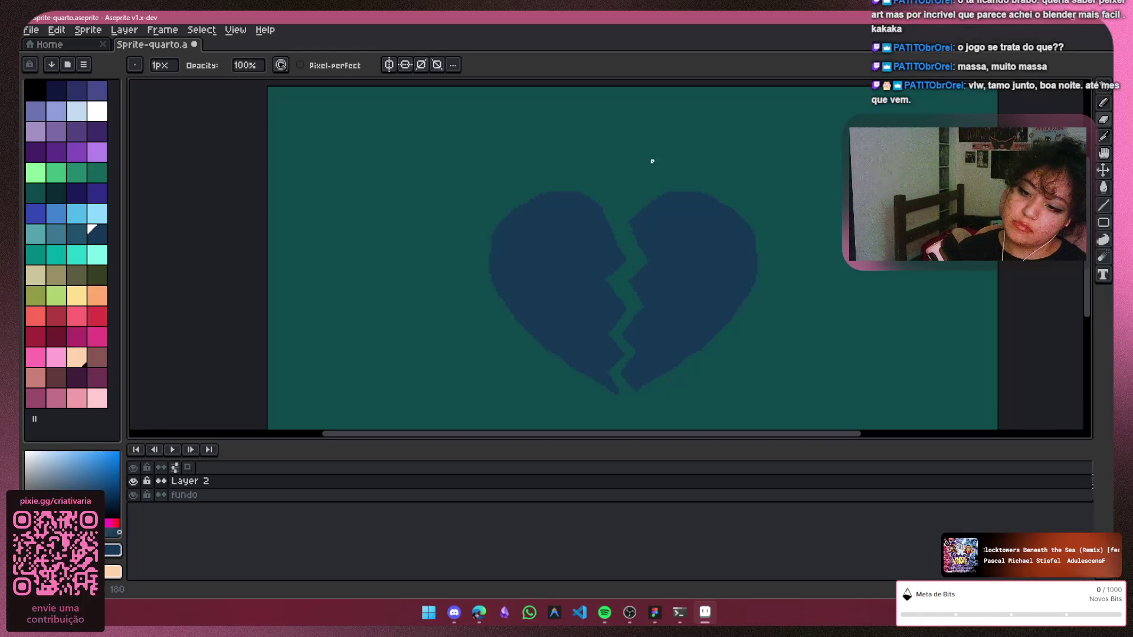
pyautogui.scroll(-2, 695, 276)
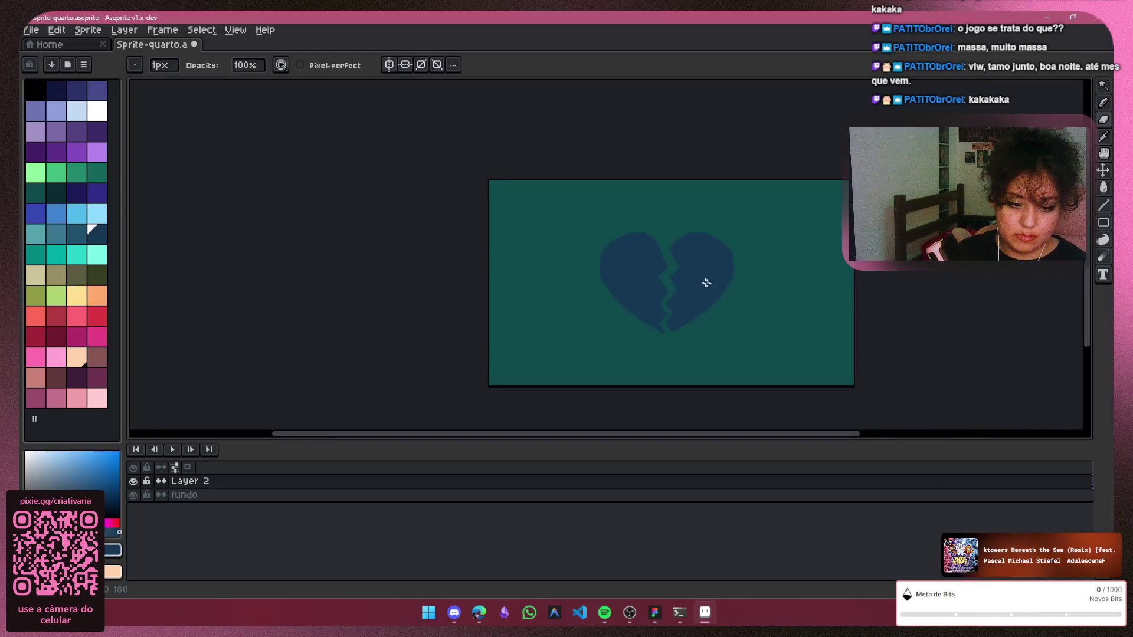
pyautogui.scroll(2, 705, 283)
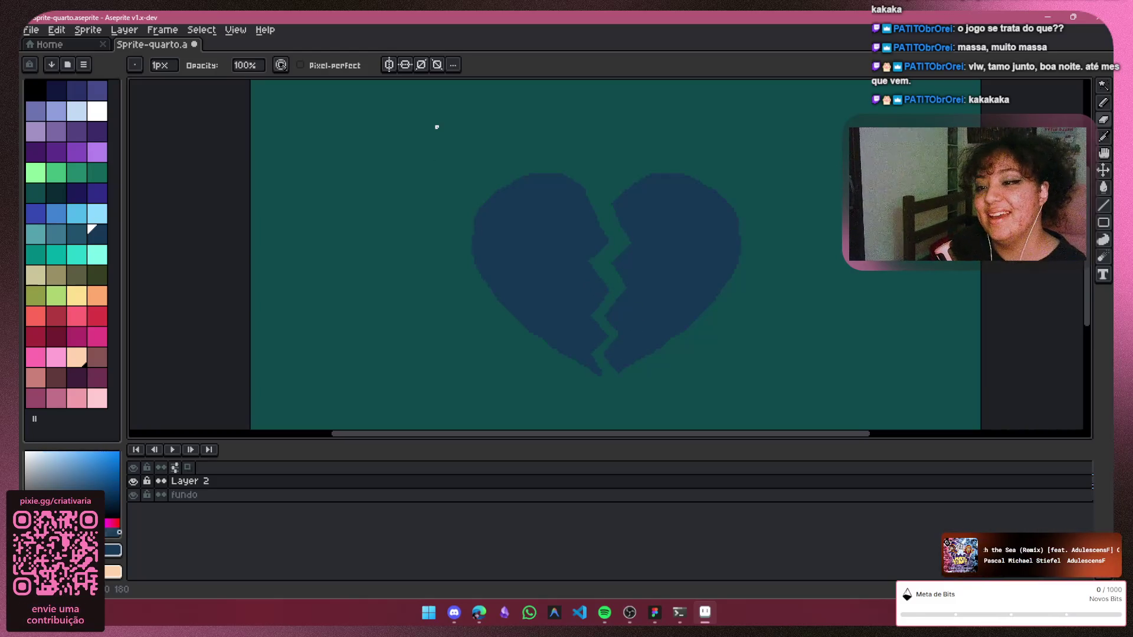
pyautogui.scroll(1, 621, 158)
pyautogui.scroll(1, 632, 220)
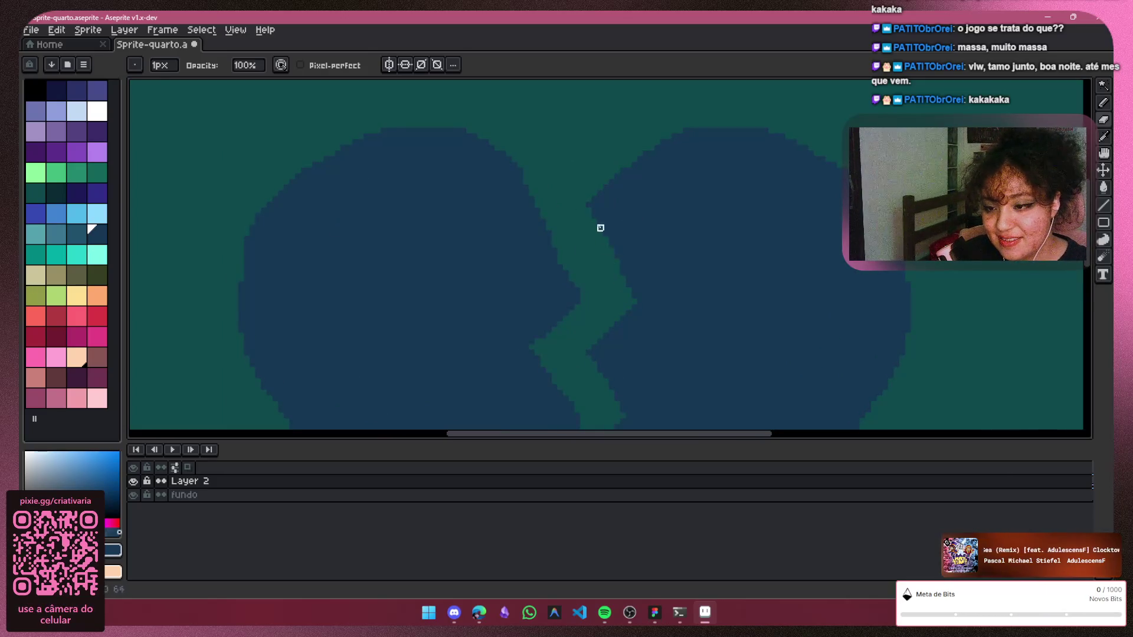
pyautogui.scroll(-2, 758, 197)
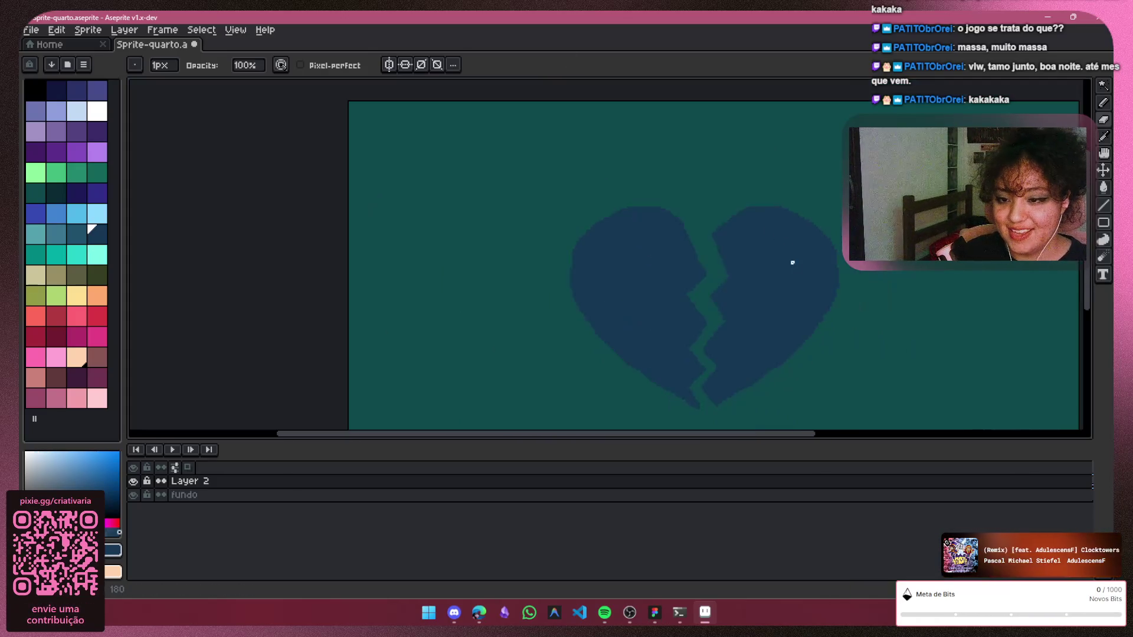
pyautogui.scroll(-1, 791, 260)
pyautogui.moveTo(791, 435); pyautogui.dragTo(896, 433)
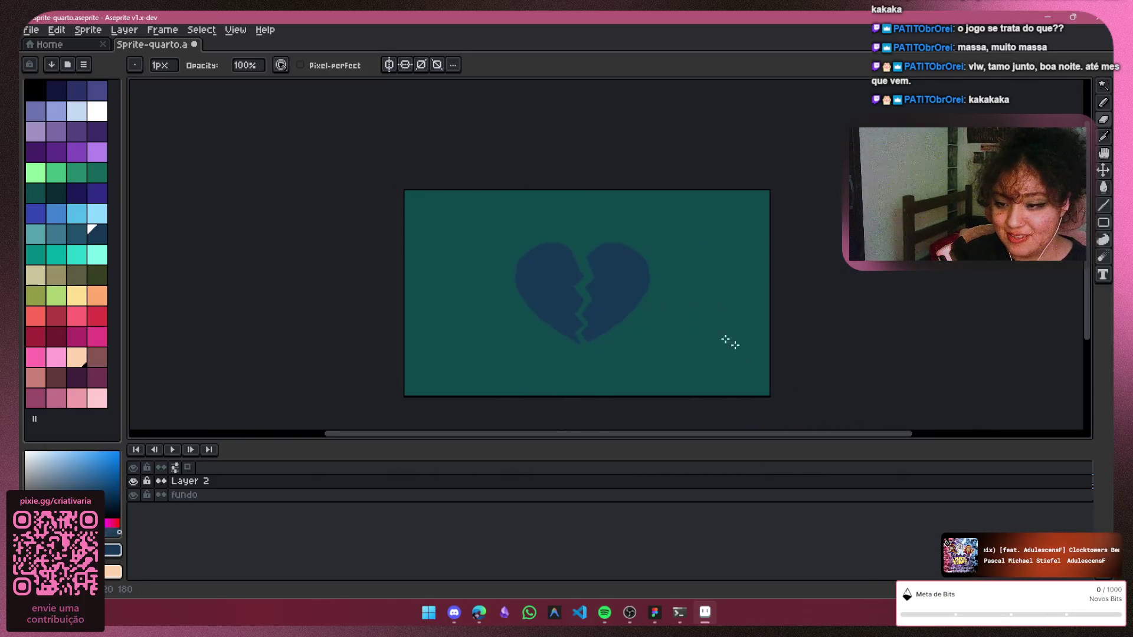
pyautogui.scroll(2, 620, 280)
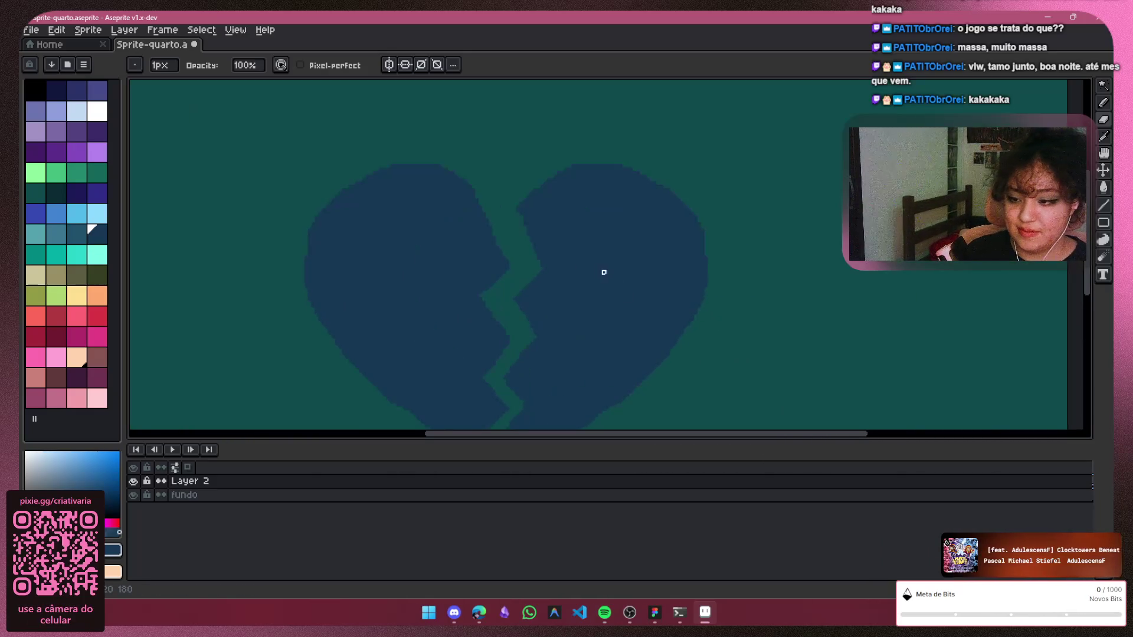
pyautogui.scroll(-1, 608, 279)
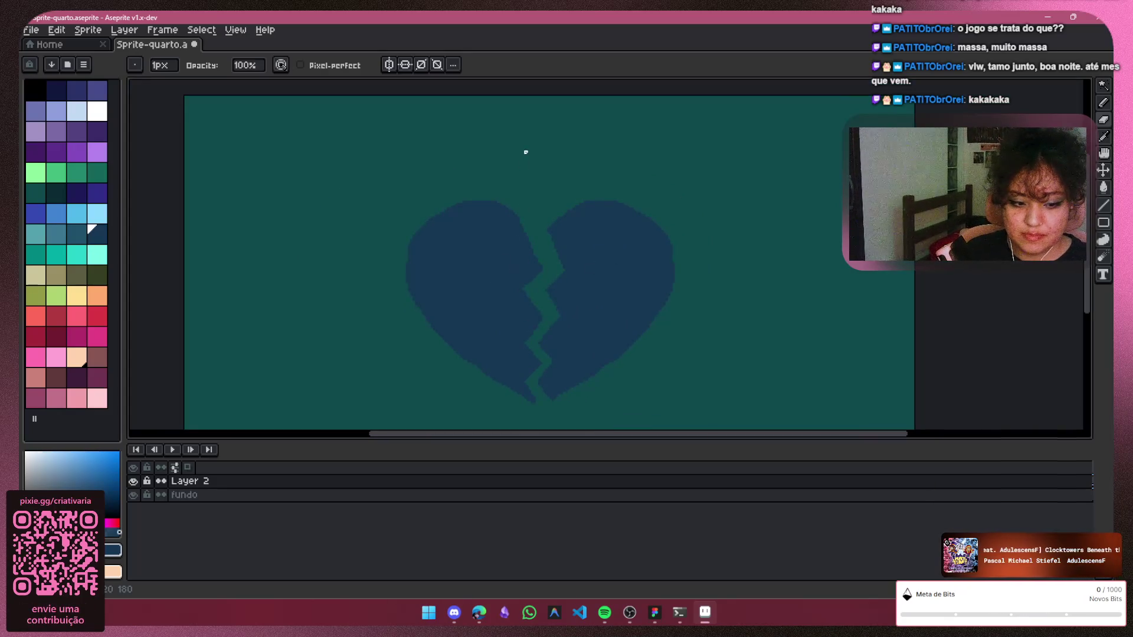
pyautogui.moveTo(584, 439); pyautogui.dragTo(561, 433)
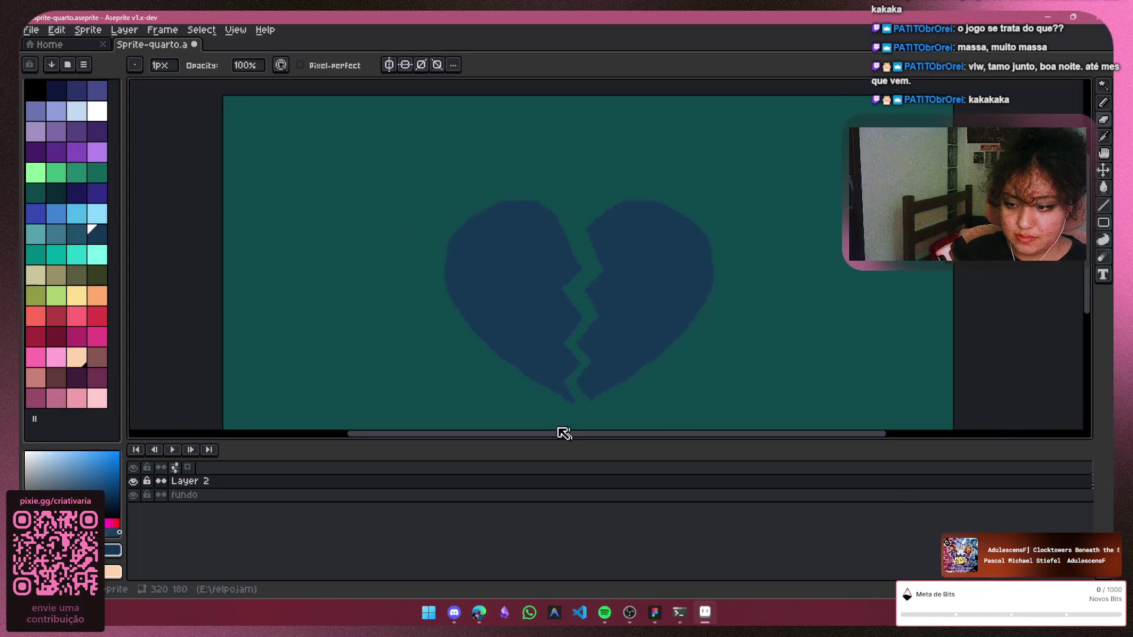
pyautogui.scroll(-1, 602, 304)
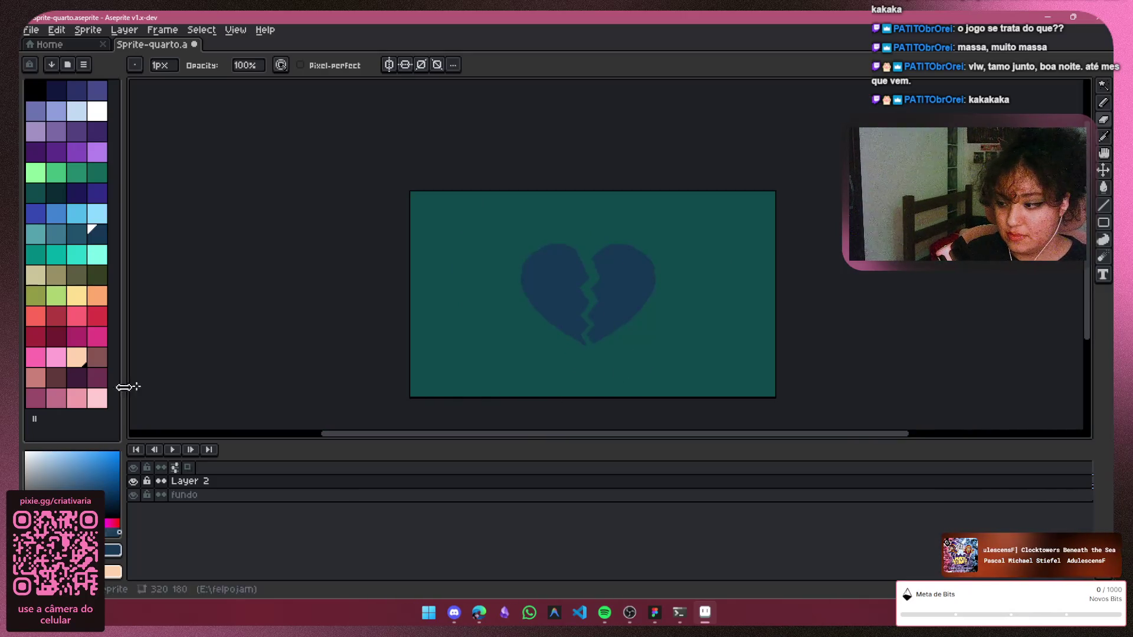
# Toggle Layer 2's visibility to check the heart, then activate the Move tool
pyautogui.click(133, 481)
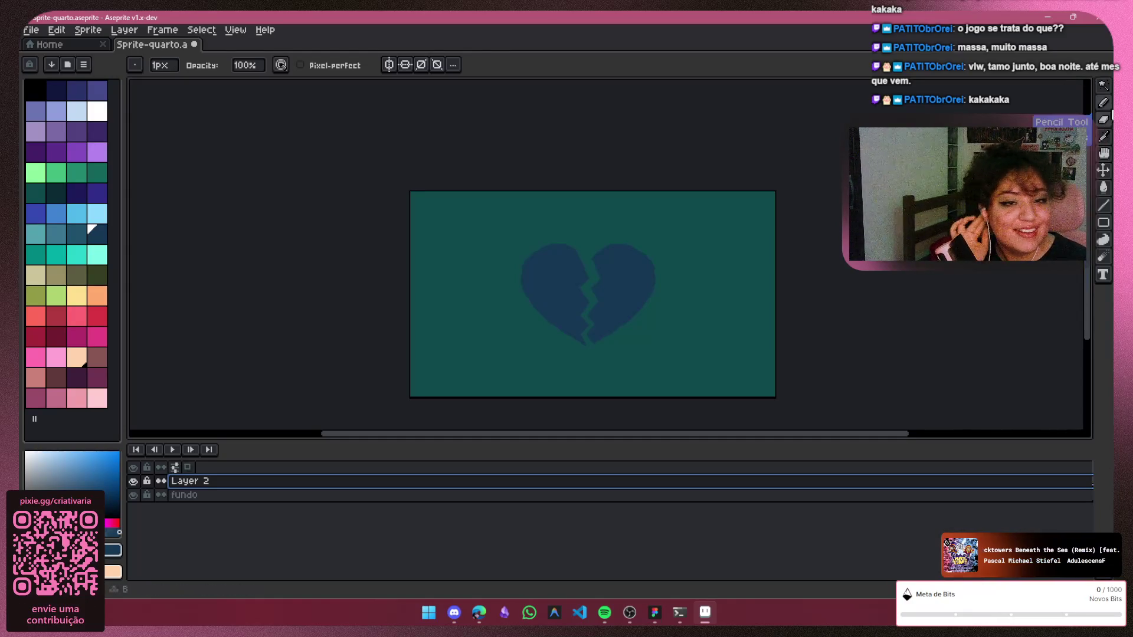
pyautogui.click(1105, 172)
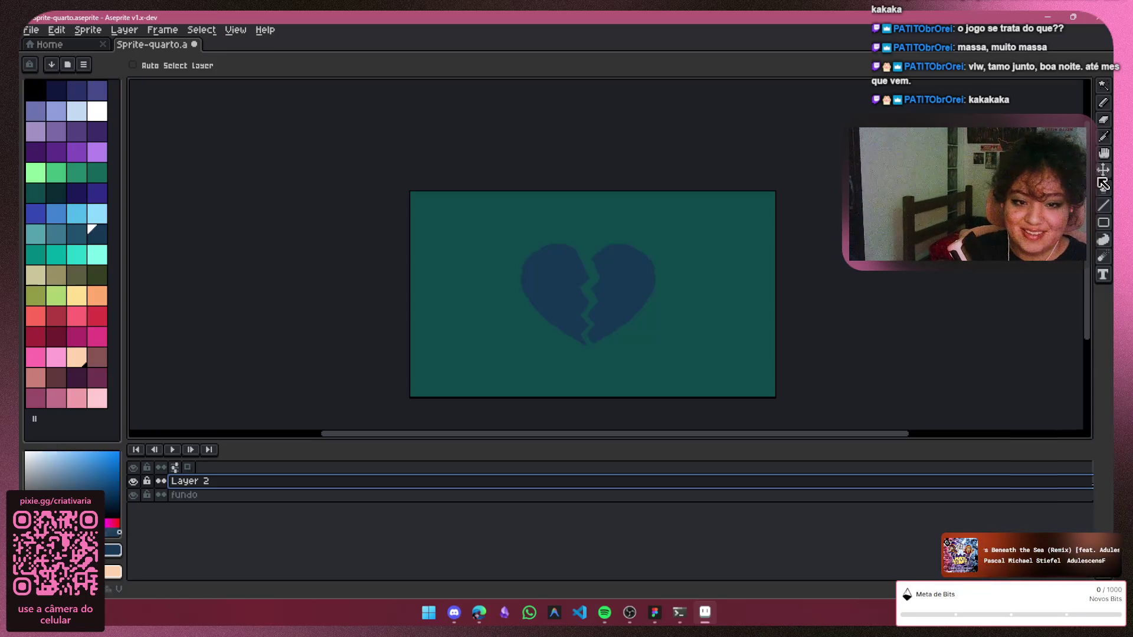
pyautogui.click(1101, 88)
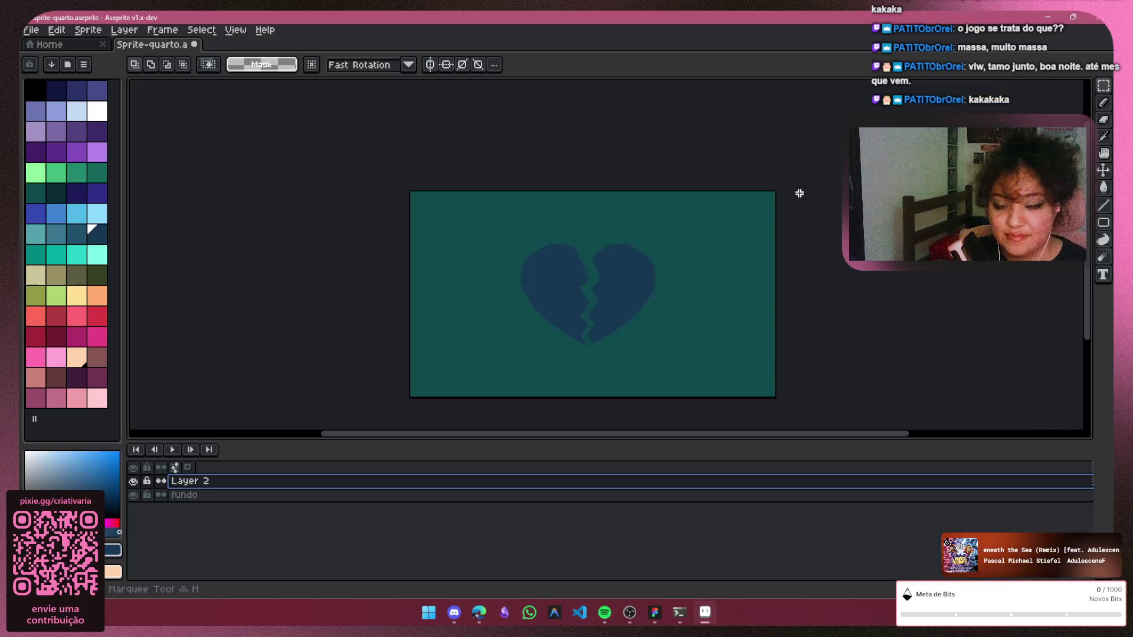
pyautogui.click(487, 216)
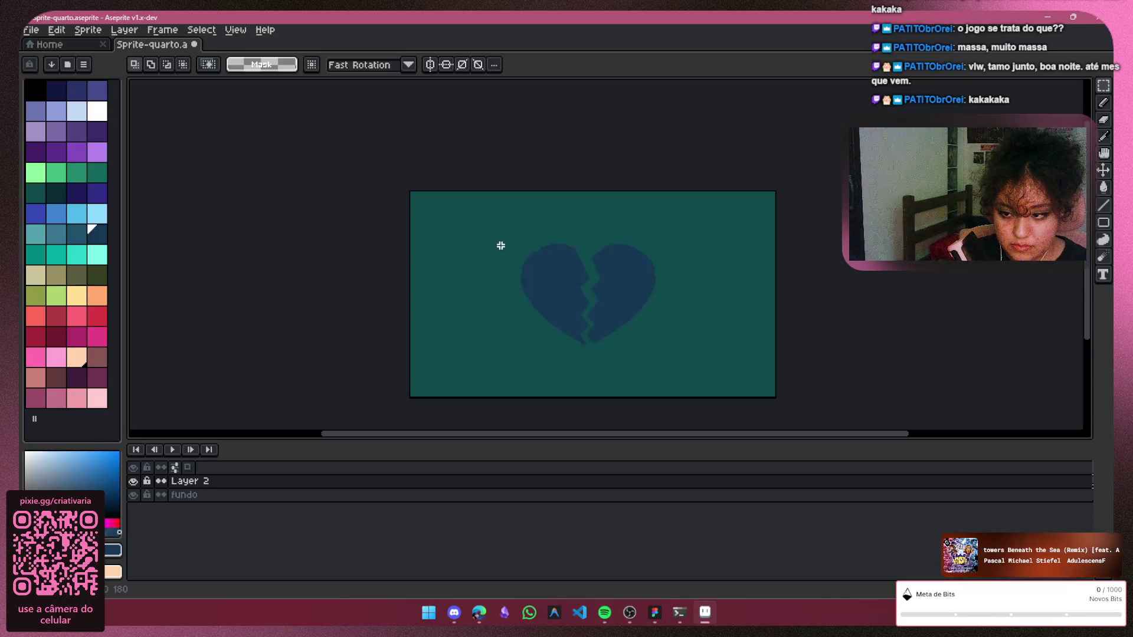
pyautogui.moveTo(491, 225); pyautogui.dragTo(708, 368)
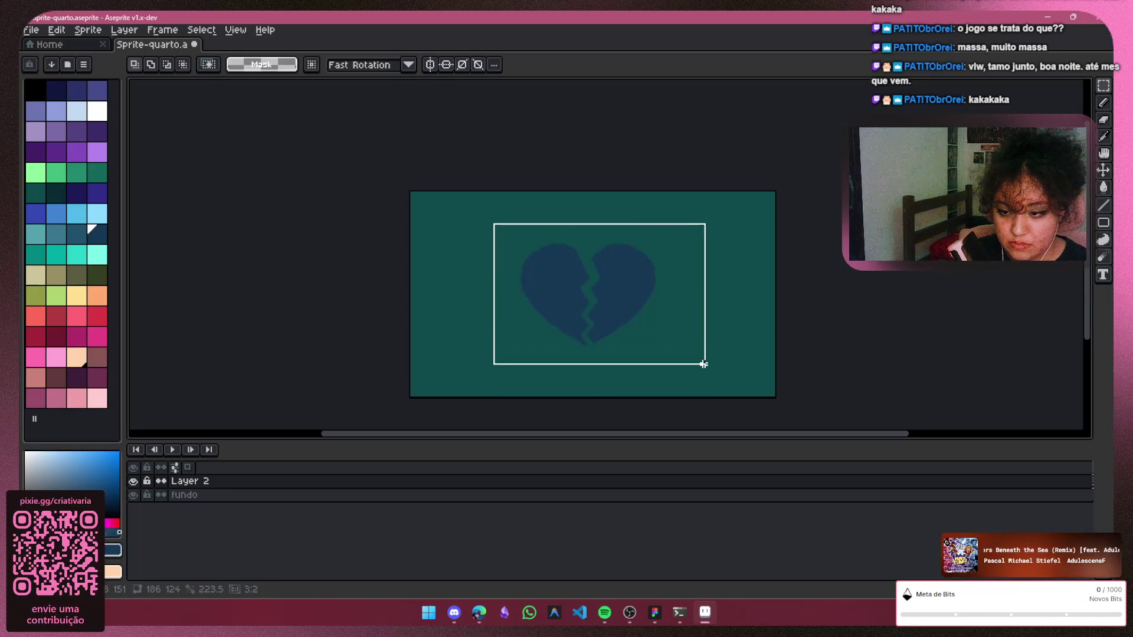
pyautogui.hotkey('ctrl', 'd')
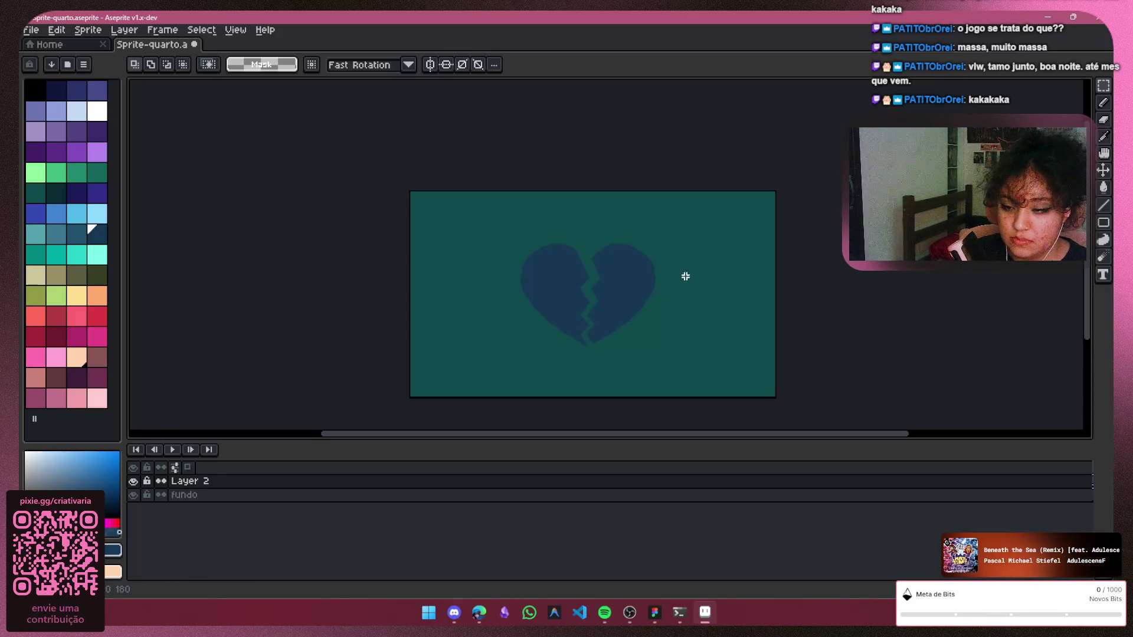
pyautogui.click(133, 482)
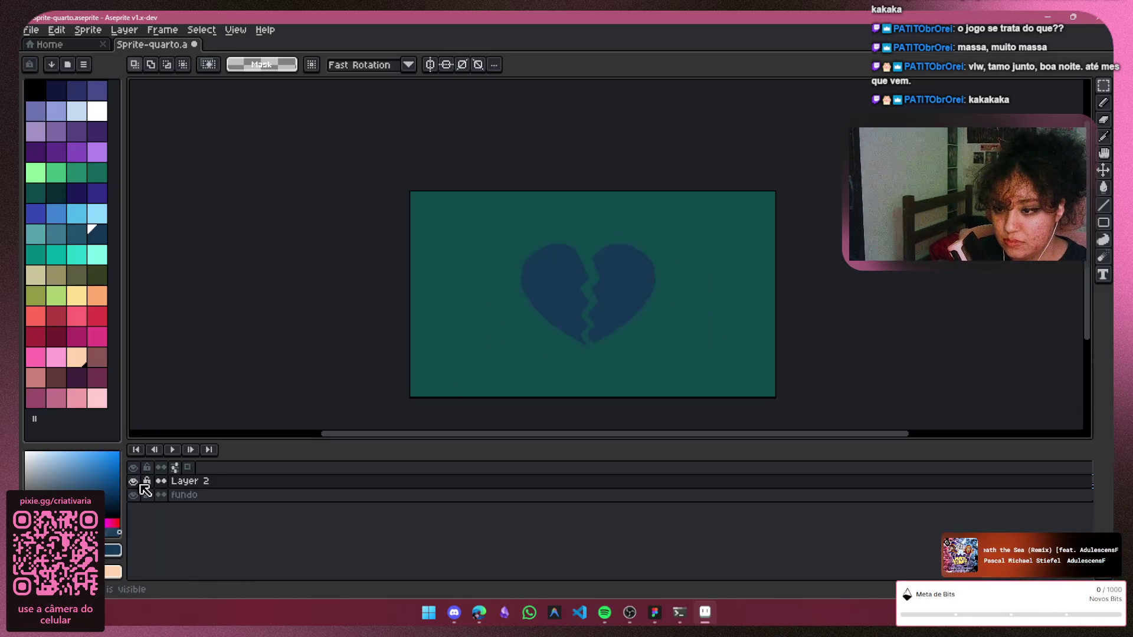
pyautogui.scroll(2, 653, 242)
pyautogui.scroll(1, 620, 268)
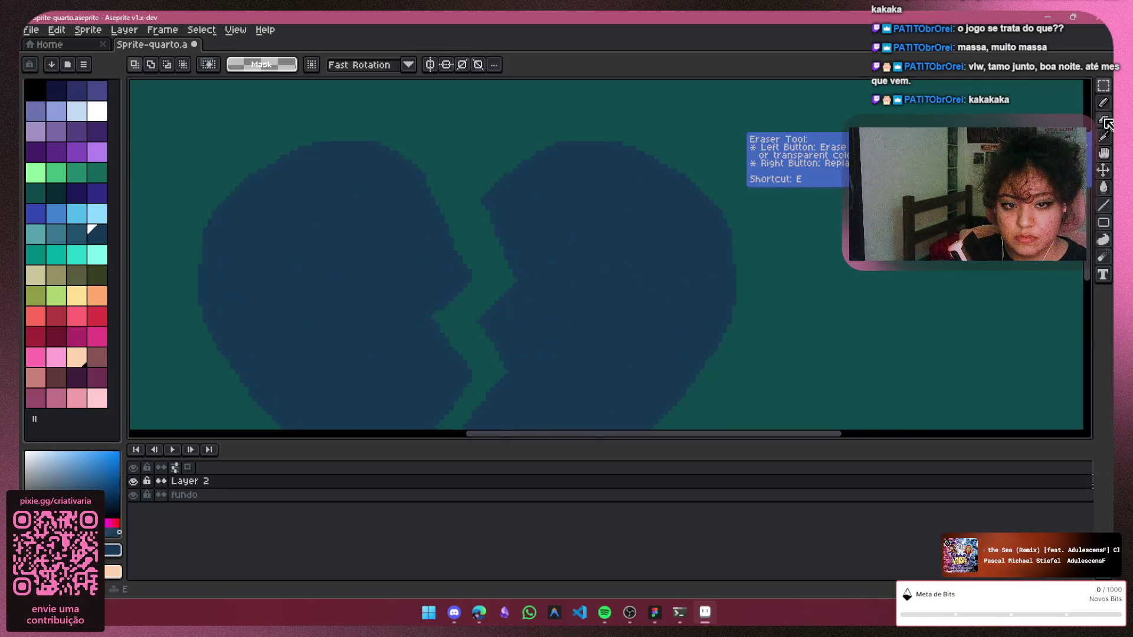
# Switch to the Eraser, adjust the brush size and erase a teal patch inside the heart's right half
pyautogui.click(1103, 110)
pyautogui.press('e')
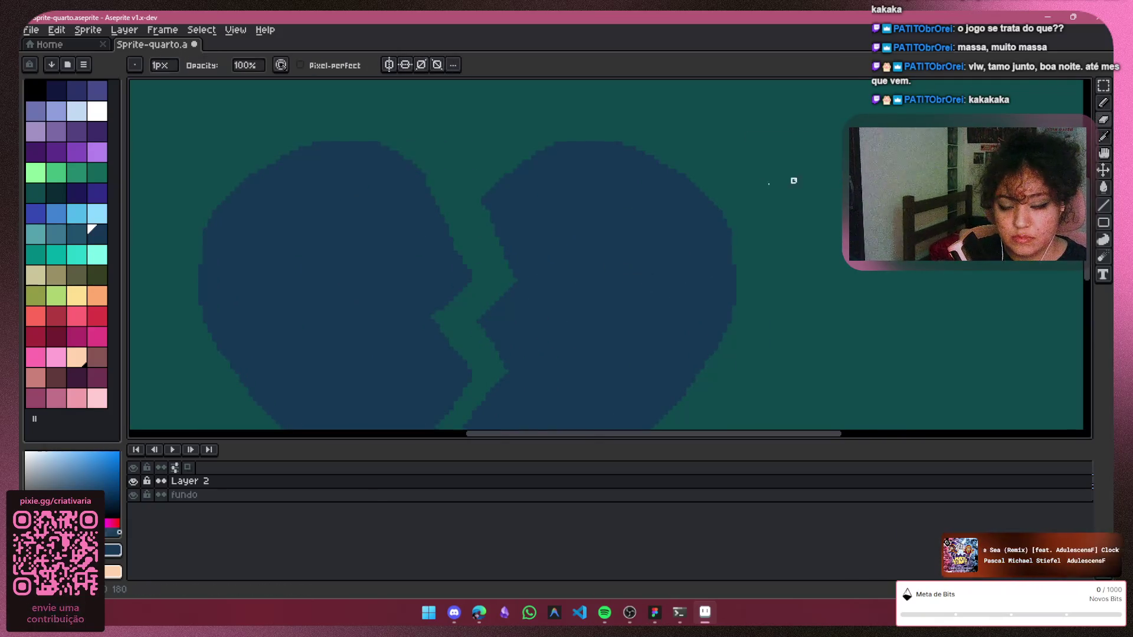
pyautogui.press('+')
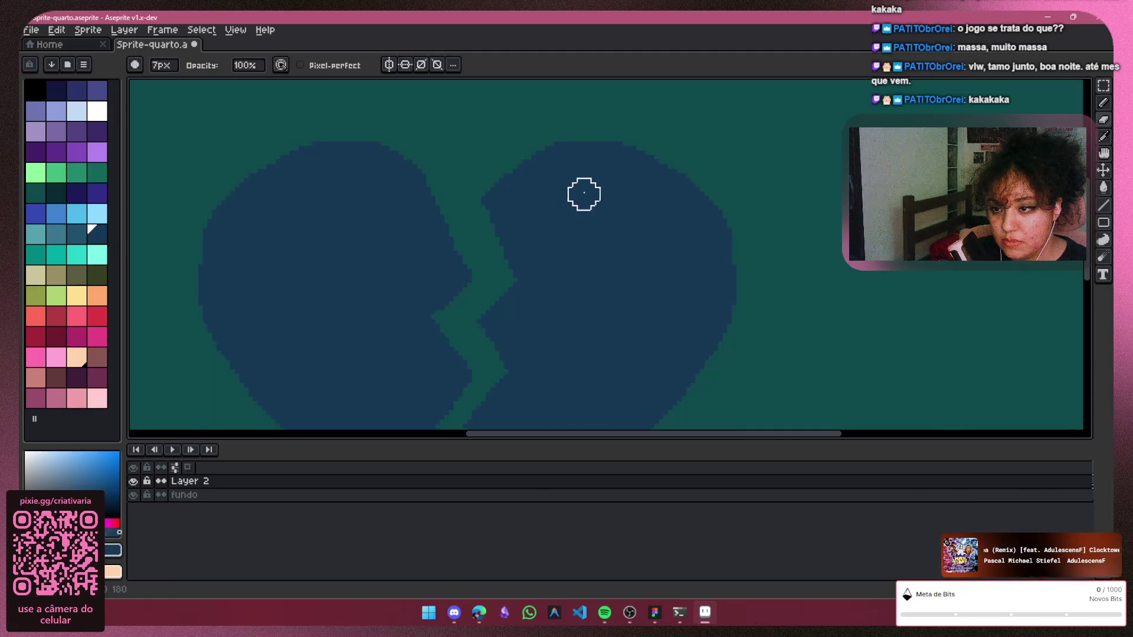
pyautogui.moveTo(557, 195)
pyautogui.mouseDown()
pyautogui.moveTo(525, 226)
pyautogui.moveTo(530, 218)
pyautogui.mouseUp()
pyautogui.press('+')
pyautogui.press('+')
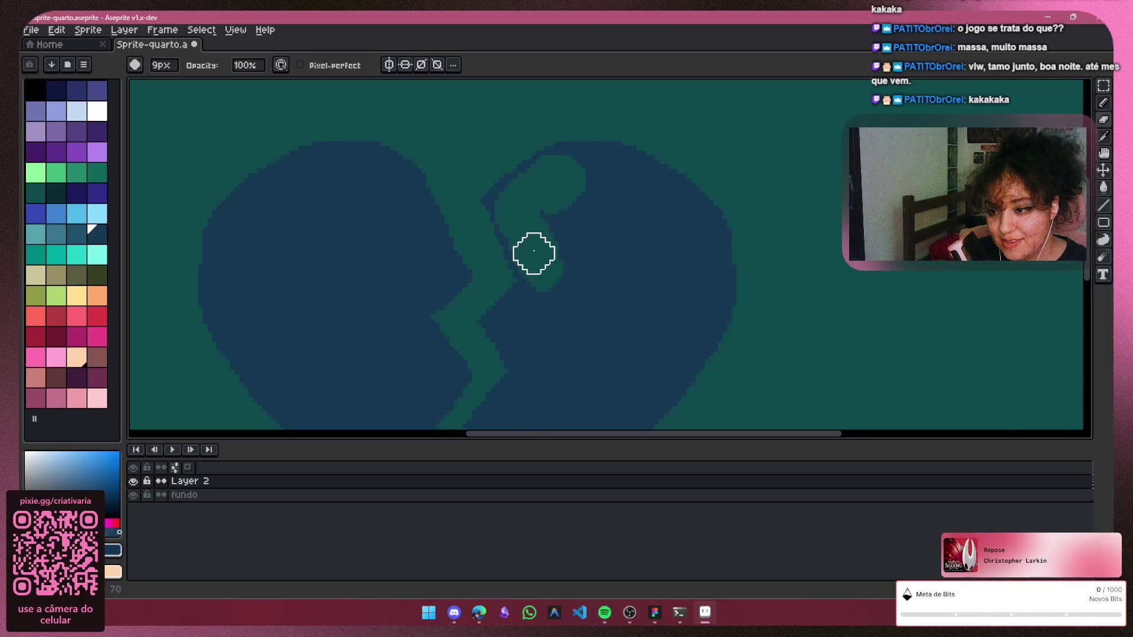
pyautogui.press('-')
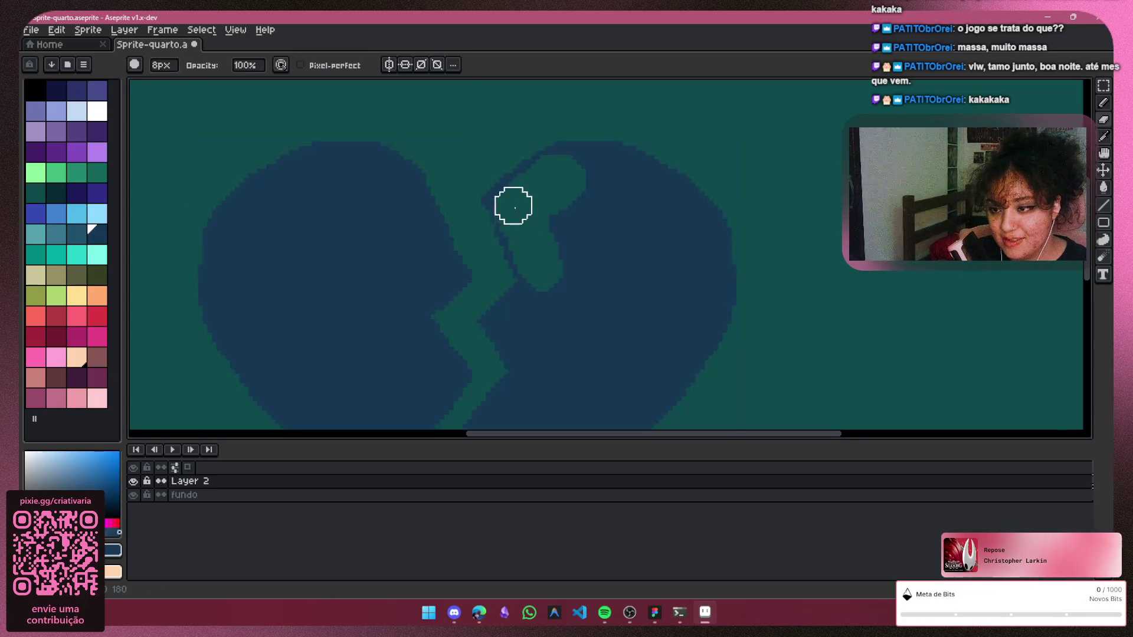
pyautogui.scroll(1, 527, 196)
pyautogui.scroll(1, 529, 185)
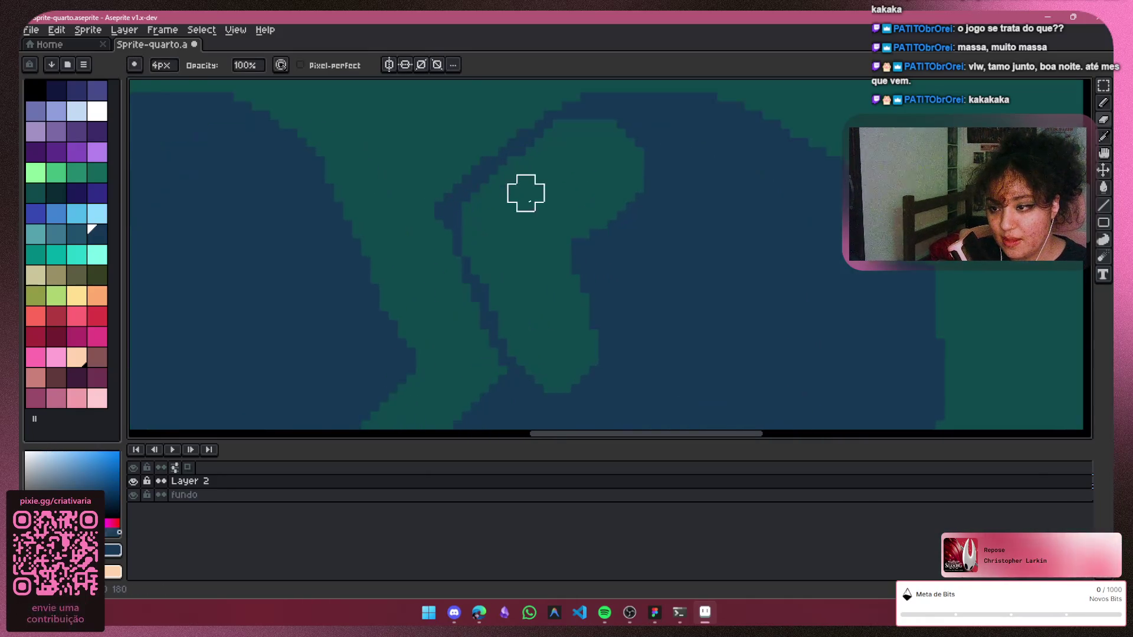
pyautogui.scroll(1, 523, 192)
pyautogui.press('-')
pyautogui.press('-')
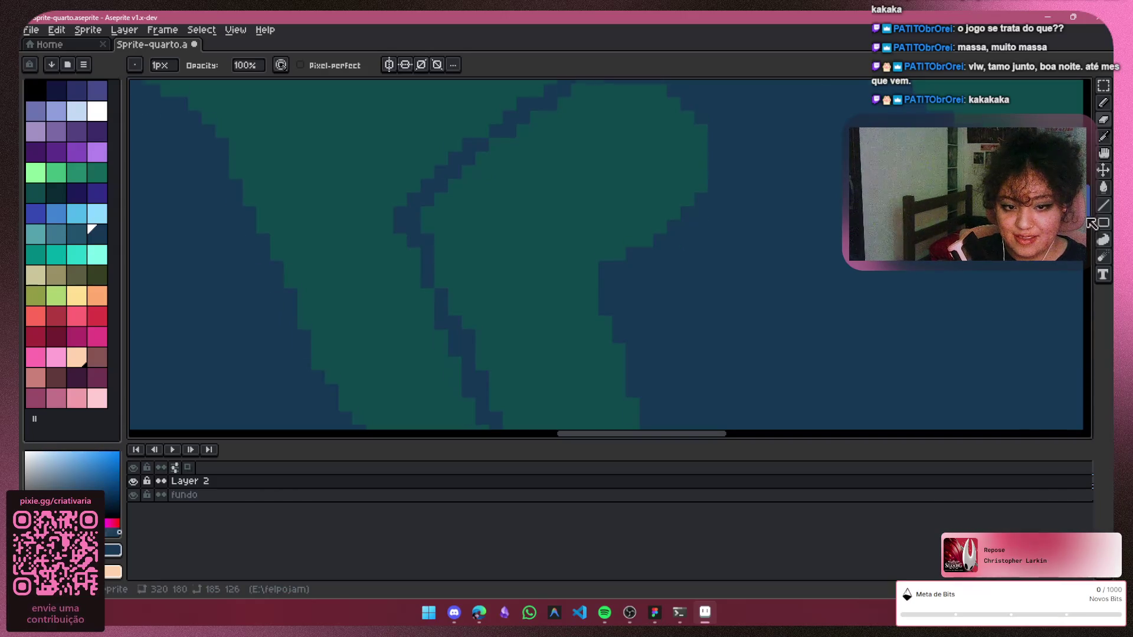
pyautogui.scroll(2, 605, 228)
# Carve a teal gap under the right half's upper edge, separating the outline from the fill
pyautogui.moveTo(605, 228); pyautogui.dragTo(714, 213)
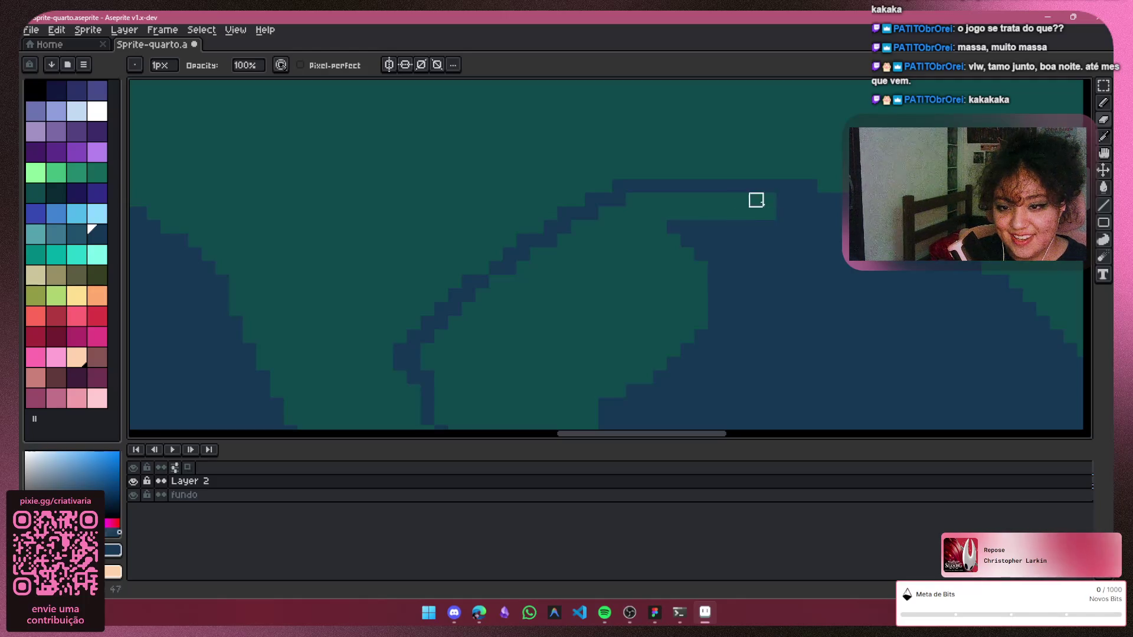
pyautogui.moveTo(823, 199); pyautogui.dragTo(876, 200)
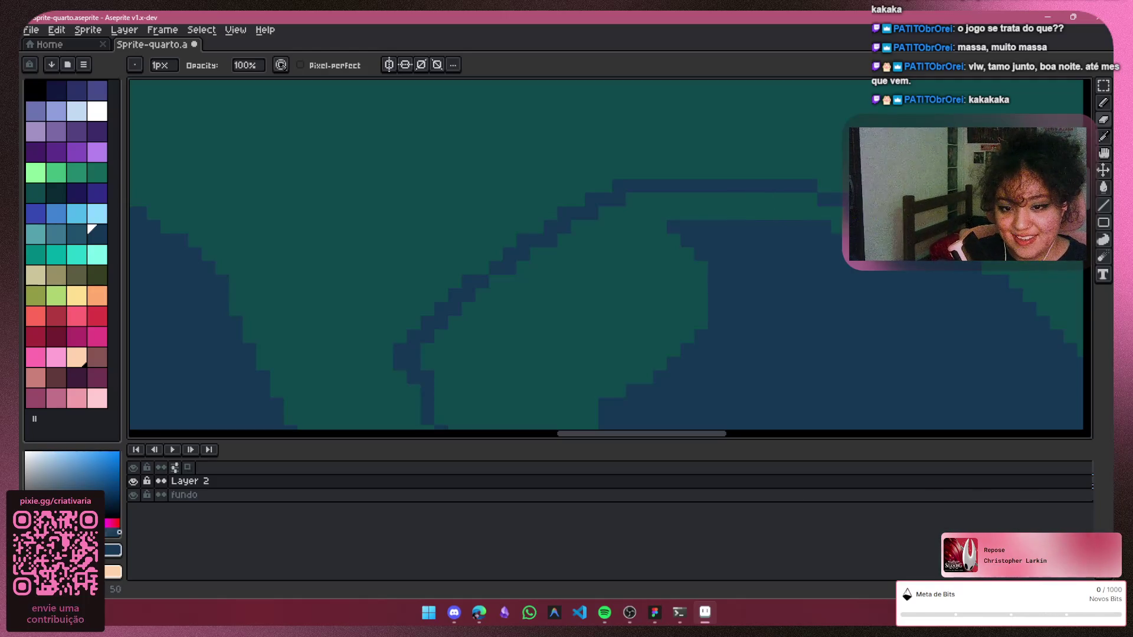
pyautogui.moveTo(947, 296); pyautogui.dragTo(766, 266)
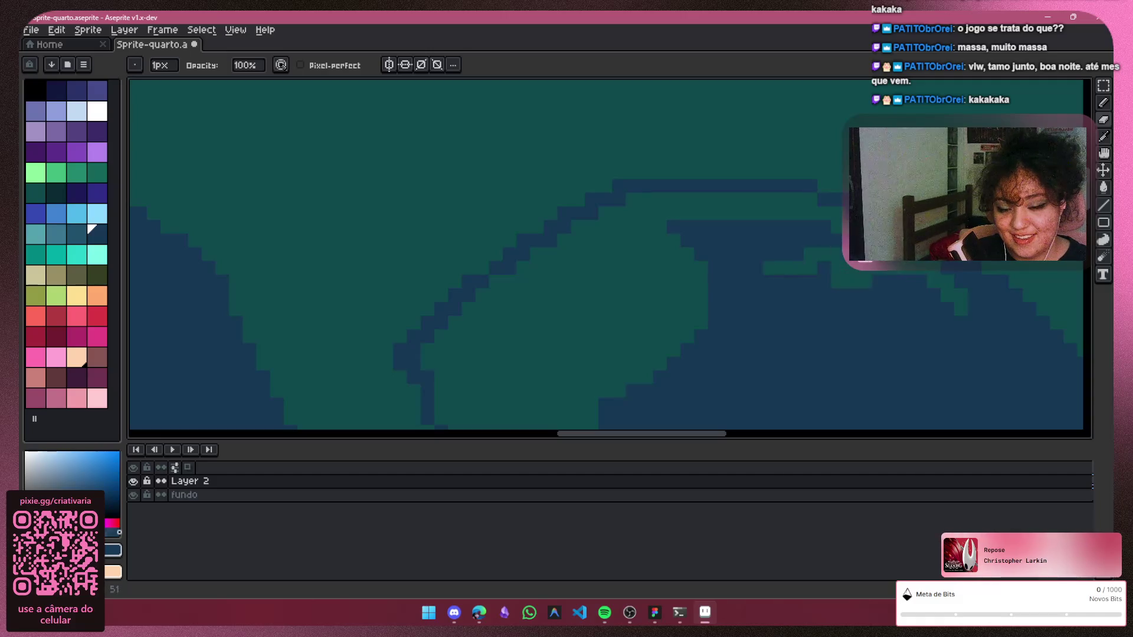
pyautogui.moveTo(847, 255)
pyautogui.mouseDown()
pyautogui.moveTo(784, 228)
pyautogui.moveTo(741, 280)
pyautogui.moveTo(688, 227)
pyautogui.mouseUp()
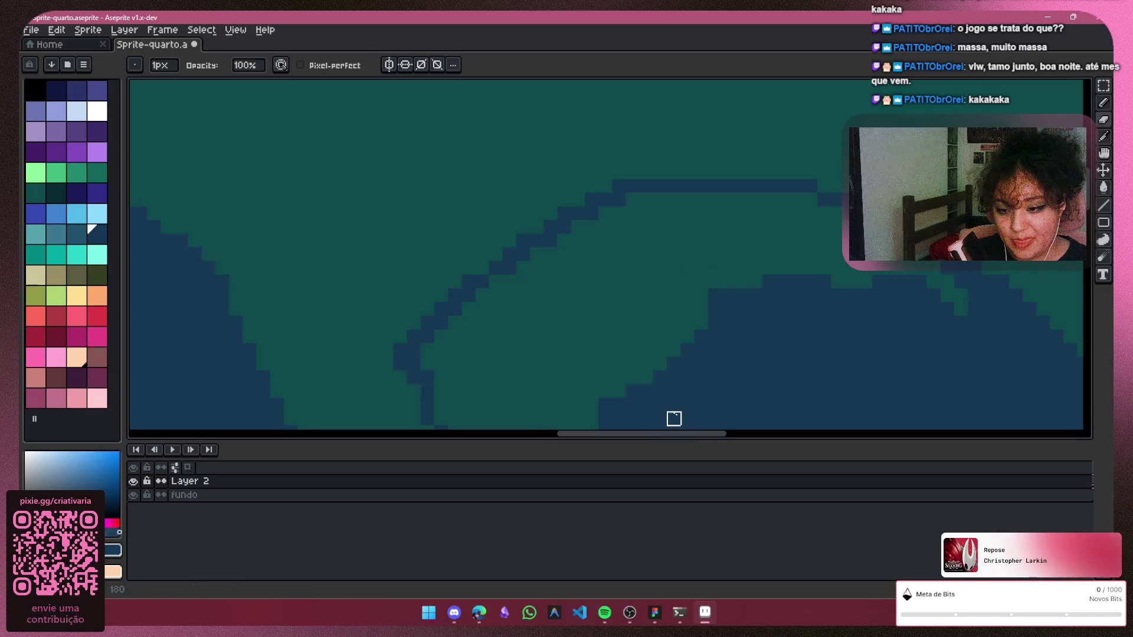
pyautogui.scroll(-2, 691, 433)
pyautogui.moveTo(694, 434); pyautogui.dragTo(751, 437)
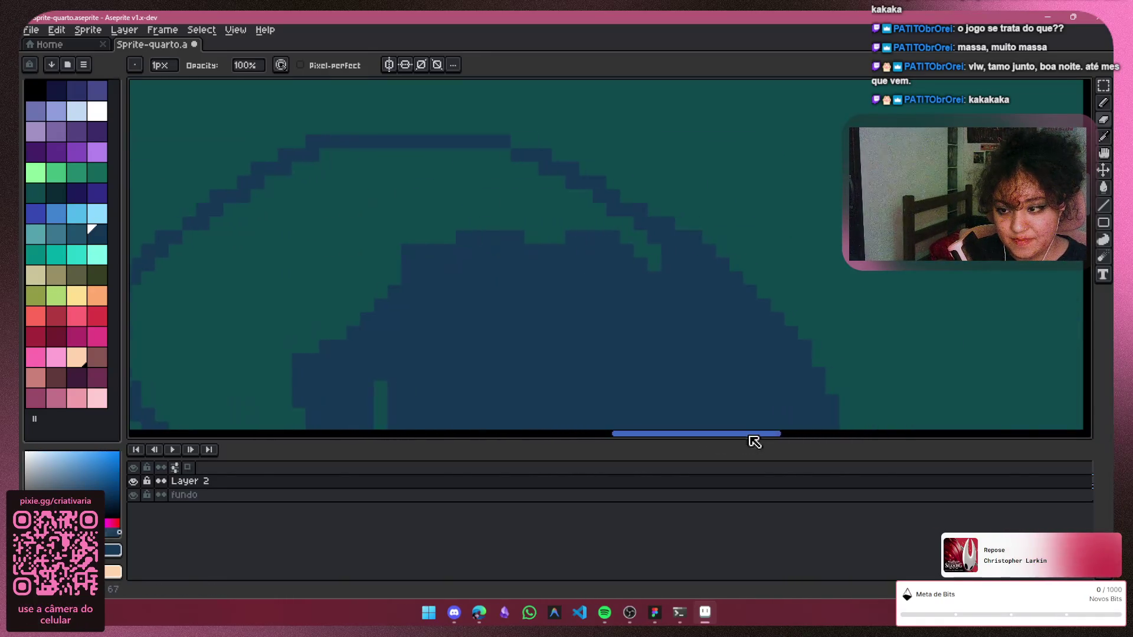
pyautogui.moveTo(668, 251)
pyautogui.mouseDown()
pyautogui.moveTo(764, 319)
pyautogui.moveTo(777, 375)
pyautogui.moveTo(709, 306)
pyautogui.mouseUp()
pyautogui.moveTo(668, 251); pyautogui.dragTo(573, 197)
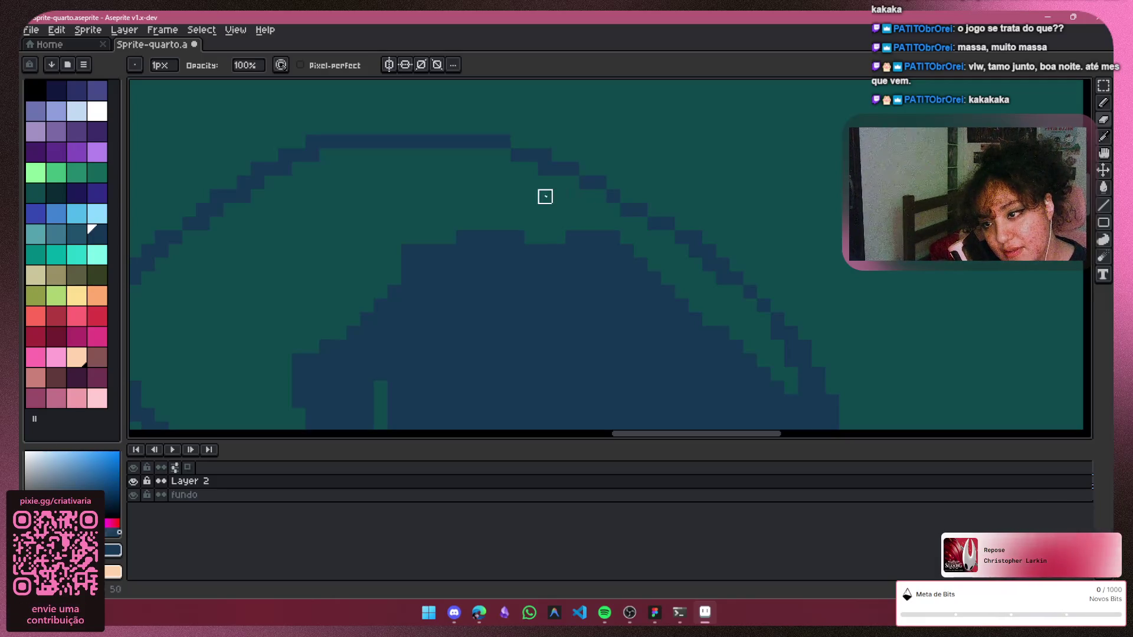
pyautogui.scroll(-3, 778, 177)
pyautogui.scroll(-2, 779, 177)
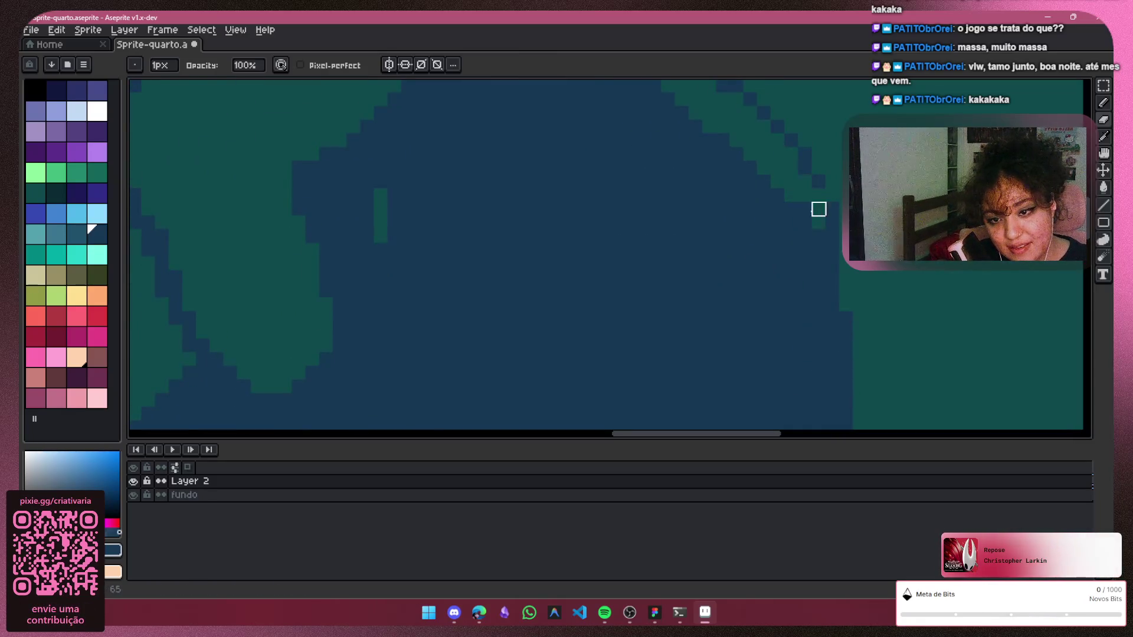
# Carve a vertical teal band down the heart's right side, undoing stray dark blue pixels
pyautogui.click(804, 195)
pyautogui.hotkey('ctrl', 'z')
pyautogui.hotkey('ctrl', 'z')
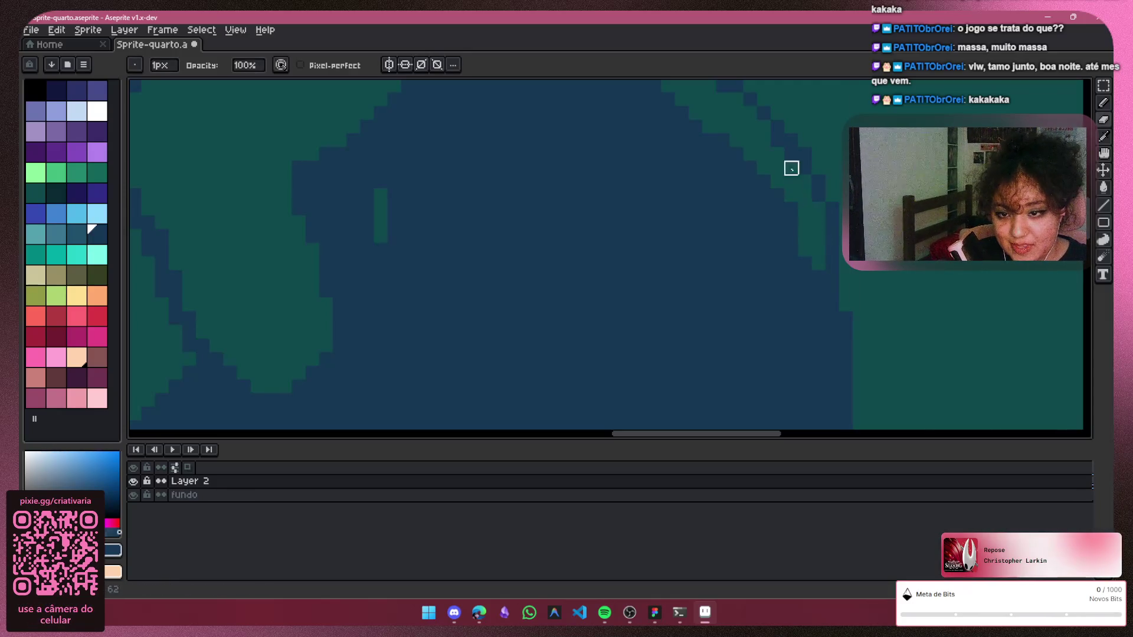
pyautogui.click(791, 178)
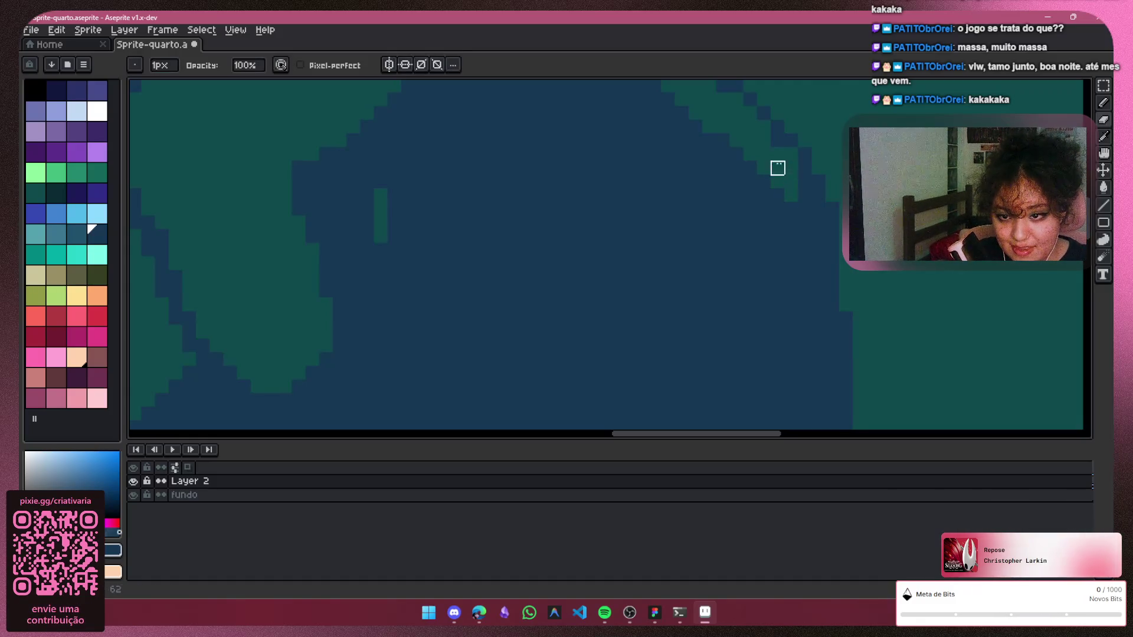
pyautogui.moveTo(776, 141)
pyautogui.mouseDown()
pyautogui.moveTo(817, 260)
pyautogui.moveTo(805, 305)
pyautogui.mouseUp()
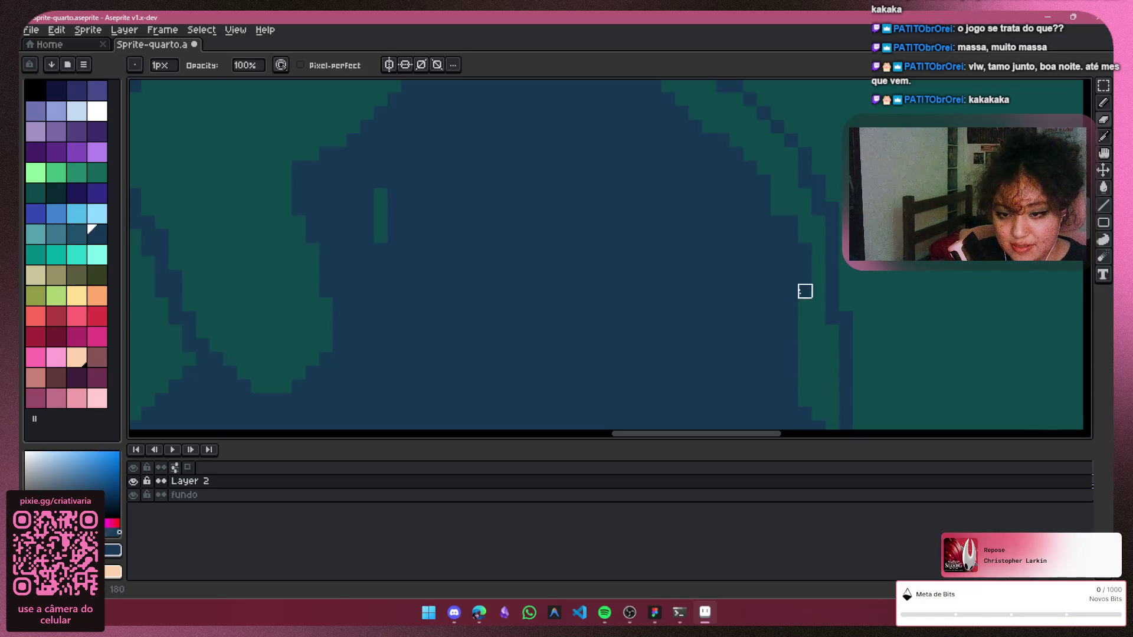
pyautogui.moveTo(805, 236)
pyautogui.mouseDown()
pyautogui.moveTo(776, 207)
pyautogui.moveTo(764, 292)
pyautogui.mouseUp()
pyautogui.scroll(-5, 1089, 257)
pyautogui.moveTo(818, 257); pyautogui.dragTo(804, 312)
pyautogui.moveTo(722, 382)
pyautogui.mouseDown()
pyautogui.moveTo(791, 271)
pyautogui.moveTo(776, 256)
pyautogui.moveTo(776, 215)
pyautogui.moveTo(749, 313)
pyautogui.moveTo(708, 370)
pyautogui.mouseUp()
pyautogui.scroll(-3, 1089, 266)
# Extend the teal band diagonally down-left along the right half's lower-left edge
pyautogui.moveTo(764, 231)
pyautogui.mouseDown()
pyautogui.moveTo(723, 271)
pyautogui.moveTo(737, 272)
pyautogui.mouseUp()
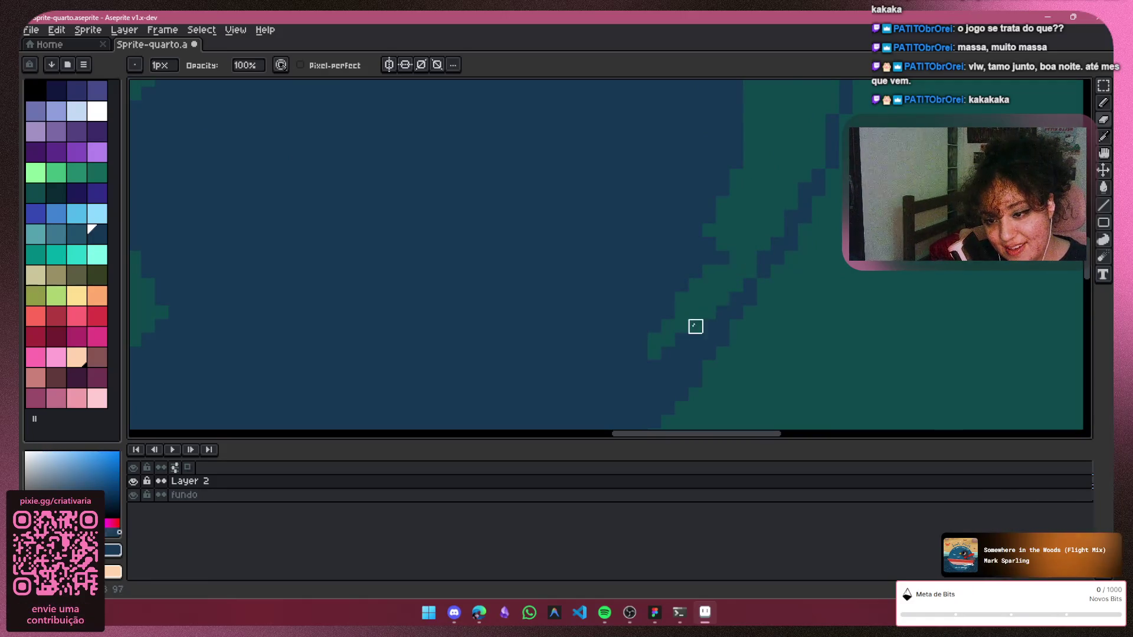
pyautogui.moveTo(709, 326)
pyautogui.mouseDown()
pyautogui.moveTo(612, 422)
pyautogui.moveTo(652, 310)
pyautogui.moveTo(654, 355)
pyautogui.moveTo(636, 269)
pyautogui.mouseUp()
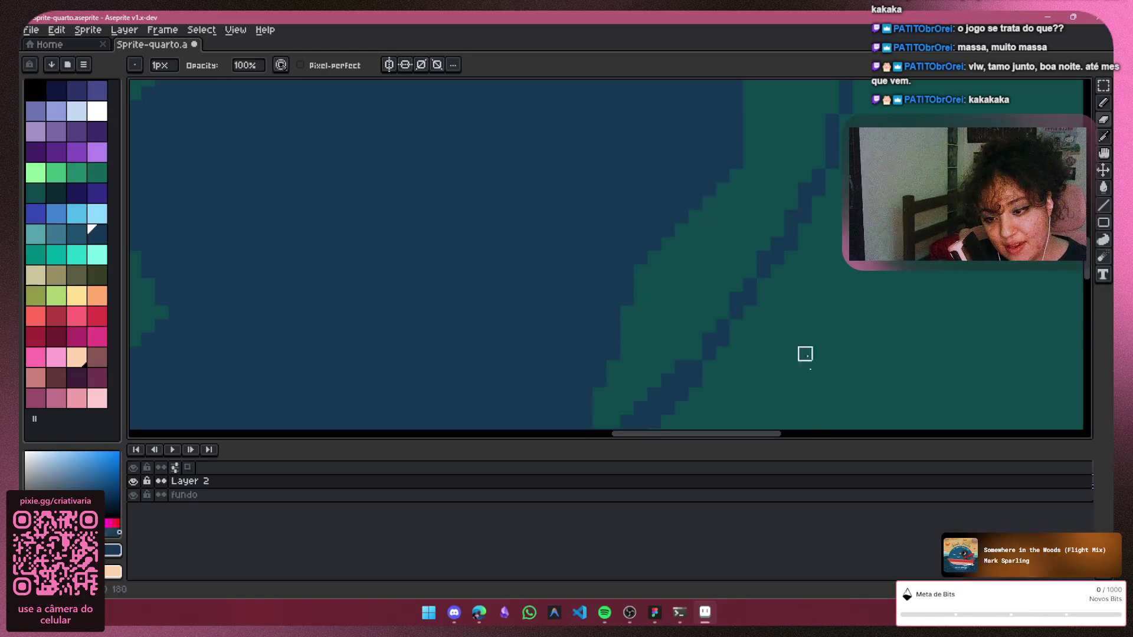
pyautogui.scroll(-3, 777, 239)
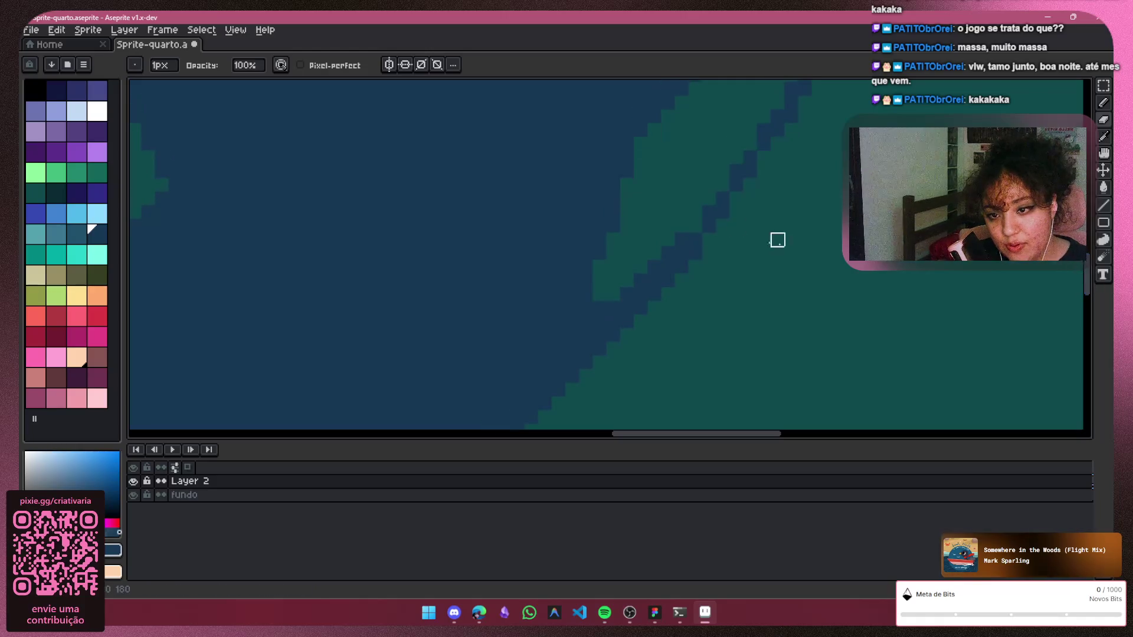
pyautogui.moveTo(654, 268); pyautogui.dragTo(531, 375)
pyautogui.moveTo(668, 184); pyautogui.dragTo(503, 308)
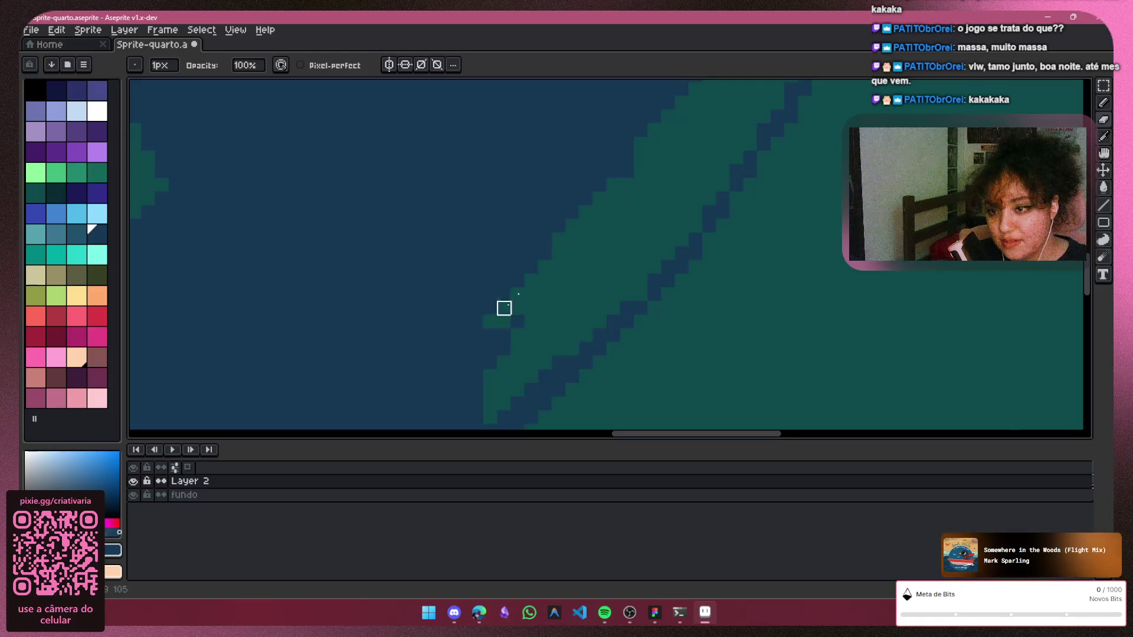
pyautogui.moveTo(1094, 287); pyautogui.dragTo(1093, 297)
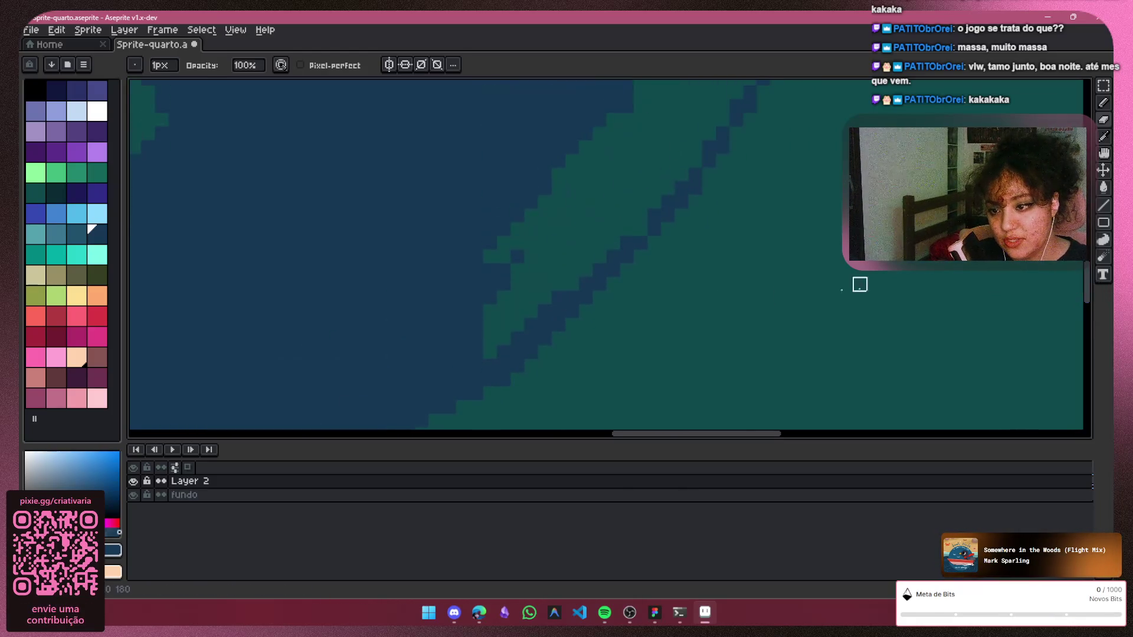
# Continue the teal band further left toward the bottom, redoing one bad stroke
pyautogui.moveTo(518, 337); pyautogui.dragTo(442, 403)
pyautogui.moveTo(489, 352); pyautogui.dragTo(414, 423)
pyautogui.moveTo(532, 300); pyautogui.dragTo(407, 395)
pyautogui.scroll(-2, 420, 384)
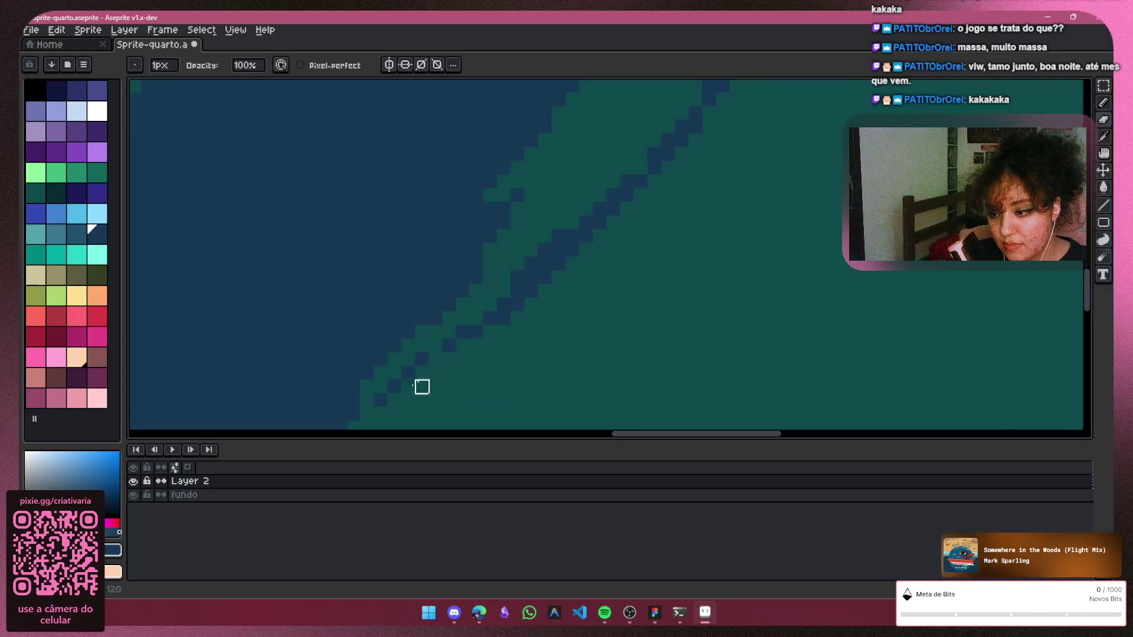
pyautogui.moveTo(518, 277); pyautogui.dragTo(301, 417)
pyautogui.scroll(-3, 392, 345)
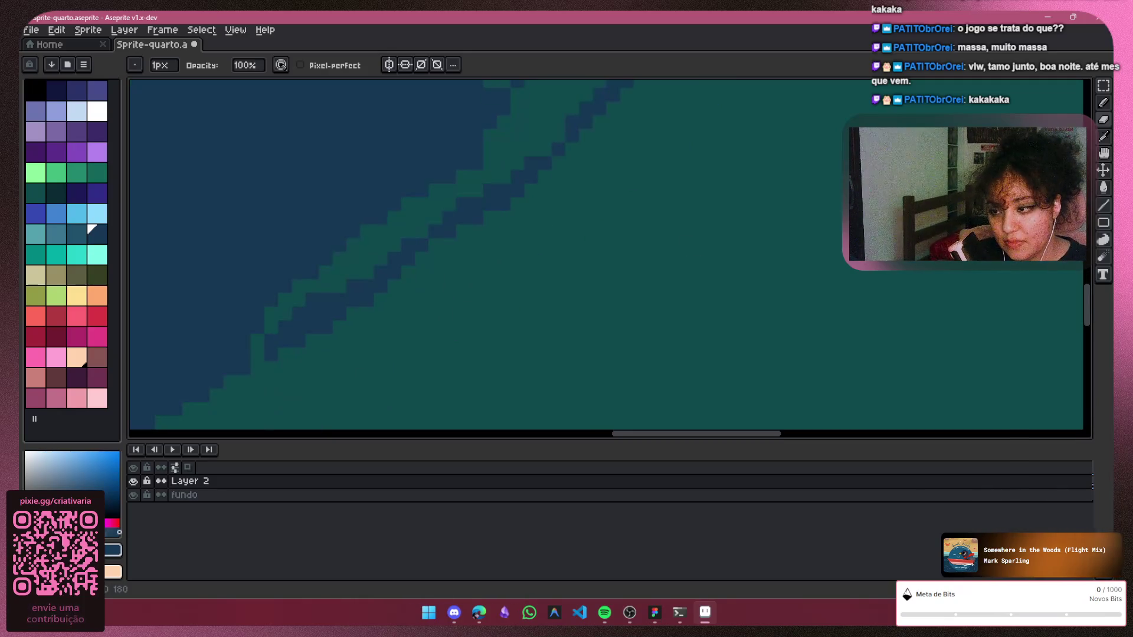
pyautogui.hotkey('ctrl', 'z')
pyautogui.moveTo(504, 134); pyautogui.dragTo(312, 273)
pyautogui.moveTo(707, 436); pyautogui.dragTo(632, 434)
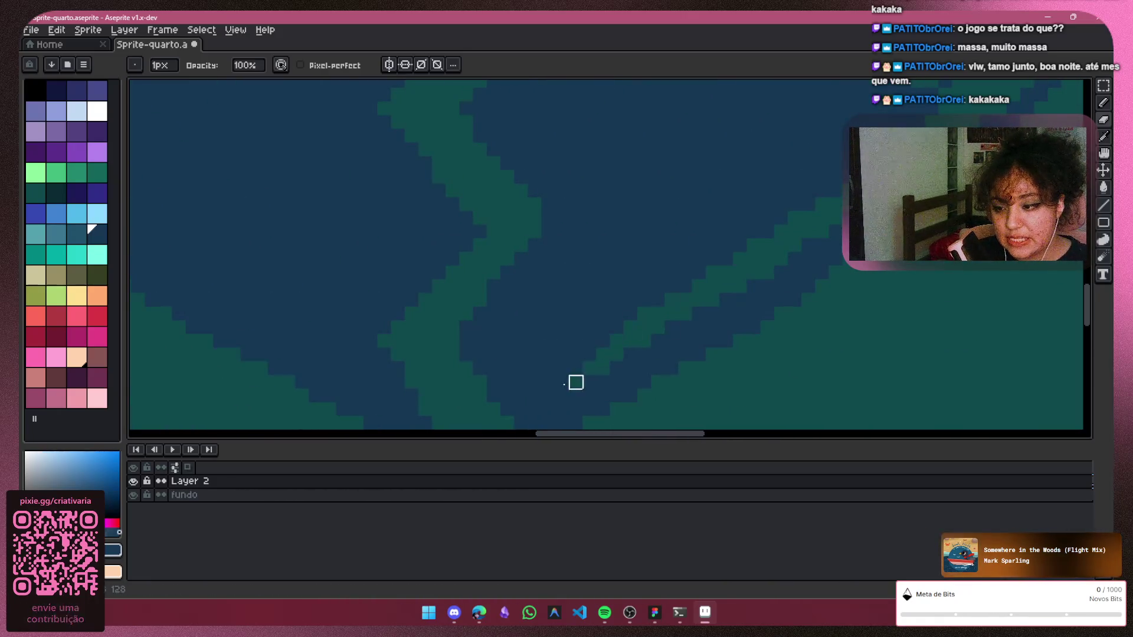
pyautogui.moveTo(507, 355)
pyautogui.mouseDown()
pyautogui.moveTo(550, 271)
pyautogui.moveTo(589, 285)
pyautogui.moveTo(534, 327)
pyautogui.moveTo(546, 355)
pyautogui.mouseUp()
pyautogui.scroll(-2, 752, 265)
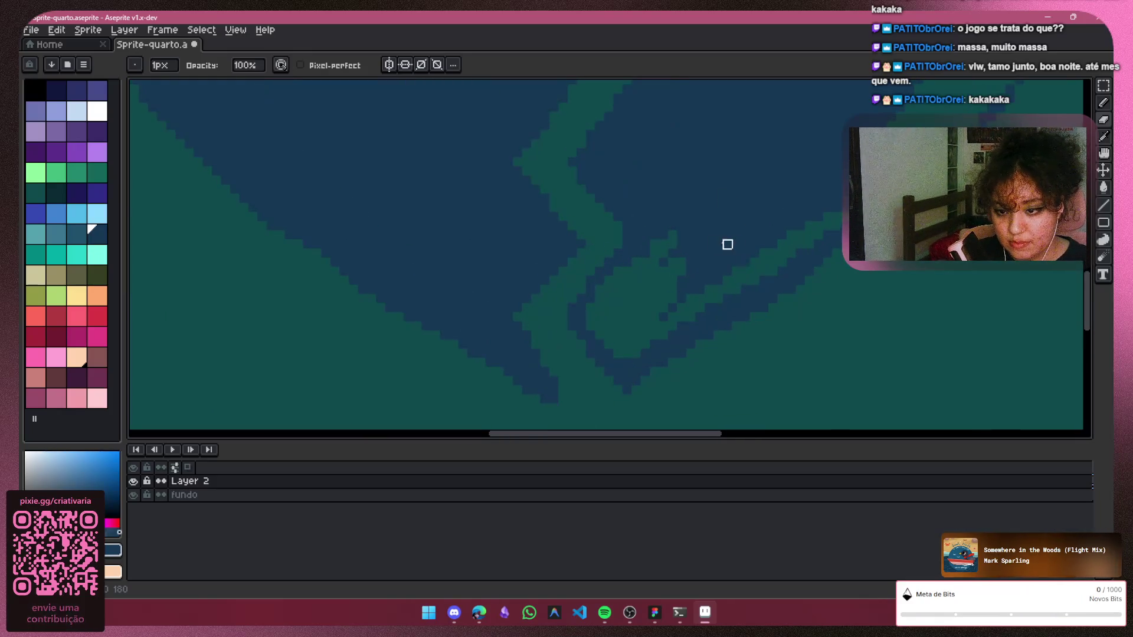
pyautogui.scroll(2, 726, 244)
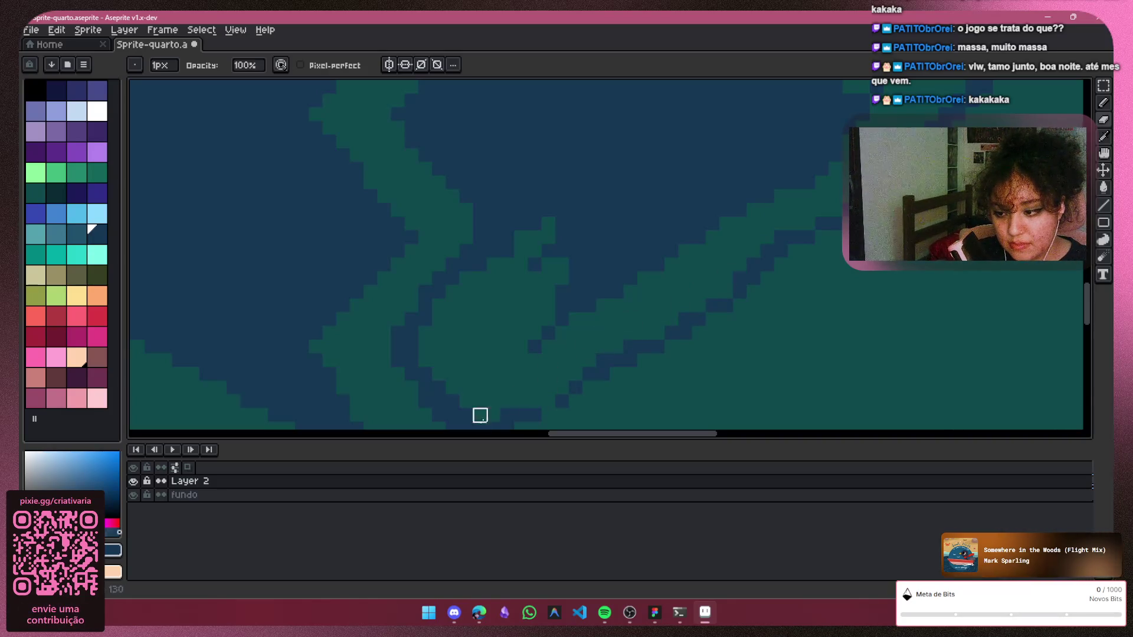
pyautogui.scroll(-2, 868, 273)
pyautogui.scroll(-1, 892, 300)
pyautogui.scroll(-1, 892, 299)
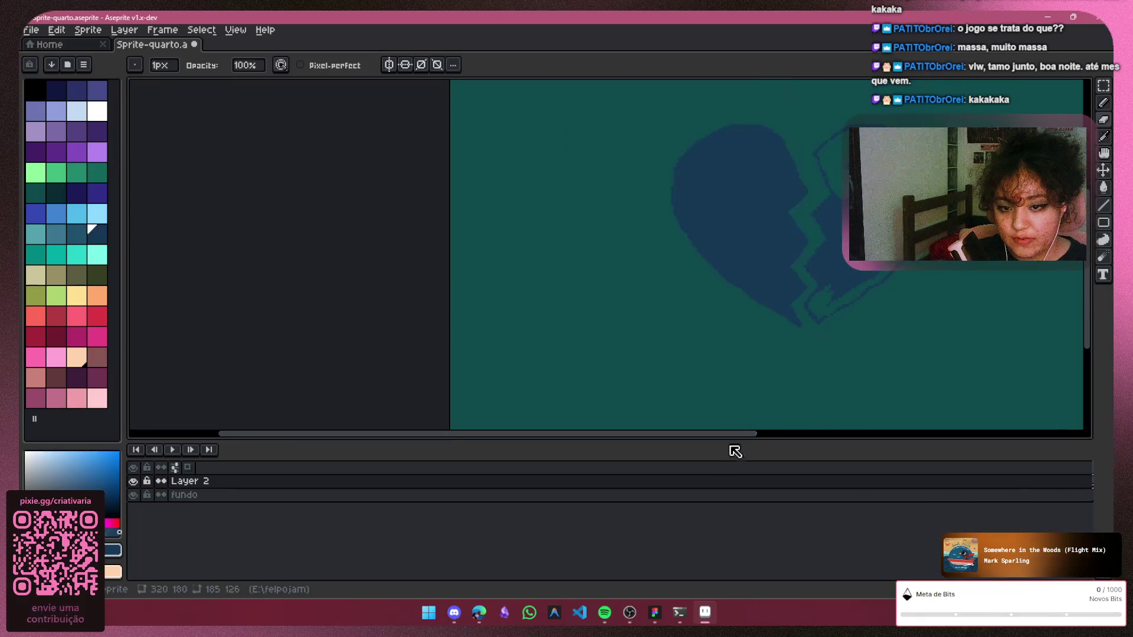
pyautogui.moveTo(745, 433)
pyautogui.mouseDown()
pyautogui.moveTo(1057, 326)
pyautogui.moveTo(1084, 288)
pyautogui.mouseUp()
pyautogui.moveTo(789, 434); pyautogui.dragTo(739, 433)
# Add a new empty Layer 3 above the heart with Shift+N, toggling Layer 2's visibility
pyautogui.press('v')
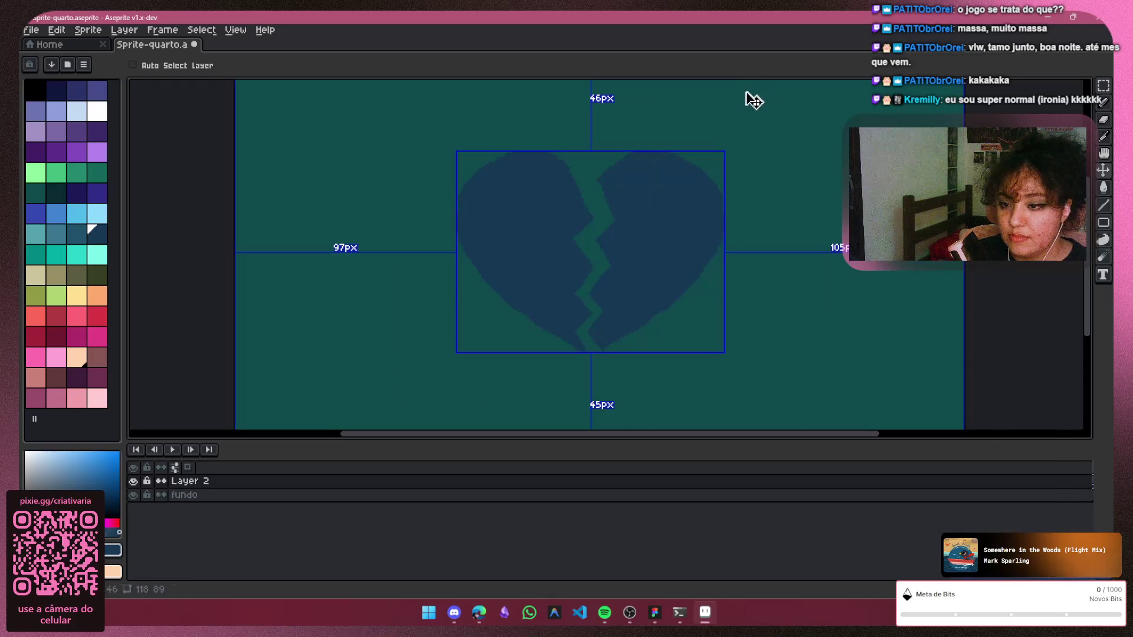
pyautogui.press('b')
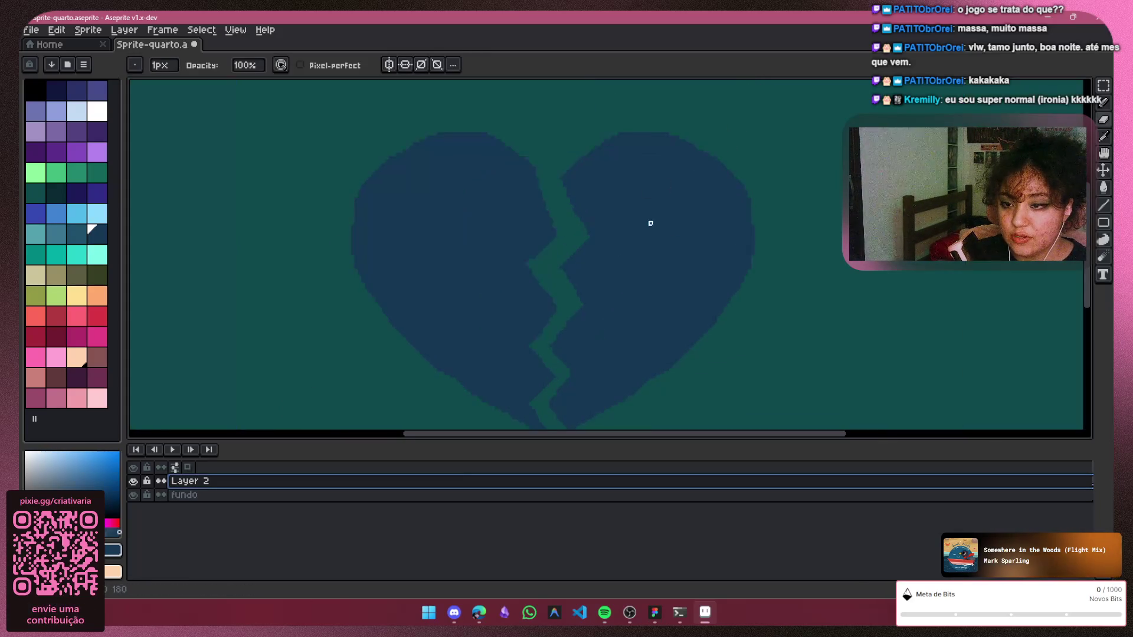
pyautogui.click(133, 481)
pyautogui.hotkey('shift', 'n')
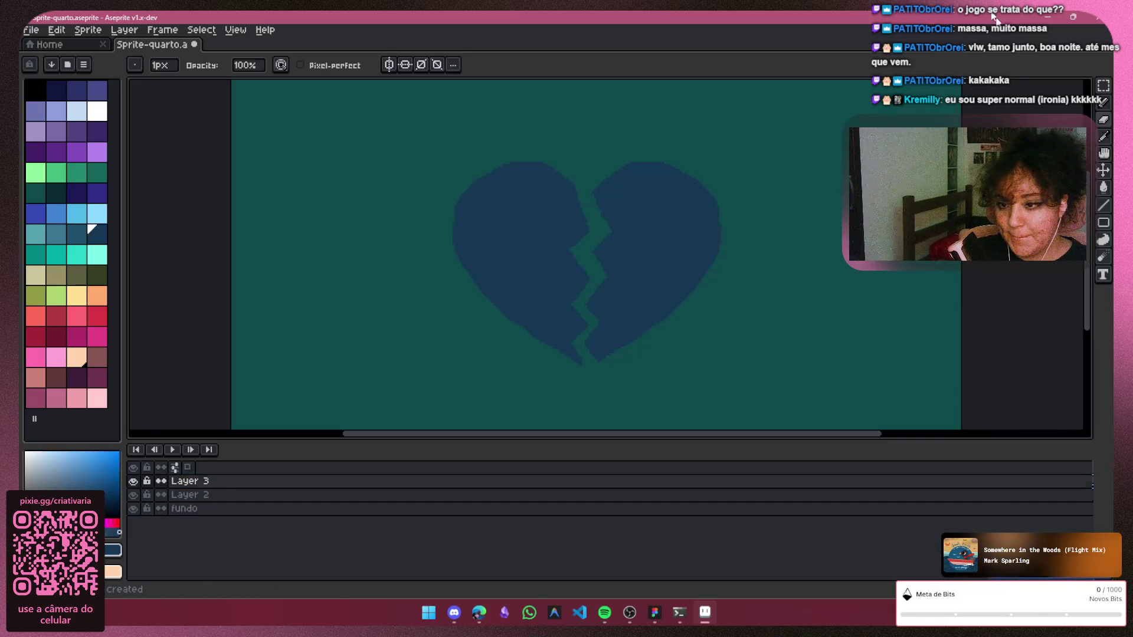
pyautogui.scroll(1, 665, 205)
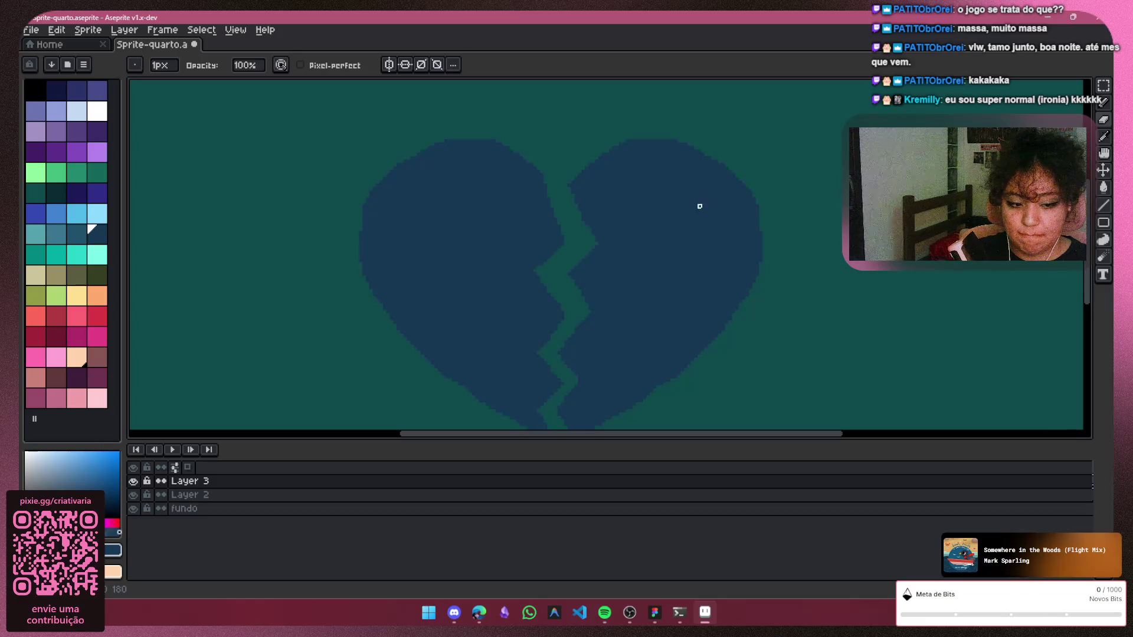
pyautogui.scroll(-1, 933, 221)
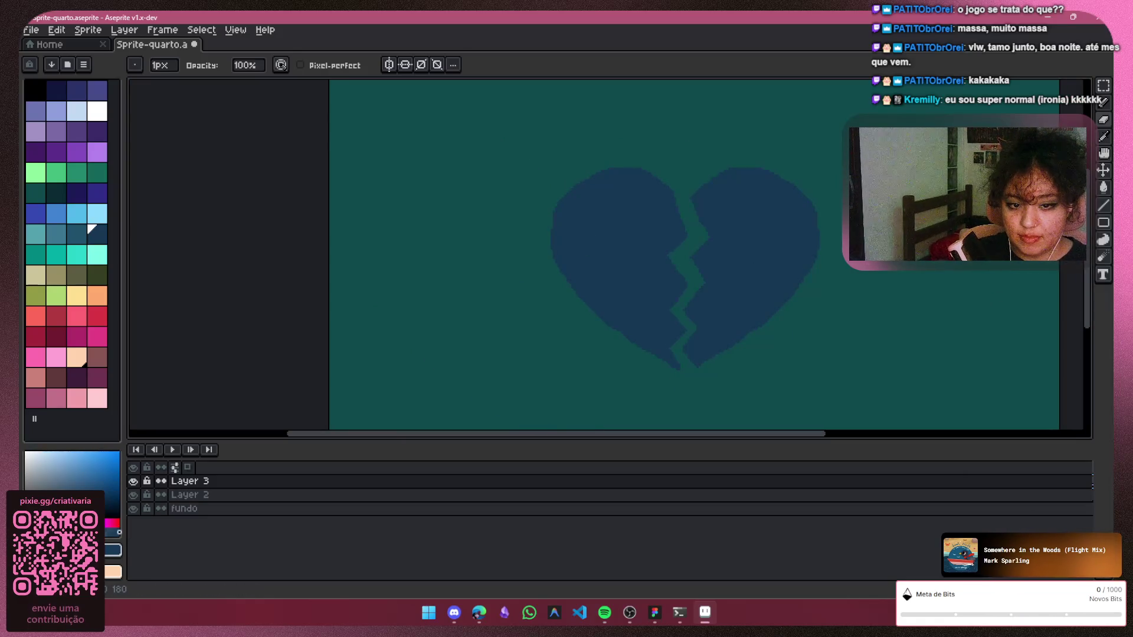
pyautogui.scroll(1, 901, 230)
pyautogui.moveTo(1089, 268); pyautogui.dragTo(1088, 301)
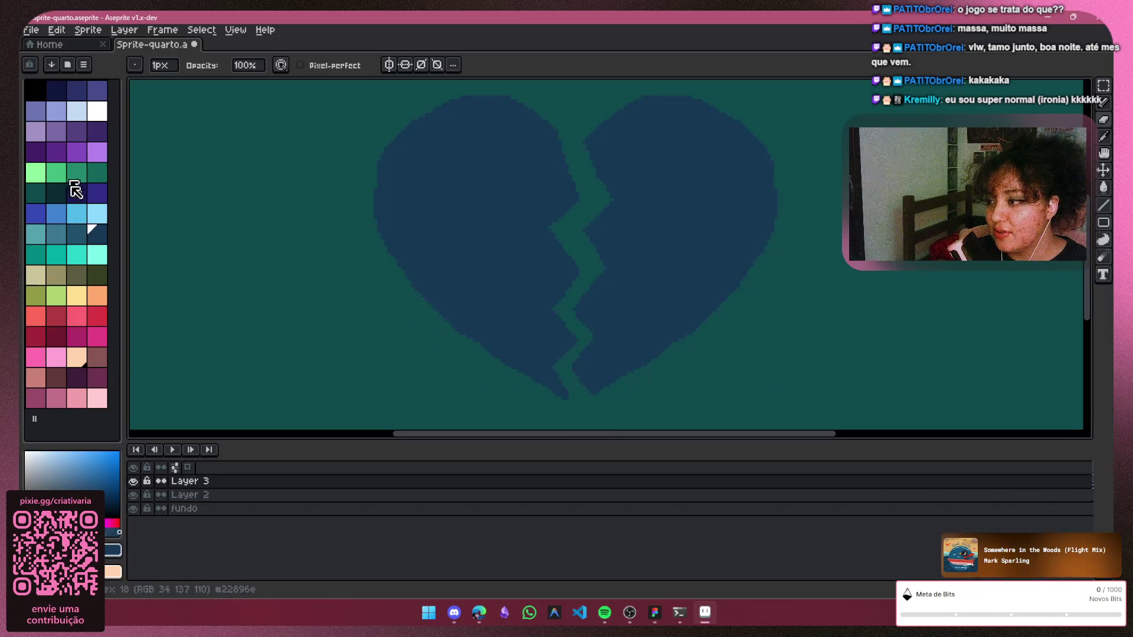
pyautogui.click(133, 481)
pyautogui.click(133, 494)
# Set Layer 2's opacity to 27% as a tracing guide and select Layer 3 to draw on
pyautogui.click(191, 495)
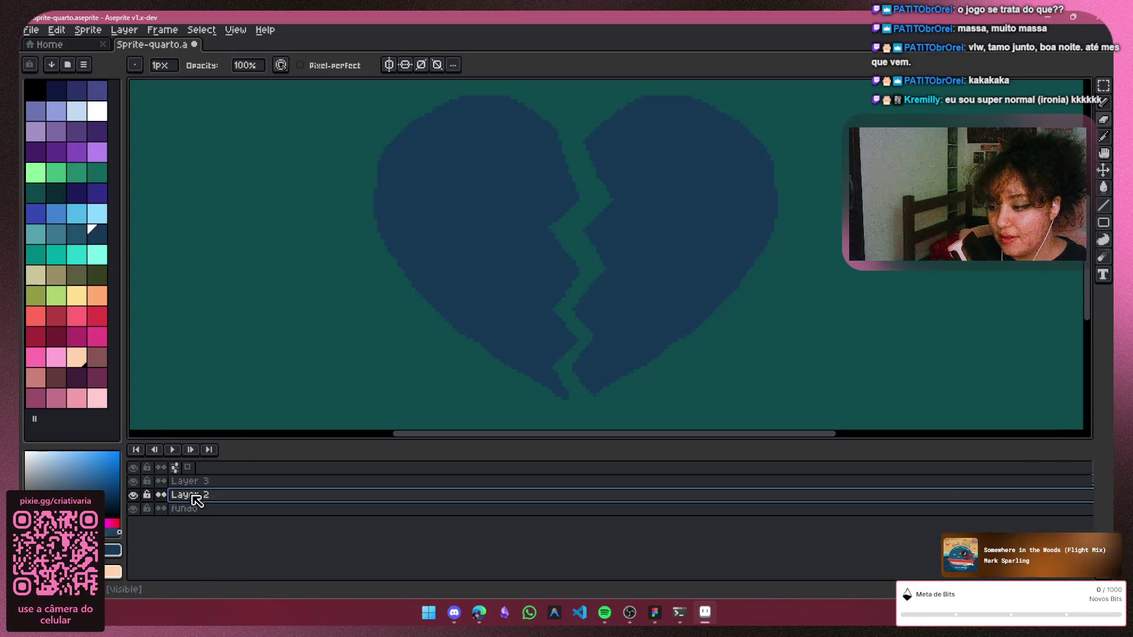
pyautogui.doubleClick(191, 495)
pyautogui.moveTo(245, 244); pyautogui.dragTo(230, 256)
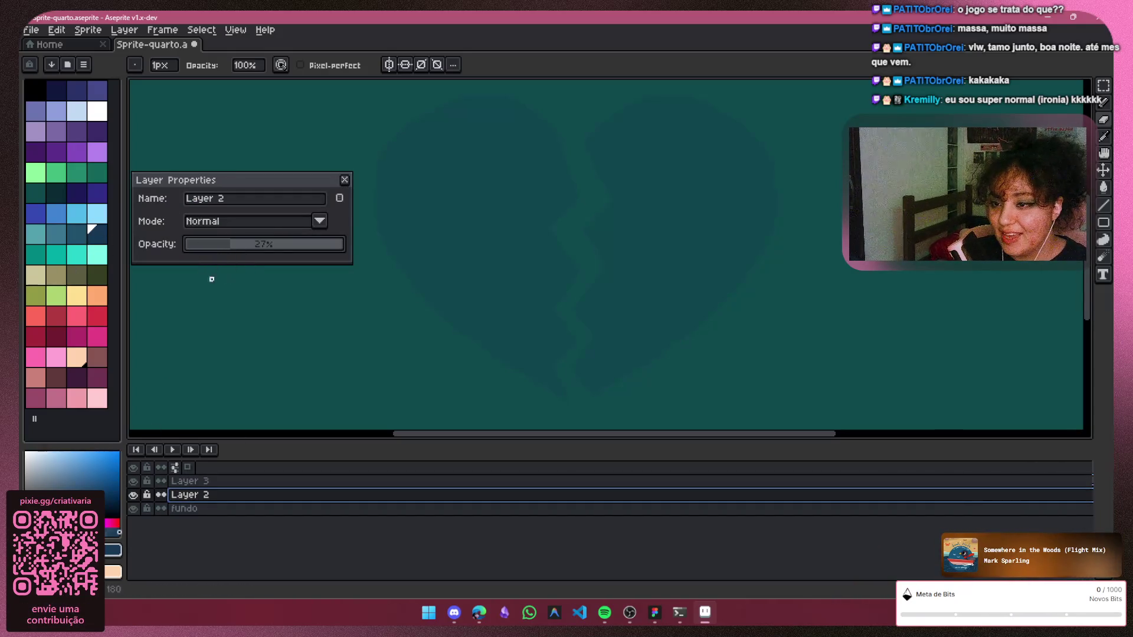
pyautogui.click(212, 481)
pyautogui.click(343, 180)
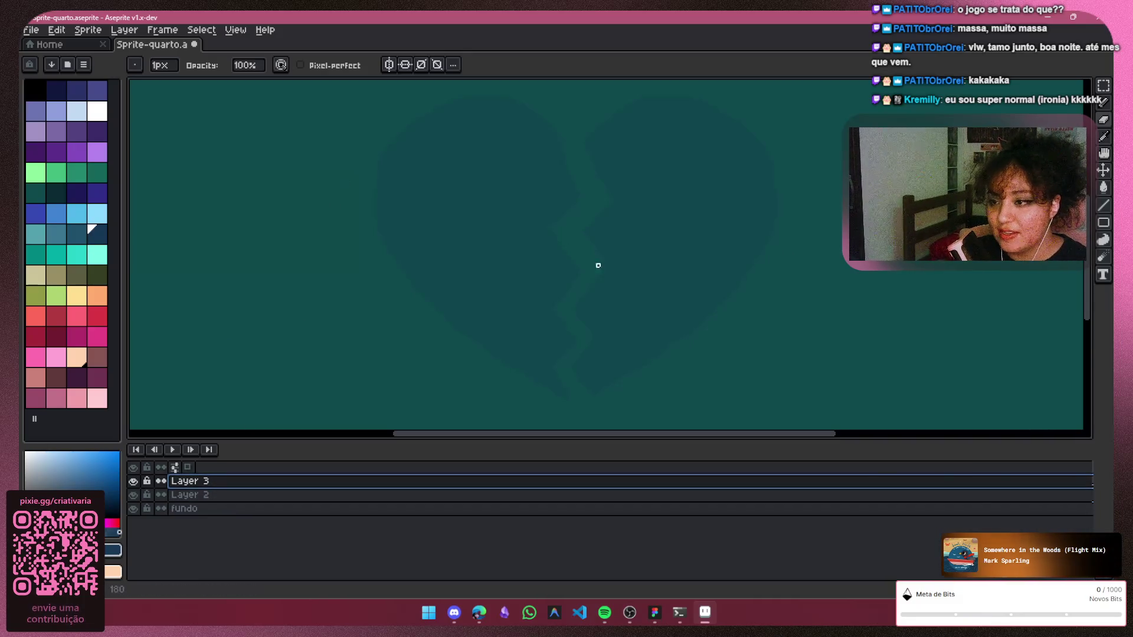
pyautogui.click(1103, 207)
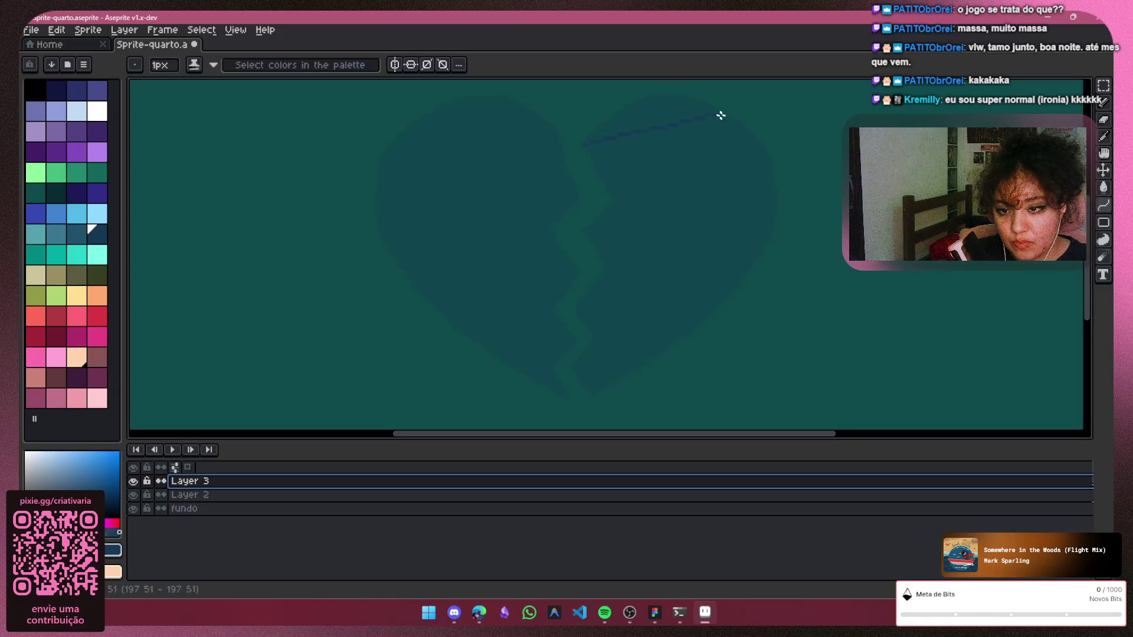
# Trace the right lobe's top and right edge on Layer 3 with bent curve strokes, discarding a misplaced one
pyautogui.moveTo(757, 158); pyautogui.dragTo(772, 160)
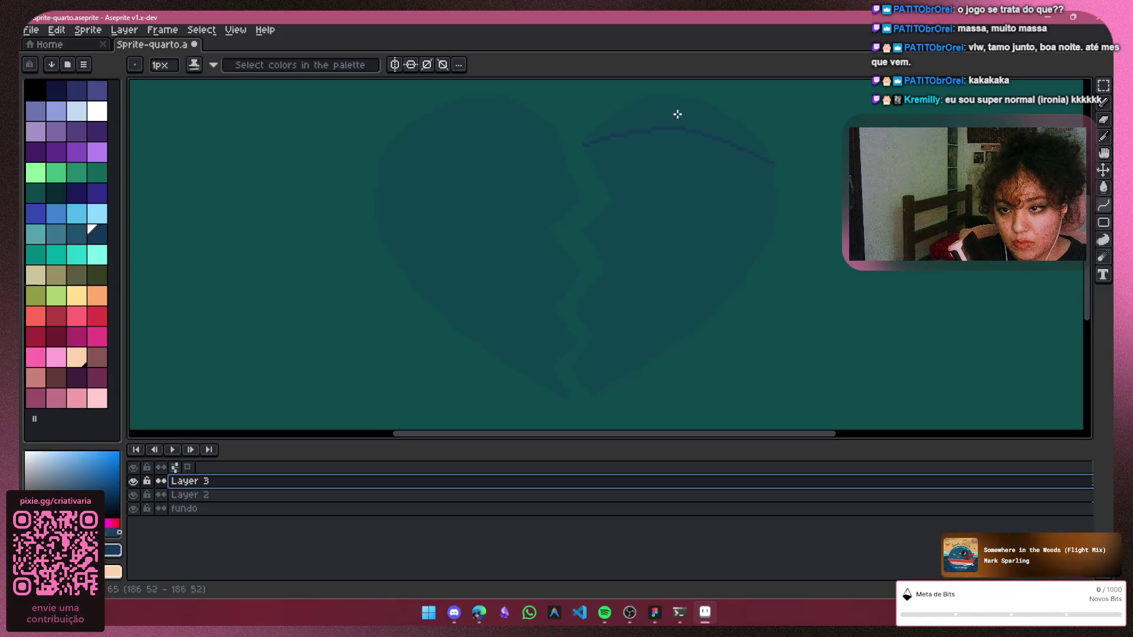
pyautogui.press('Escape')
pyautogui.moveTo(584, 222); pyautogui.dragTo(688, 181)
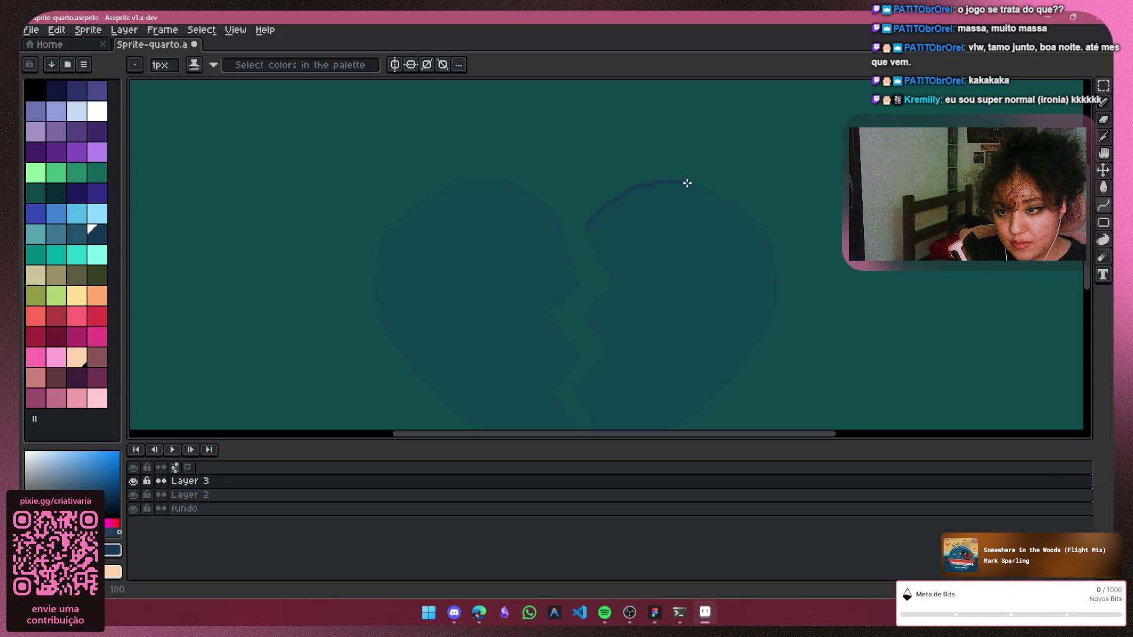
pyautogui.click(773, 249)
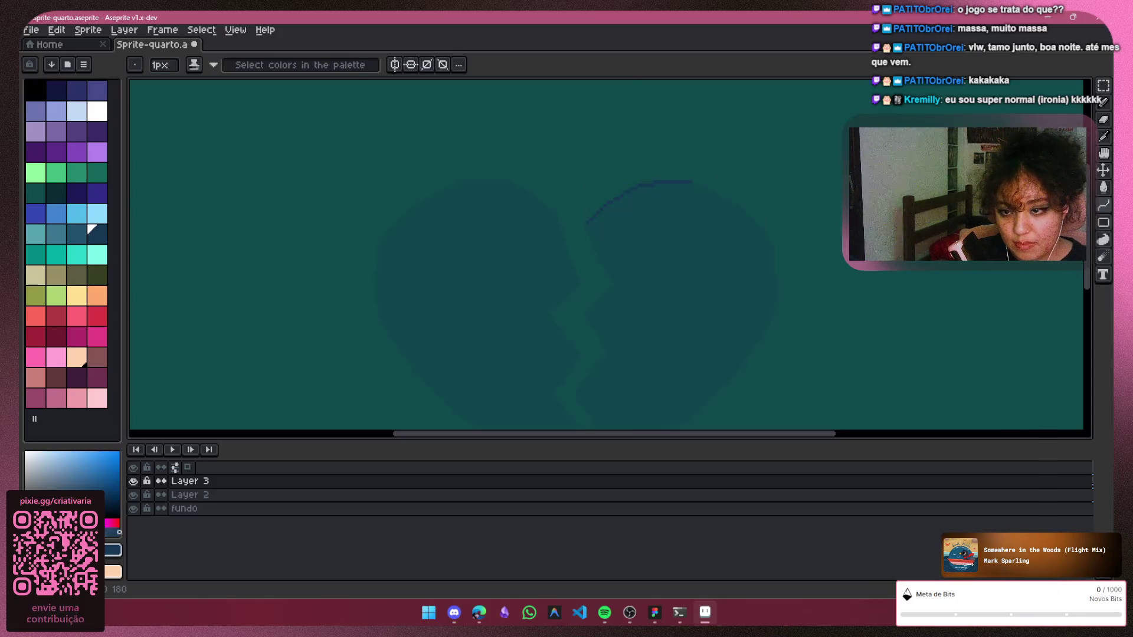
pyautogui.scroll(1, 702, 113)
pyautogui.scroll(1, 701, 113)
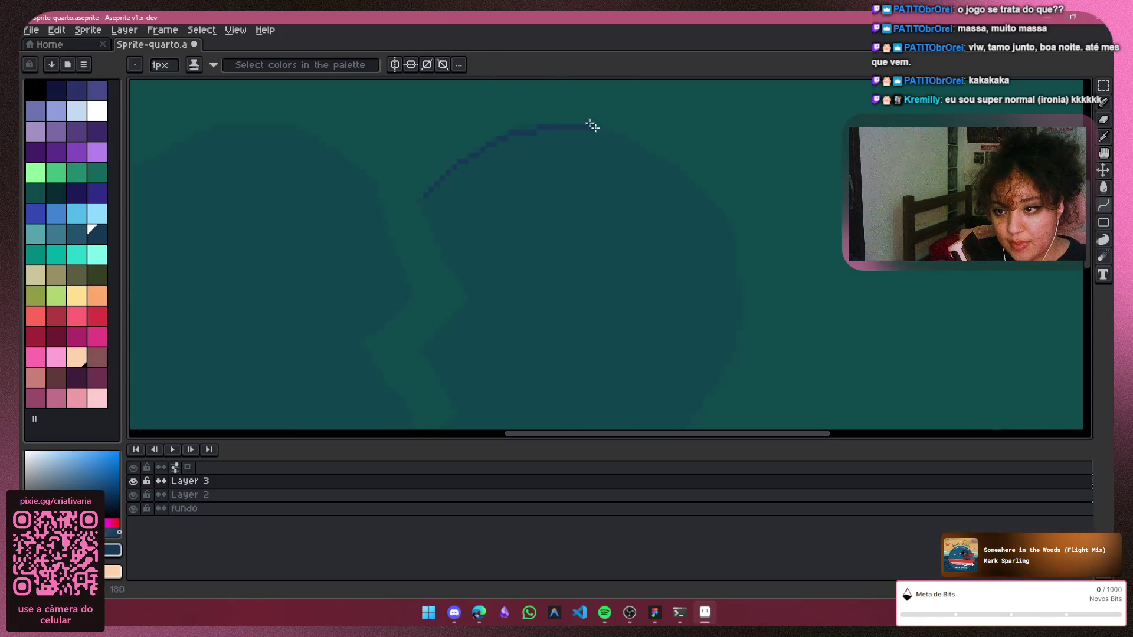
pyautogui.moveTo(690, 177); pyautogui.dragTo(733, 246)
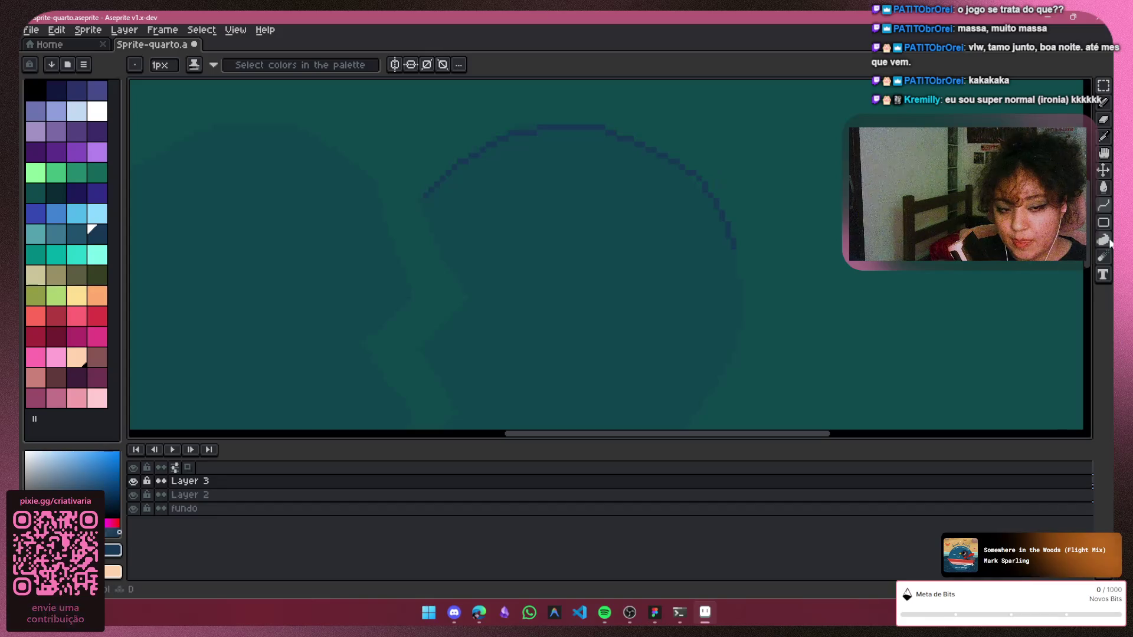
pyautogui.moveTo(1092, 258); pyautogui.dragTo(1089, 297)
pyautogui.press('ctrl')
pyautogui.moveTo(736, 127)
pyautogui.mouseDown()
pyautogui.moveTo(526, 421)
pyautogui.moveTo(435, 388)
pyautogui.moveTo(719, 185)
pyautogui.mouseUp()
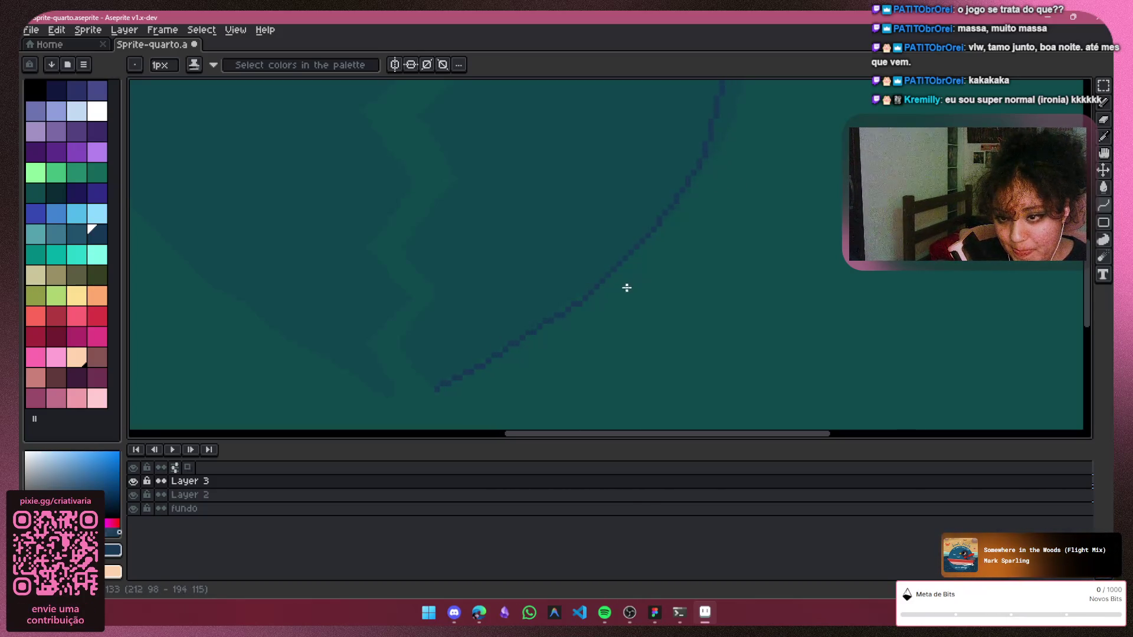
pyautogui.scroll(-2, 616, 245)
pyautogui.scroll(-1, 615, 244)
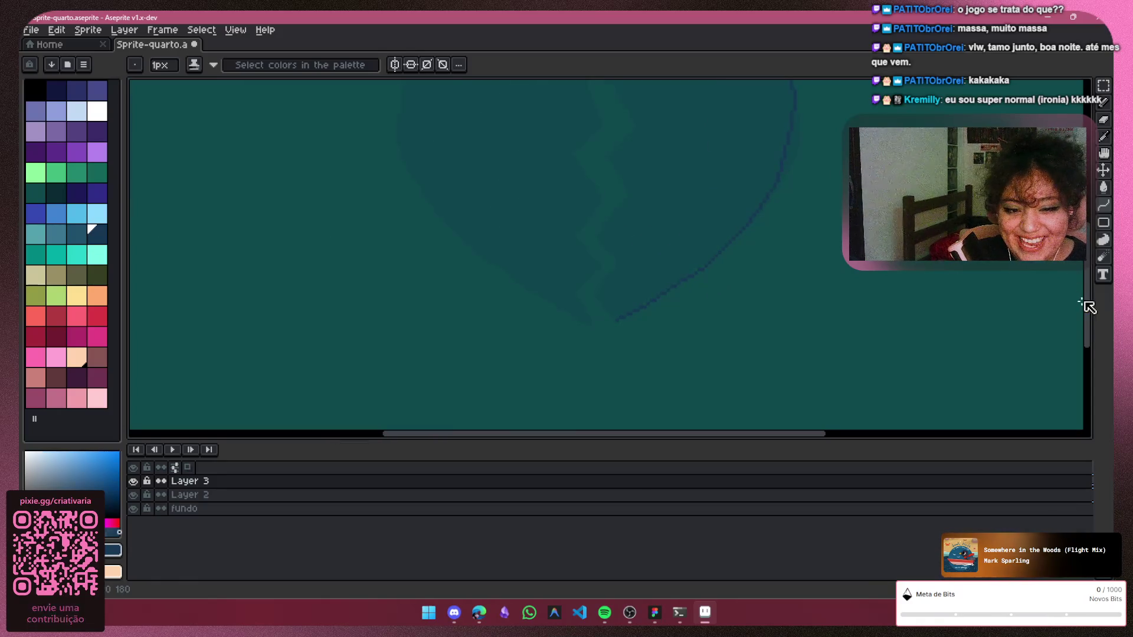
# Redraw the arched outline over the heart's top-right lobe with the Curve tool
pyautogui.moveTo(1090, 301); pyautogui.dragTo(1091, 266)
pyautogui.moveTo(610, 164); pyautogui.dragTo(788, 202)
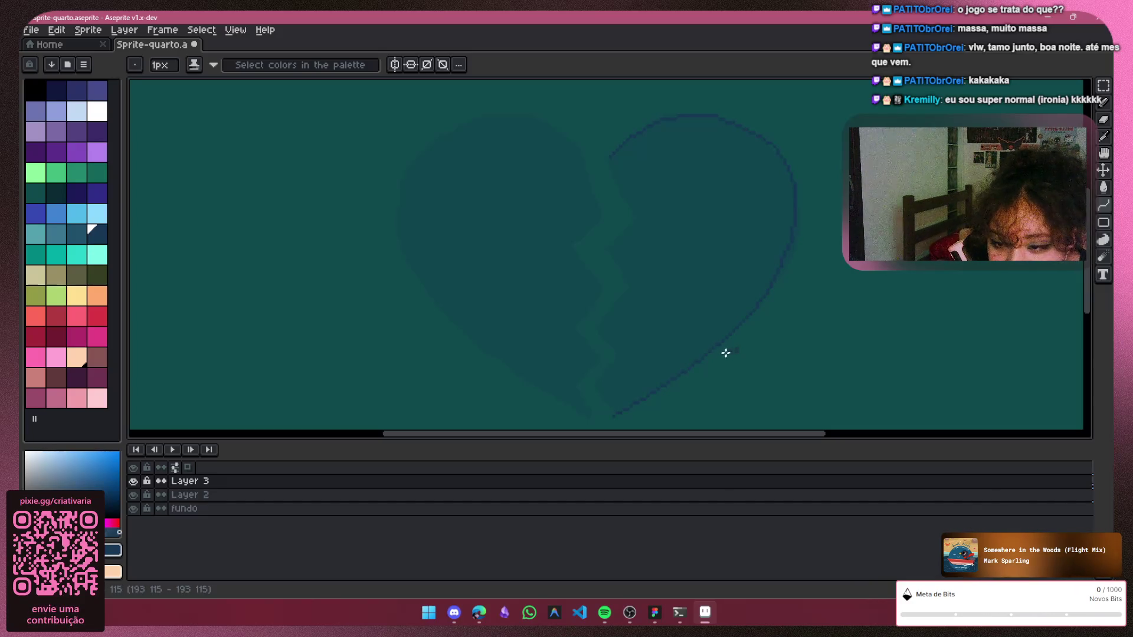
pyautogui.hotkey('ctrl', 'z')
pyautogui.press('ctrl')
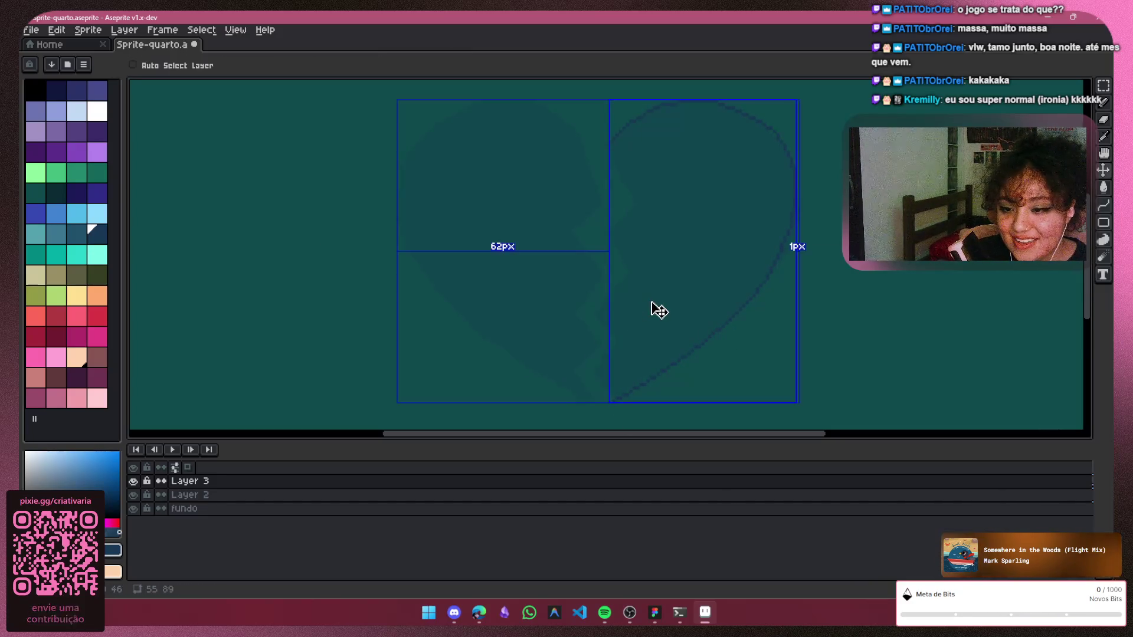
pyautogui.scroll(1, 606, 365)
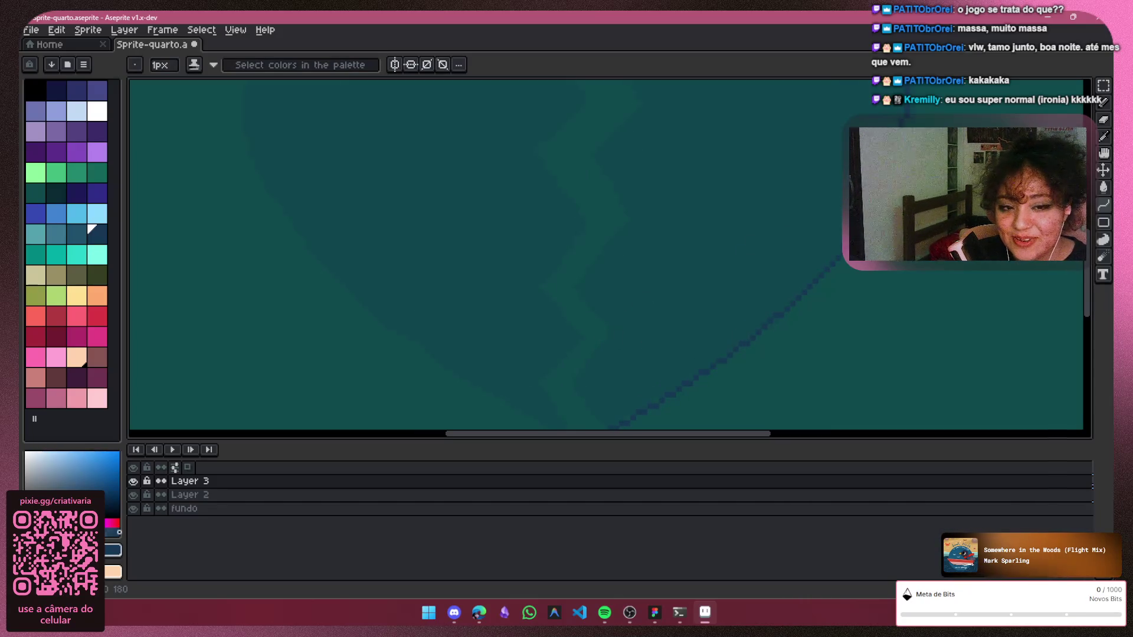
pyautogui.moveTo(1089, 293); pyautogui.dragTo(1087, 317)
pyautogui.scroll(1, 562, 248)
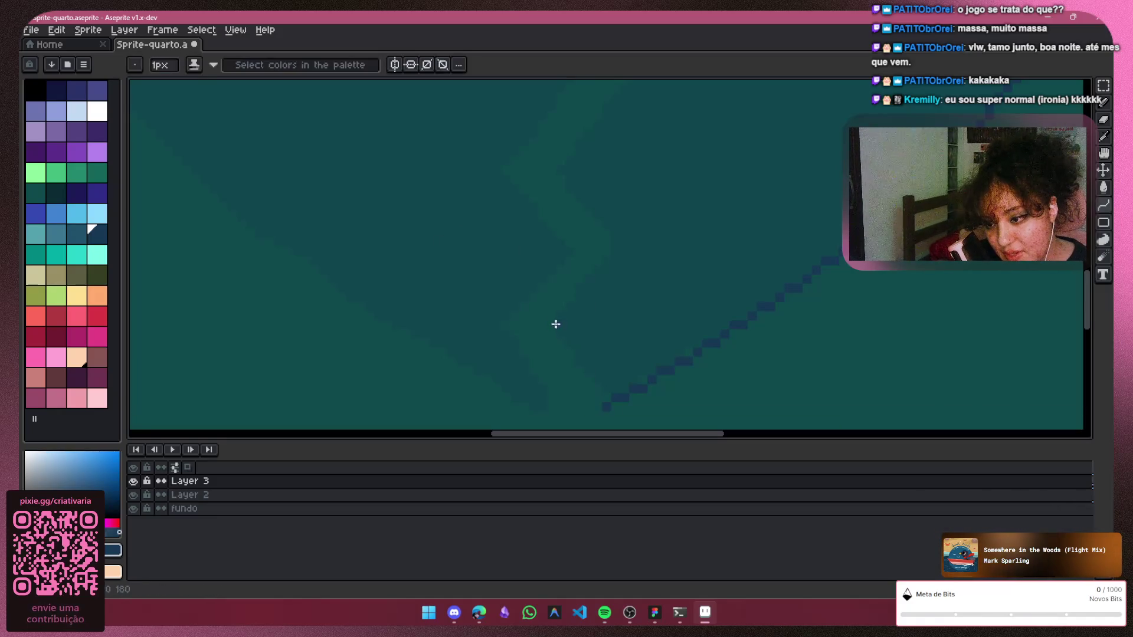
# Draw diagonal dark blue segments of the crack outline, undoing misplaced lines
pyautogui.moveTo(554, 325)
pyautogui.mouseDown()
pyautogui.moveTo(605, 409)
pyautogui.moveTo(551, 327)
pyautogui.mouseUp()
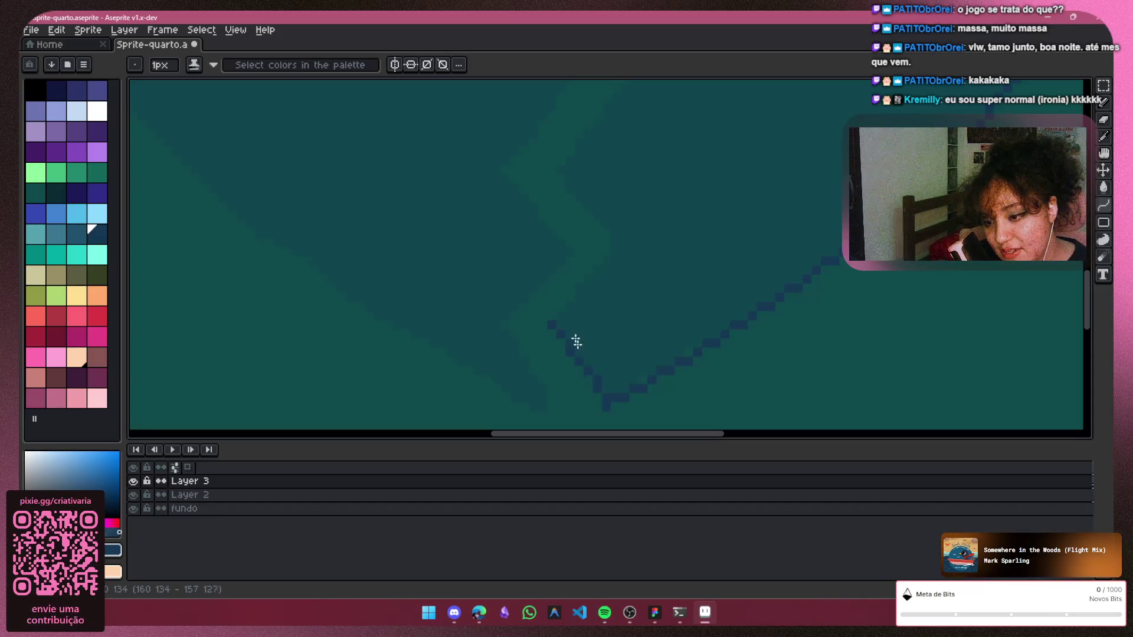
pyautogui.hotkey('ctrl', 'z')
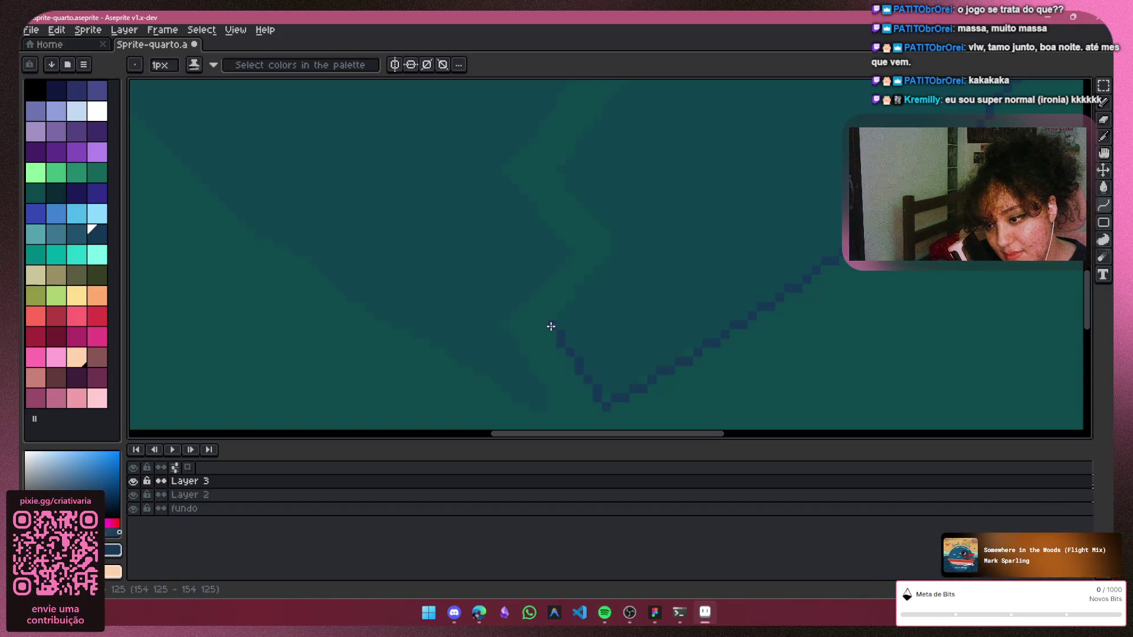
pyautogui.moveTo(571, 294); pyautogui.dragTo(606, 250)
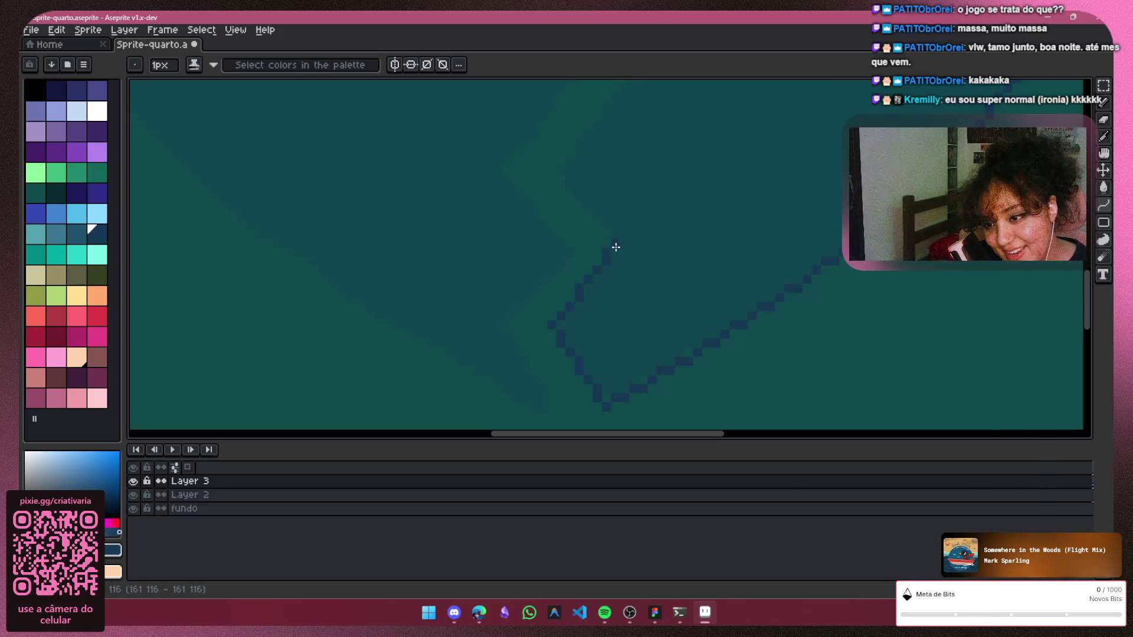
pyautogui.moveTo(616, 248); pyautogui.dragTo(617, 238)
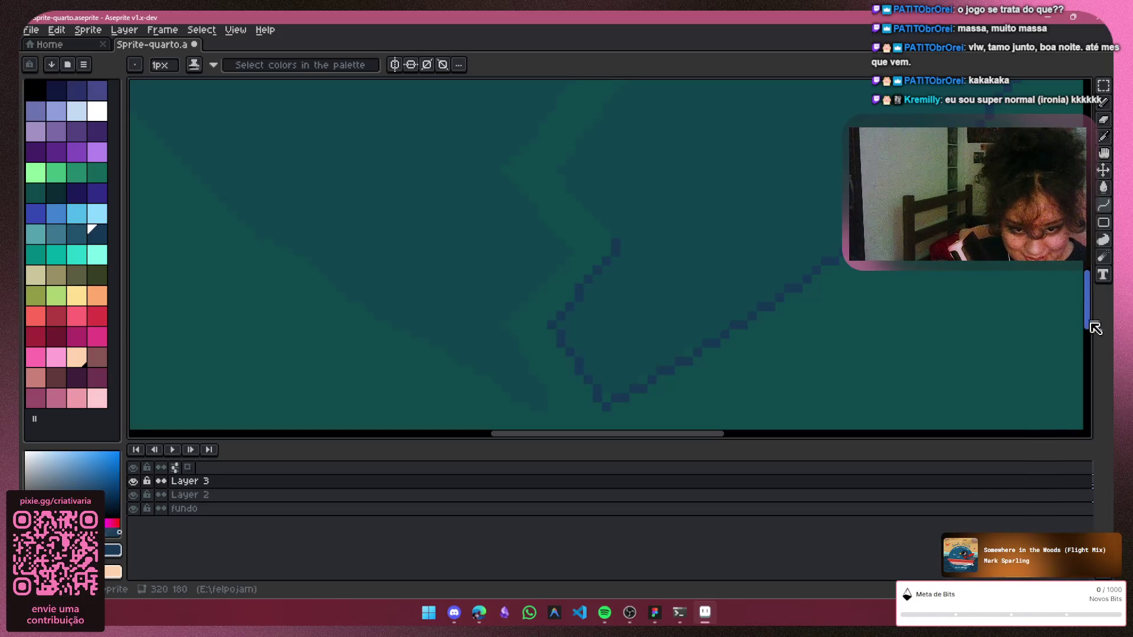
pyautogui.moveTo(1092, 326); pyautogui.dragTo(1090, 310)
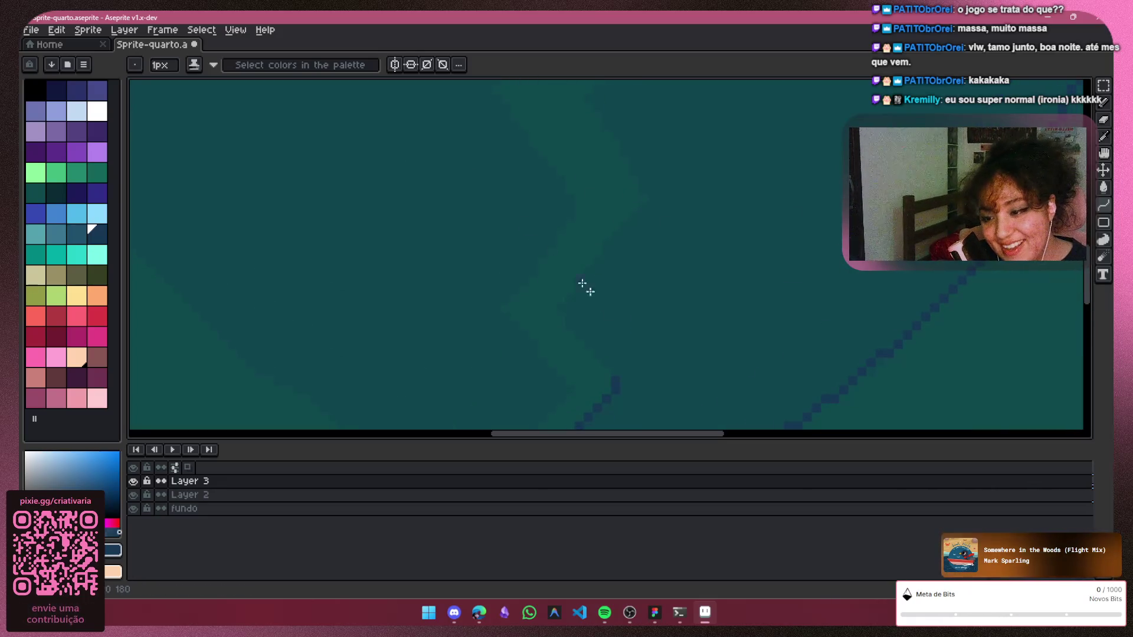
pyautogui.moveTo(562, 305); pyautogui.dragTo(617, 374)
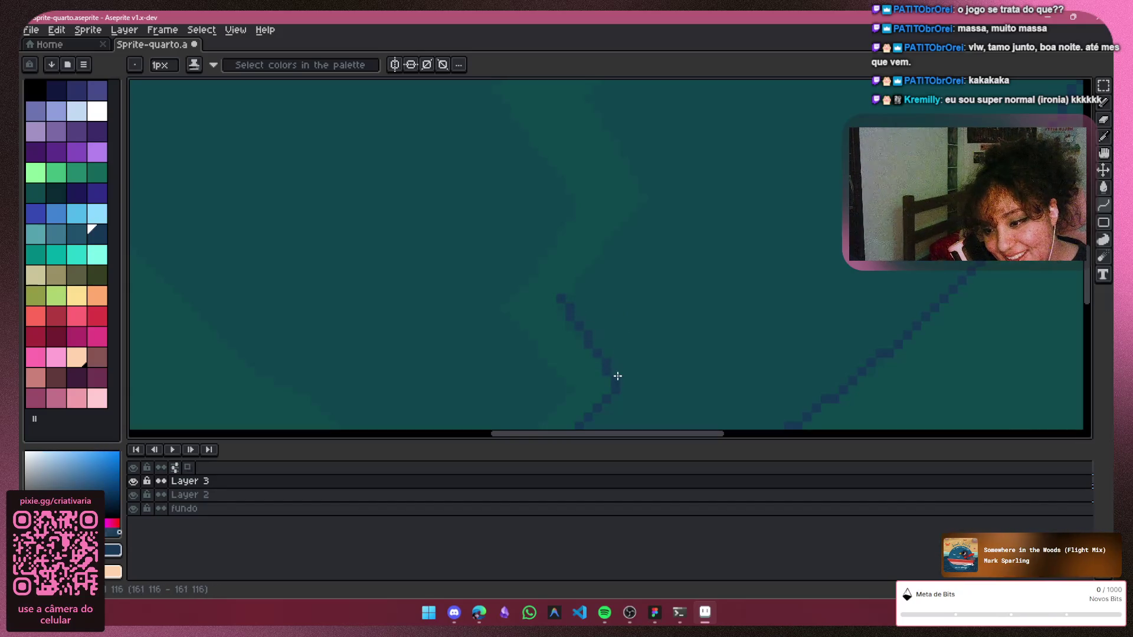
# Redraw the crack edge segments and fill the open gap in the zigzag line
pyautogui.hotkey('ctrl', 'z')
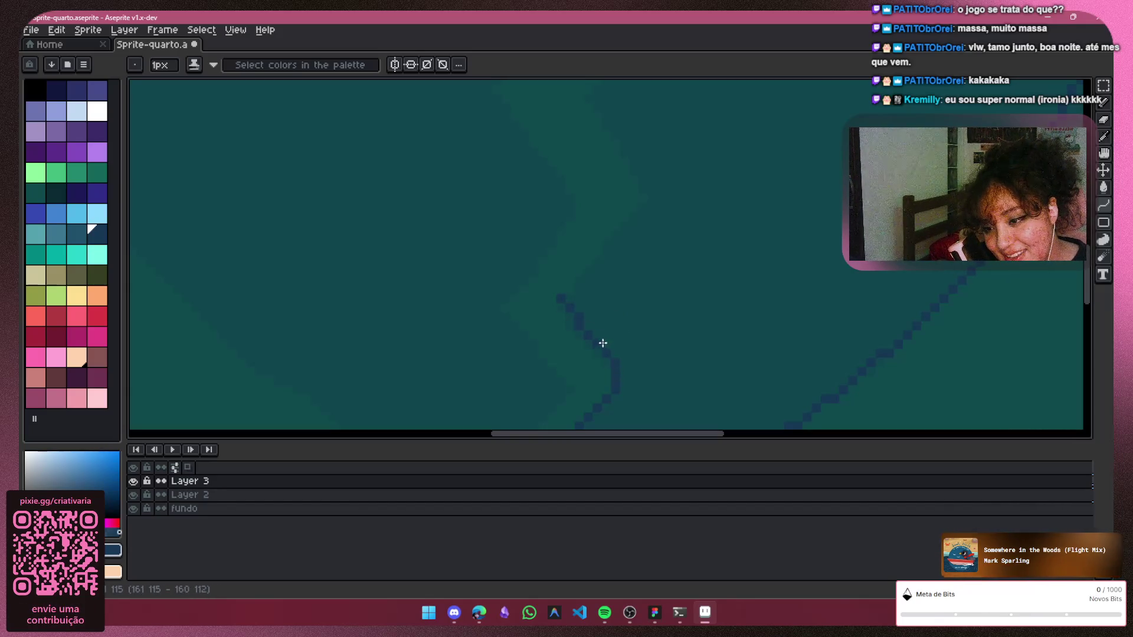
pyautogui.moveTo(614, 374)
pyautogui.mouseDown()
pyautogui.moveTo(559, 296)
pyautogui.moveTo(653, 202)
pyautogui.mouseUp()
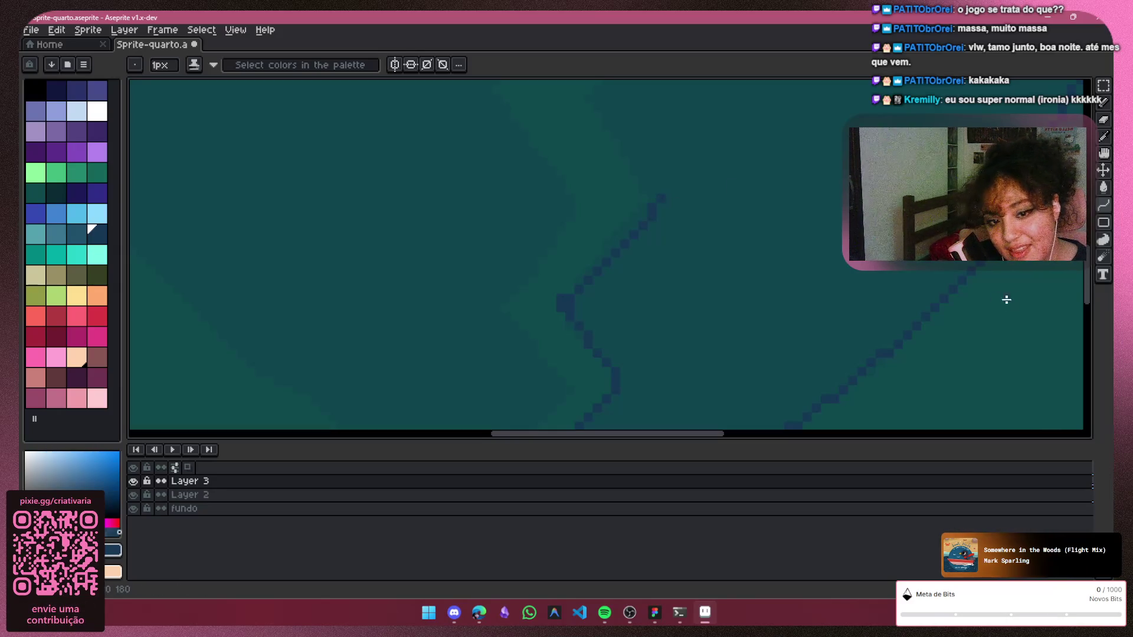
pyautogui.scroll(3, 797, 283)
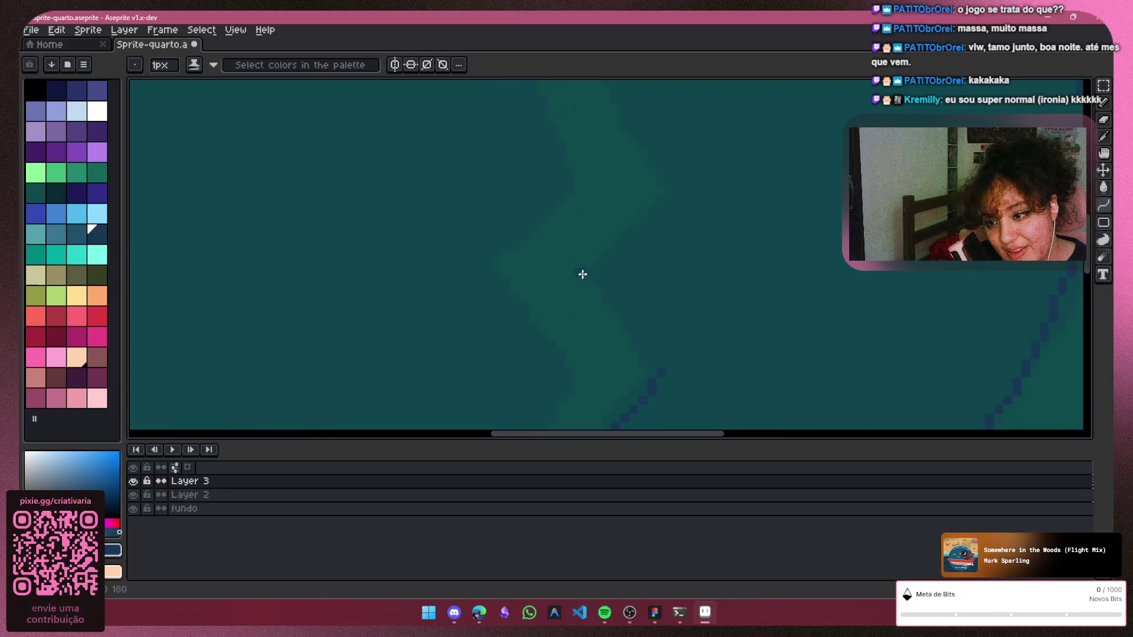
pyautogui.moveTo(588, 272); pyautogui.dragTo(651, 355)
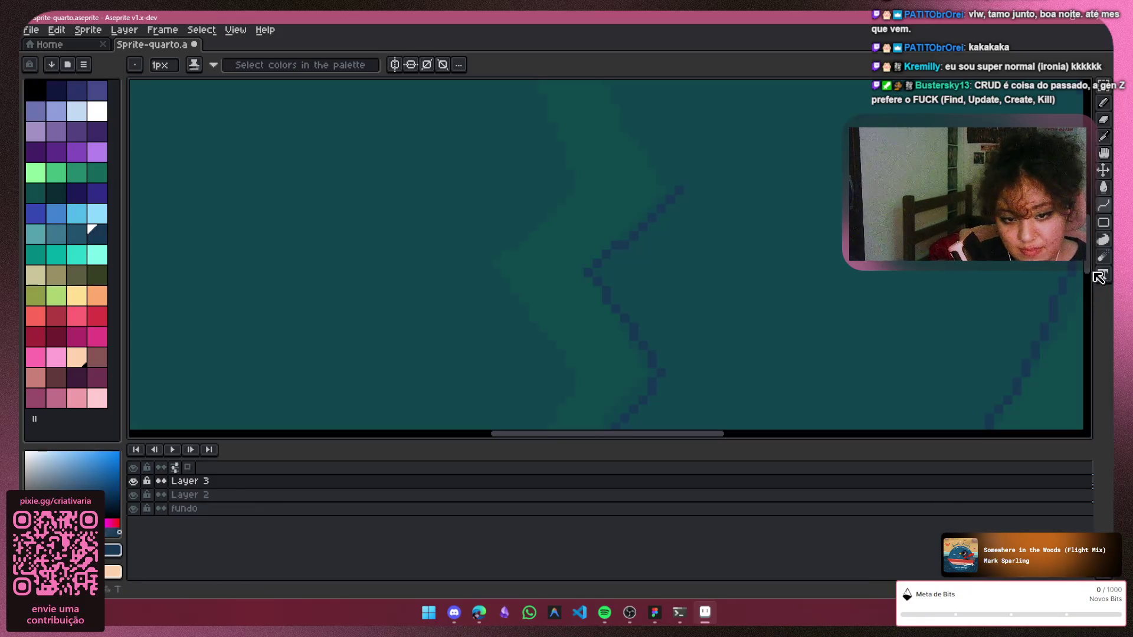
pyautogui.scroll(2, 1098, 251)
pyautogui.click(134, 482)
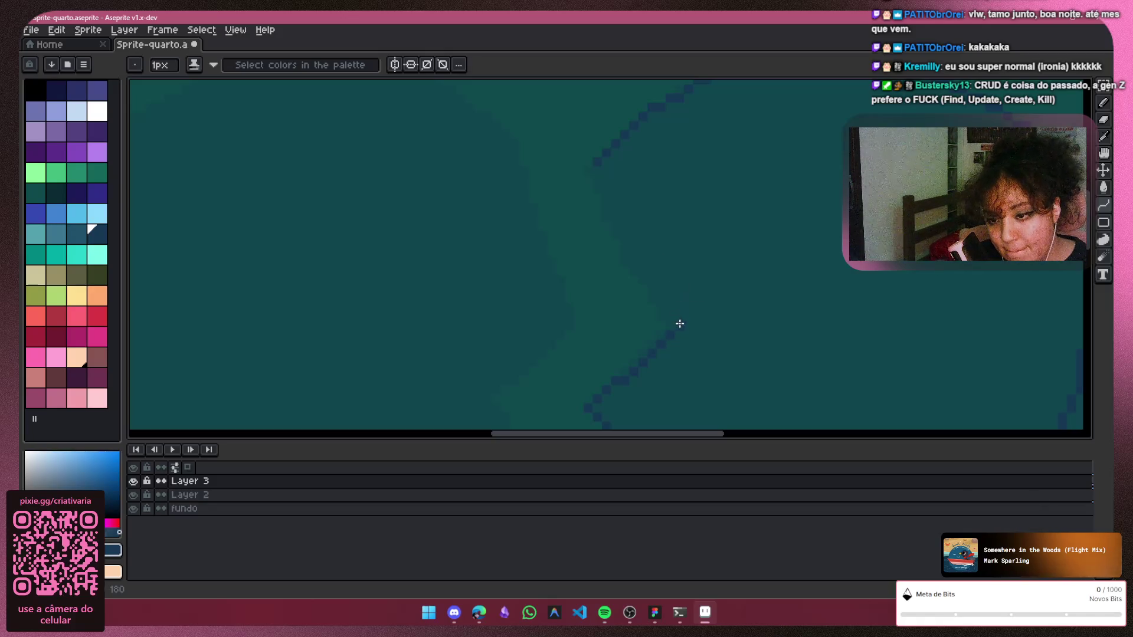
pyautogui.moveTo(607, 235); pyautogui.dragTo(592, 168)
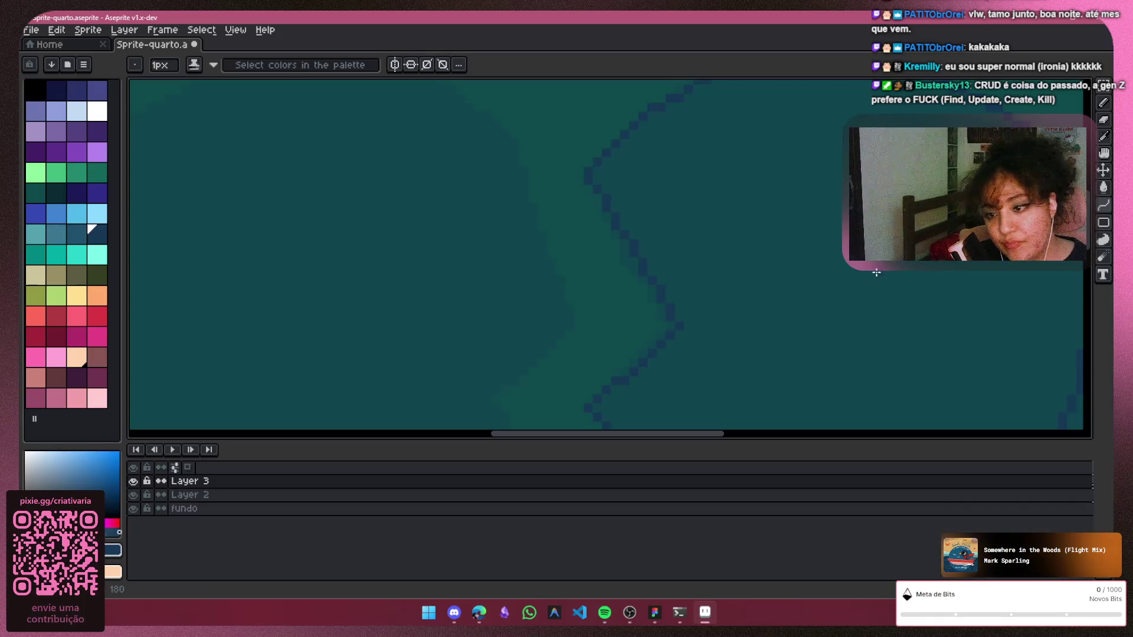
pyautogui.scroll(-1, 839, 346)
pyautogui.scroll(-1, 836, 378)
pyautogui.scroll(-1, 796, 412)
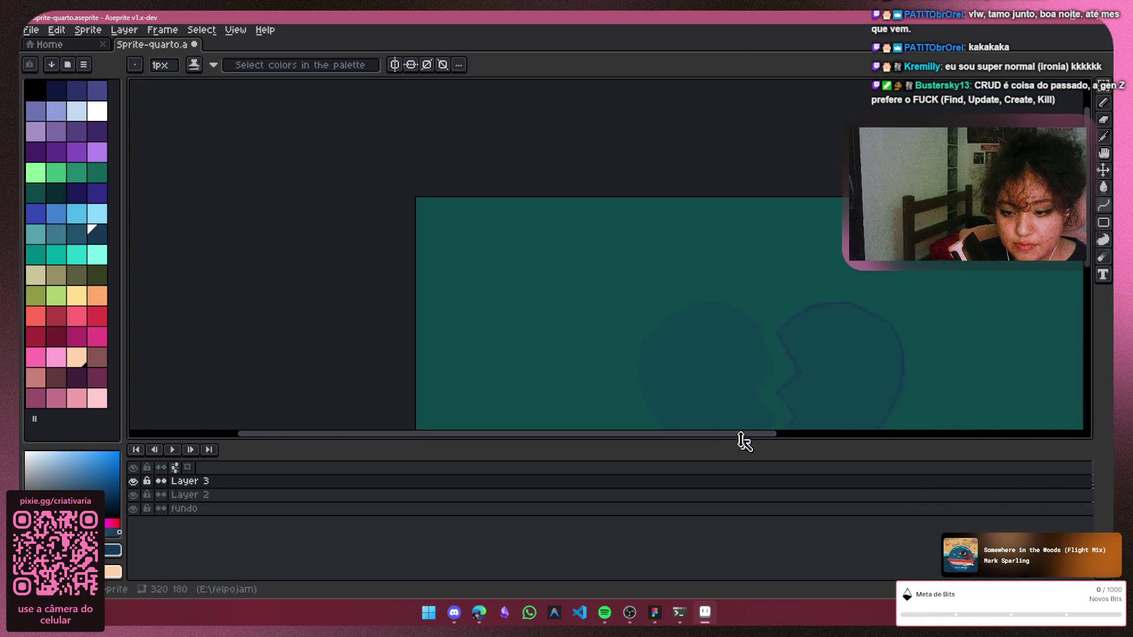
pyautogui.moveTo(765, 438); pyautogui.dragTo(825, 443)
pyautogui.moveTo(1091, 232); pyautogui.dragTo(1083, 284)
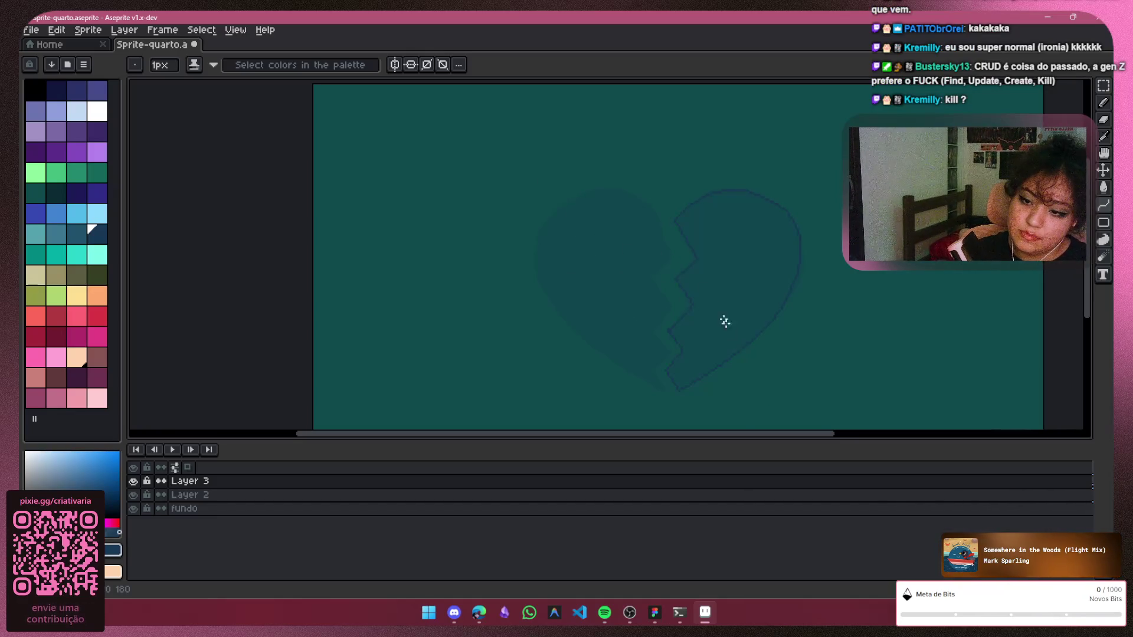
pyautogui.scroll(2, 652, 251)
pyautogui.scroll(2, 752, 239)
pyautogui.scroll(1, 663, 190)
pyautogui.scroll(2, 662, 190)
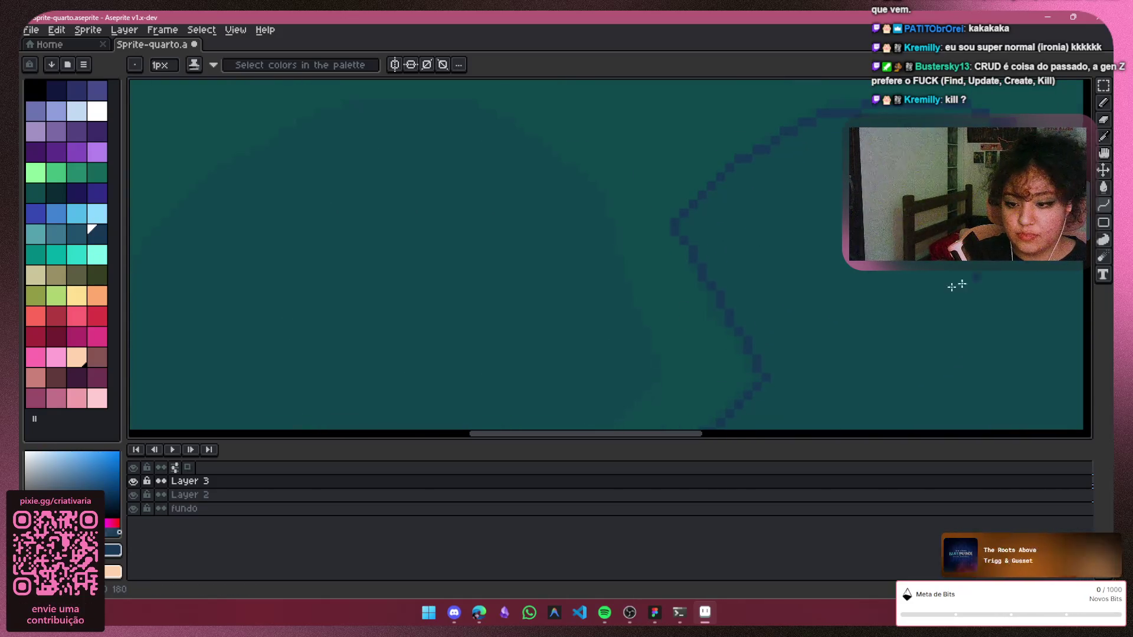
# Trace the crack's second zigzag edge in dark blue pixels down toward the bottom tip
pyautogui.moveTo(666, 368); pyautogui.dragTo(569, 175)
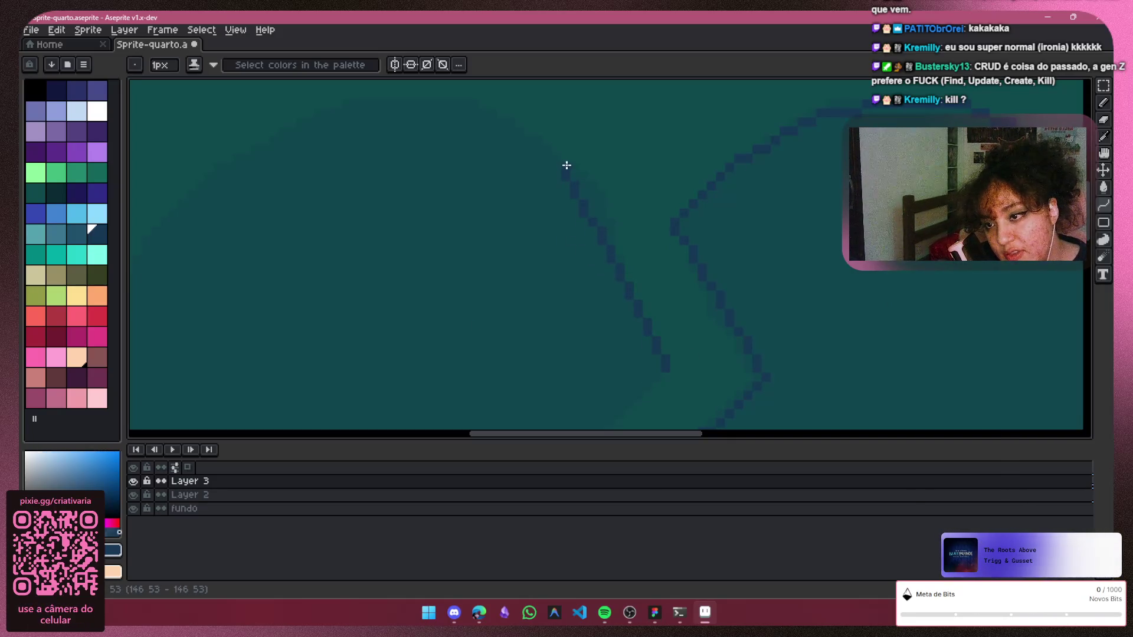
pyautogui.moveTo(569, 173); pyautogui.dragTo(563, 165)
pyautogui.scroll(-2, 632, 245)
pyautogui.scroll(-2, 632, 246)
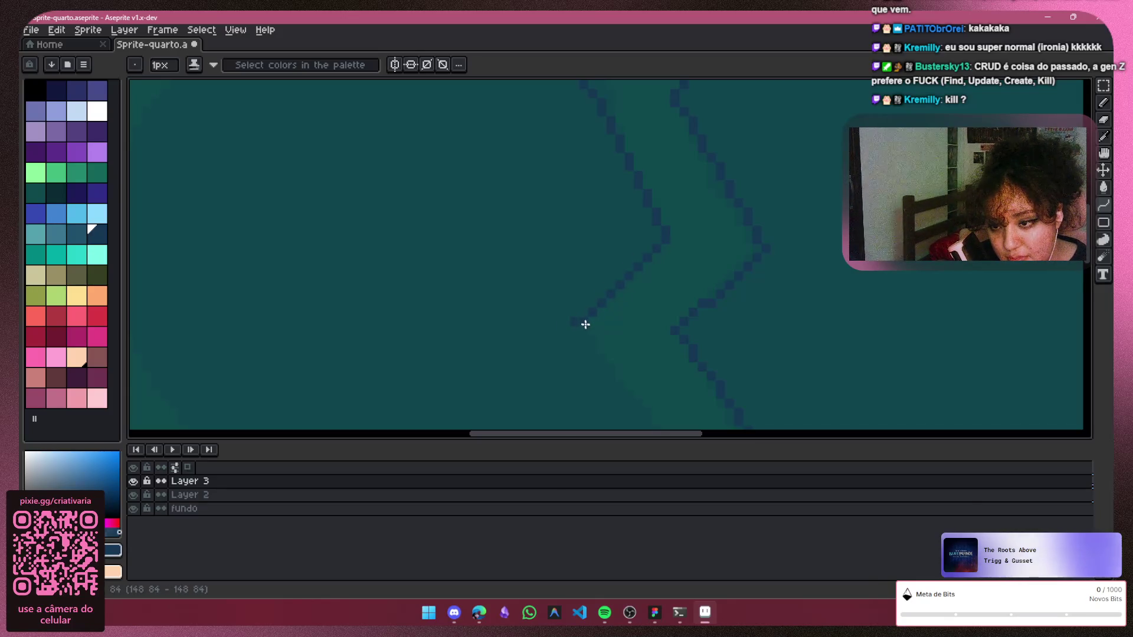
pyautogui.moveTo(587, 301); pyautogui.dragTo(573, 325)
pyautogui.scroll(-3, 776, 371)
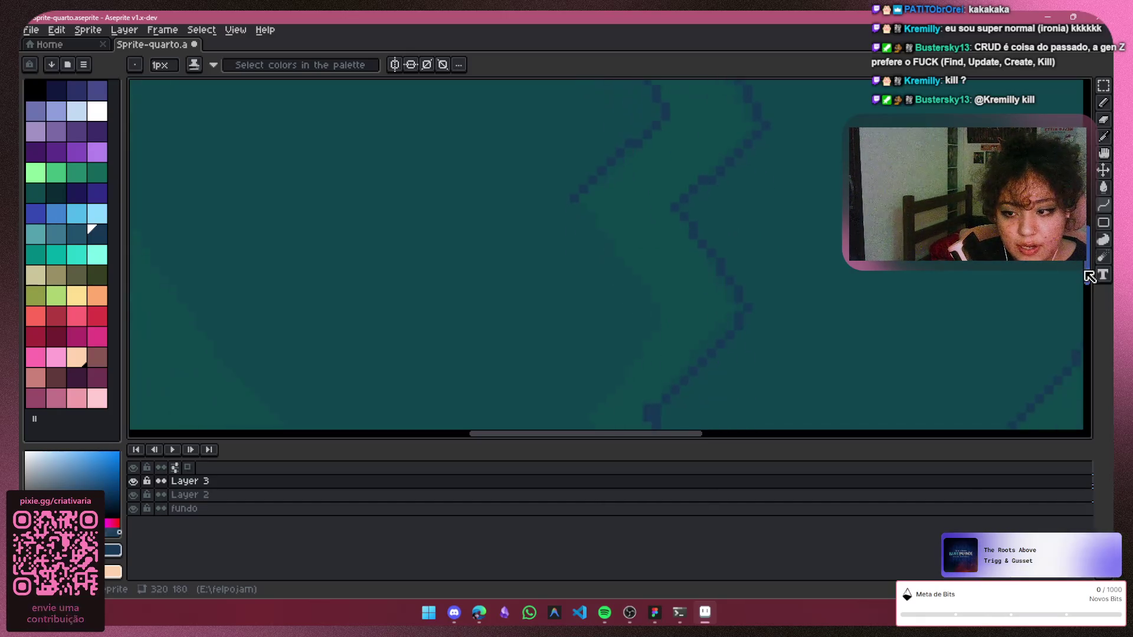
pyautogui.moveTo(647, 329); pyautogui.dragTo(571, 221)
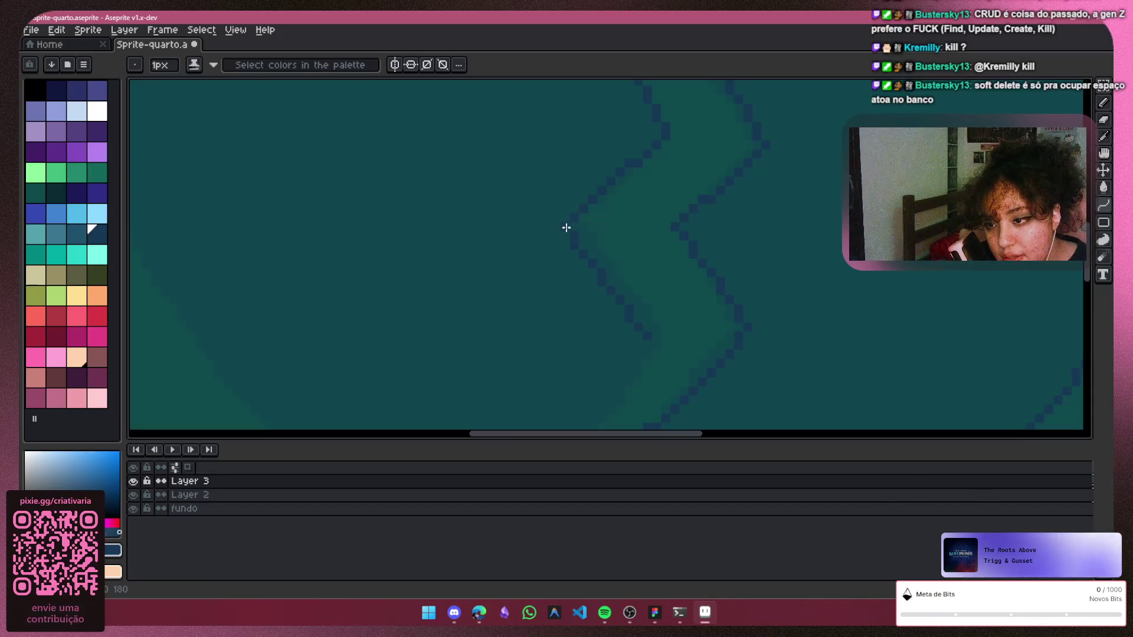
pyautogui.moveTo(1087, 271); pyautogui.dragTo(1087, 307)
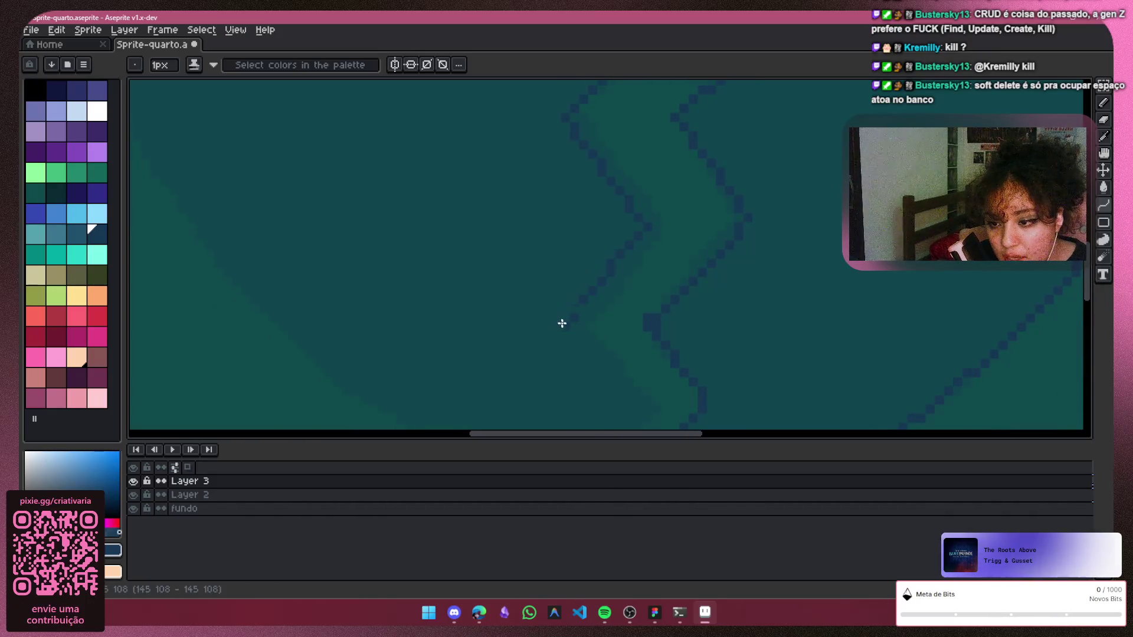
pyautogui.moveTo(1087, 271); pyautogui.dragTo(1089, 311)
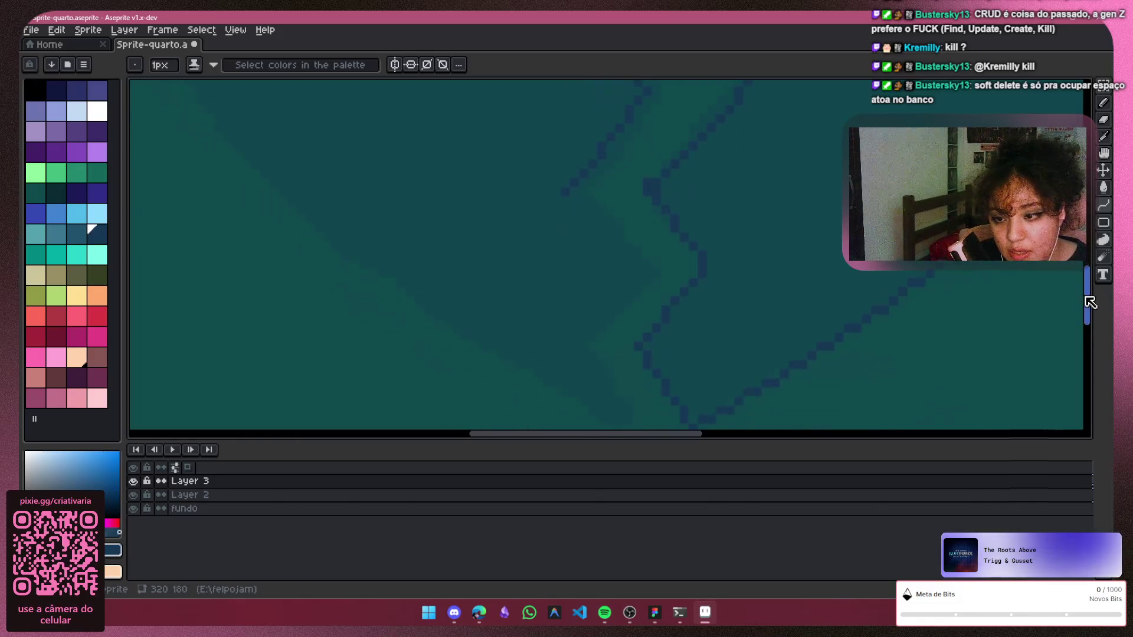
pyautogui.moveTo(568, 147); pyautogui.dragTo(618, 200)
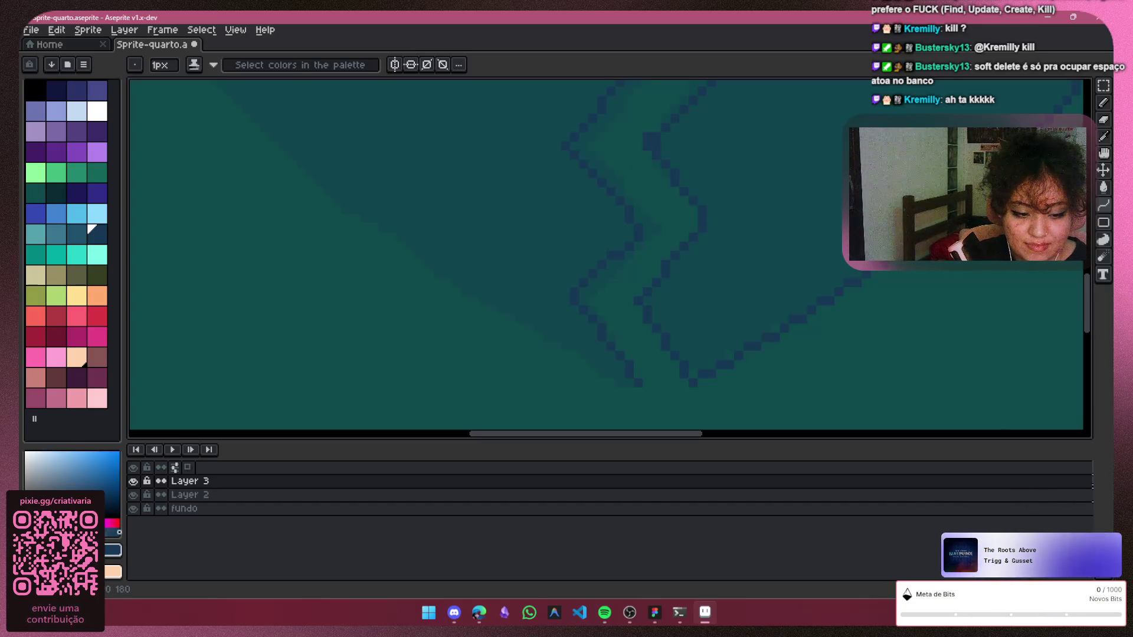
pyautogui.scroll(-1, 1095, 298)
pyautogui.scroll(1, 1094, 298)
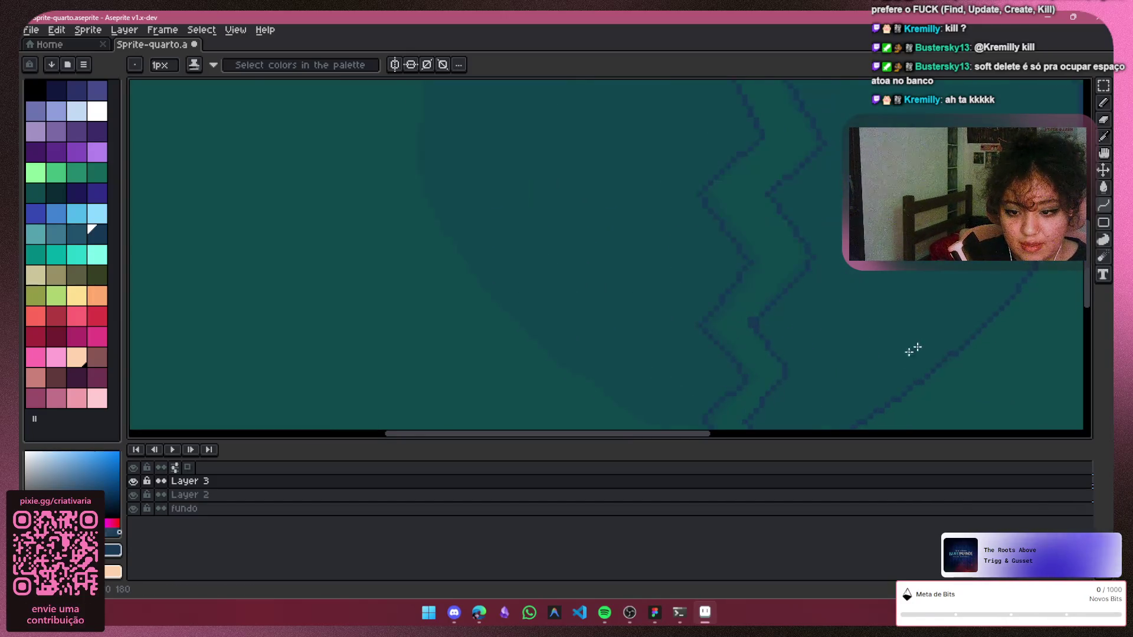
pyautogui.scroll(1, 735, 303)
pyautogui.scroll(1, 736, 304)
pyautogui.click(1104, 119)
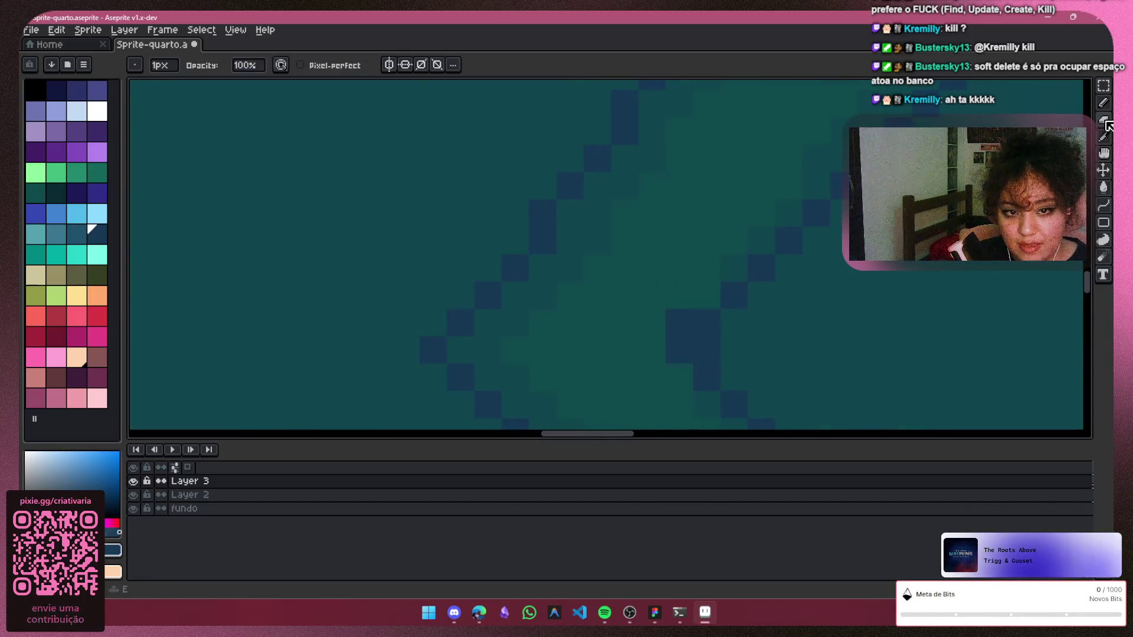
pyautogui.scroll(-1, 680, 321)
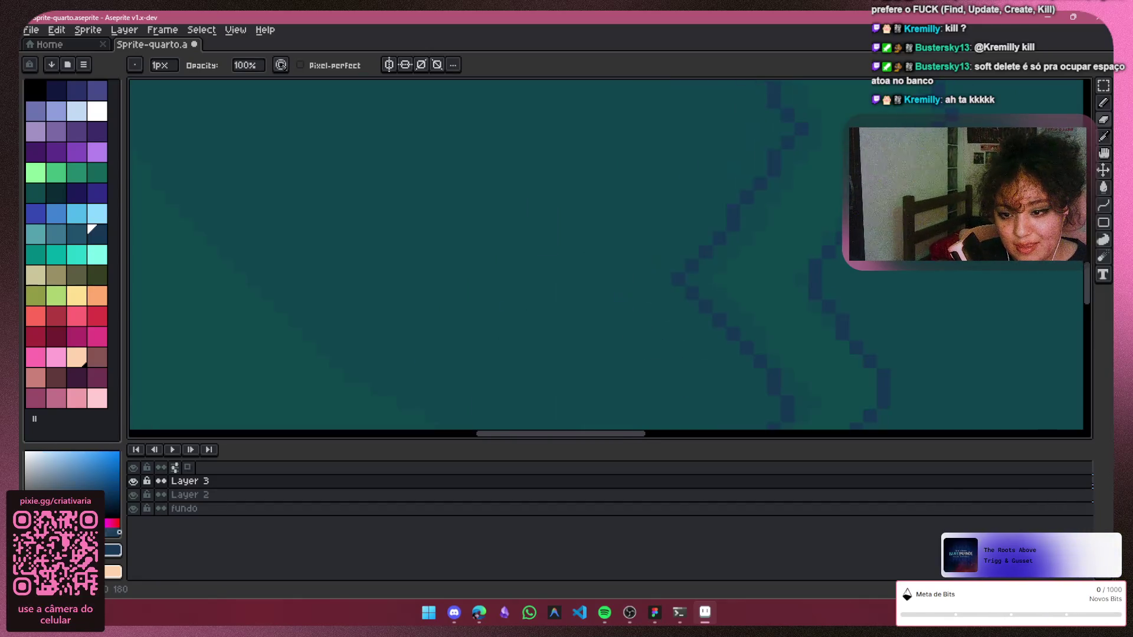
pyautogui.scroll(-1, 890, 284)
pyautogui.scroll(-1, 903, 309)
pyautogui.scroll(-1, 903, 308)
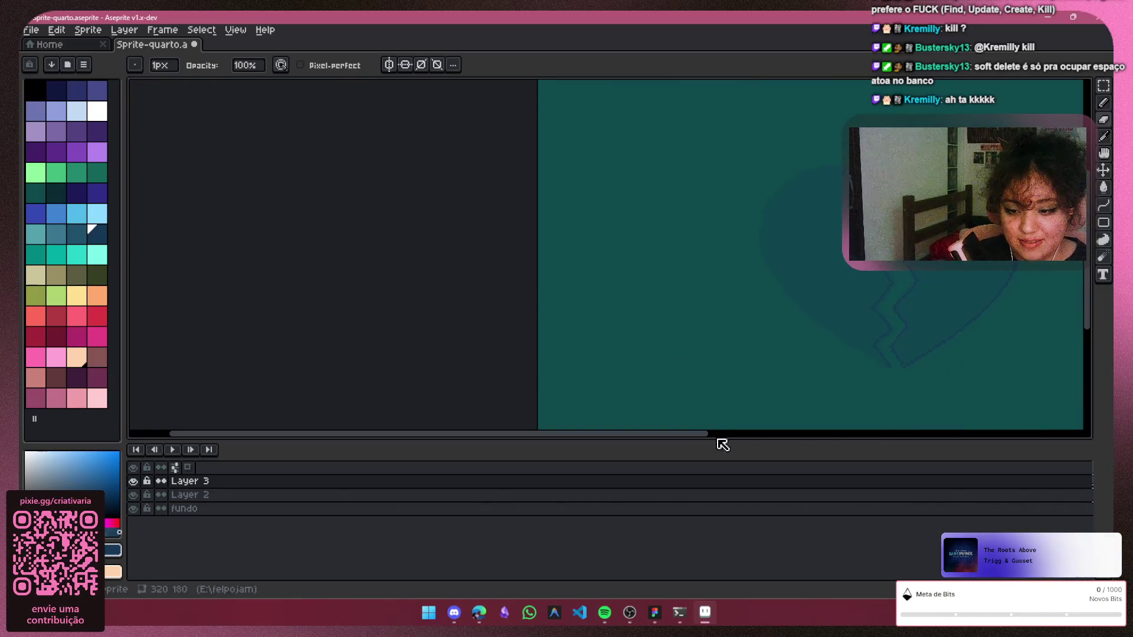
pyautogui.moveTo(708, 436); pyautogui.dragTo(823, 431)
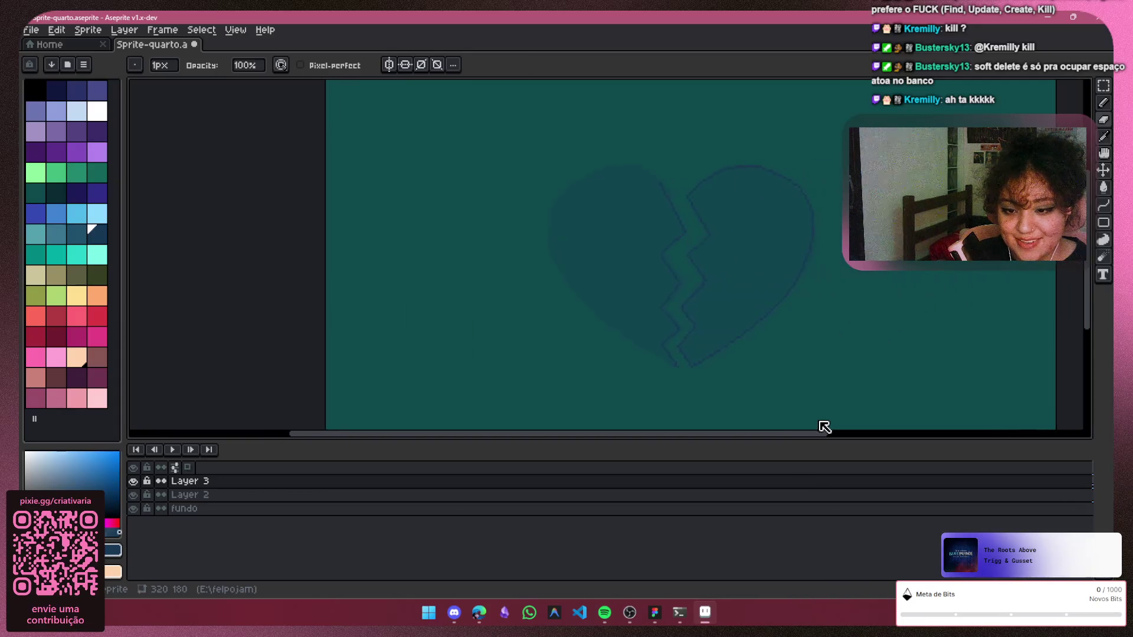
# Try curves across the heart's top-left with the Curve tool and discard them
pyautogui.click(1103, 187)
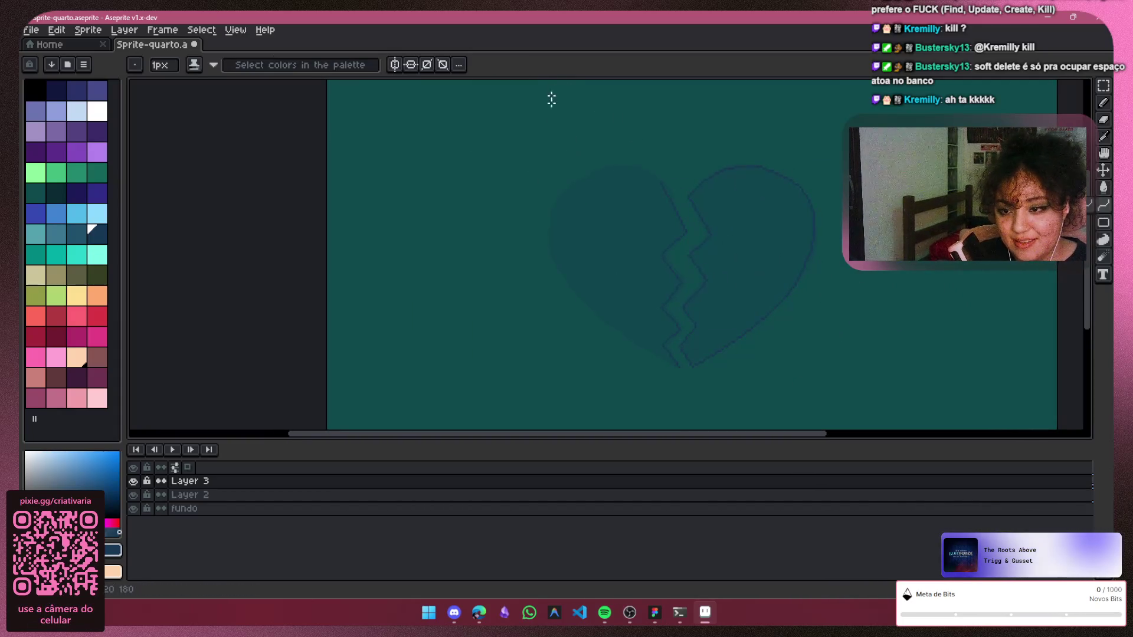
pyautogui.scroll(1, 551, 99)
pyautogui.scroll(1, 533, 83)
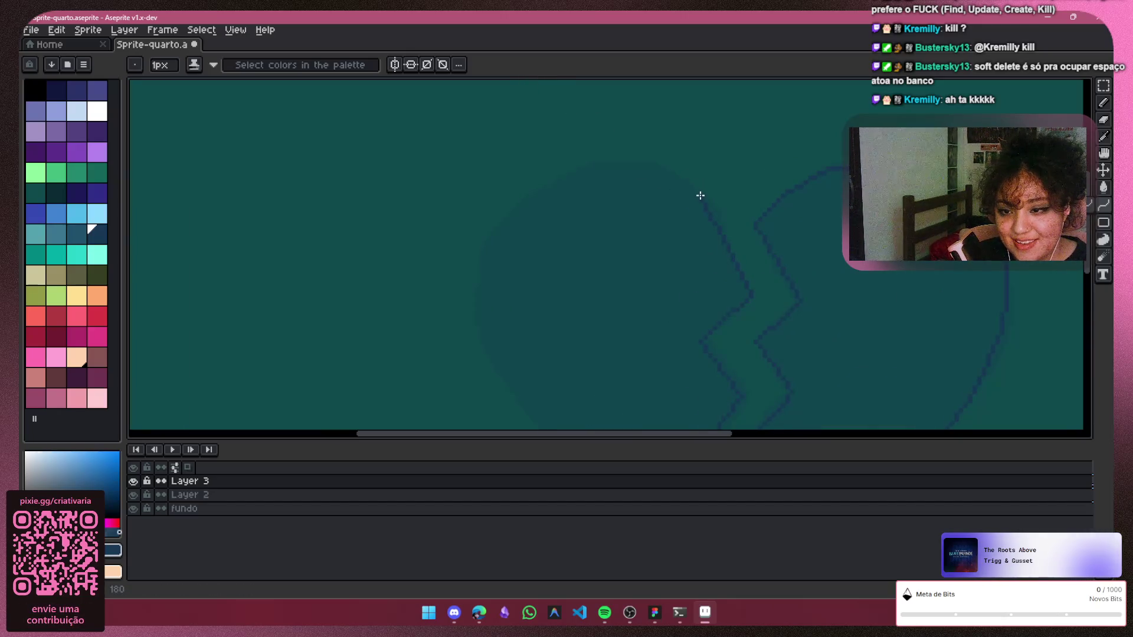
pyautogui.keyDown('shift'); pyautogui.click(547, 192); pyautogui.keyUp('shift')
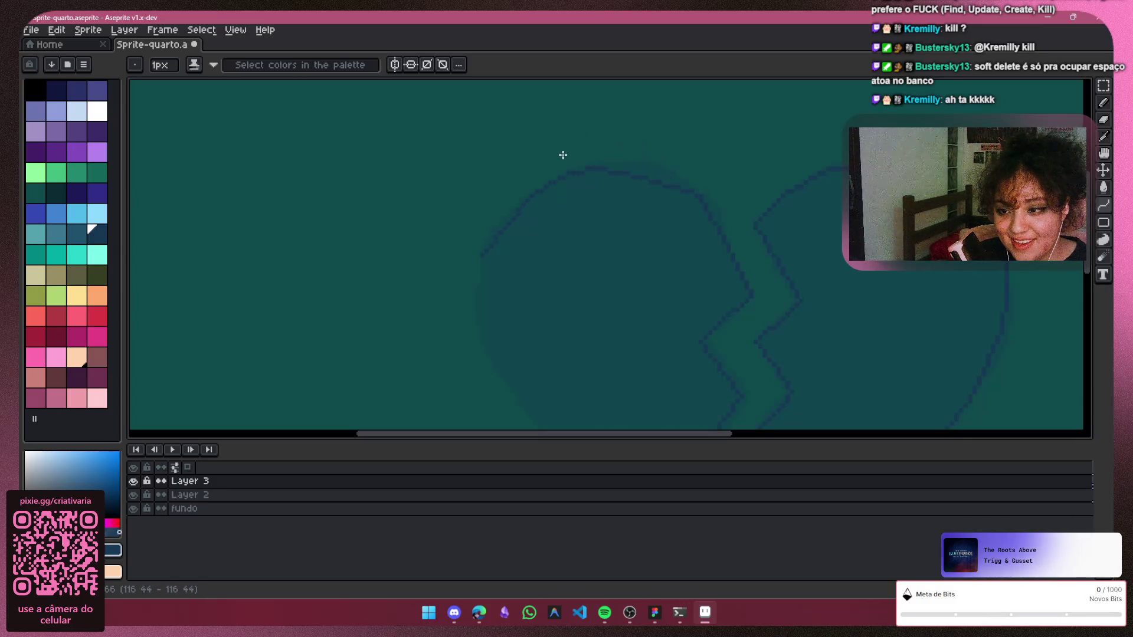
pyautogui.hotkey('ctrl', 'z')
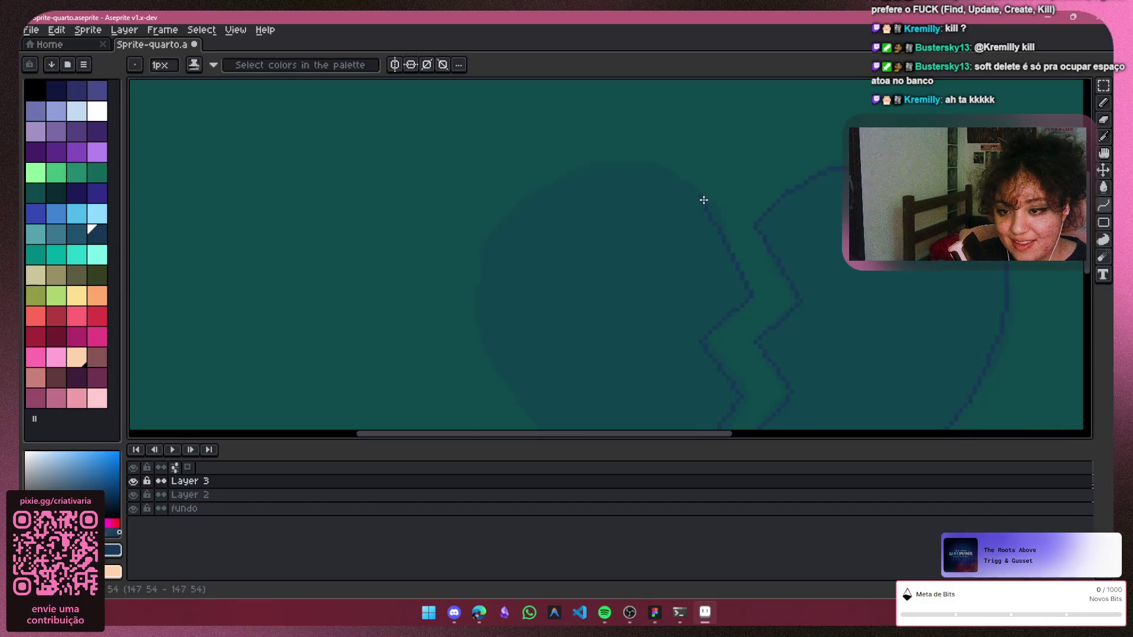
pyautogui.moveTo(512, 205); pyautogui.dragTo(631, 148)
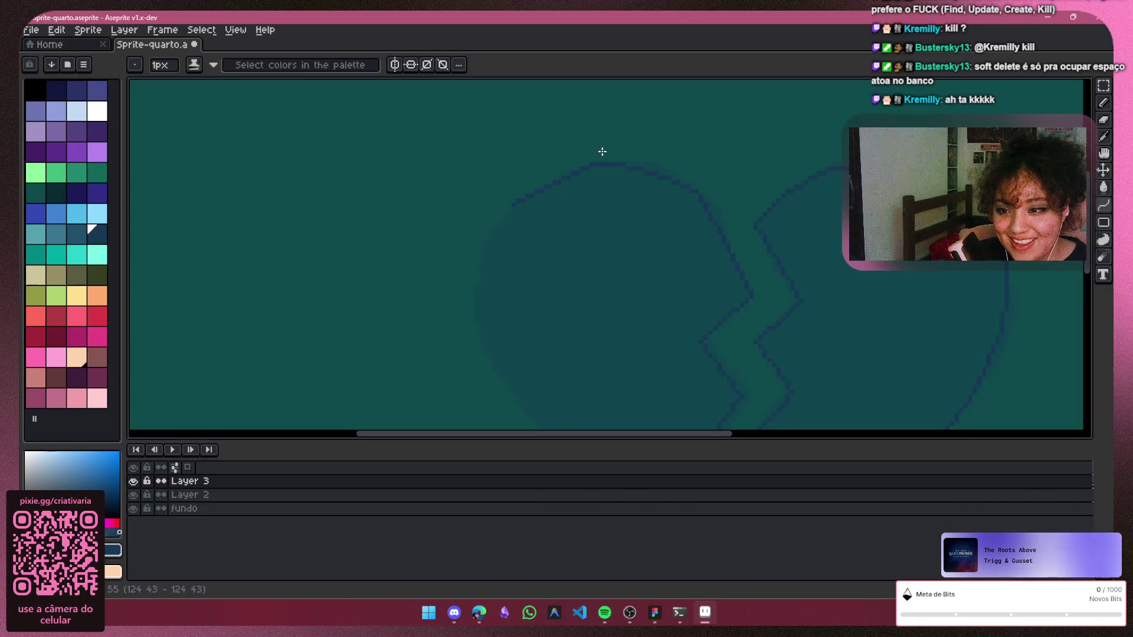
pyautogui.press('Escape')
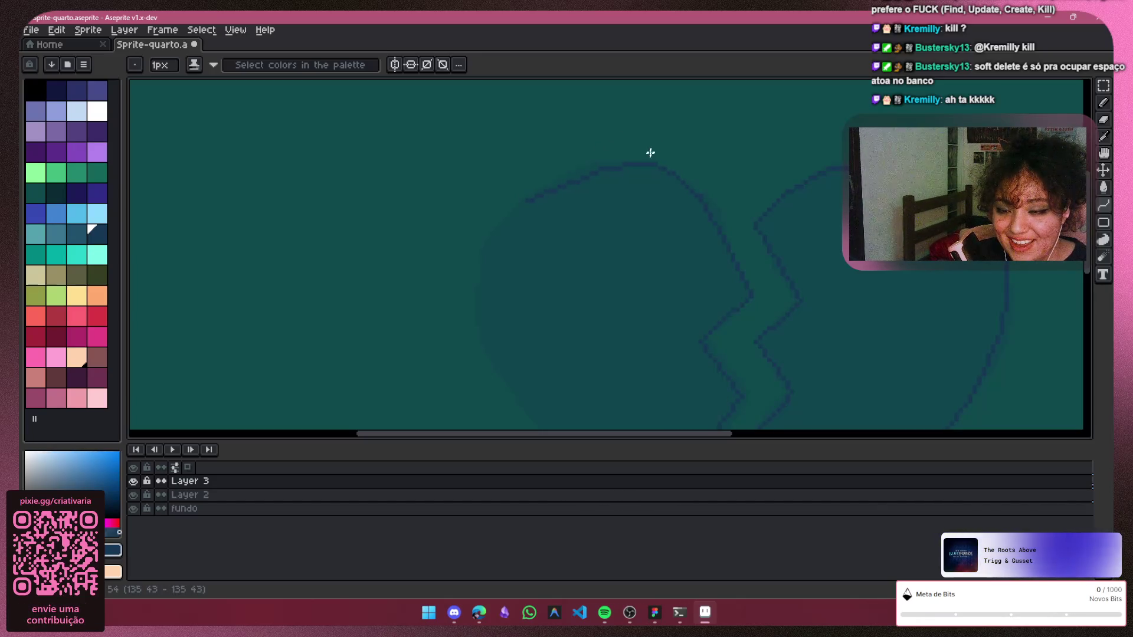
pyautogui.press('Escape')
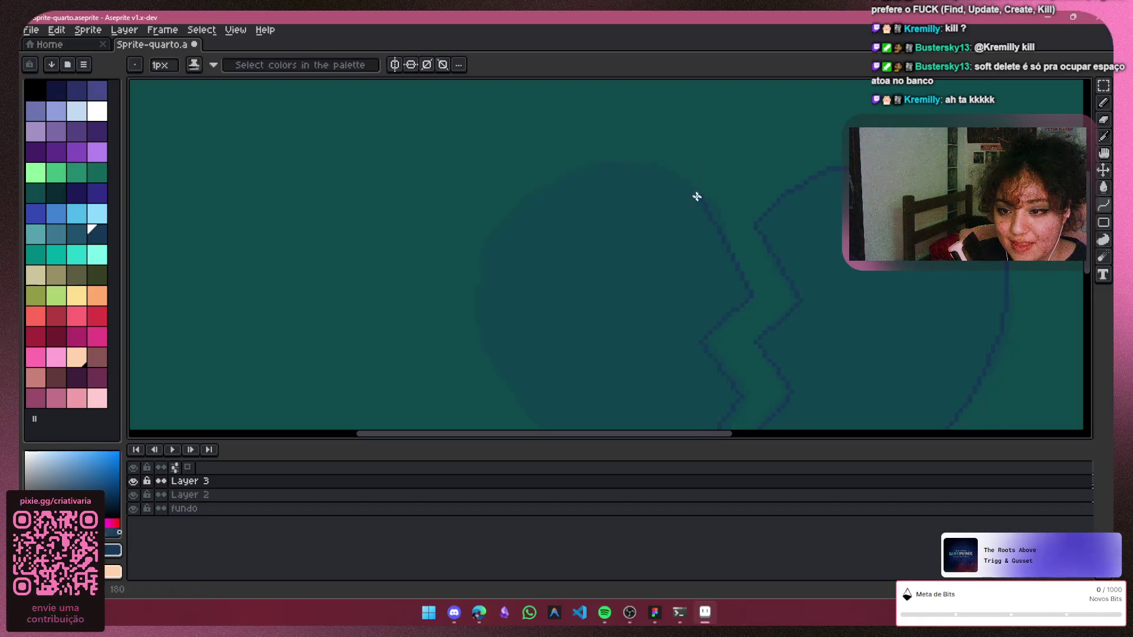
# Outline the left half's top and side with Pencil strokes from the crack to the bottom tip
pyautogui.moveTo(699, 198); pyautogui.dragTo(557, 175)
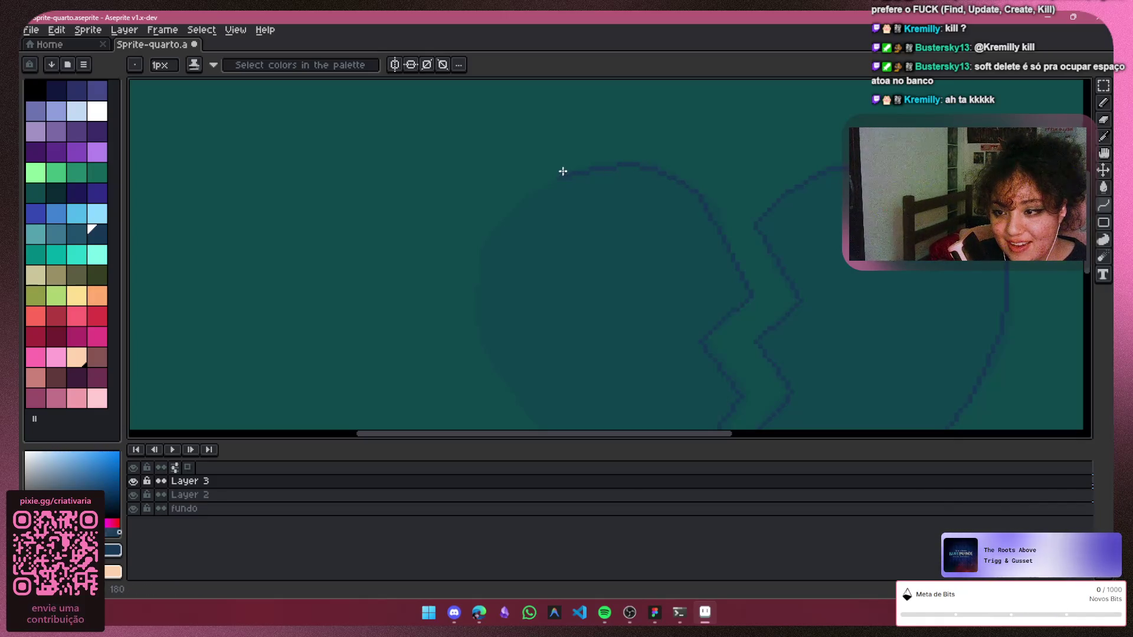
pyautogui.moveTo(559, 177); pyautogui.dragTo(486, 334)
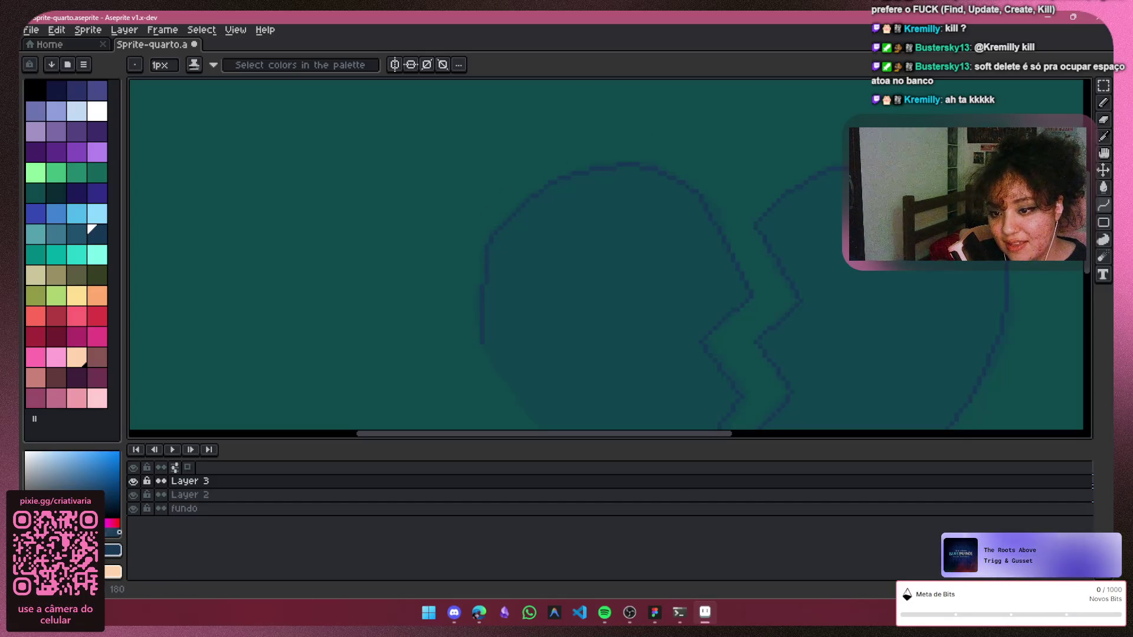
pyautogui.scroll(-3, 1090, 234)
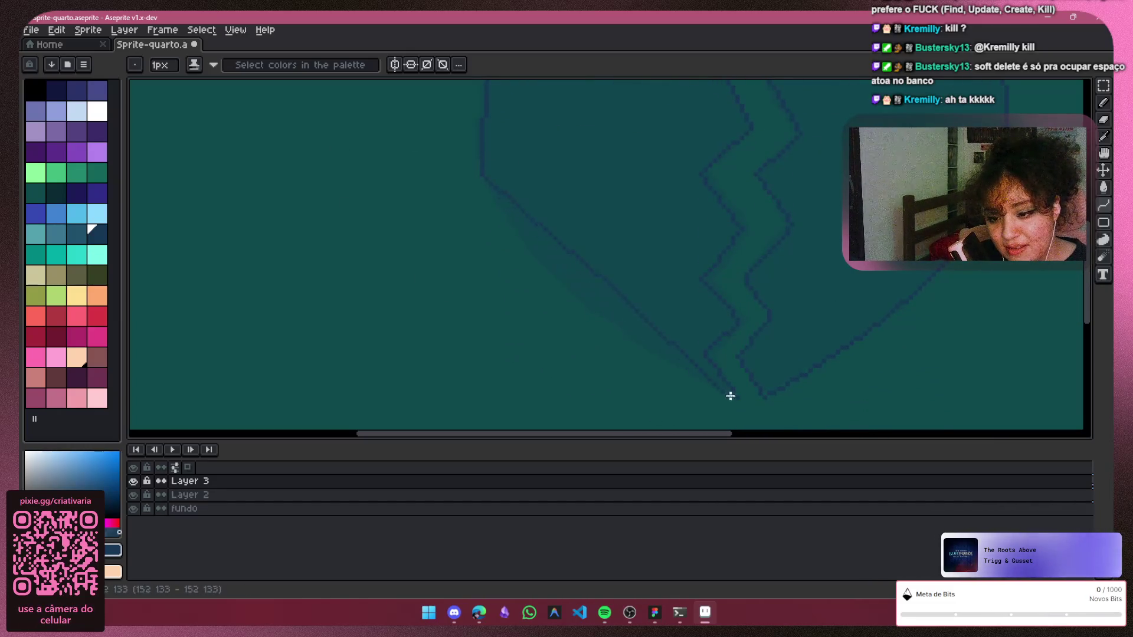
pyautogui.moveTo(736, 397); pyautogui.dragTo(559, 287)
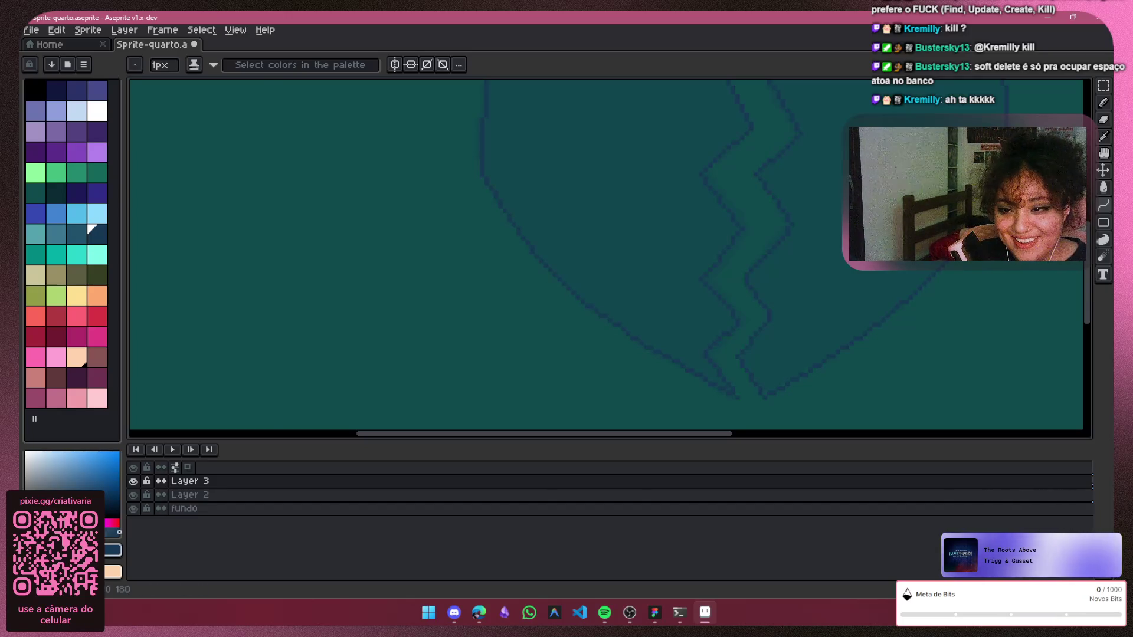
pyautogui.scroll(-2, 1006, 292)
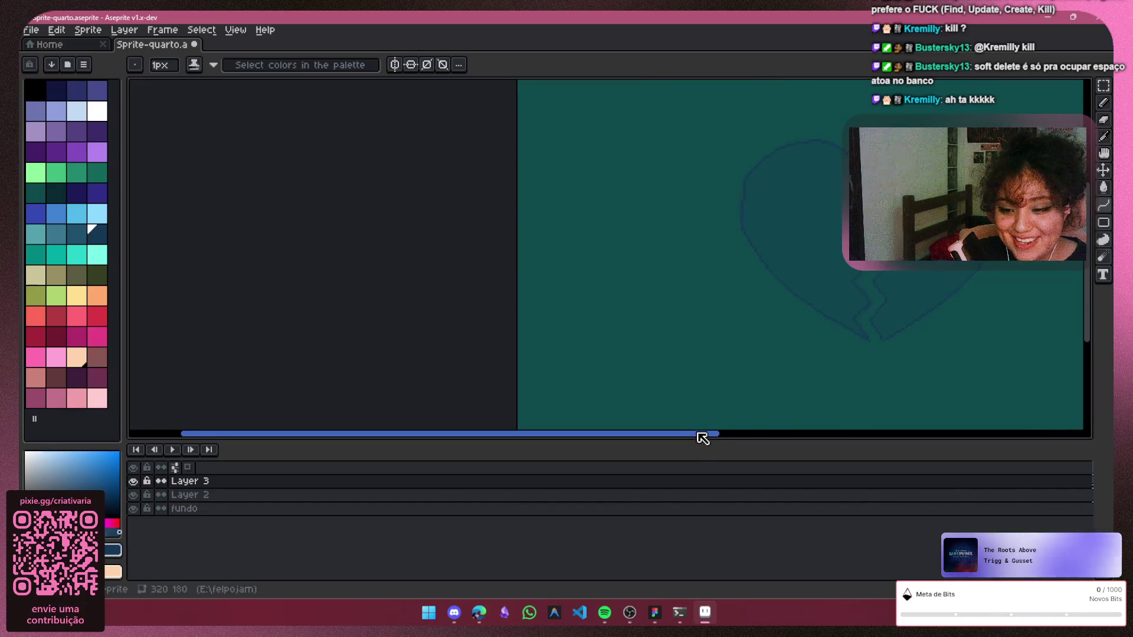
pyautogui.moveTo(702, 438); pyautogui.dragTo(850, 372)
pyautogui.scroll(1, 698, 169)
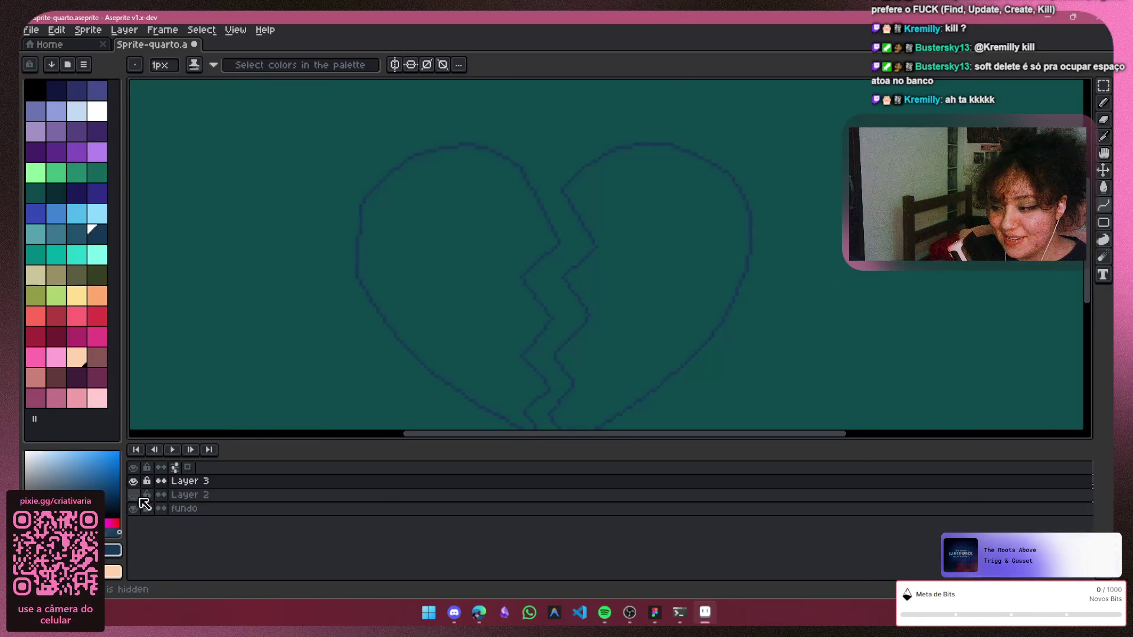
pyautogui.scroll(-1, 761, 249)
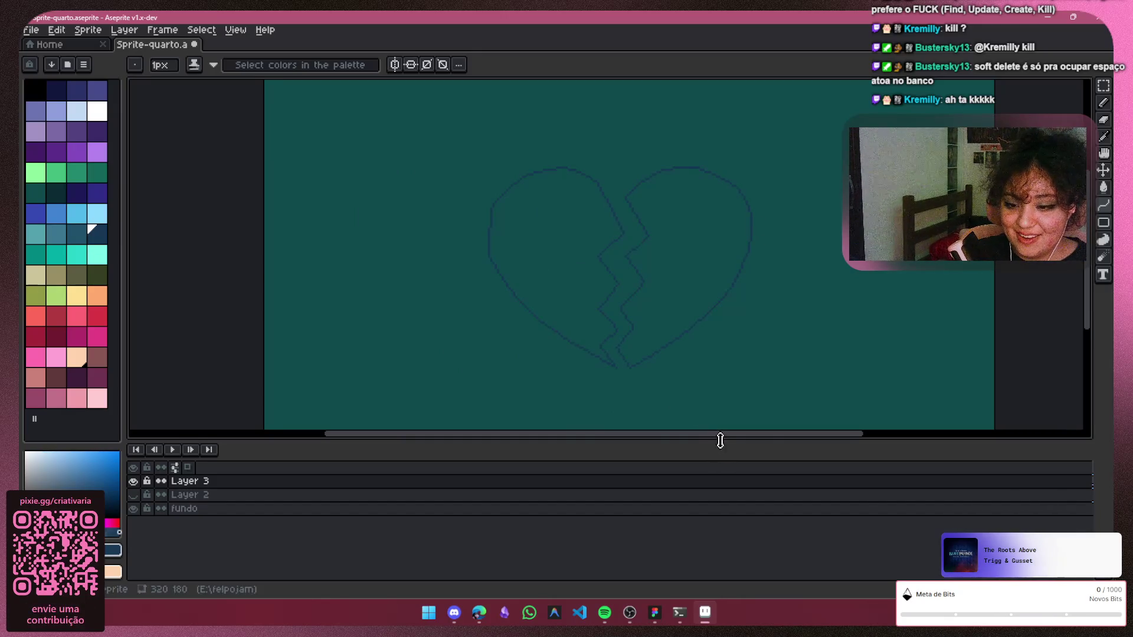
pyautogui.moveTo(721, 440); pyautogui.dragTo(739, 440)
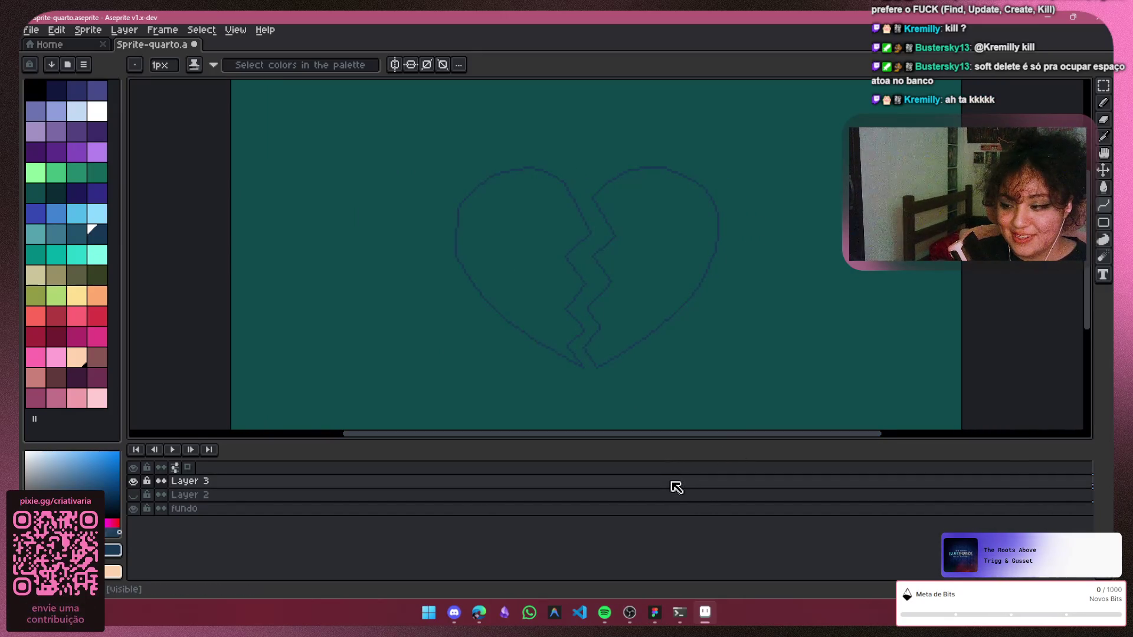
# Hide Layer 2, show Layer 3 again, and Magic Wand-select the right half of the heart
pyautogui.click(673, 495)
pyautogui.doubleClick(206, 496)
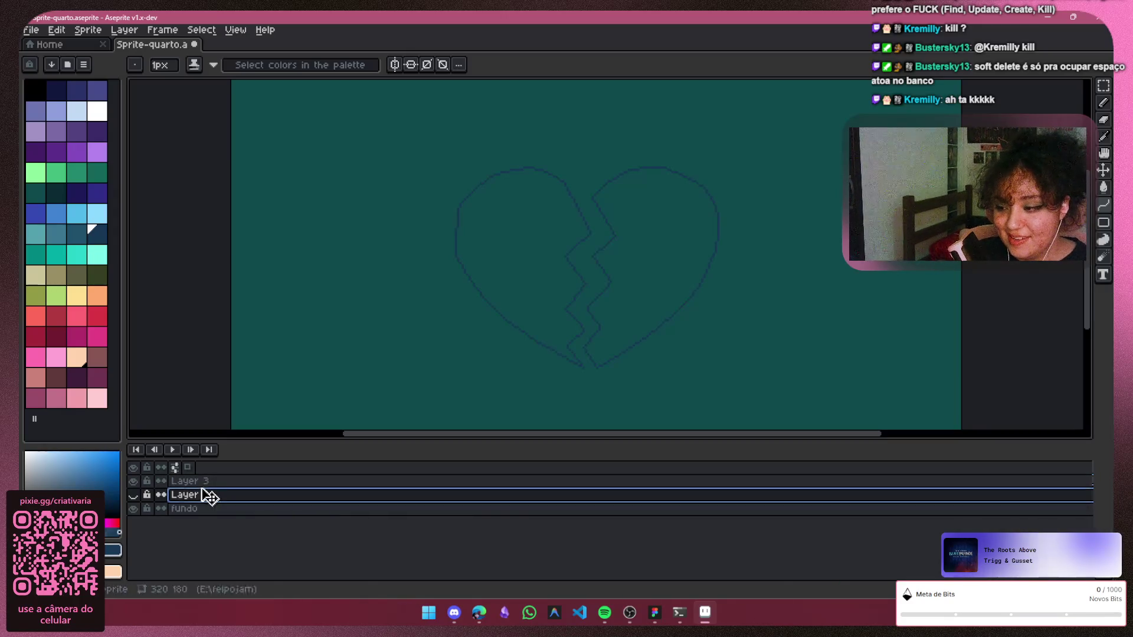
pyautogui.press('Return')
pyautogui.press('Up')
pyautogui.click(133, 495)
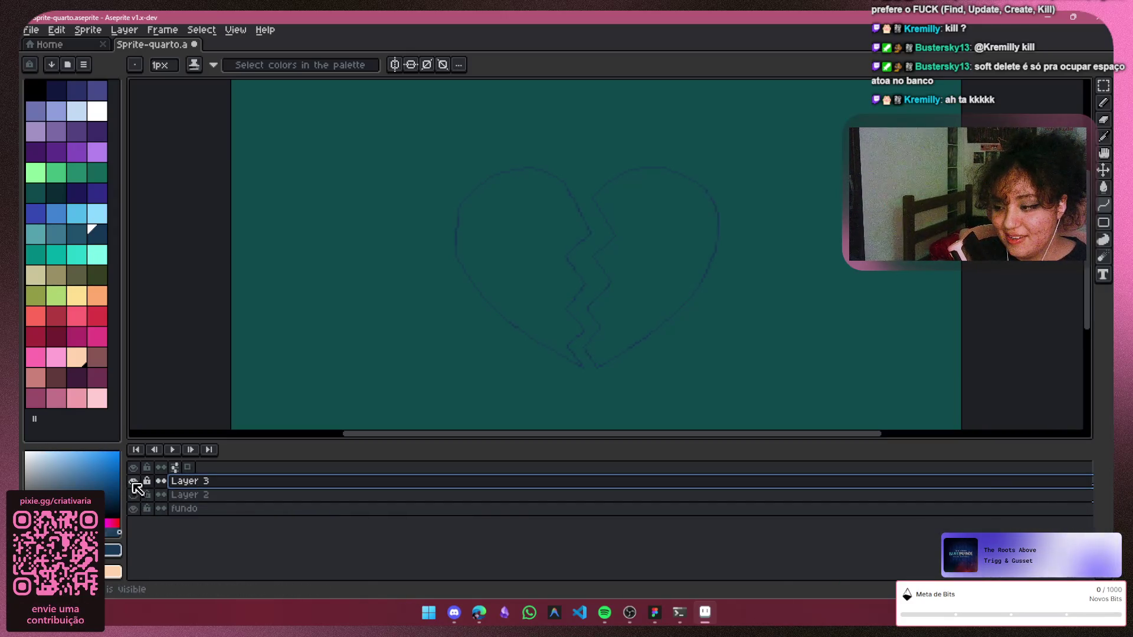
pyautogui.click(133, 481)
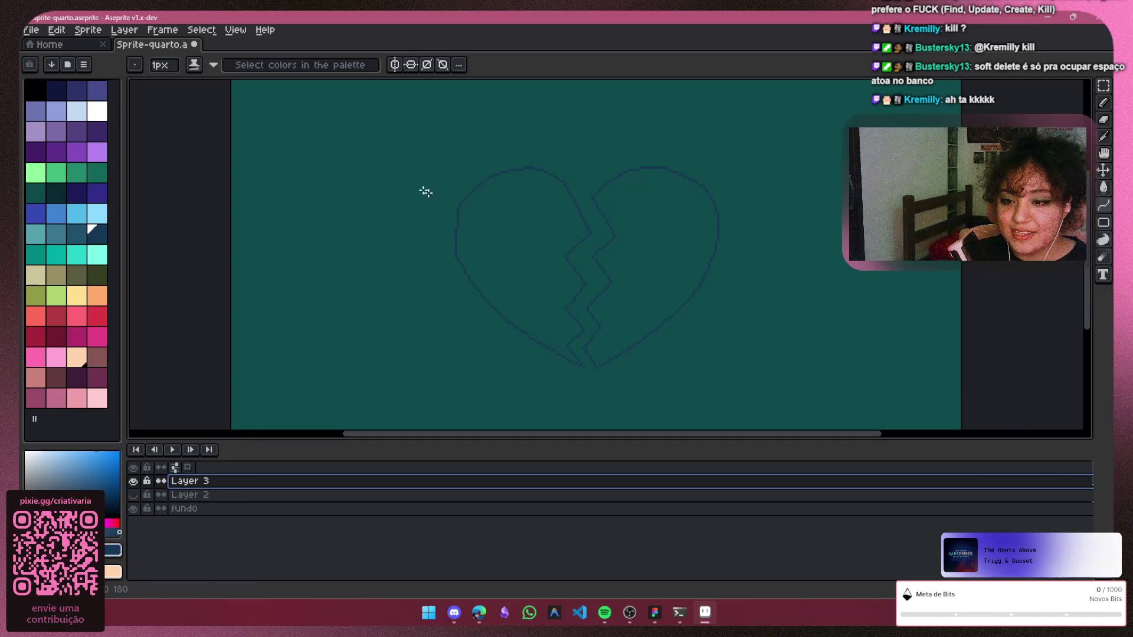
pyautogui.hotkey('ctrl', 'z')
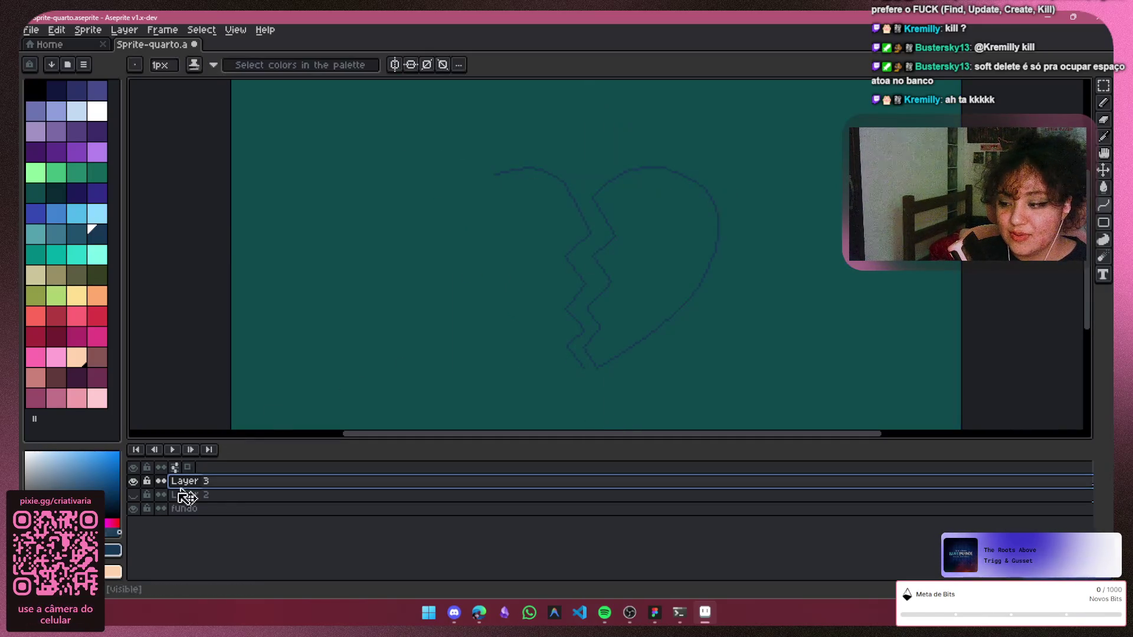
pyautogui.scroll(1, 594, 228)
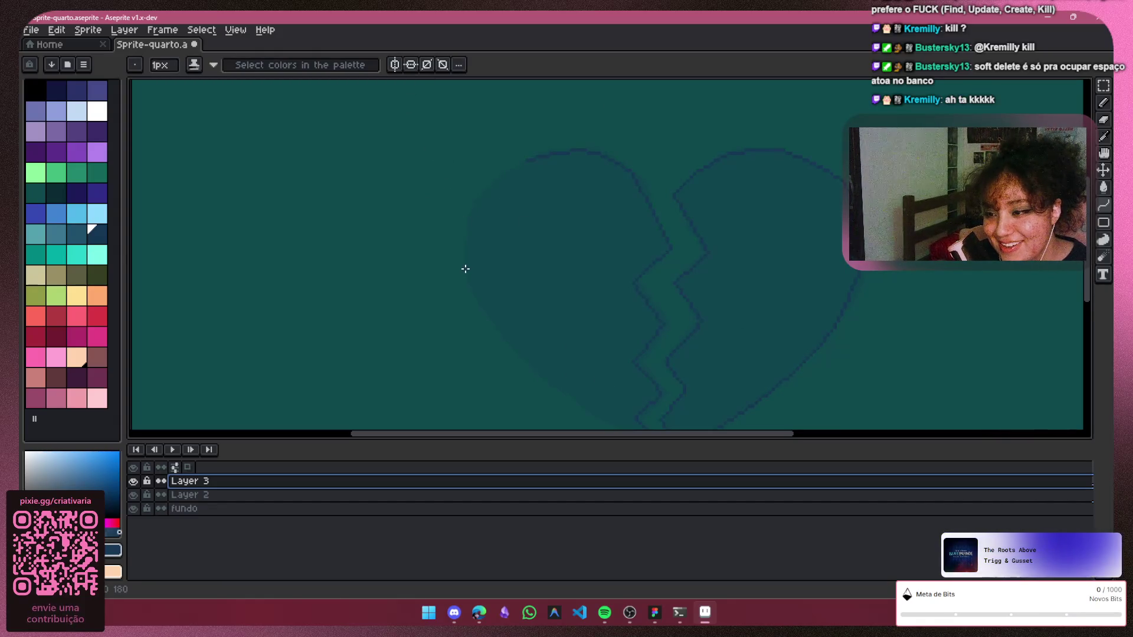
pyautogui.press('w')
pyautogui.scroll(2, 488, 375)
pyautogui.click(488, 377)
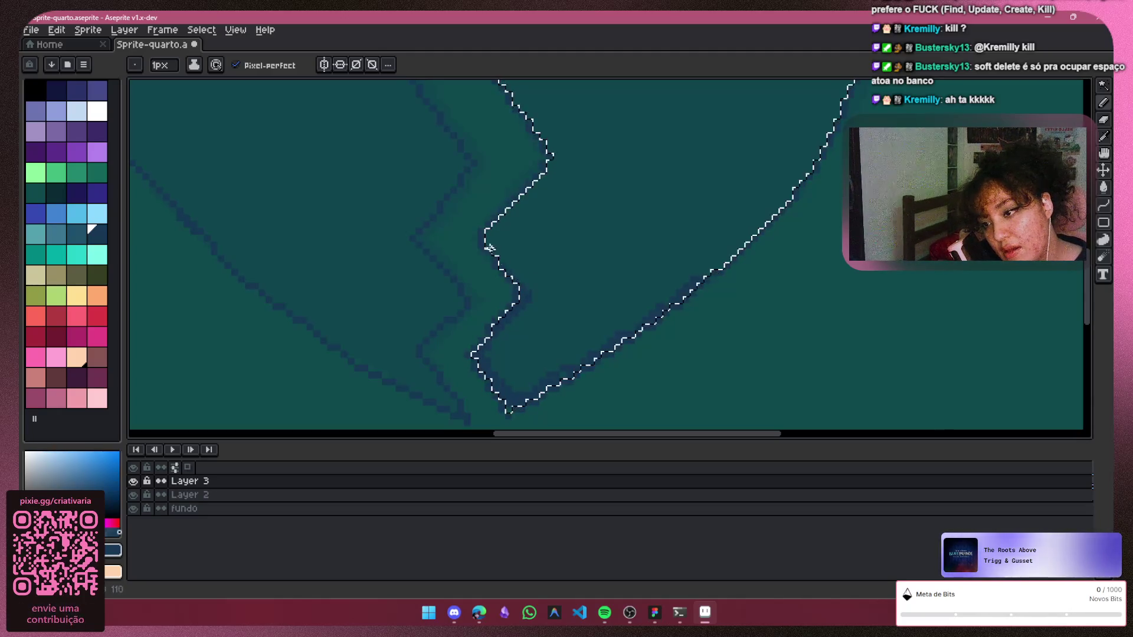
# Line the right heart half's inner edge with dark blue pixels up toward the top right
pyautogui.moveTo(500, 266); pyautogui.dragTo(549, 166)
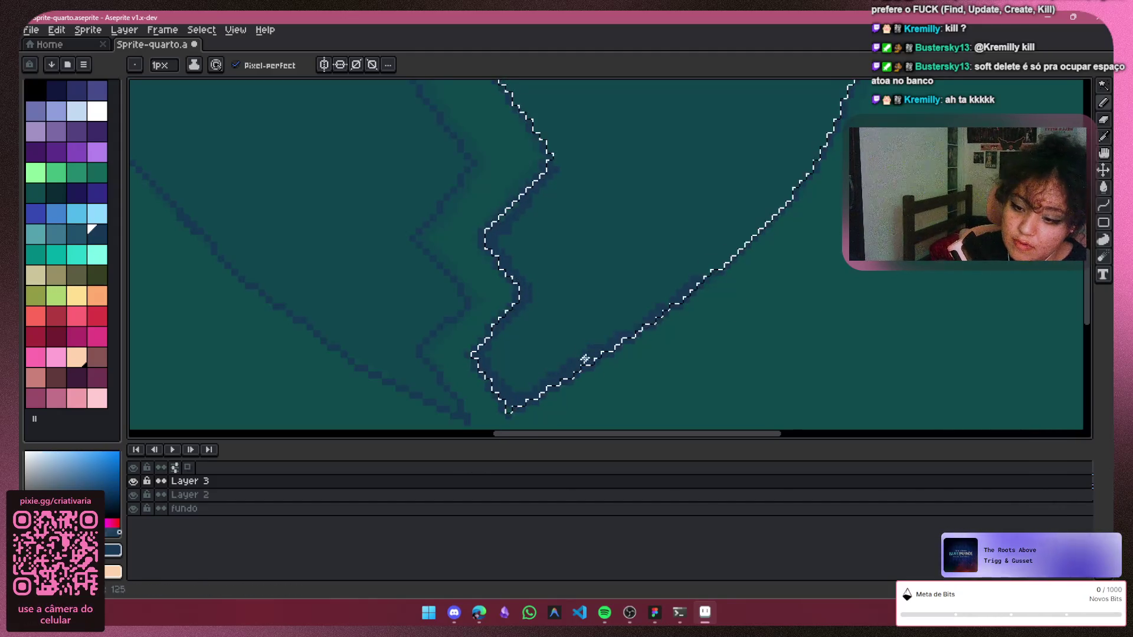
pyautogui.moveTo(662, 307)
pyautogui.mouseDown()
pyautogui.moveTo(701, 253)
pyautogui.moveTo(796, 188)
pyautogui.mouseUp()
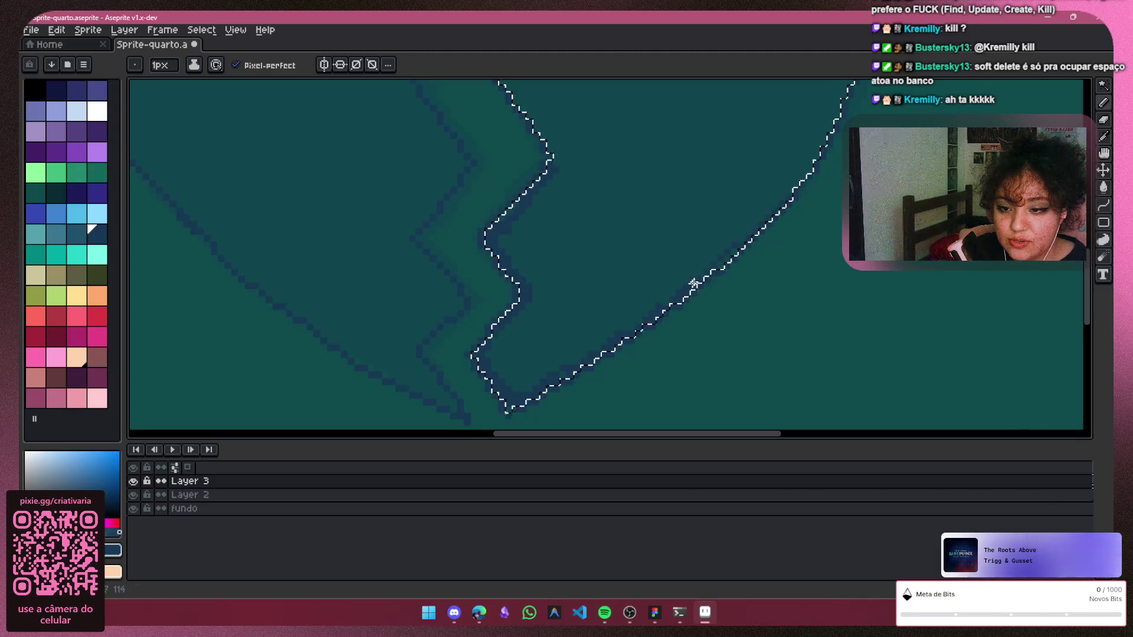
pyautogui.moveTo(724, 259); pyautogui.dragTo(785, 202)
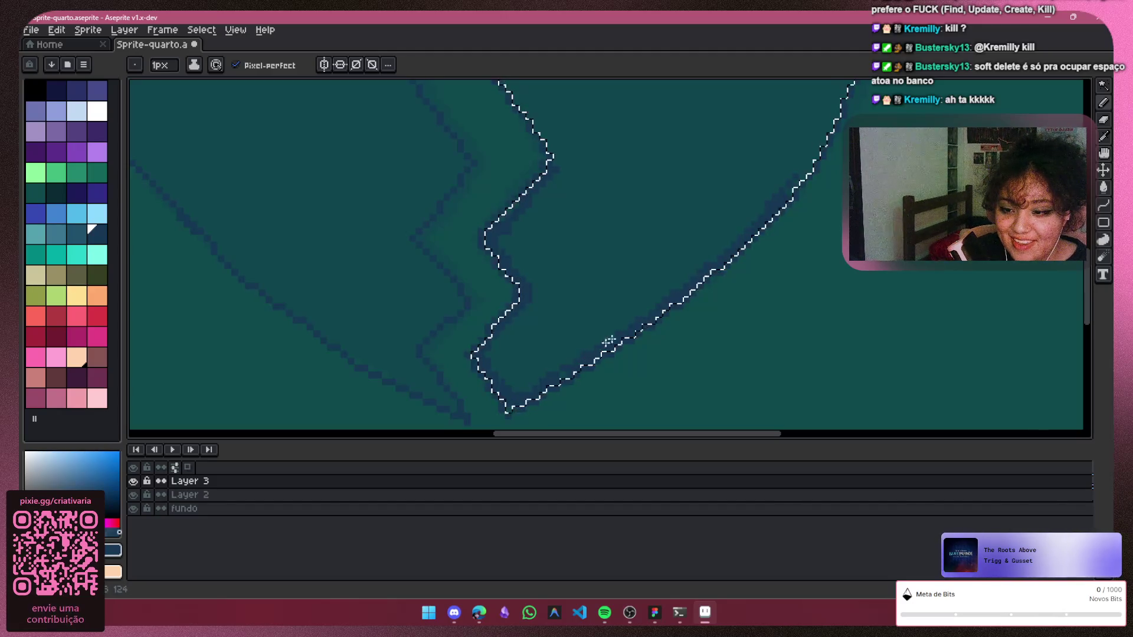
pyautogui.scroll(1, 686, 290)
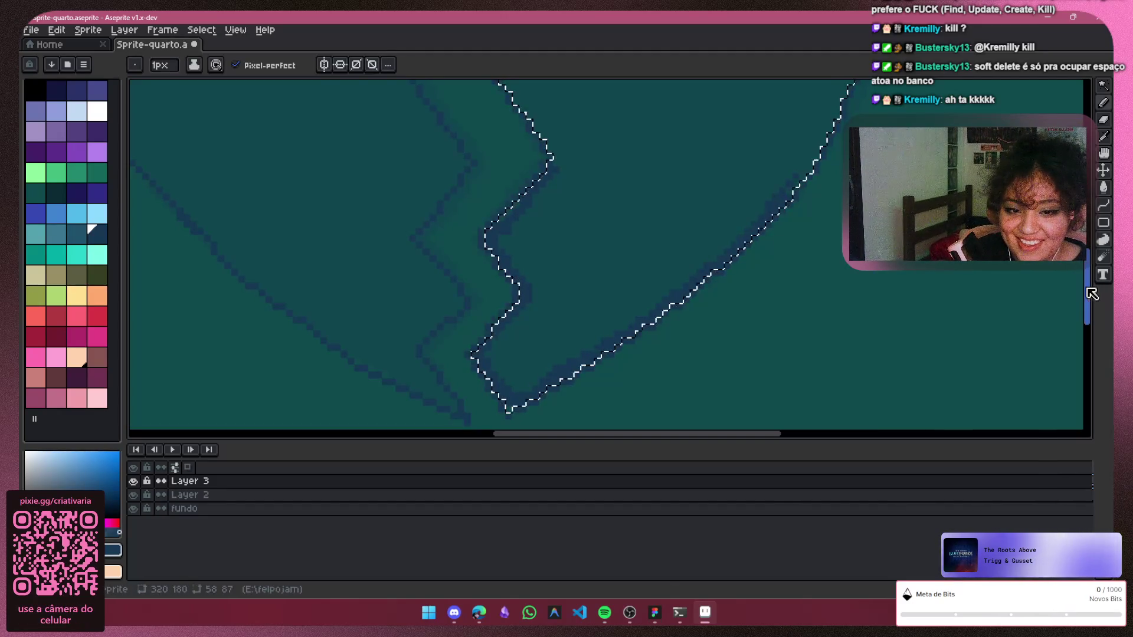
pyautogui.scroll(-3, 1092, 292)
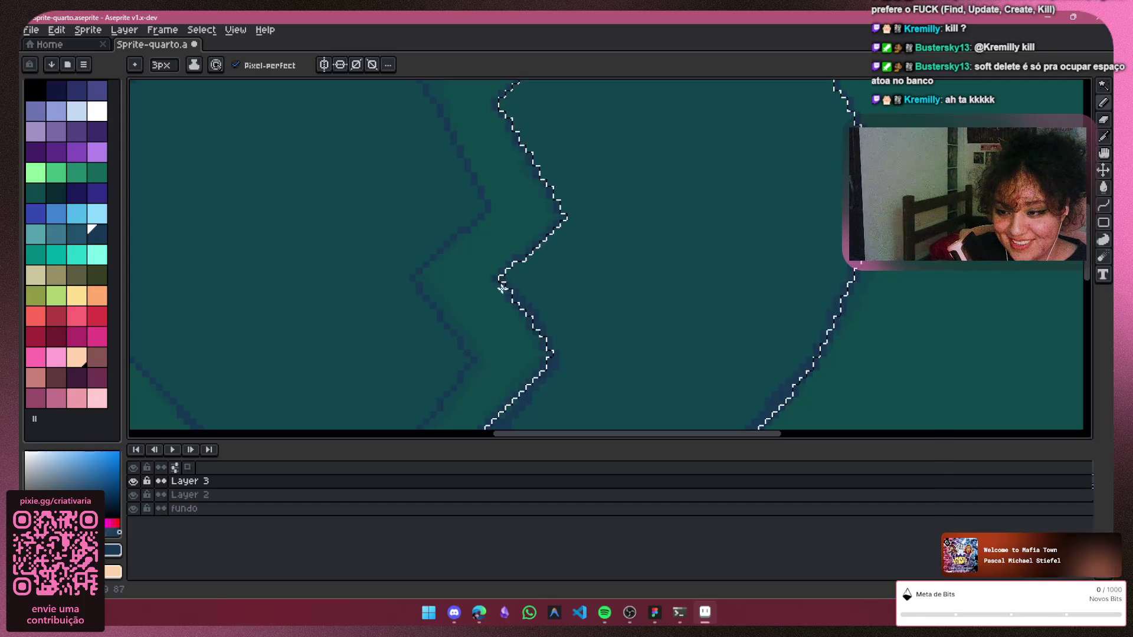
pyautogui.press('v')
pyautogui.press('b')
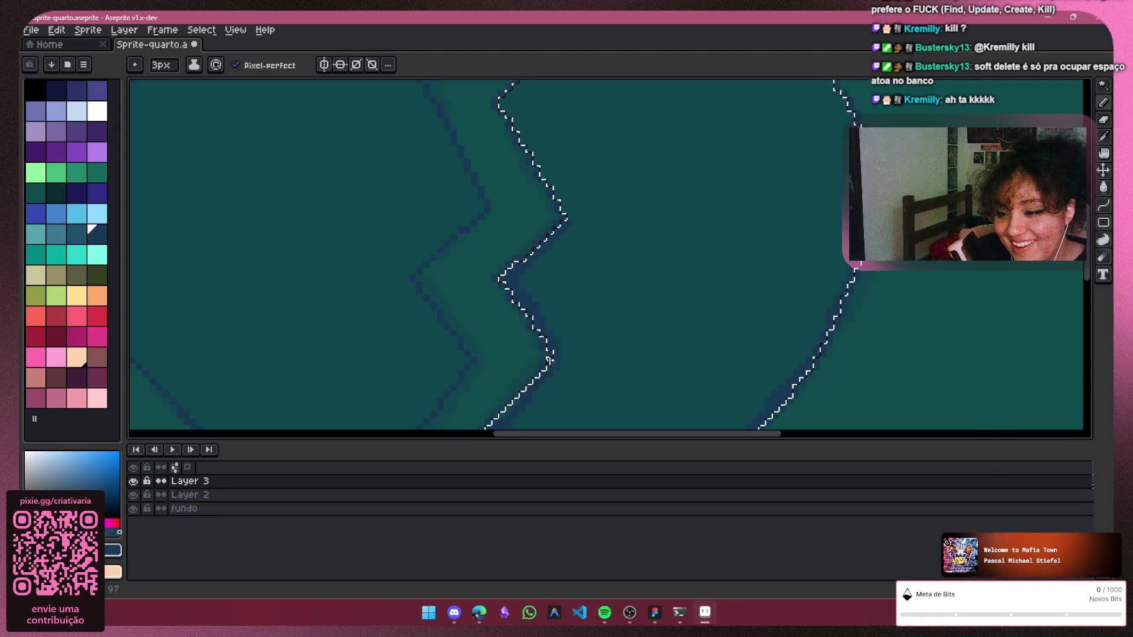
pyautogui.scroll(2, 932, 272)
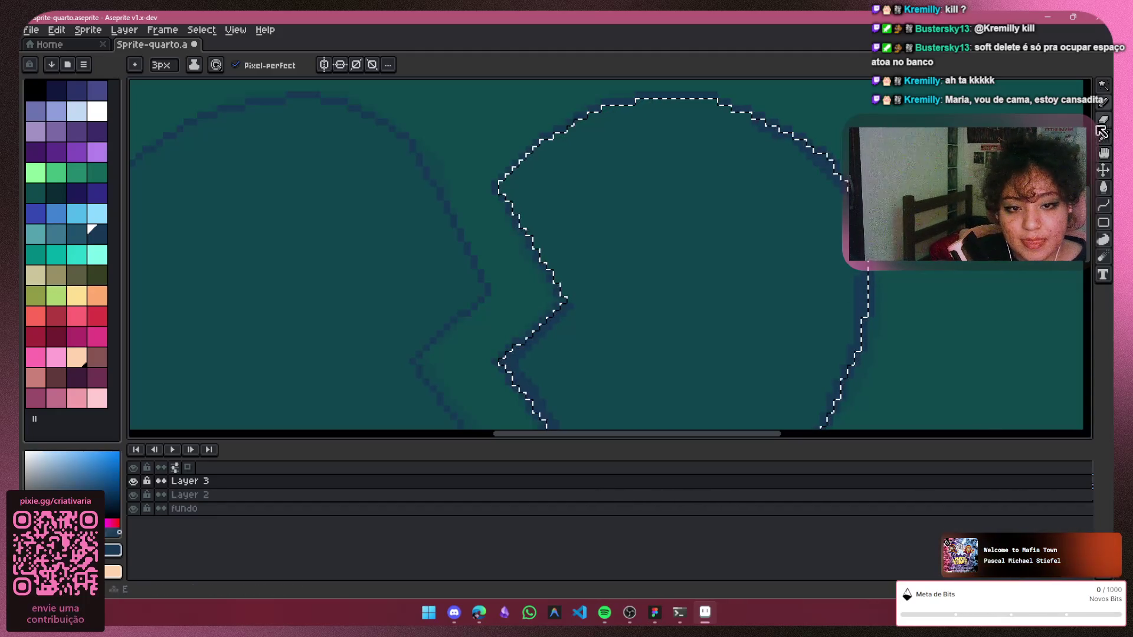
# Switch through eraser and pencil, then Magic Wand-select the left half of the heart
pyautogui.press('e')
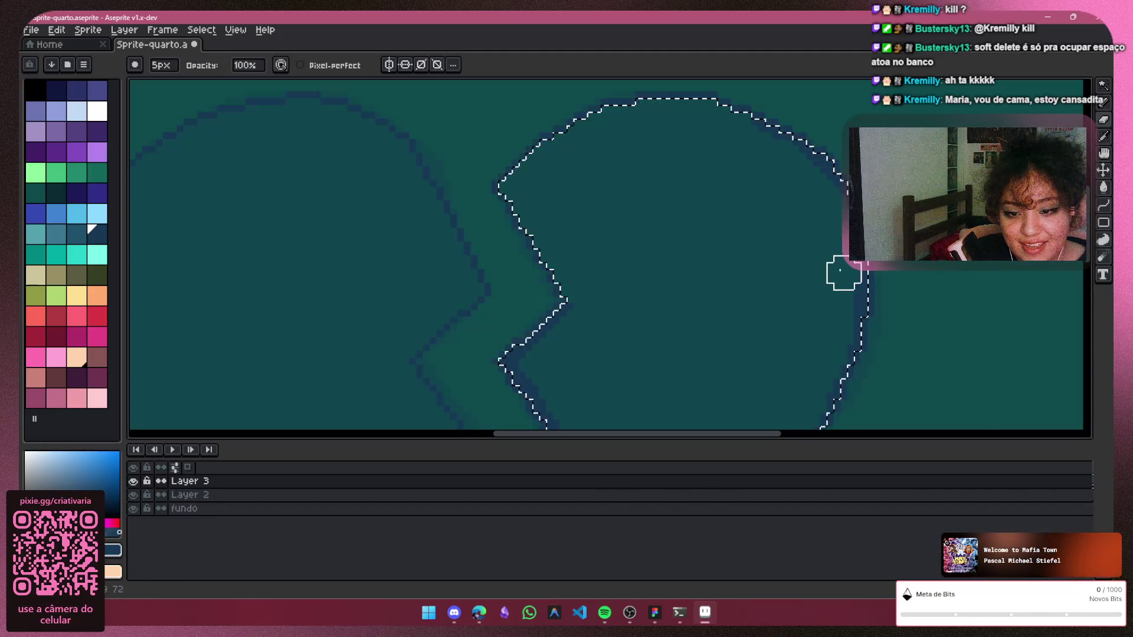
pyautogui.click(1104, 105)
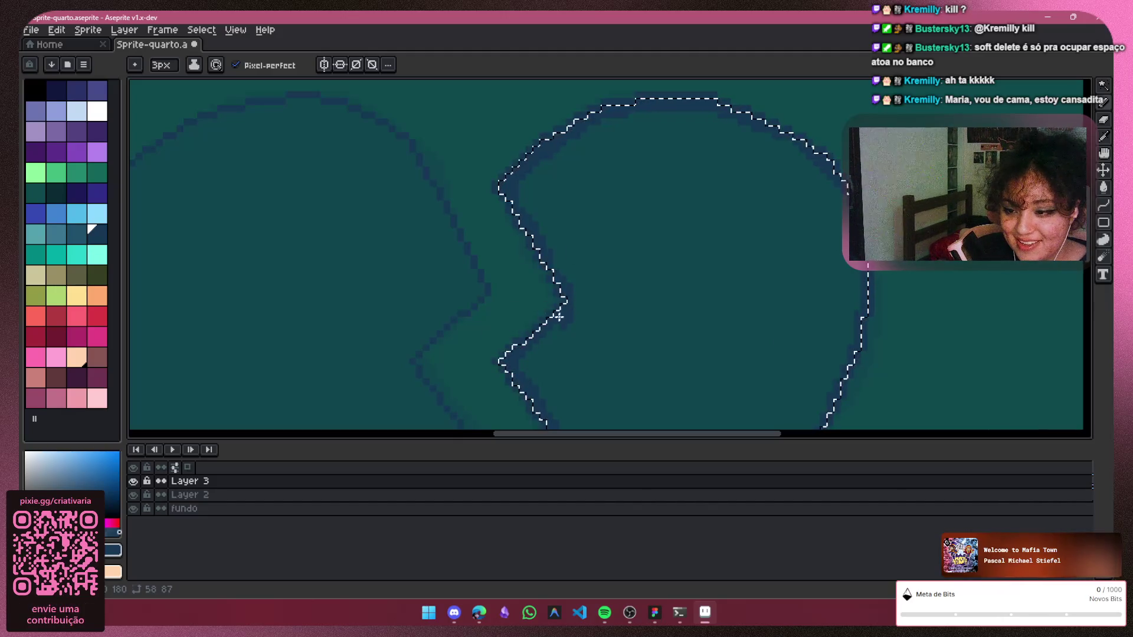
pyautogui.scroll(-1, 808, 238)
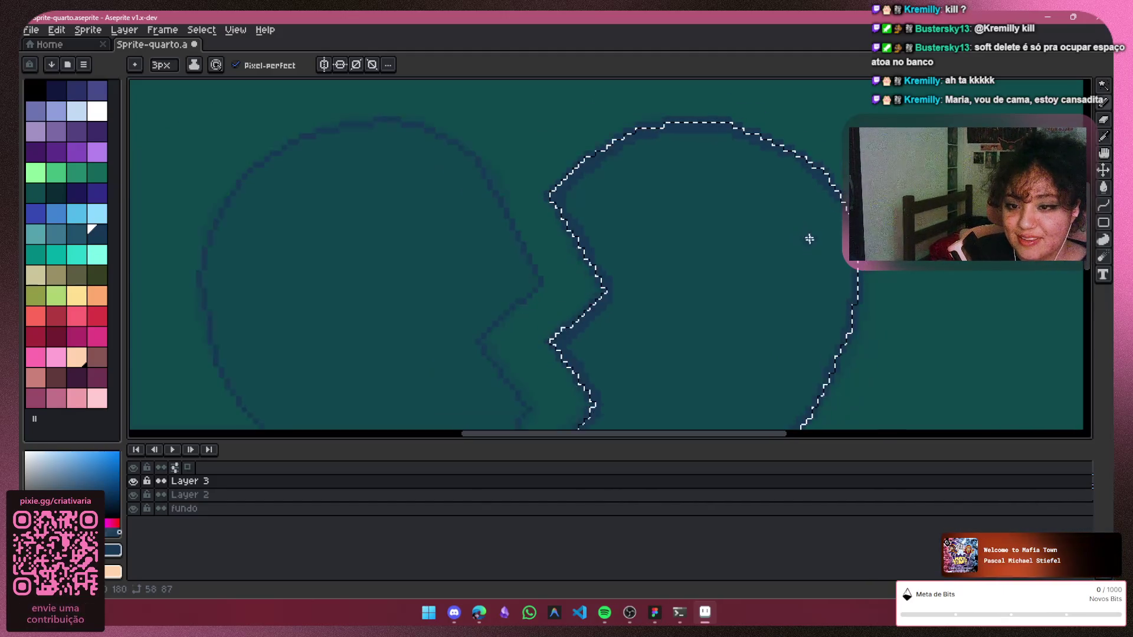
pyautogui.scroll(-1, 808, 238)
pyautogui.scroll(-1, 602, 307)
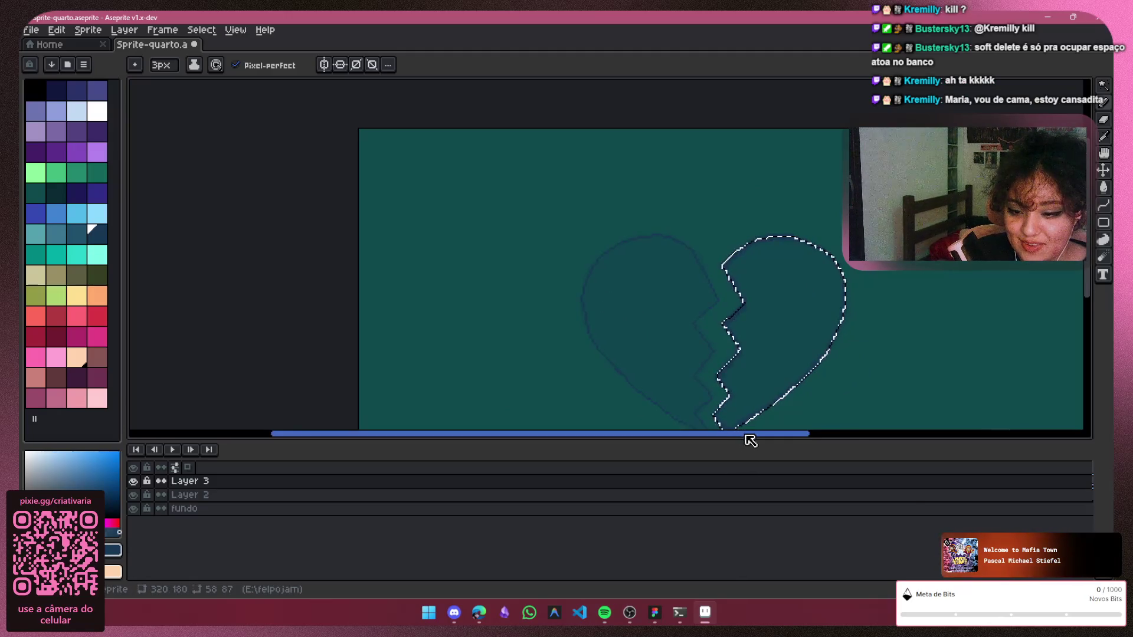
pyautogui.moveTo(749, 440); pyautogui.dragTo(815, 431)
pyautogui.moveTo(1089, 221); pyautogui.dragTo(1098, 248)
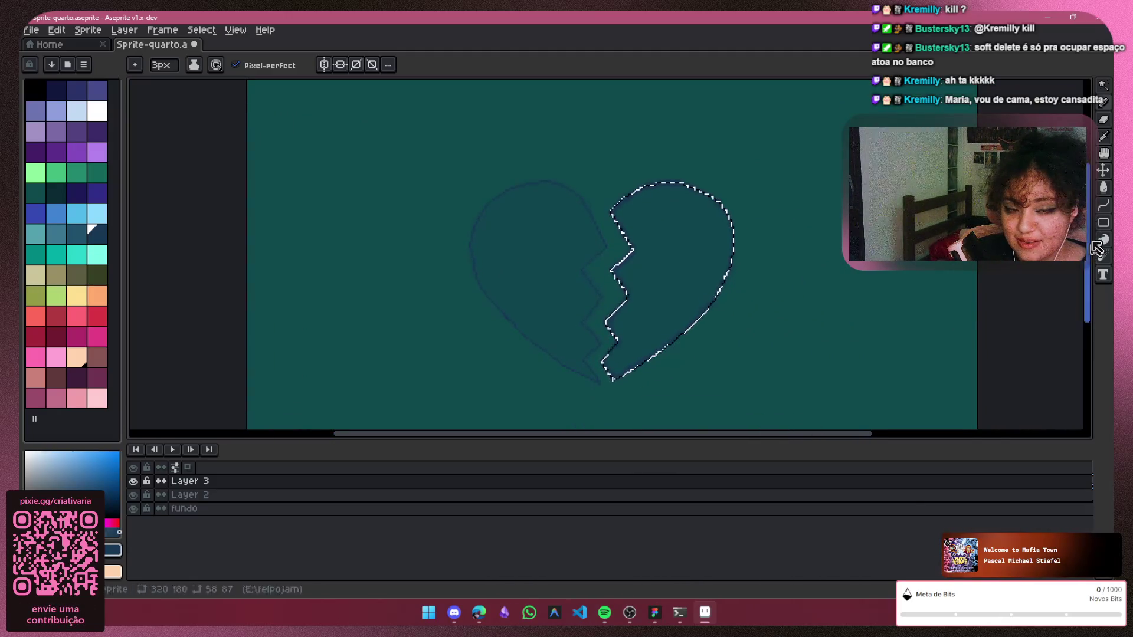
pyautogui.click(1102, 102)
pyautogui.click(584, 285)
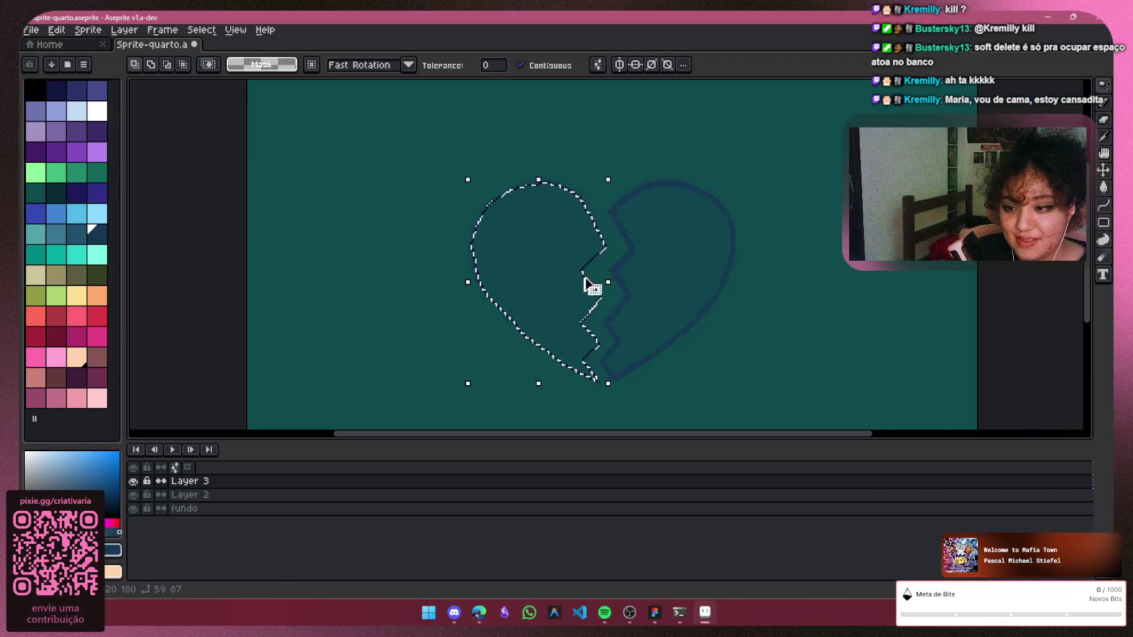
pyautogui.click(1104, 117)
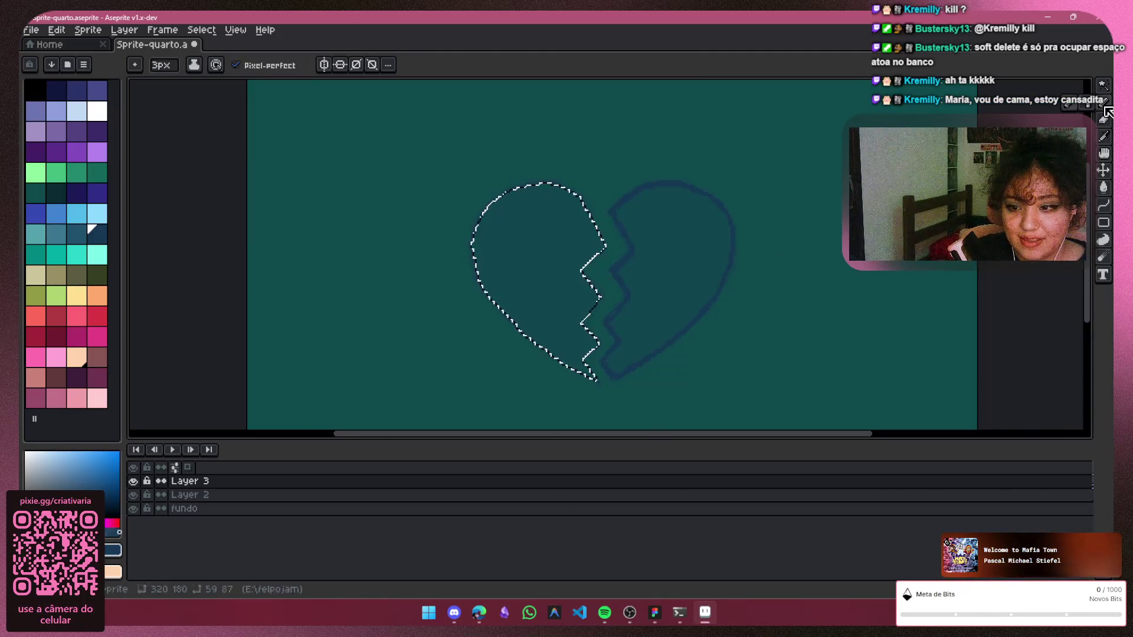
pyautogui.scroll(1, 650, 328)
pyautogui.scroll(-3, 566, 305)
pyautogui.hotkey('ctrl', 'd')
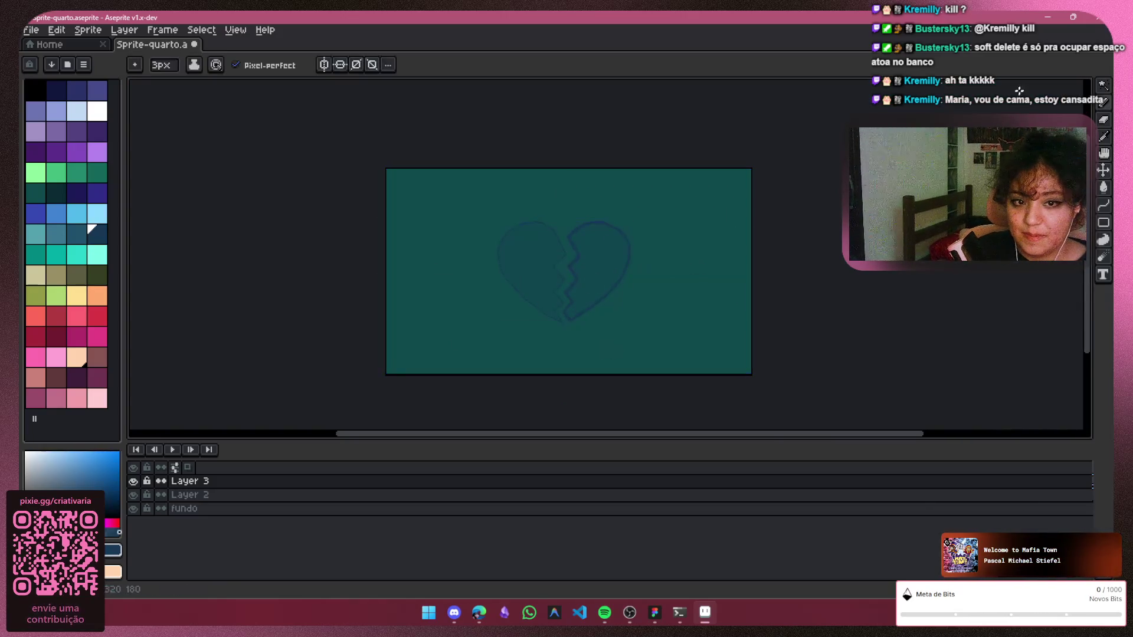
pyautogui.hotkey('ctrl', 'shift', 'd')
pyautogui.press('b')
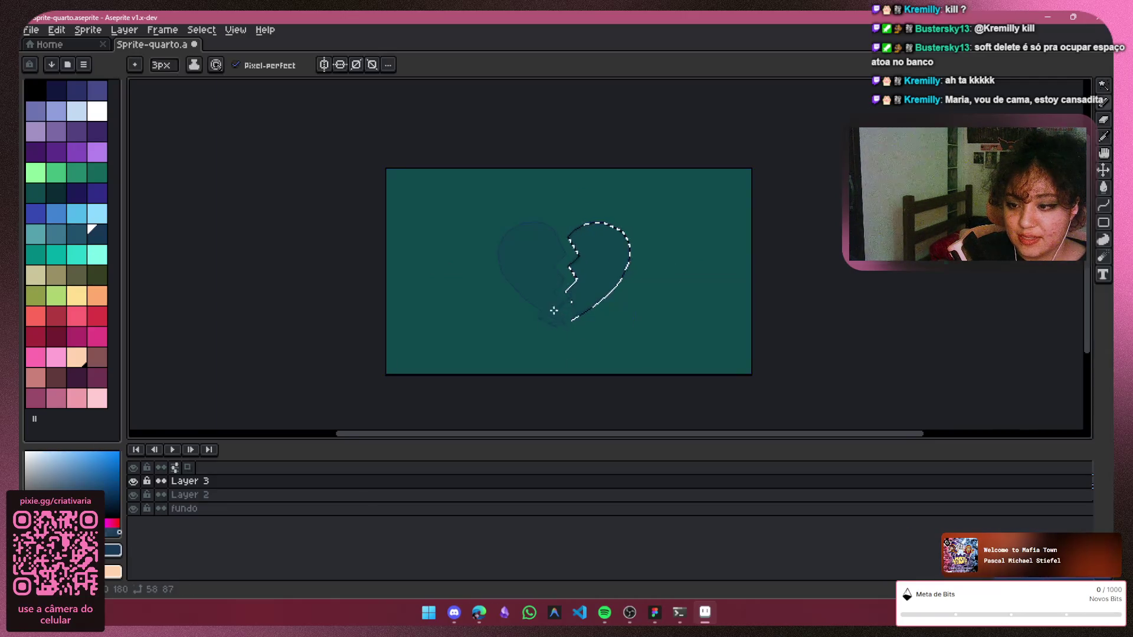
pyautogui.scroll(2, 581, 298)
pyautogui.scroll(1, 602, 283)
pyautogui.scroll(1, 587, 271)
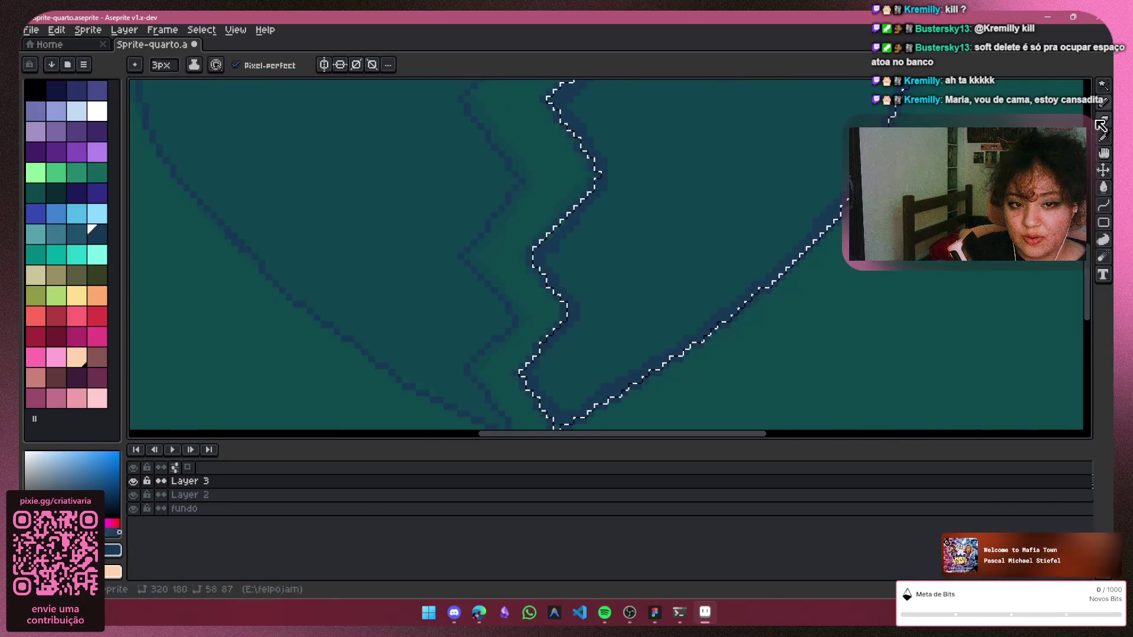
pyautogui.press('e')
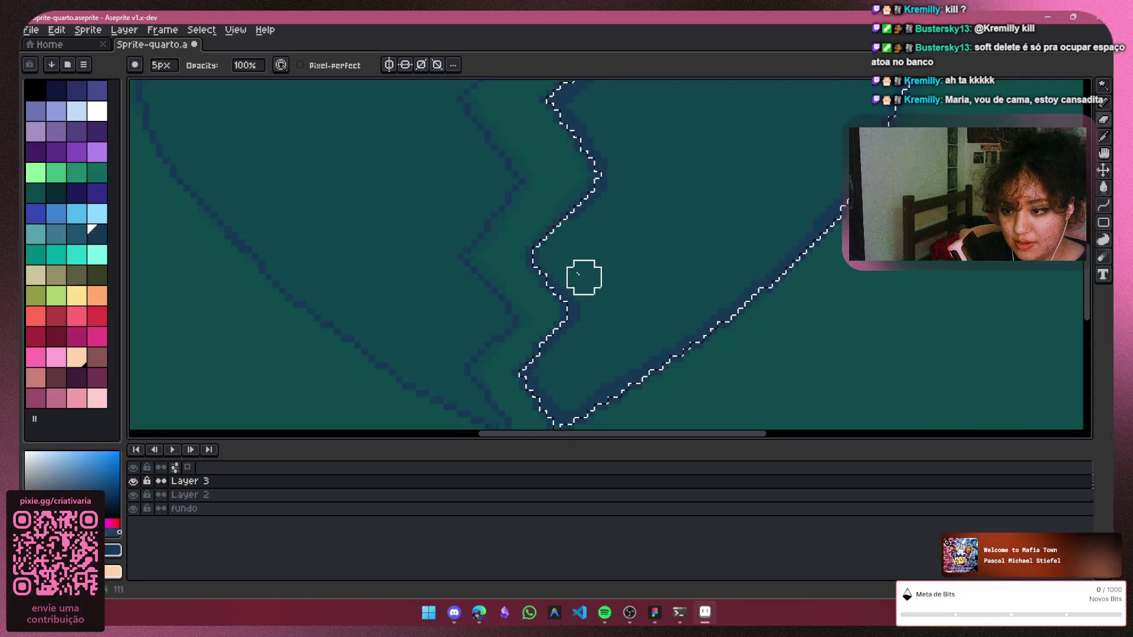
pyautogui.press('b')
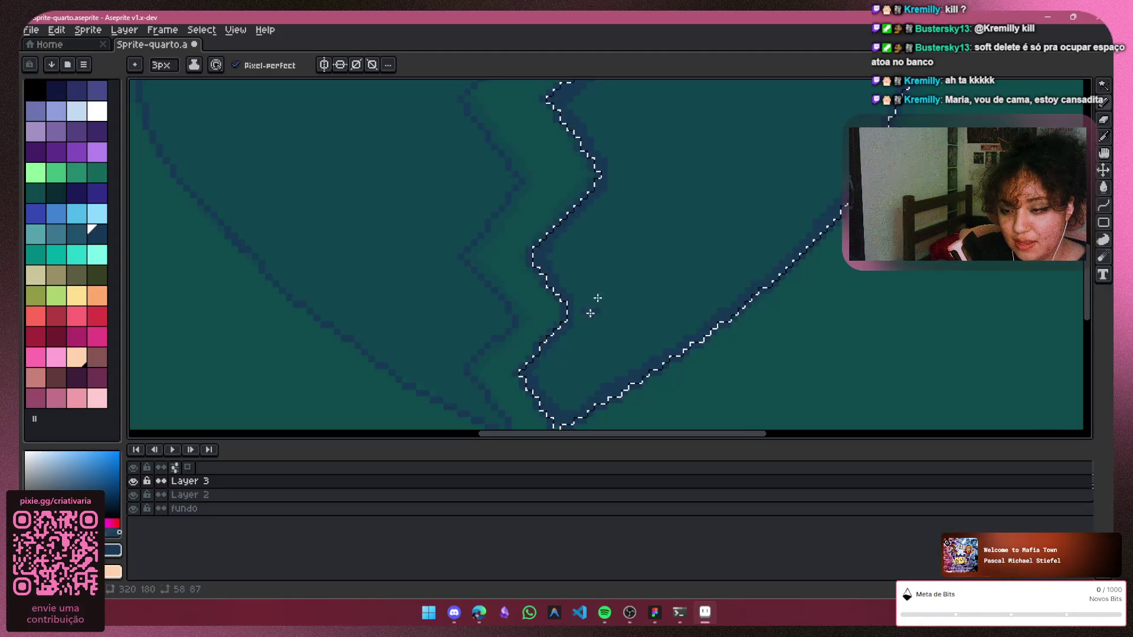
pyautogui.scroll(-1, 841, 207)
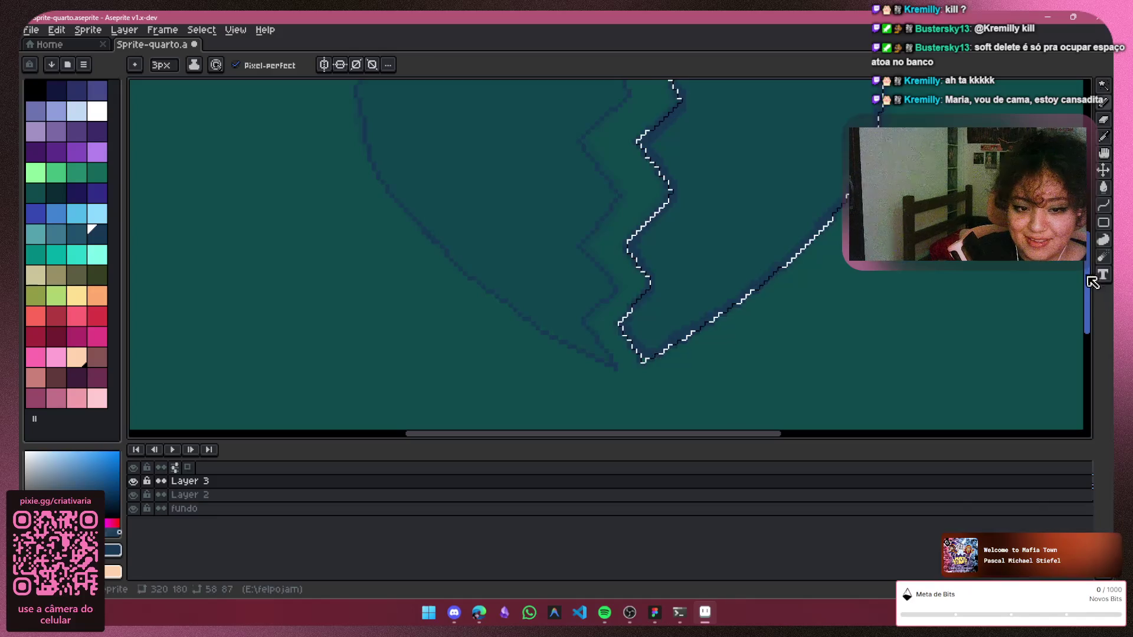
pyautogui.scroll(-1, 782, 183)
pyautogui.scroll(1, 782, 184)
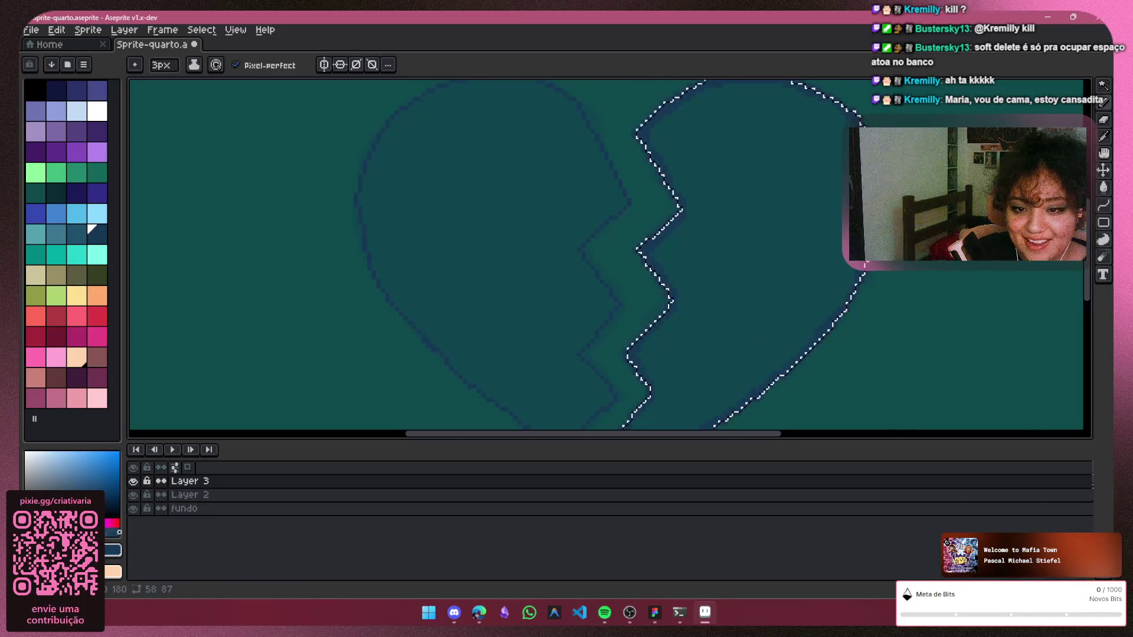
pyautogui.scroll(1, 858, 146)
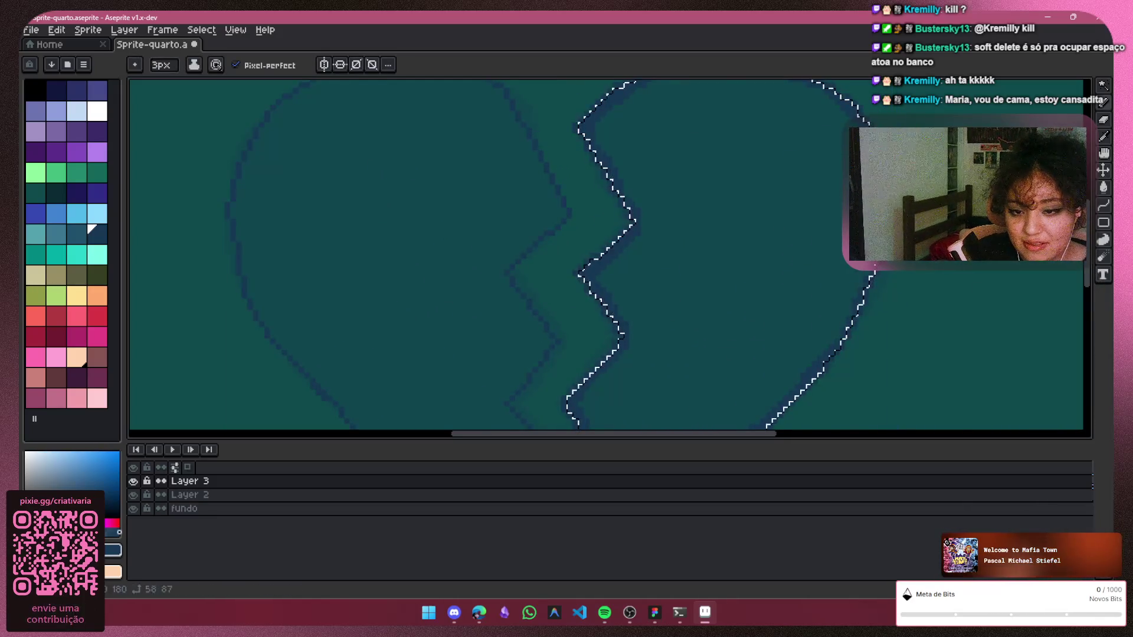
pyautogui.scroll(-1, 843, 240)
pyautogui.scroll(1, 726, 199)
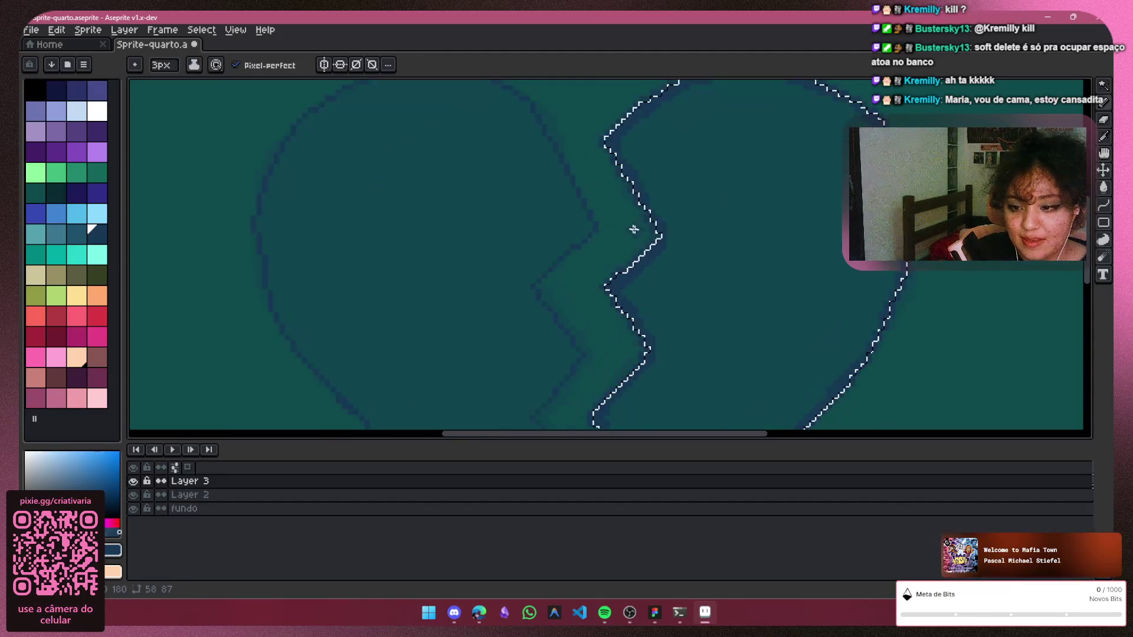
pyautogui.scroll(1, 788, 257)
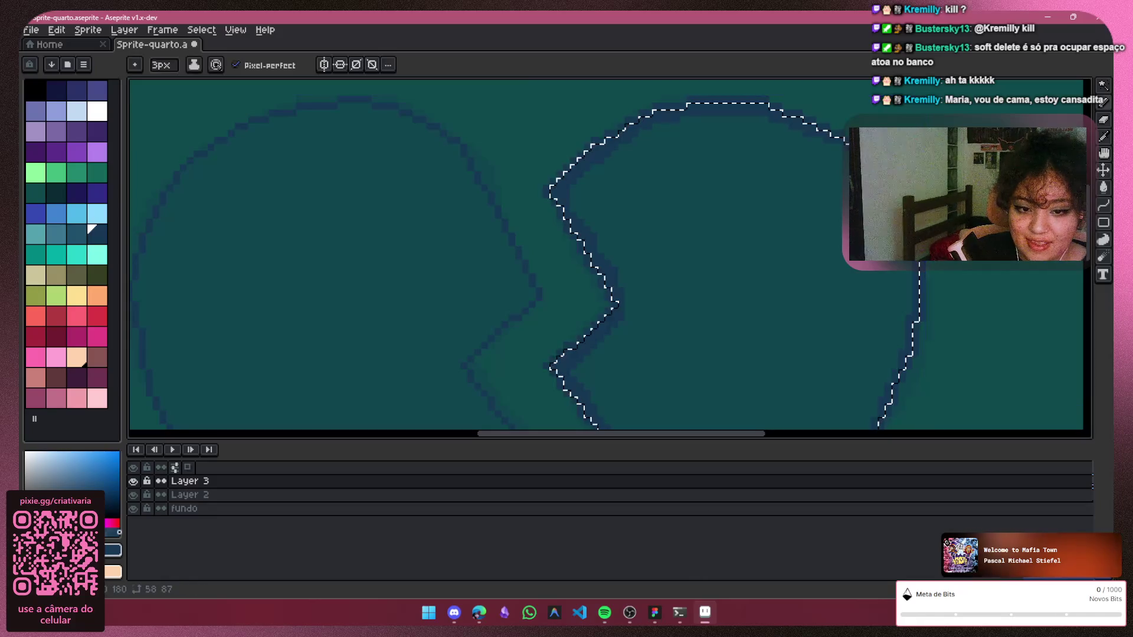
pyautogui.scroll(-1, 1018, 256)
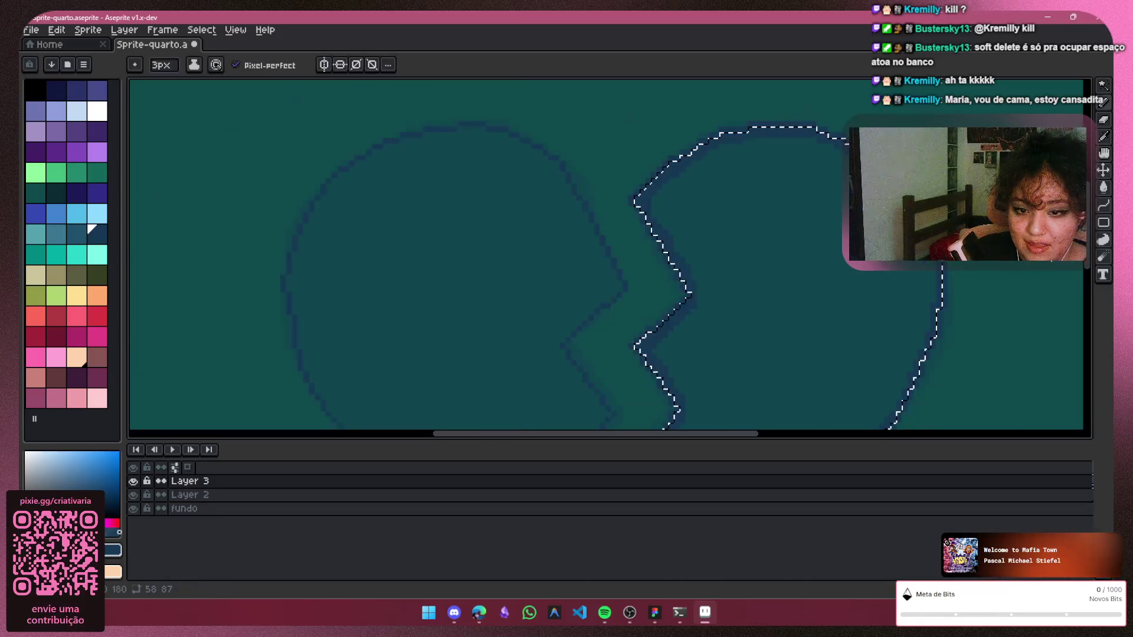
pyautogui.scroll(-1, 1044, 275)
pyautogui.moveTo(731, 440)
pyautogui.mouseDown()
pyautogui.moveTo(720, 443)
pyautogui.moveTo(823, 442)
pyautogui.mouseUp()
pyautogui.moveTo(1086, 263)
pyautogui.mouseDown()
pyautogui.moveTo(1084, 281)
pyautogui.moveTo(1084, 263)
pyautogui.mouseUp()
pyautogui.press('m')
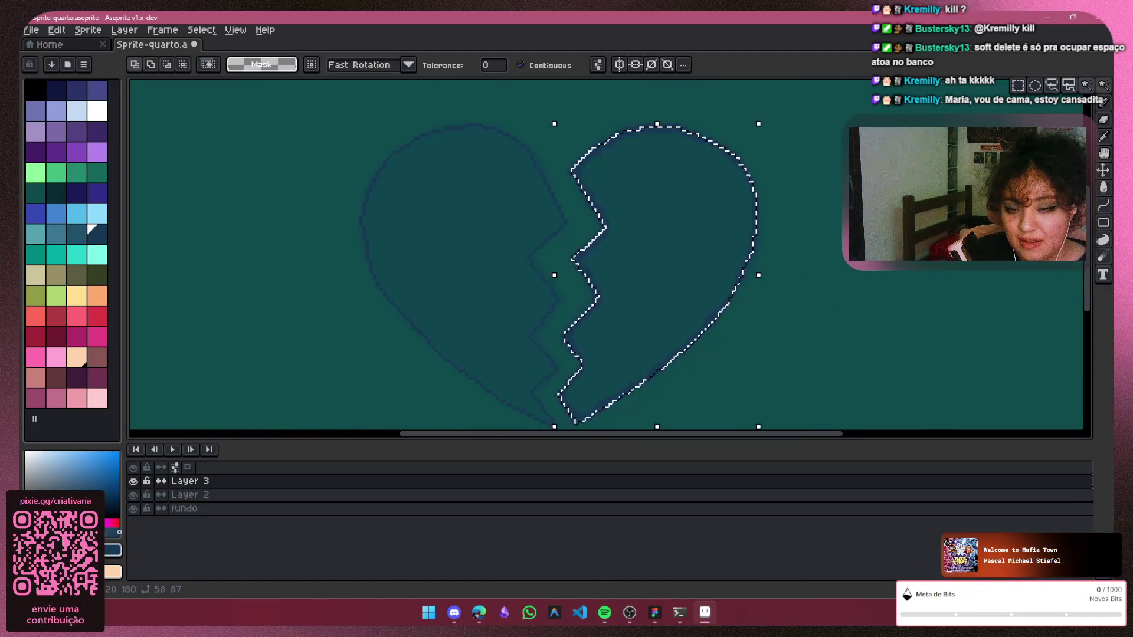
# Select the left heart half and paint dark blue pixels along its top and left outline edges
pyautogui.click(509, 284)
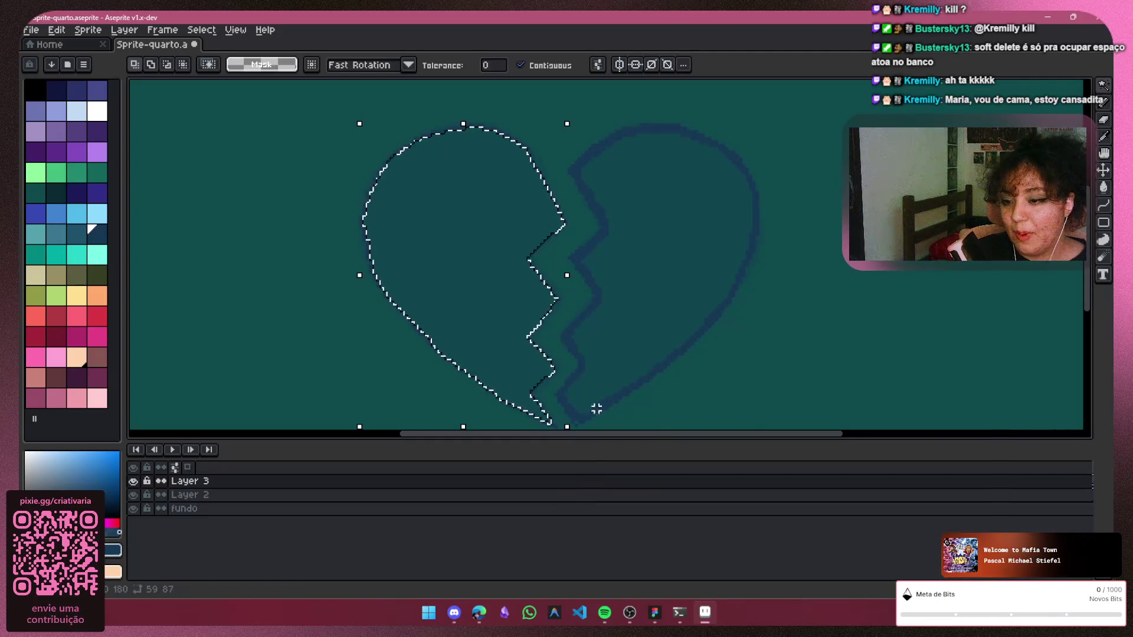
pyautogui.click(1103, 136)
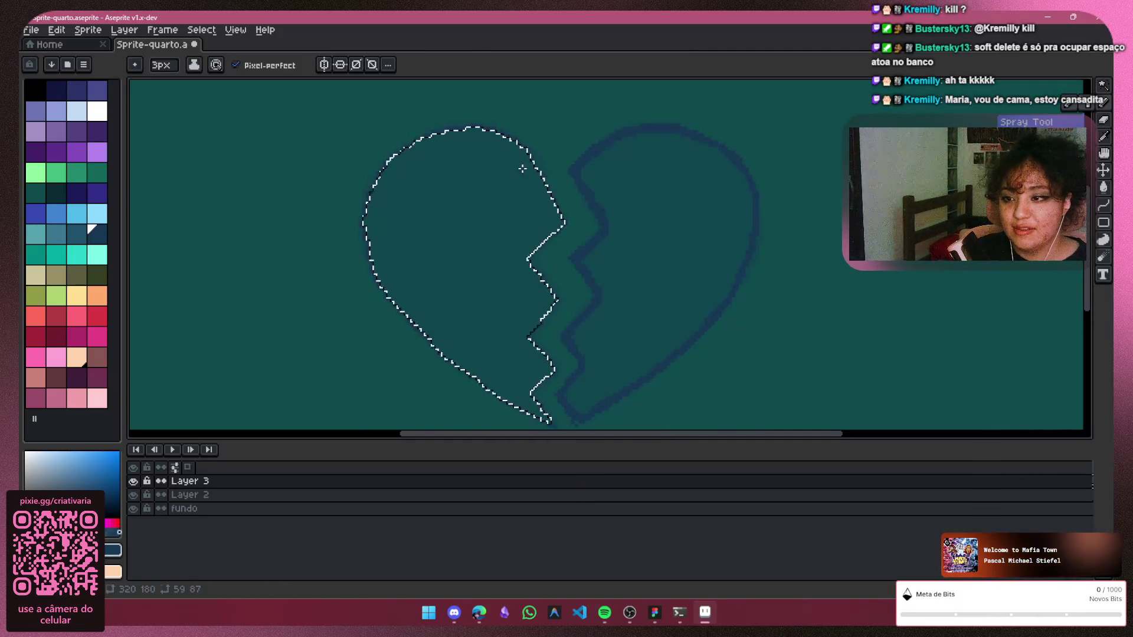
pyautogui.scroll(2, 522, 169)
pyautogui.scroll(1, 525, 182)
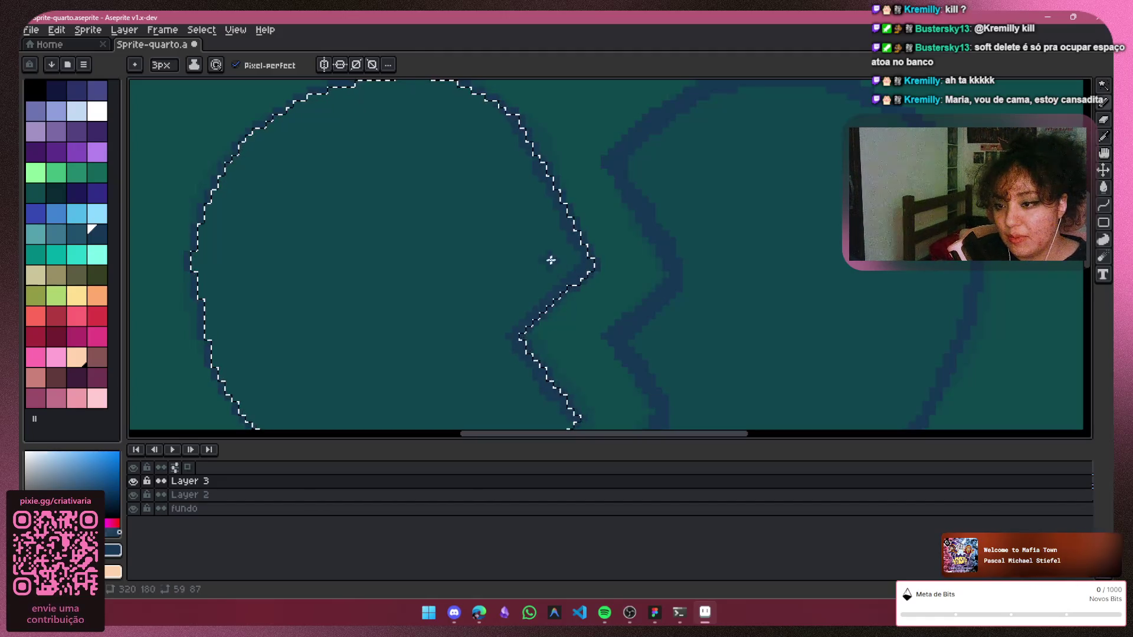
pyautogui.scroll(3, 514, 115)
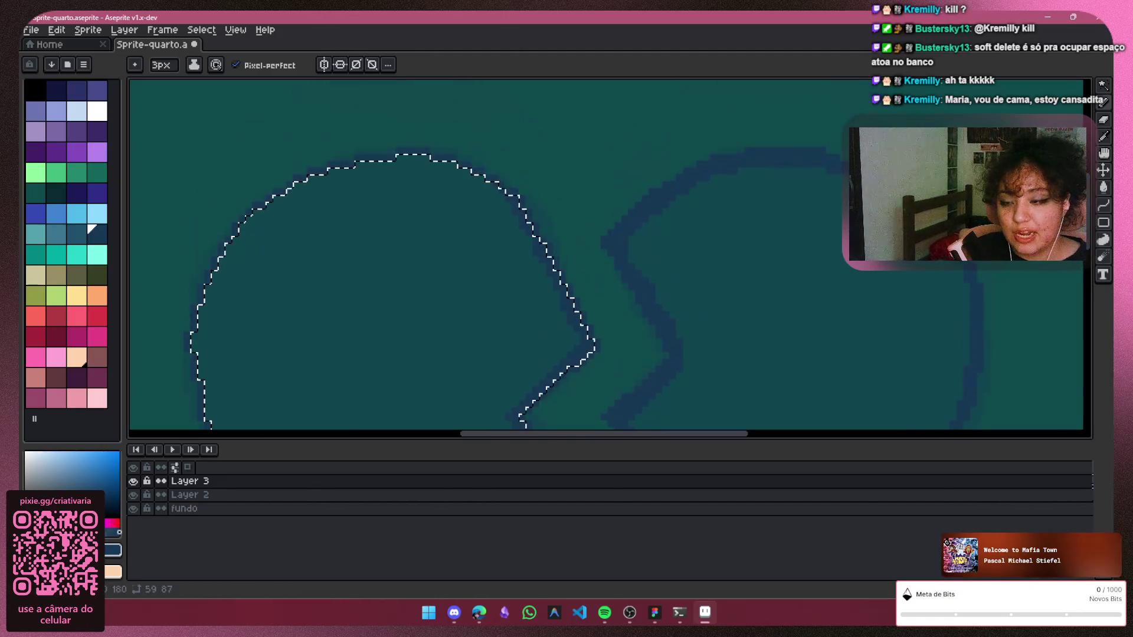
pyautogui.press('v')
pyautogui.press('b')
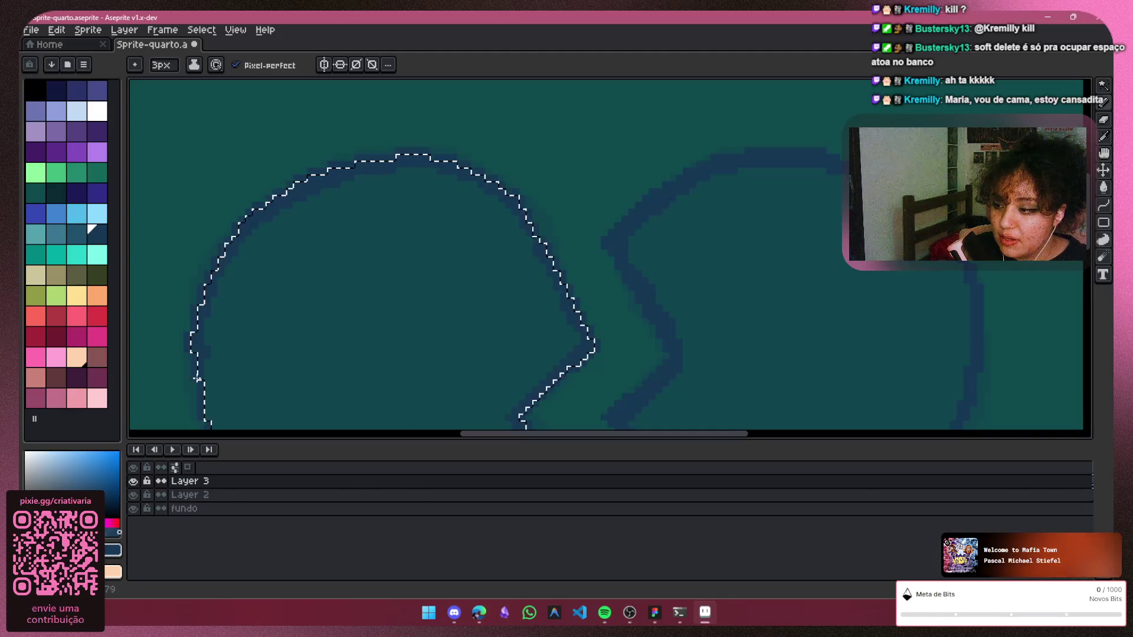
pyautogui.scroll(-3, 248, 258)
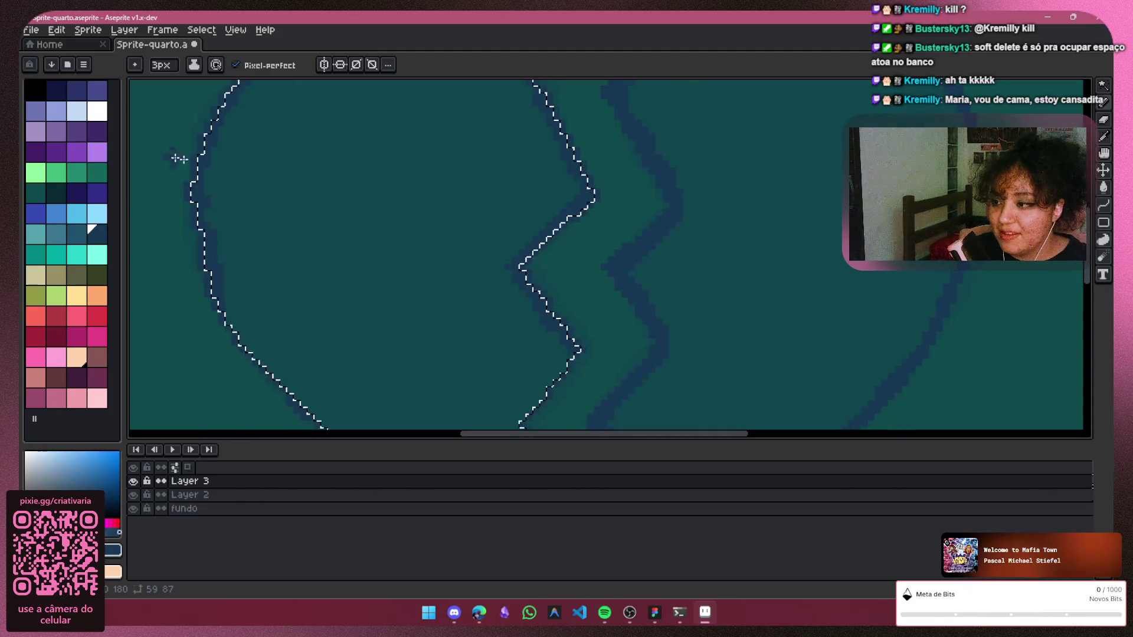
pyautogui.press('v')
pyautogui.press('b')
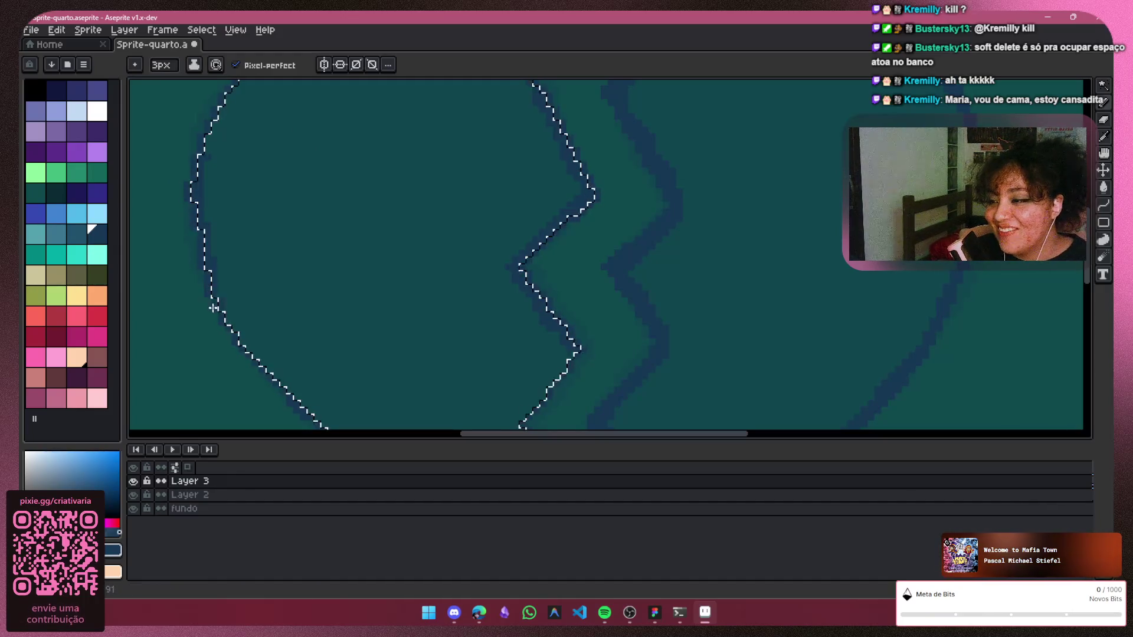
pyautogui.press('v')
pyautogui.press('b')
pyautogui.scroll(-2, 1089, 276)
pyautogui.scroll(-3, 608, 273)
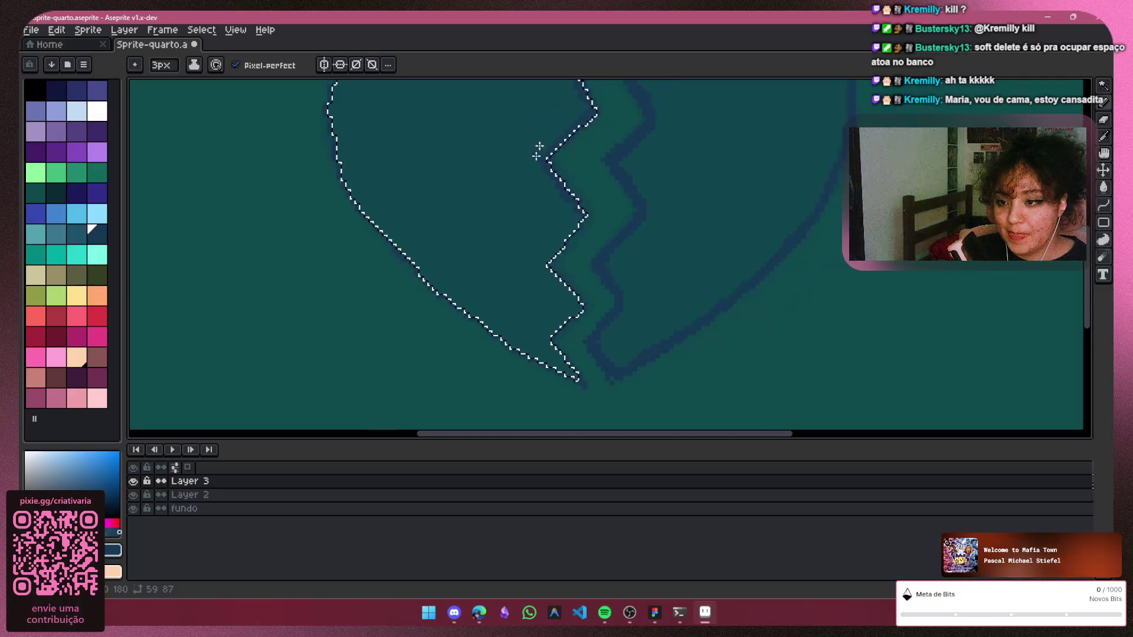
pyautogui.scroll(3, 1088, 233)
pyautogui.scroll(1, 796, 204)
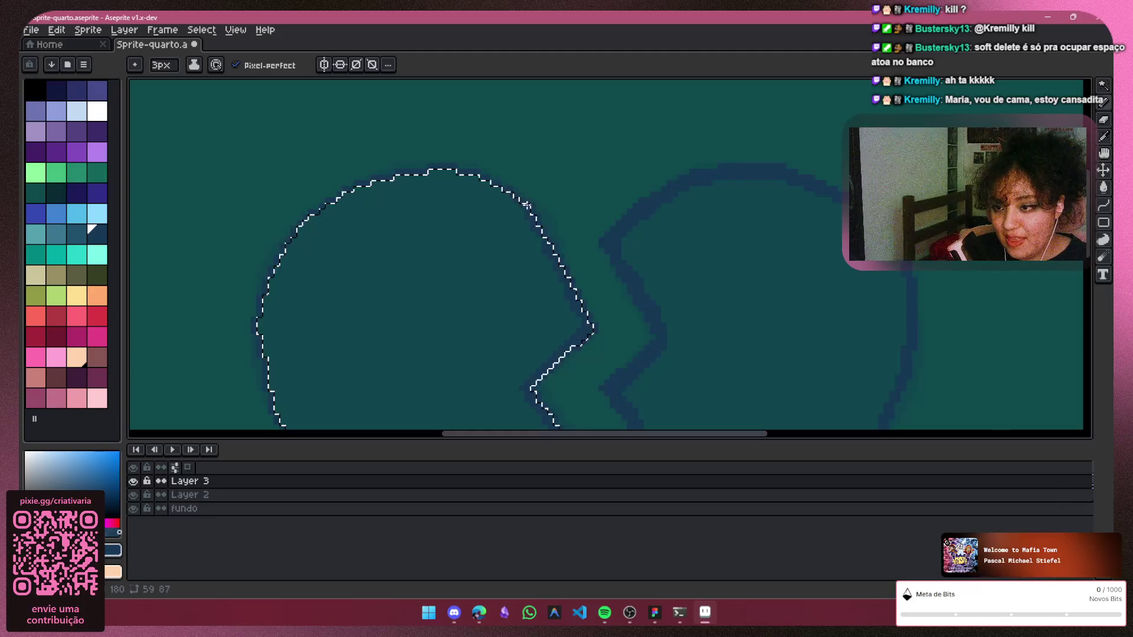
pyautogui.moveTo(437, 172)
pyautogui.mouseDown()
pyautogui.moveTo(362, 188)
pyautogui.moveTo(267, 293)
pyautogui.moveTo(261, 315)
pyautogui.mouseUp()
pyautogui.moveTo(272, 371); pyautogui.dragTo(285, 424)
pyautogui.scroll(-4, 459, 367)
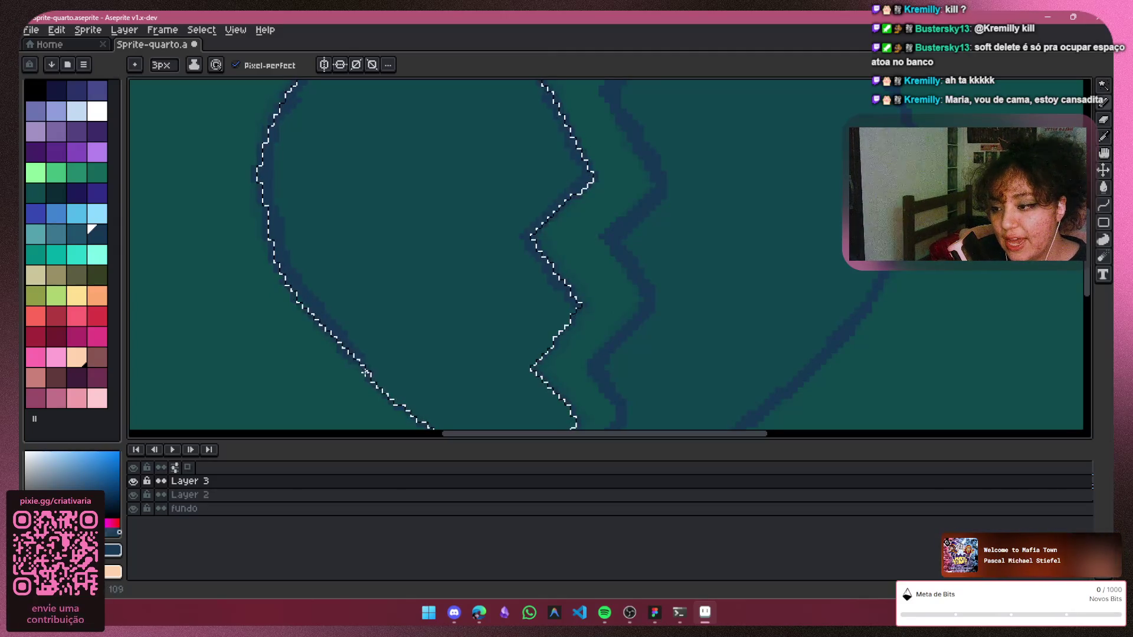
pyautogui.scroll(2, 741, 271)
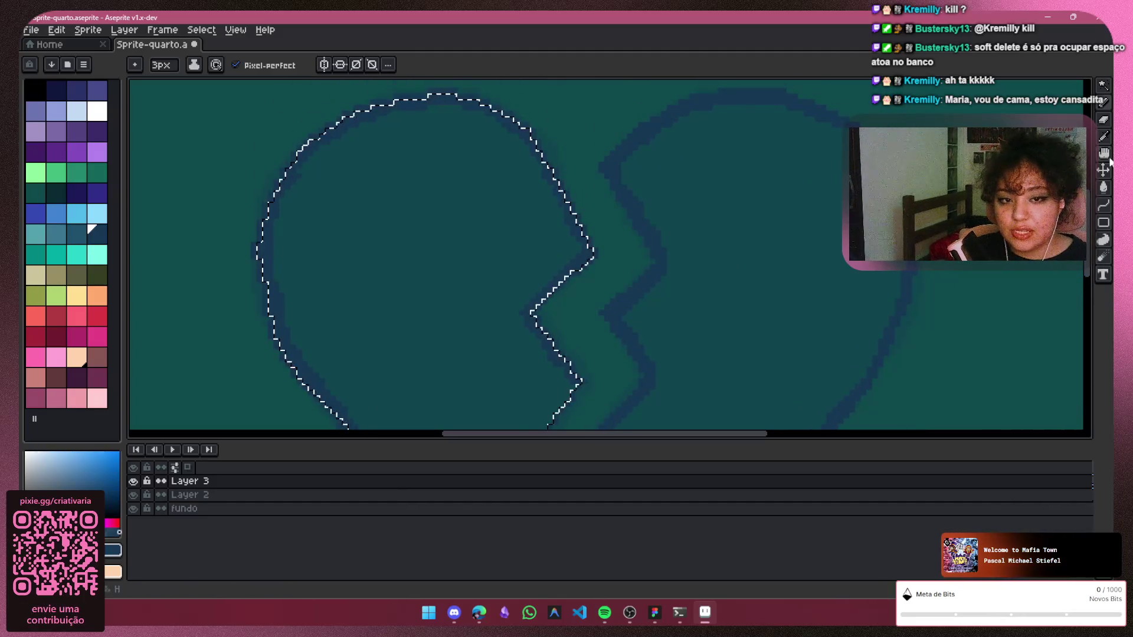
# Toggle between the 5px and 3px tools and rework the outline at the left half's bottom tip
pyautogui.click(1107, 135)
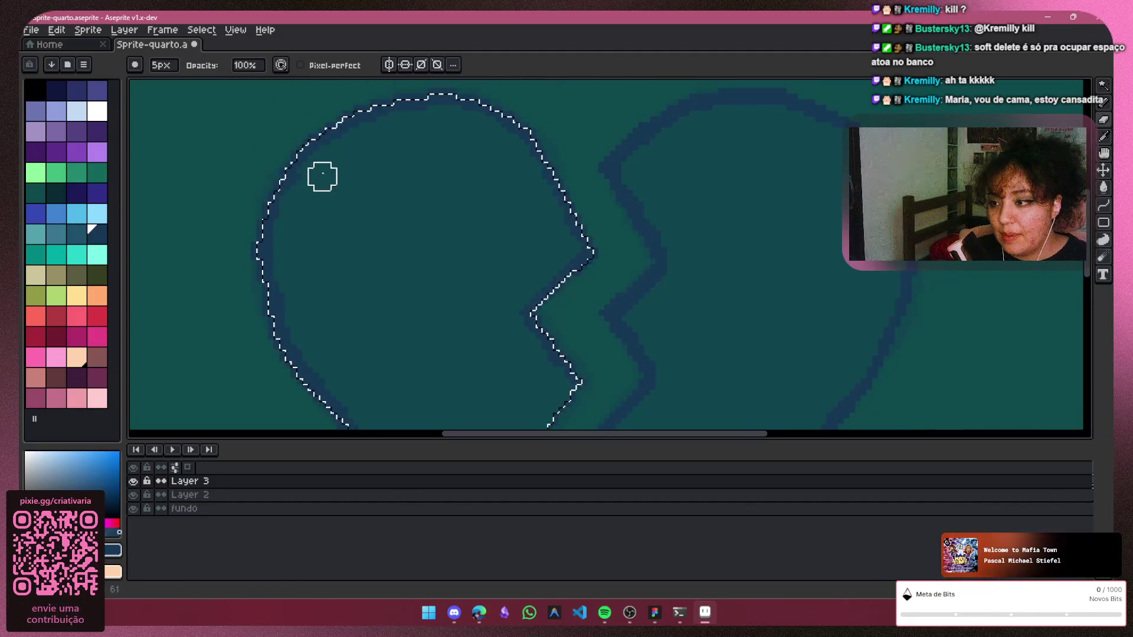
pyautogui.click(1103, 115)
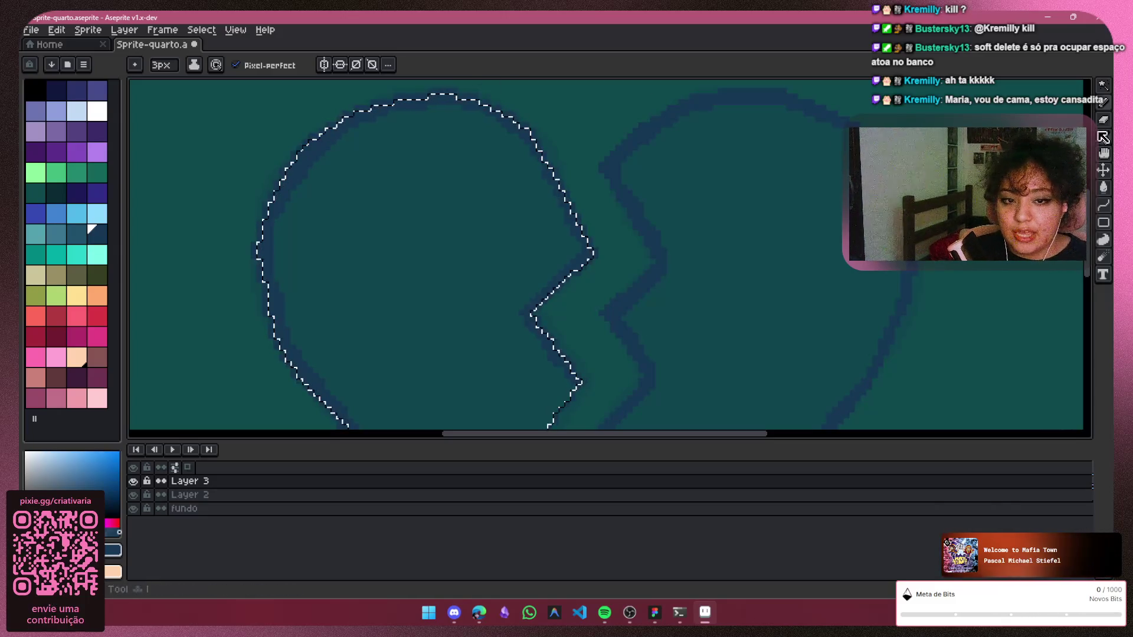
pyautogui.click(1104, 137)
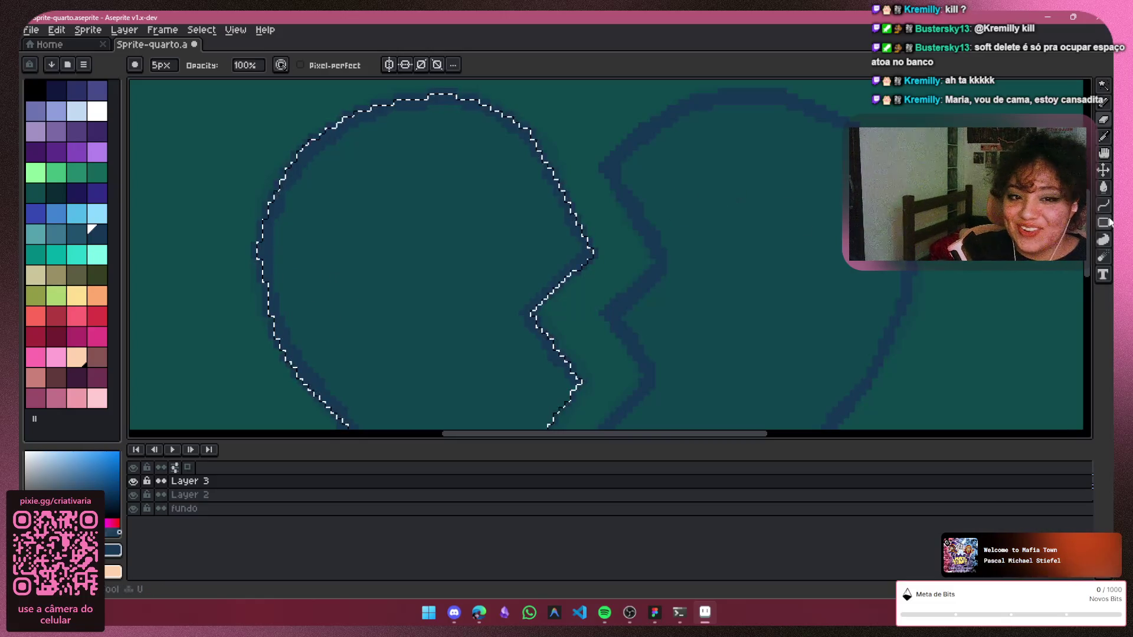
pyautogui.scroll(-5, 1092, 209)
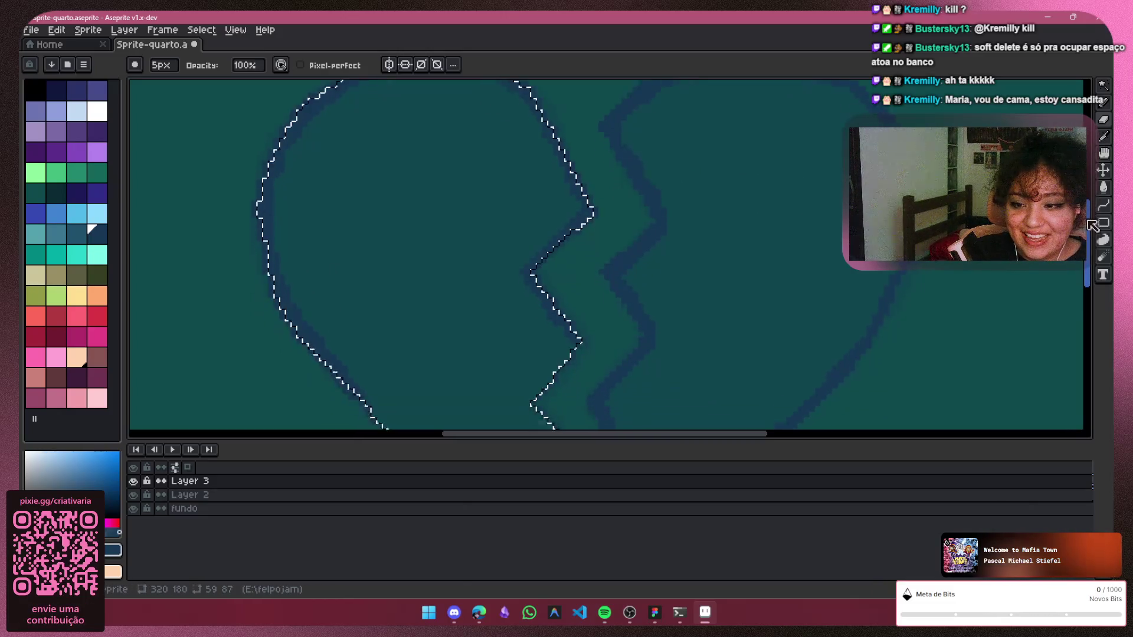
pyautogui.click(1103, 114)
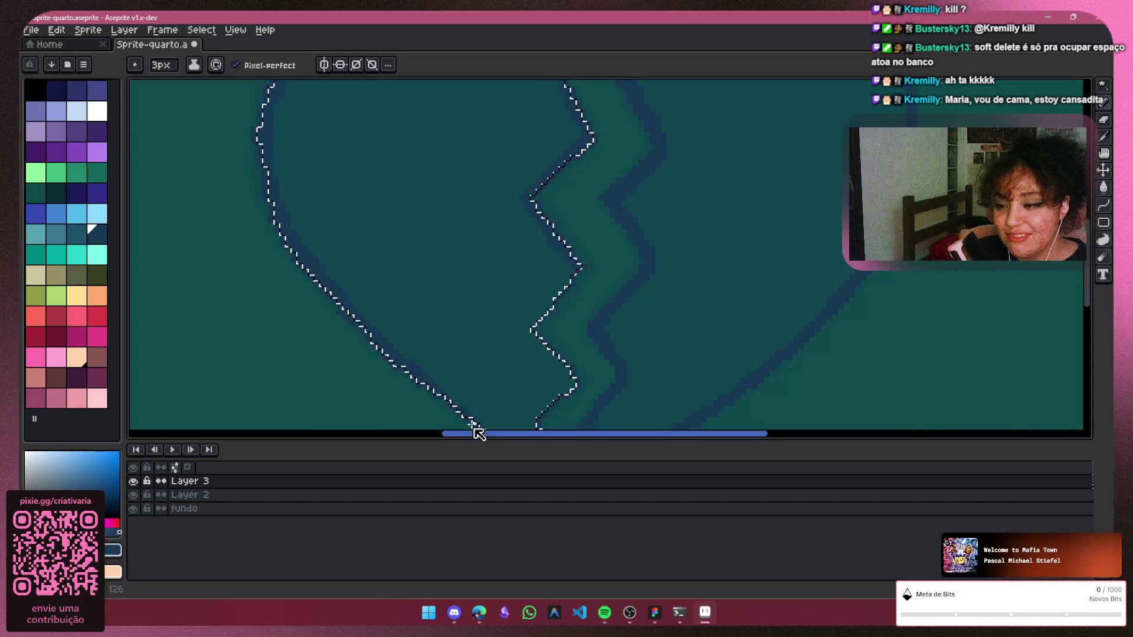
pyautogui.scroll(-2, 1070, 335)
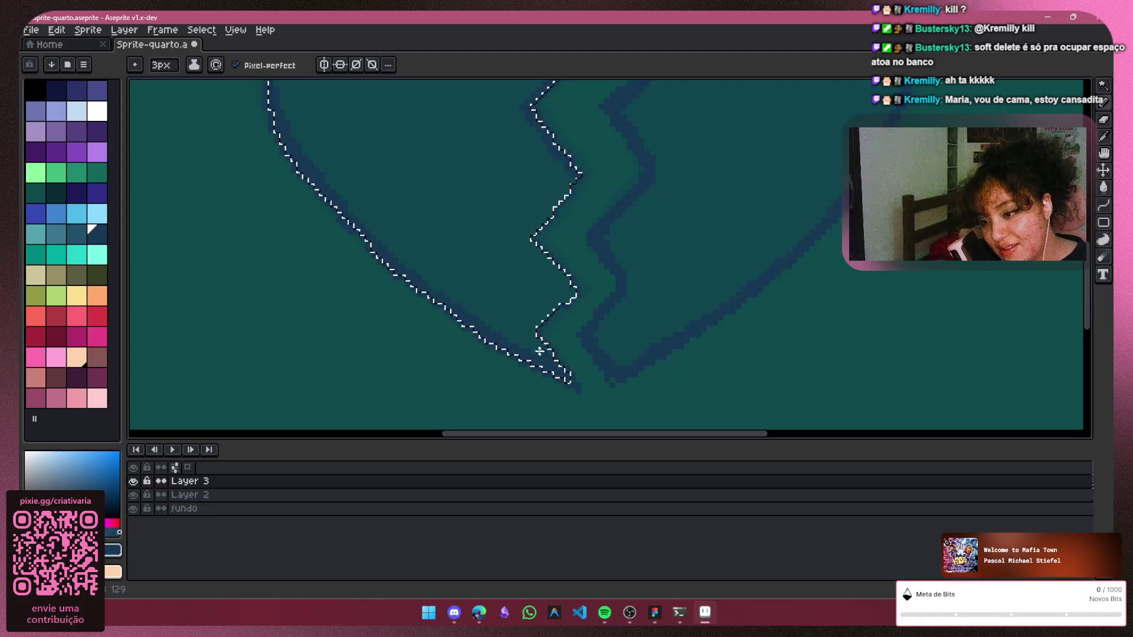
pyautogui.moveTo(536, 335); pyautogui.dragTo(574, 289)
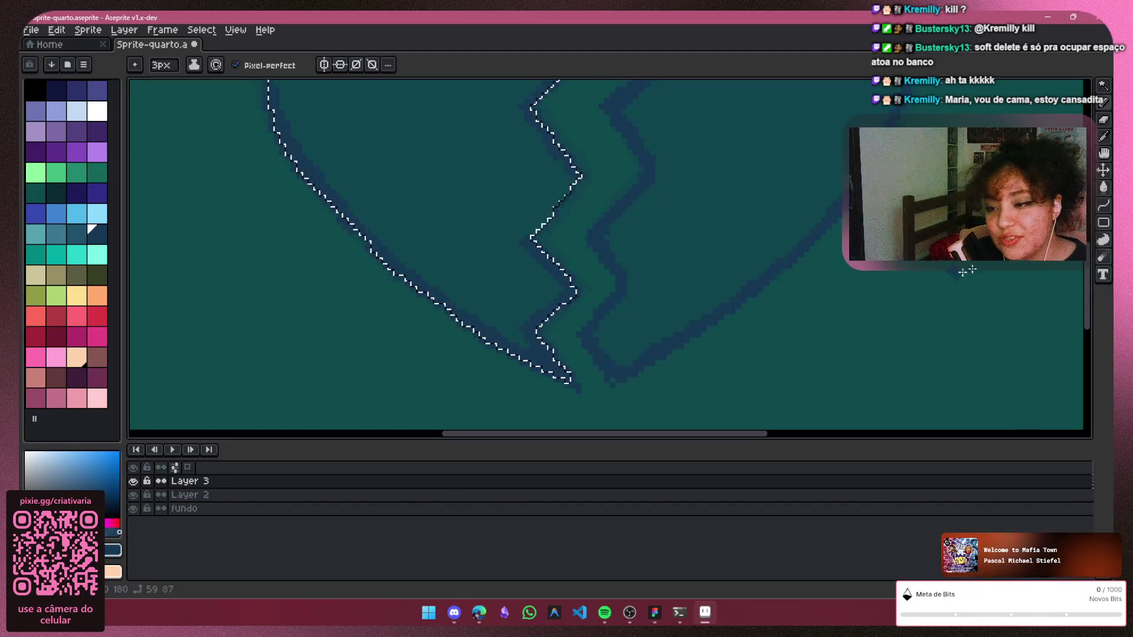
pyautogui.scroll(3, 599, 163)
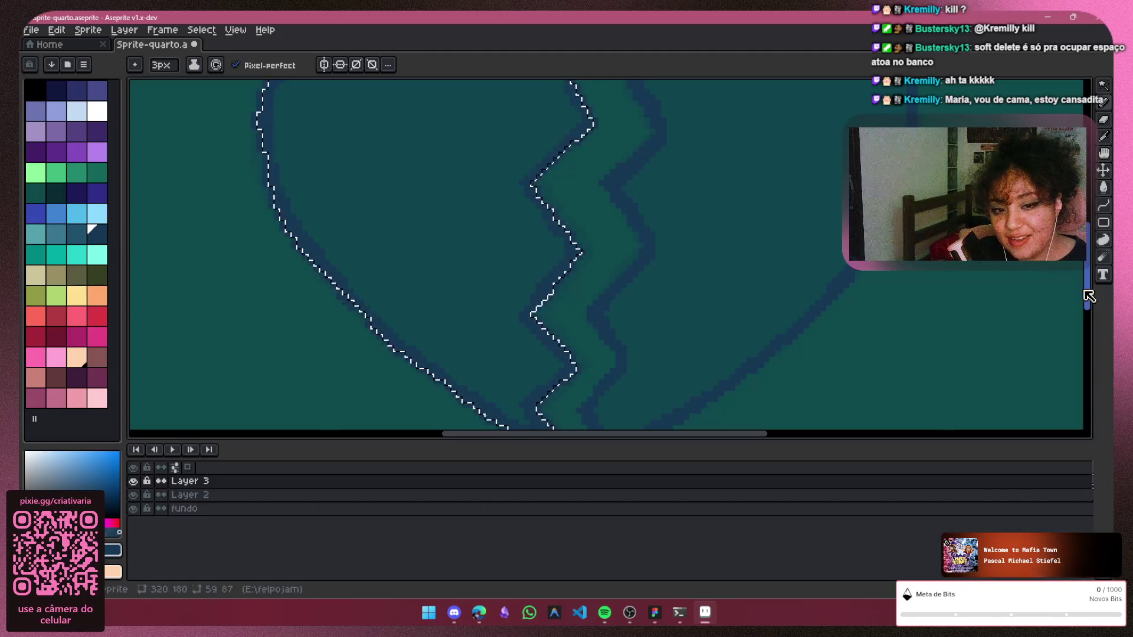
pyautogui.moveTo(1088, 297); pyautogui.dragTo(1088, 283)
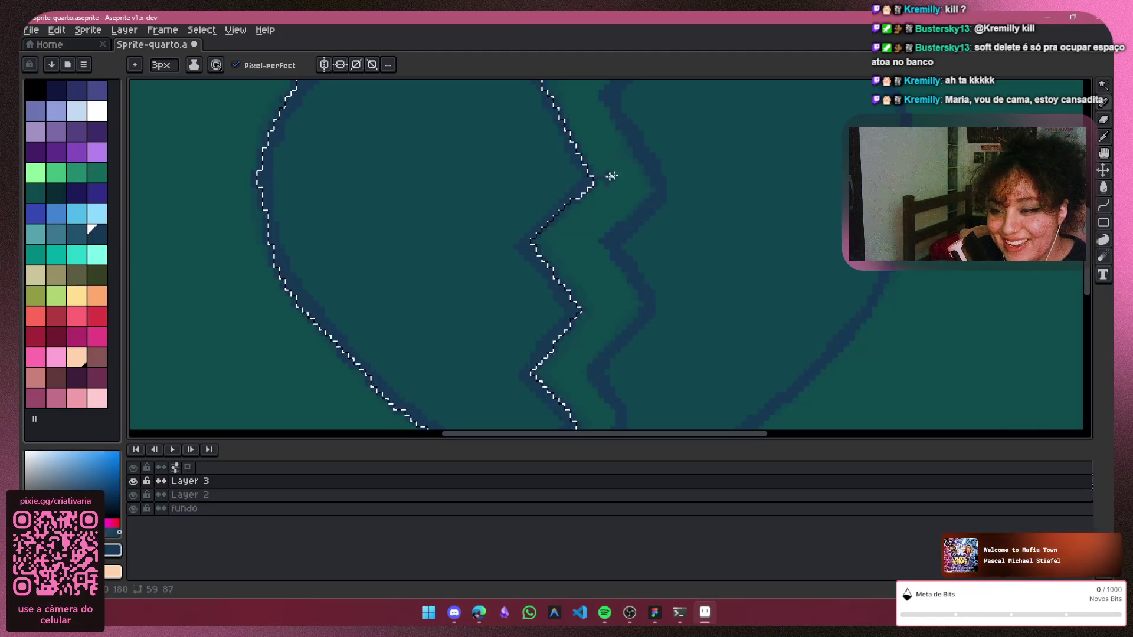
pyautogui.scroll(-2, 781, 265)
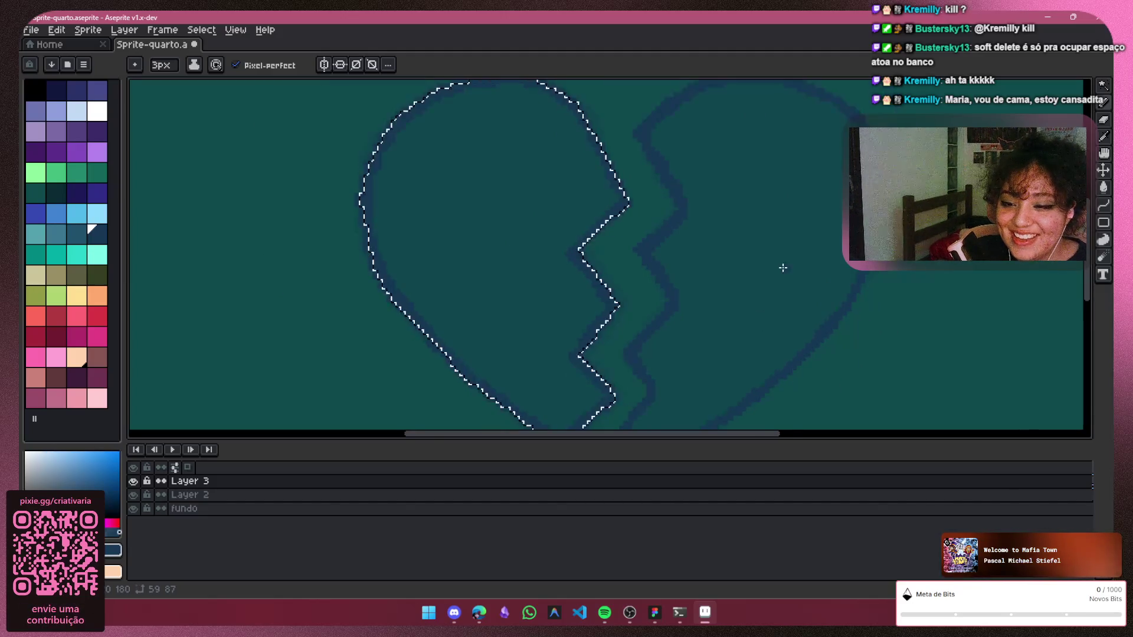
pyautogui.scroll(-2, 817, 316)
pyautogui.moveTo(775, 436); pyautogui.dragTo(829, 434)
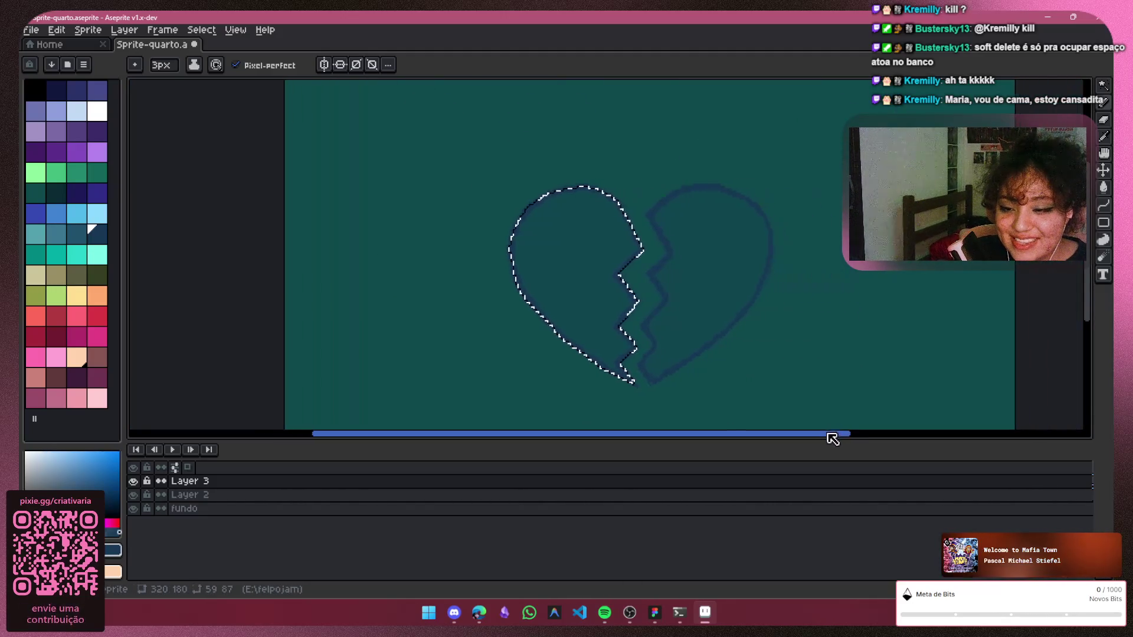
# Clear the selection around the heart with Ctrl+D
pyautogui.hotkey('ctrl', 'd')
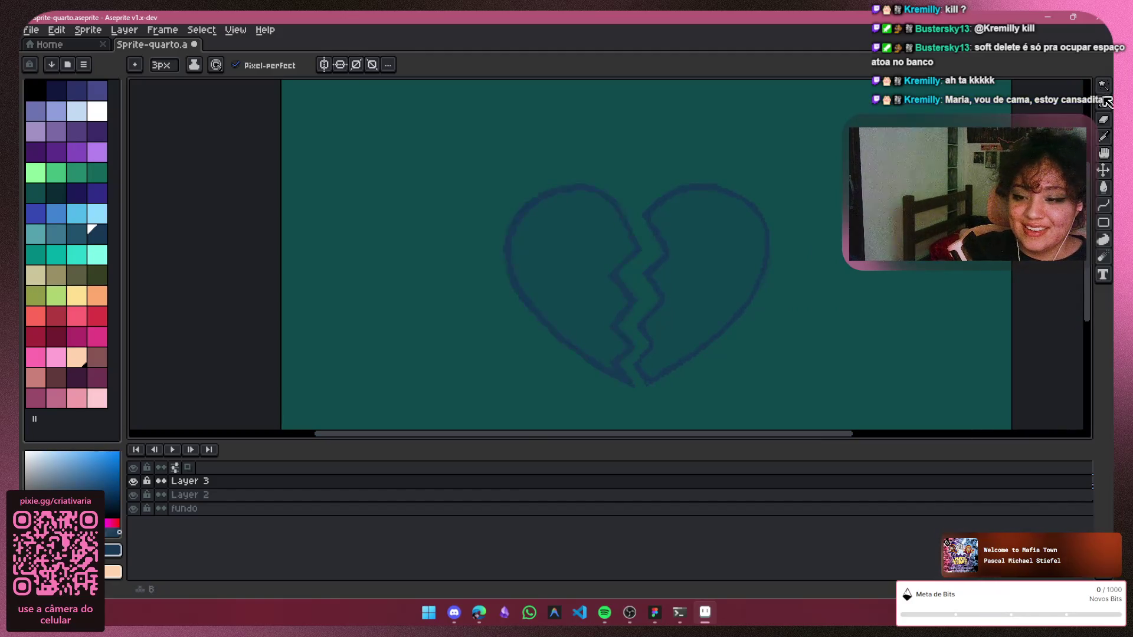
pyautogui.scroll(1, 650, 392)
pyautogui.scroll(1, 662, 363)
pyautogui.scroll(1, 654, 370)
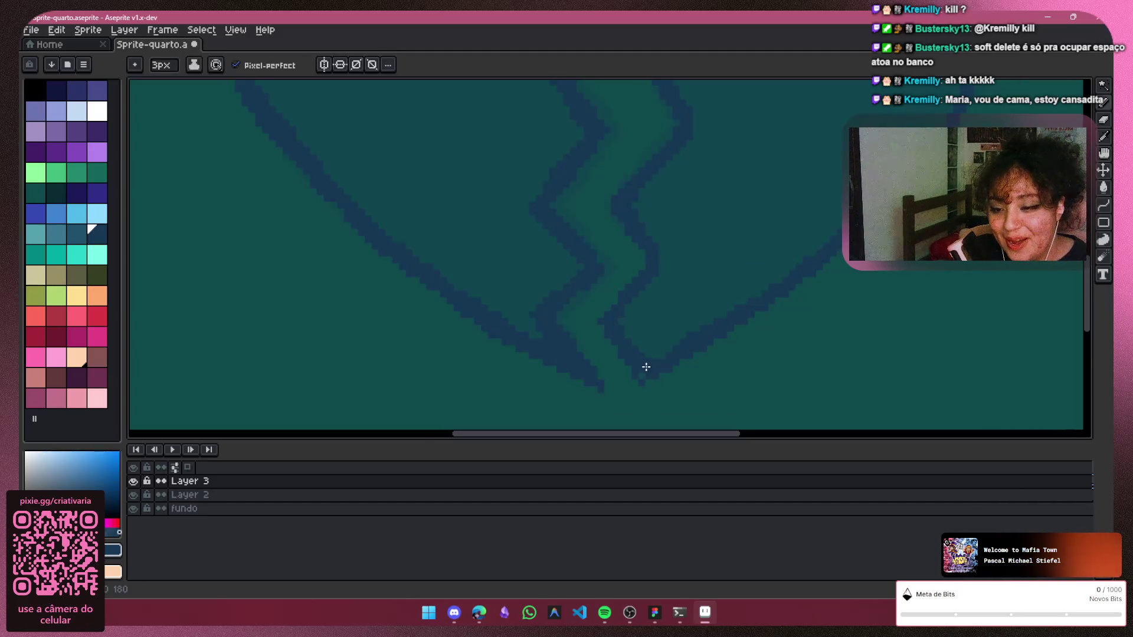
pyautogui.scroll(-1, 748, 296)
pyautogui.scroll(-1, 732, 362)
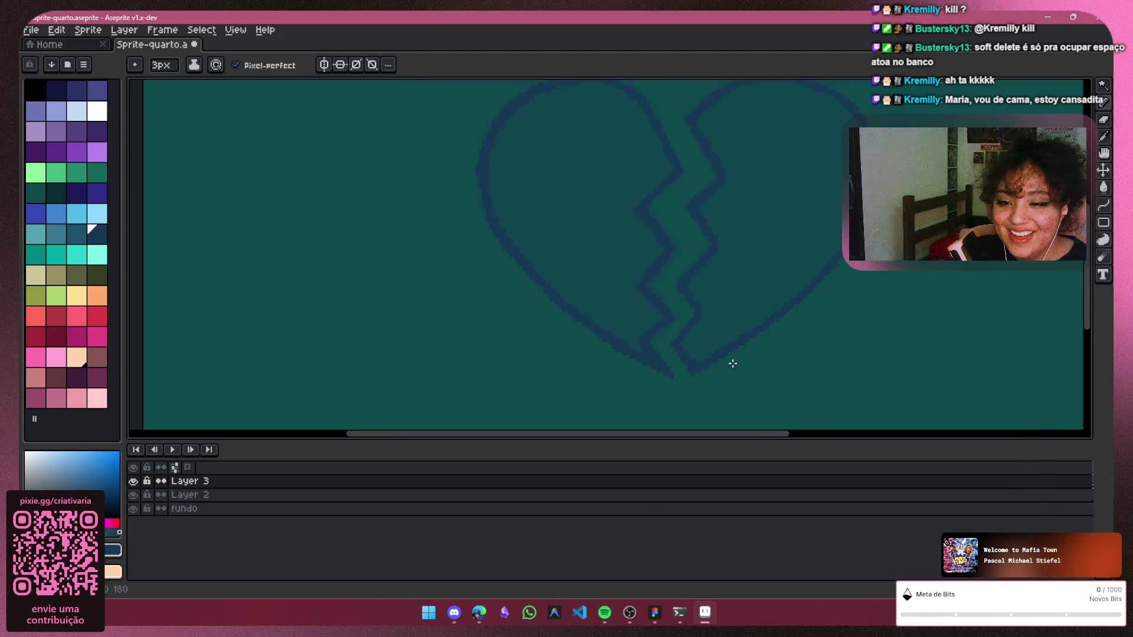
pyautogui.scroll(-2, 734, 354)
pyautogui.scroll(1, 779, 389)
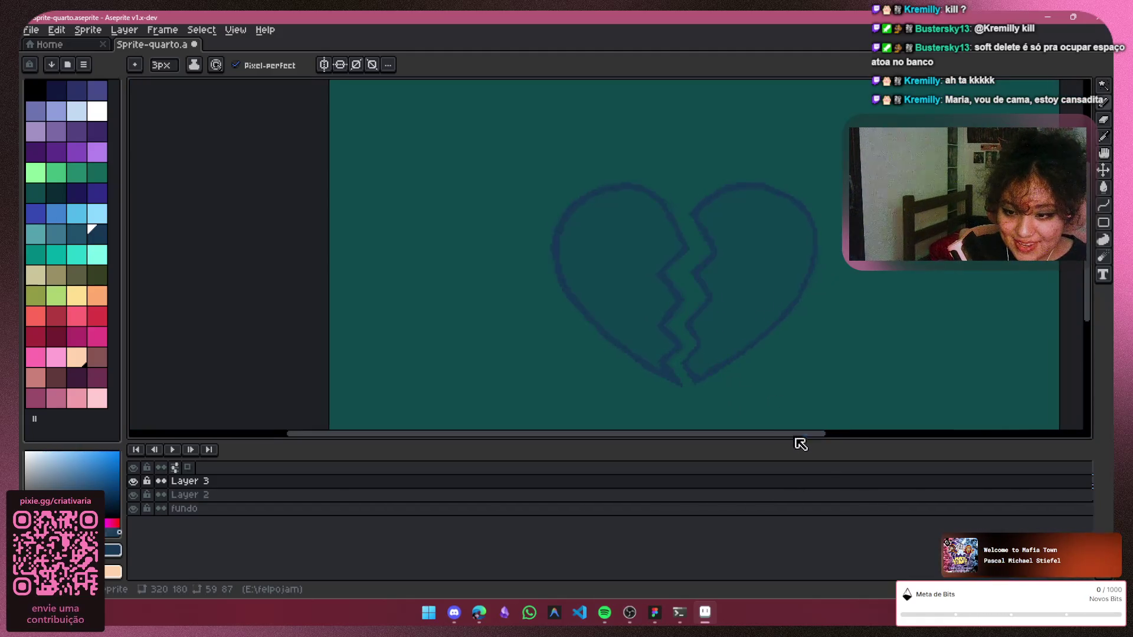
pyautogui.hscroll(2, 802, 447)
pyautogui.scroll(1, 583, 133)
pyautogui.scroll(1, 629, 205)
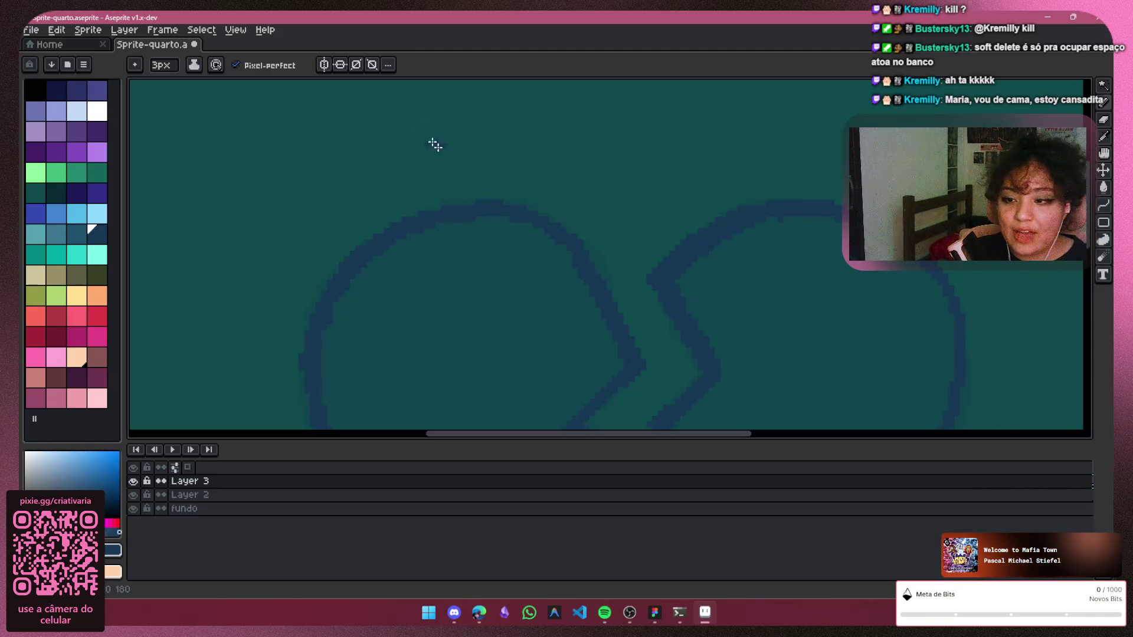
# Check the heart's distances to the canvas edges, pick the Pencil, then make the Eraser active
pyautogui.press('ctrl')
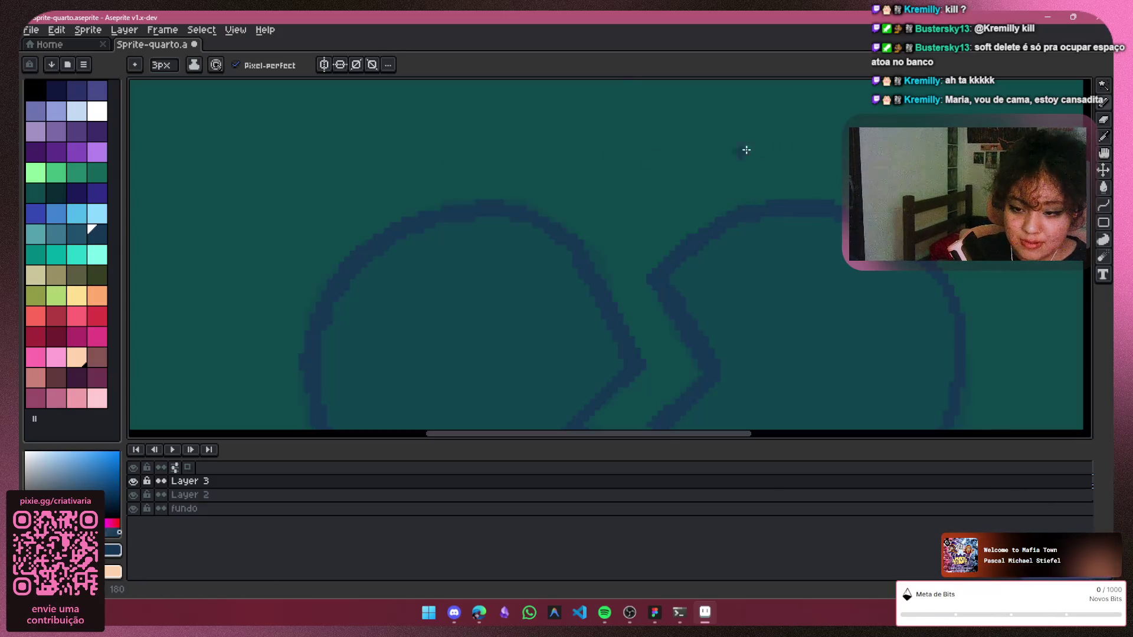
pyautogui.scroll(-2, 890, 316)
pyautogui.scroll(-1, 903, 273)
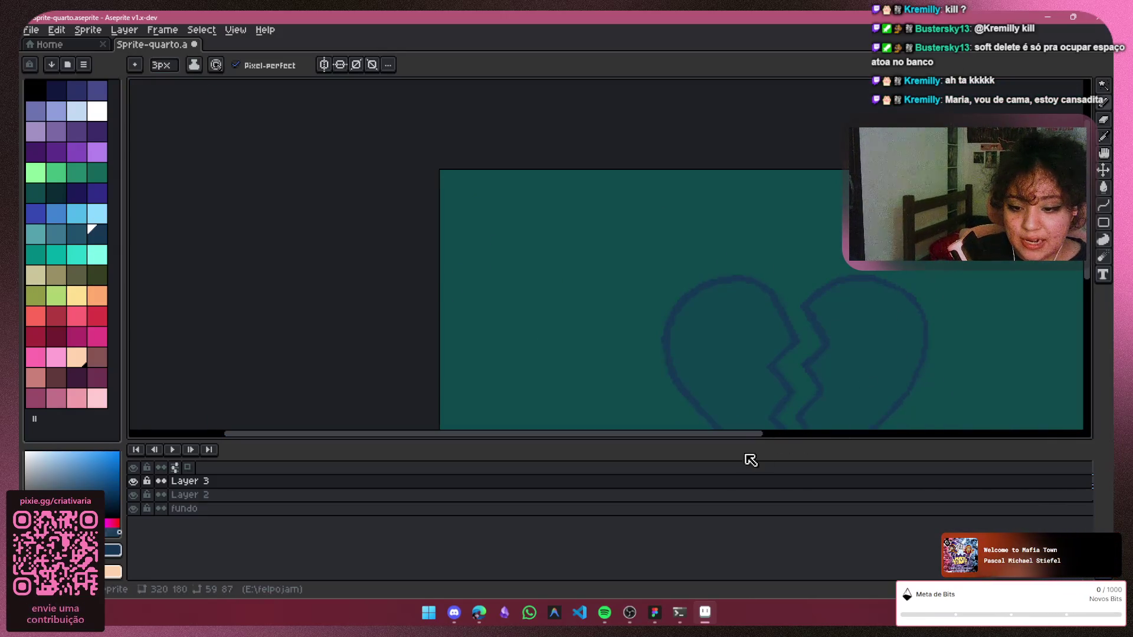
pyautogui.moveTo(751, 435); pyautogui.dragTo(827, 434)
pyautogui.press('ctrl')
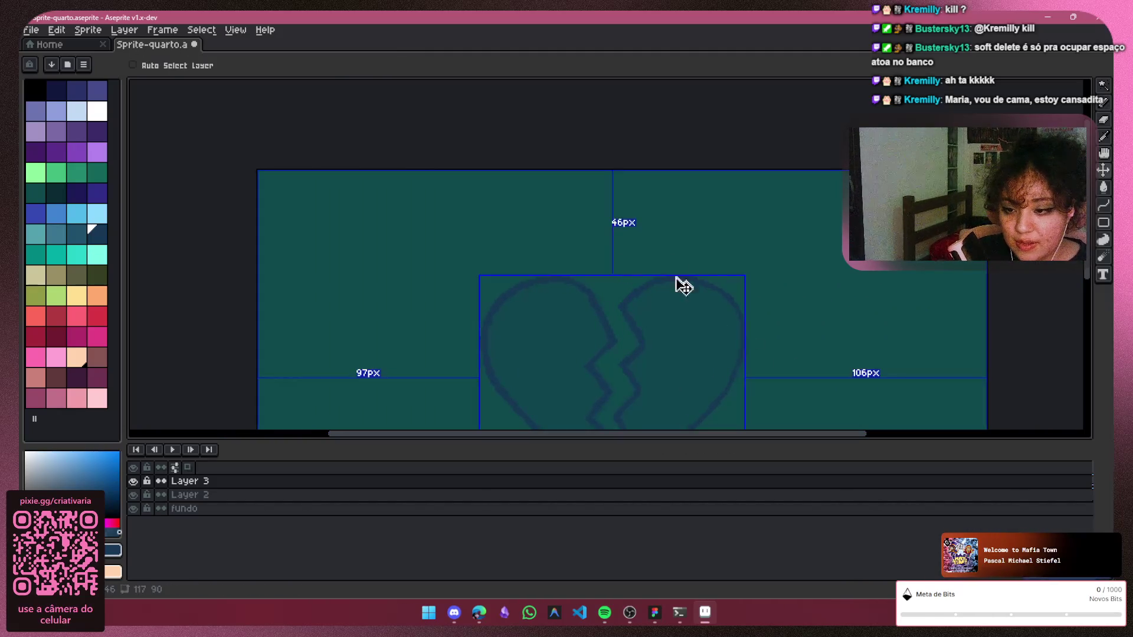
pyautogui.scroll(2, 632, 328)
pyautogui.scroll(1, 632, 328)
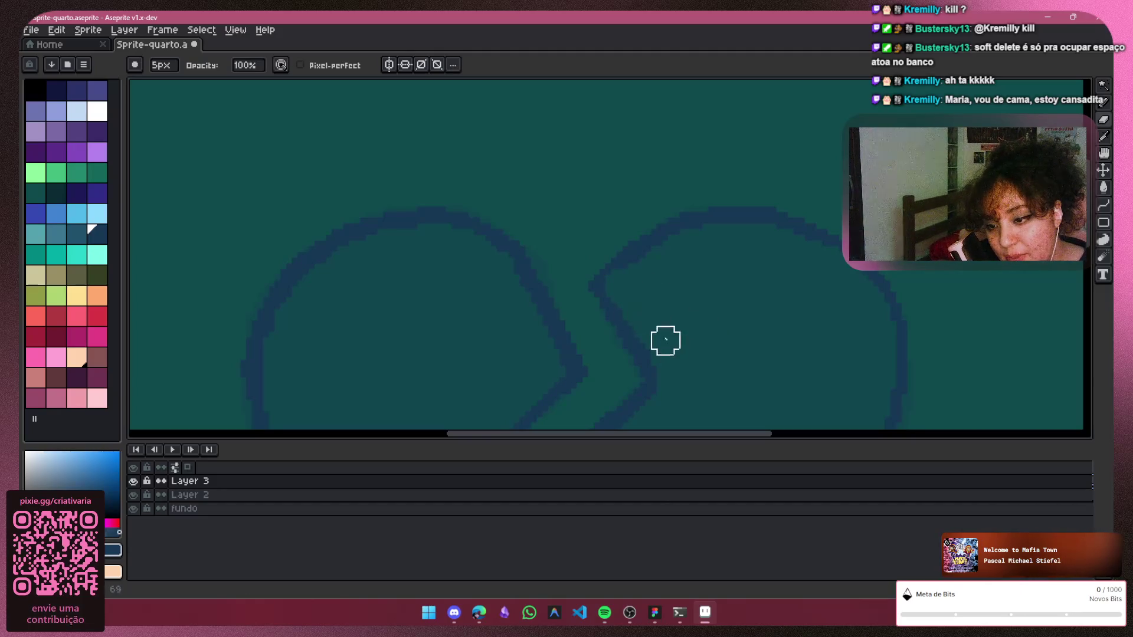
pyautogui.press('ctrl')
pyautogui.click(1103, 108)
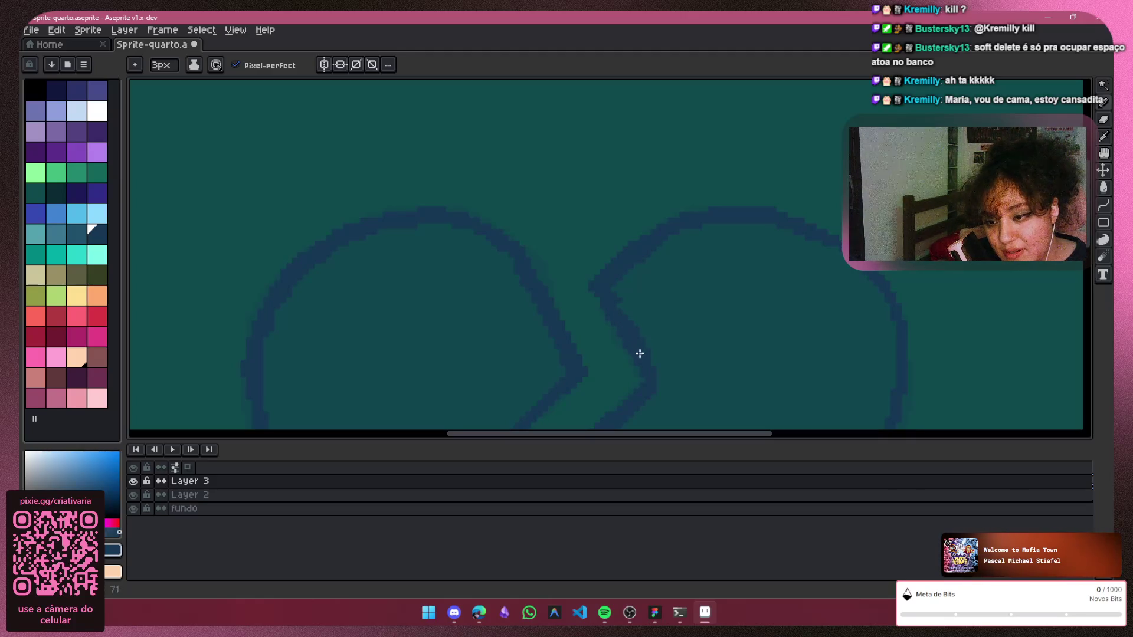
pyautogui.click(1103, 118)
pyautogui.click(1103, 117)
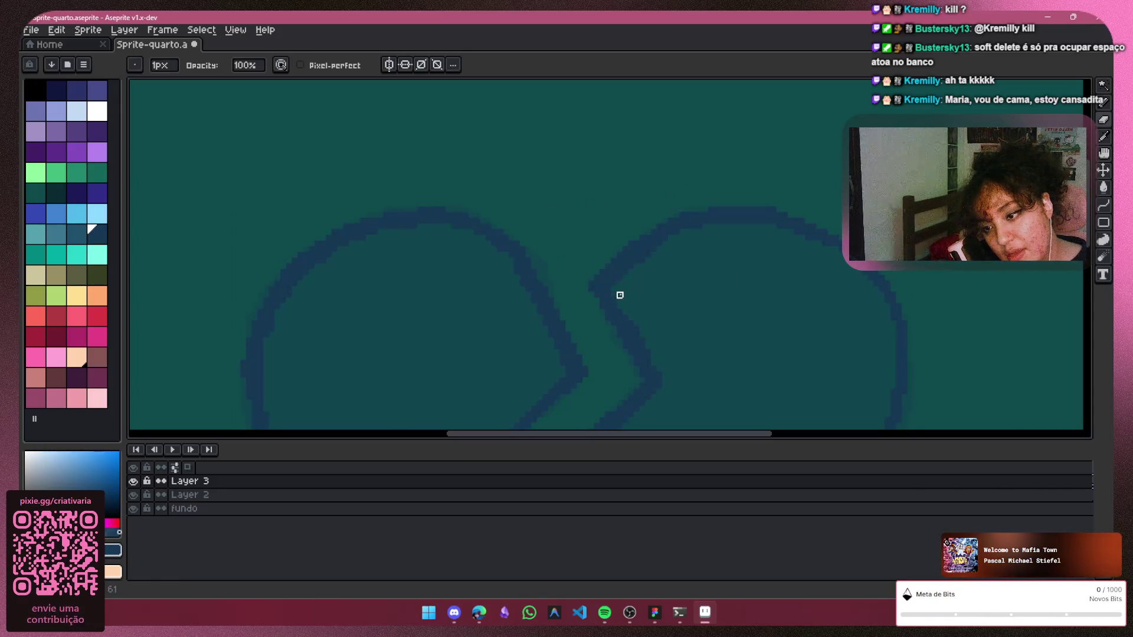
pyautogui.scroll(-1, 725, 328)
pyautogui.scroll(-1, 725, 327)
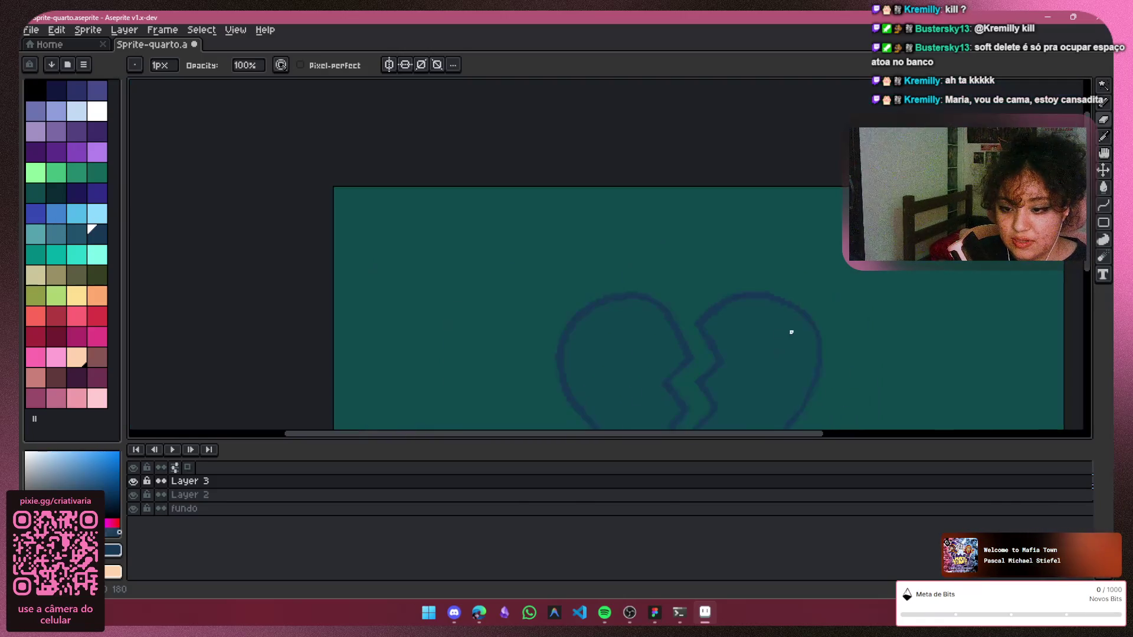
pyautogui.scroll(-3, 754, 192)
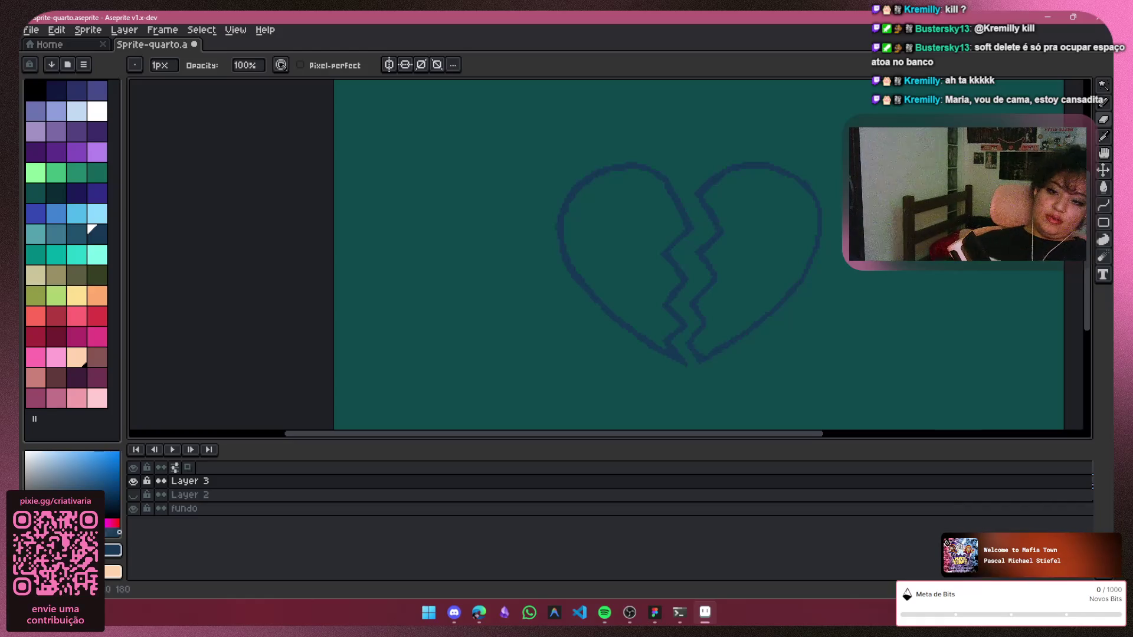
pyautogui.scroll(-2, 850, 208)
pyautogui.moveTo(753, 435); pyautogui.dragTo(849, 423)
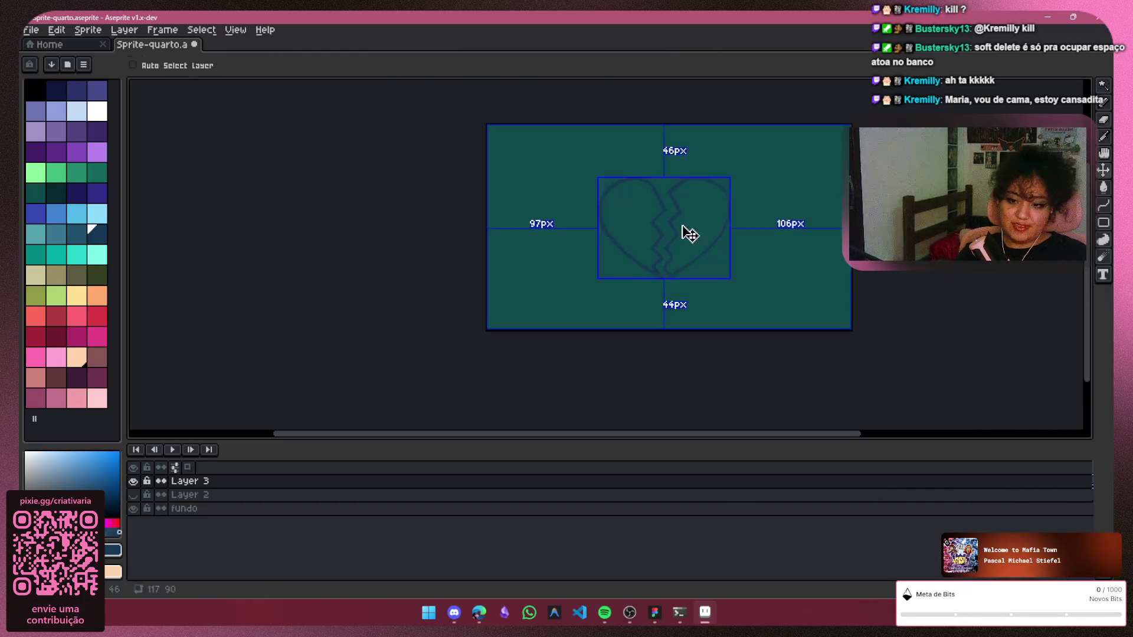
pyautogui.scroll(1, 769, 209)
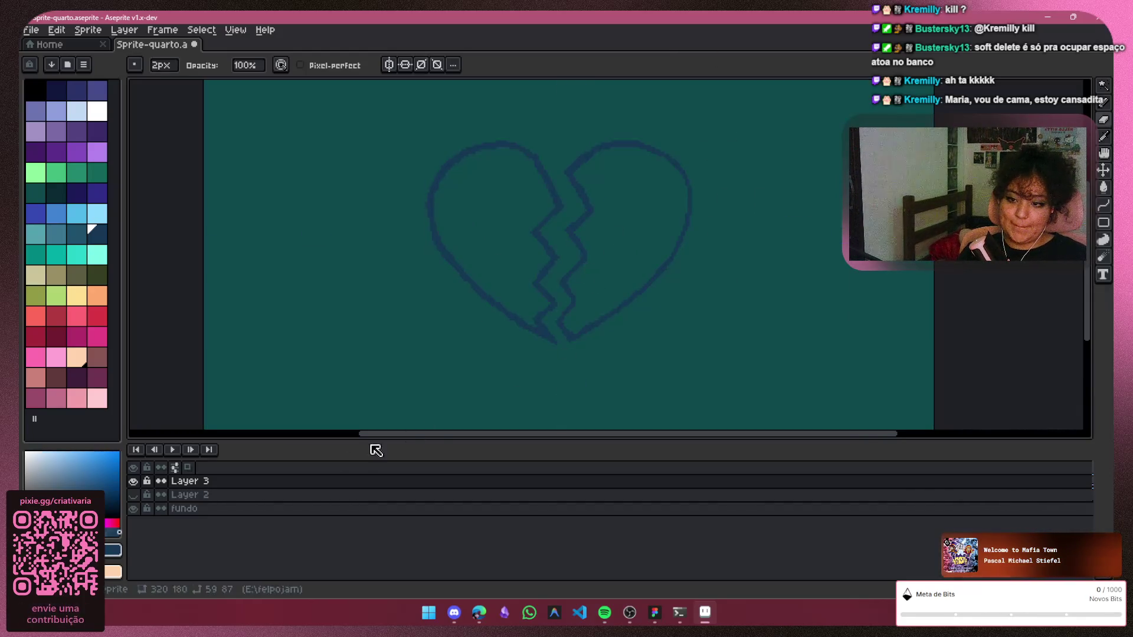
# Delete Layer 2 and make Layer 3 the active layer
pyautogui.click(202, 499)
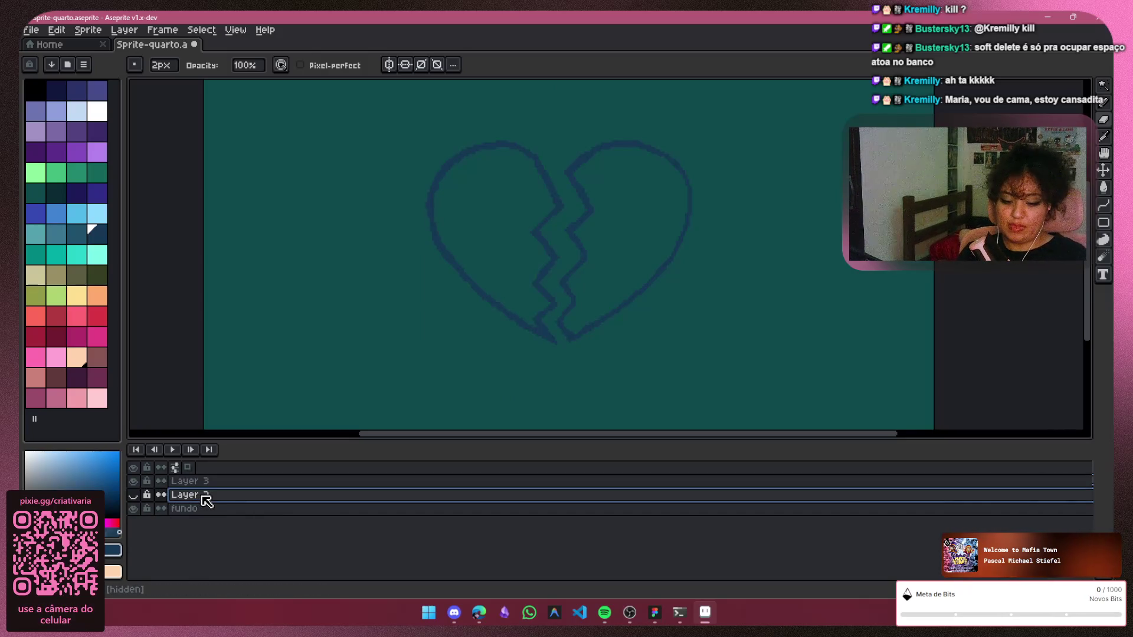
pyautogui.press('Delete')
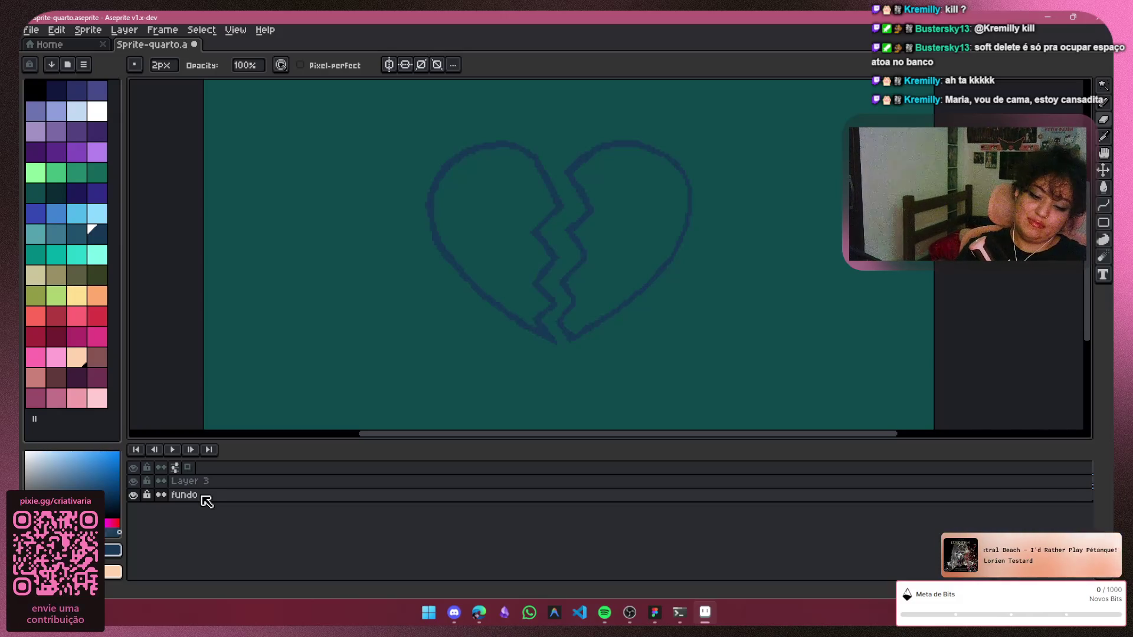
pyautogui.click(324, 483)
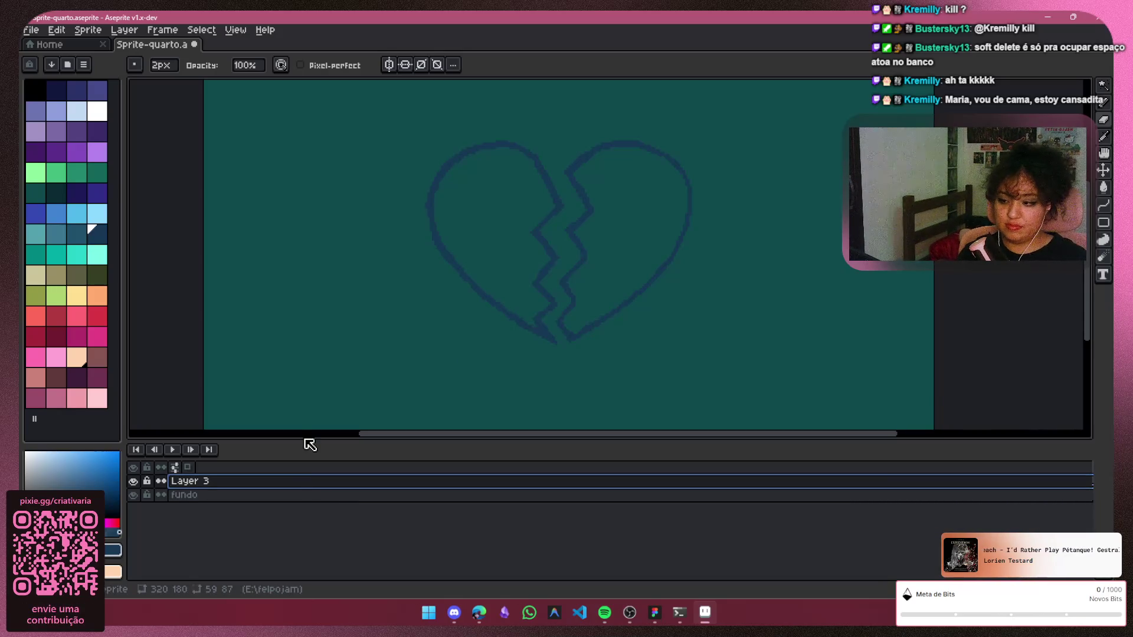
pyautogui.rightClick(311, 485)
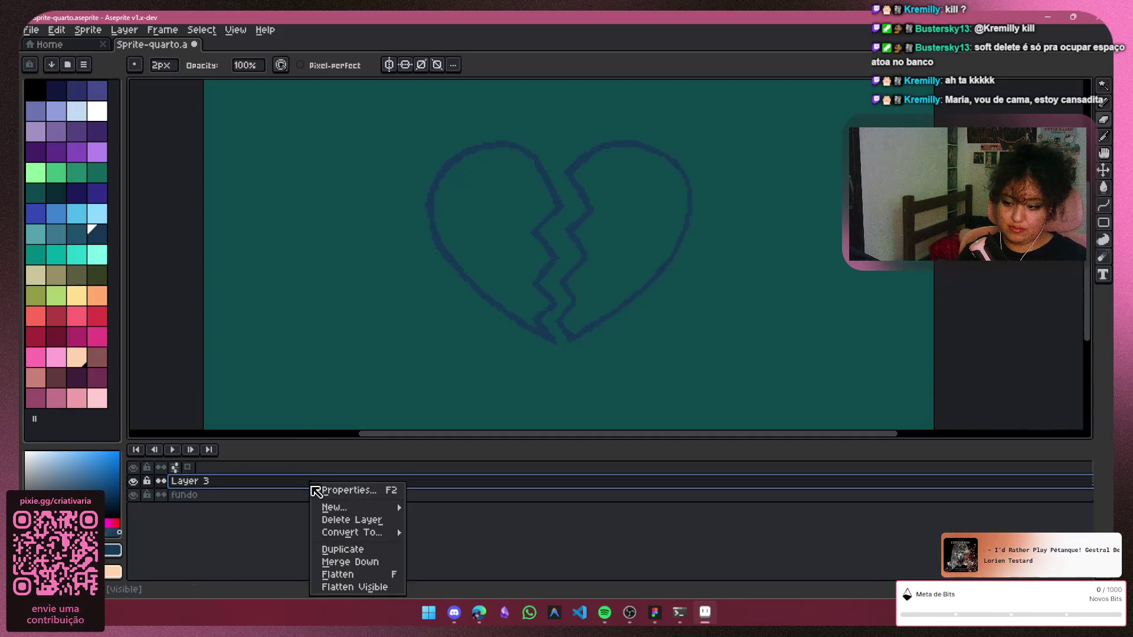
# Duplicate Layer 3 and marquee-select the area around the heart
pyautogui.click(342, 548)
pyautogui.click(190, 492)
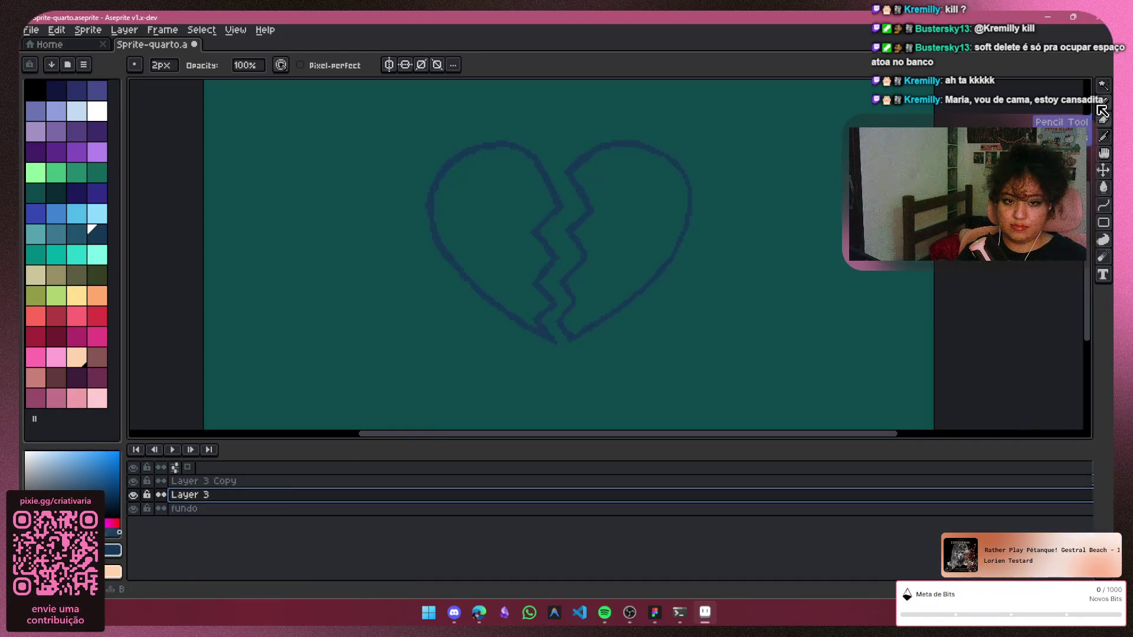
pyautogui.scroll(-3, 769, 288)
pyautogui.scroll(1, 746, 286)
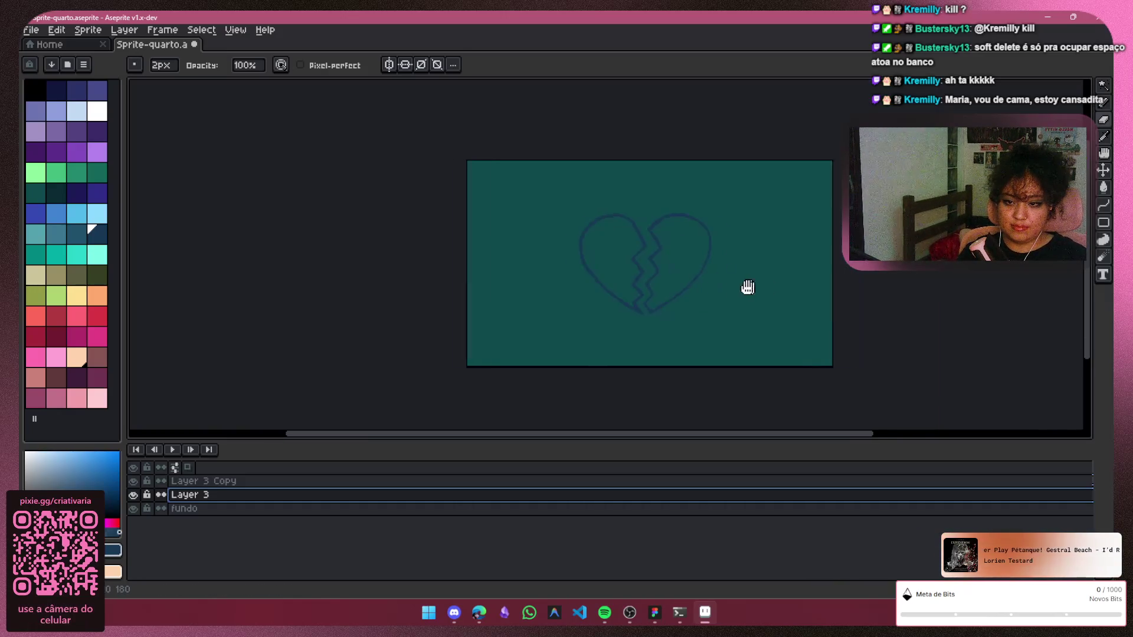
pyautogui.click(1101, 87)
pyautogui.moveTo(717, 193)
pyautogui.mouseDown()
pyautogui.moveTo(546, 328)
pyautogui.moveTo(472, 367)
pyautogui.mouseUp()
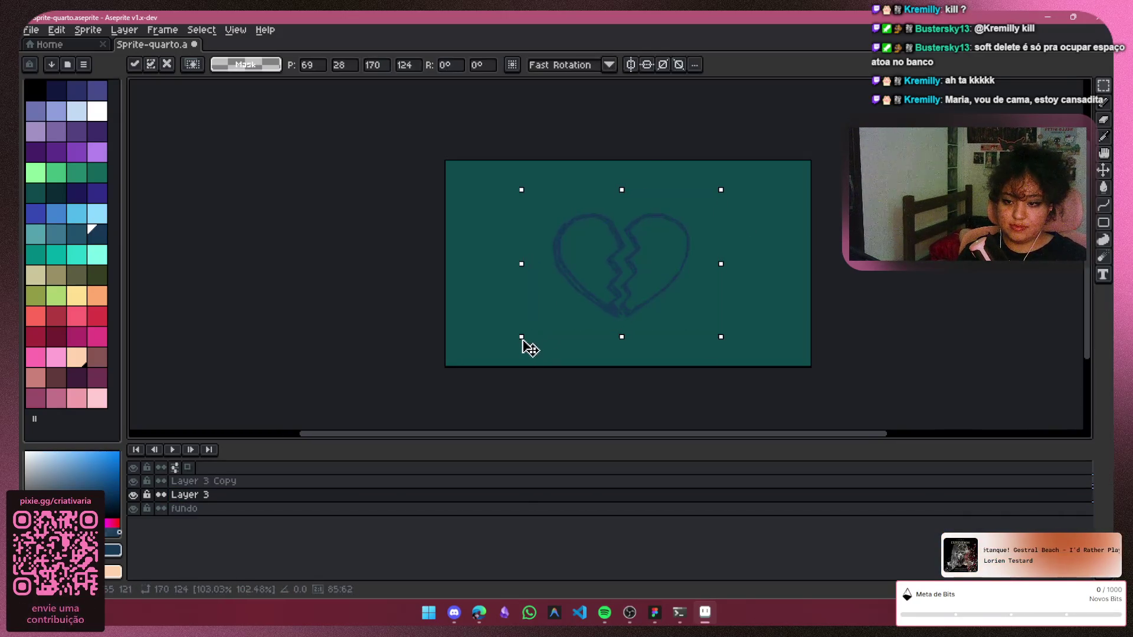
pyautogui.press('Escape')
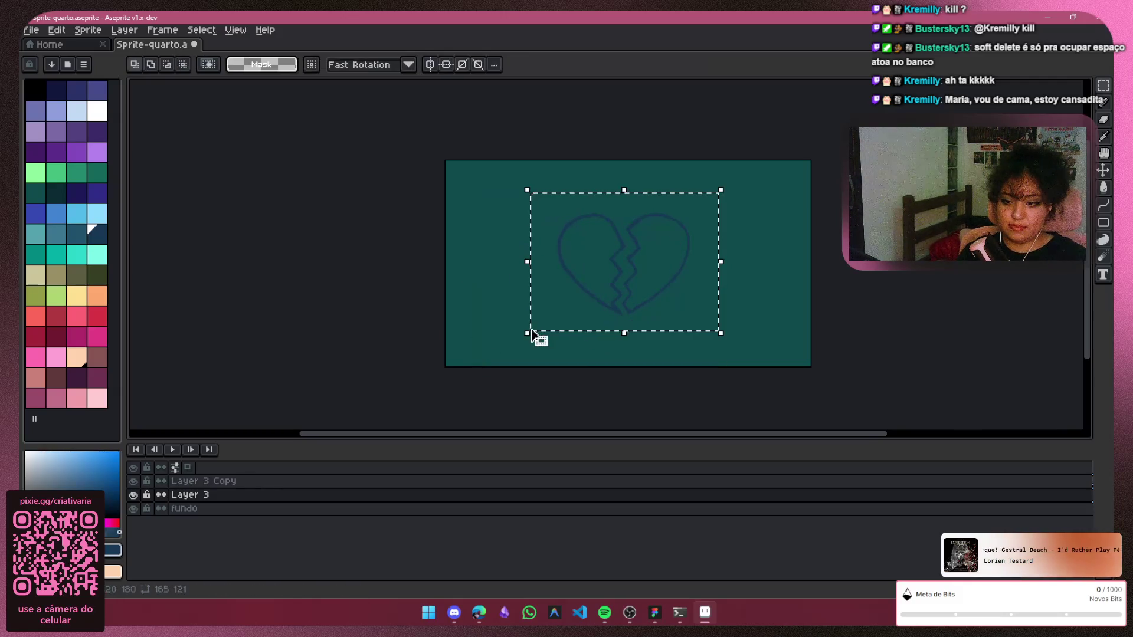
pyautogui.moveTo(706, 203)
pyautogui.mouseDown()
pyautogui.moveTo(517, 341)
pyautogui.moveTo(542, 325)
pyautogui.mouseUp()
pyautogui.press('Escape')
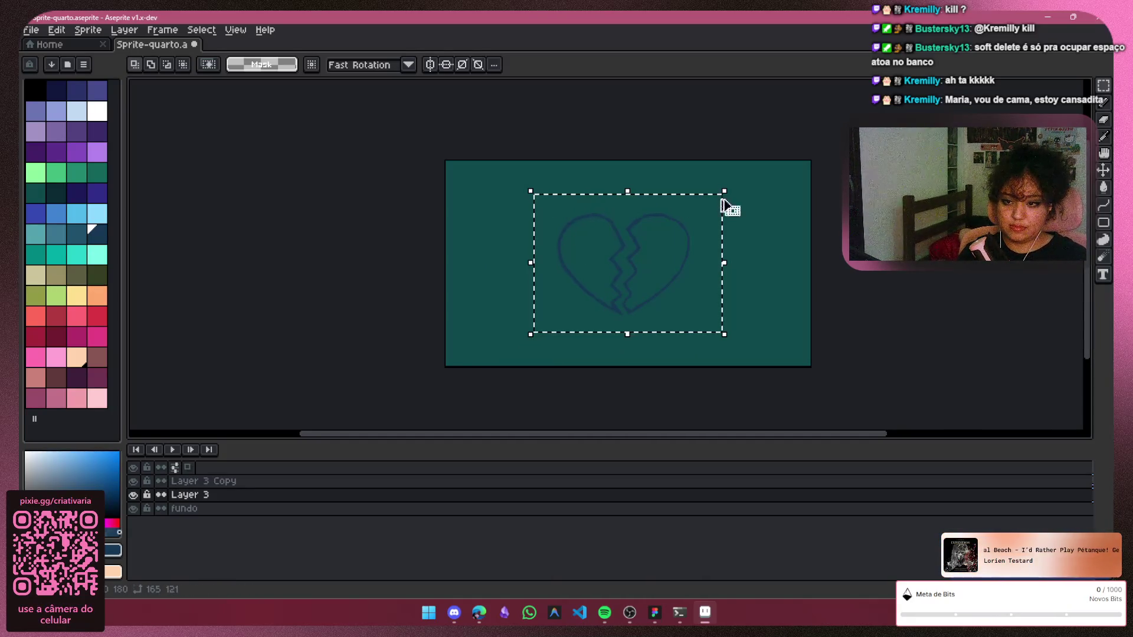
pyautogui.moveTo(724, 192); pyautogui.dragTo(715, 190)
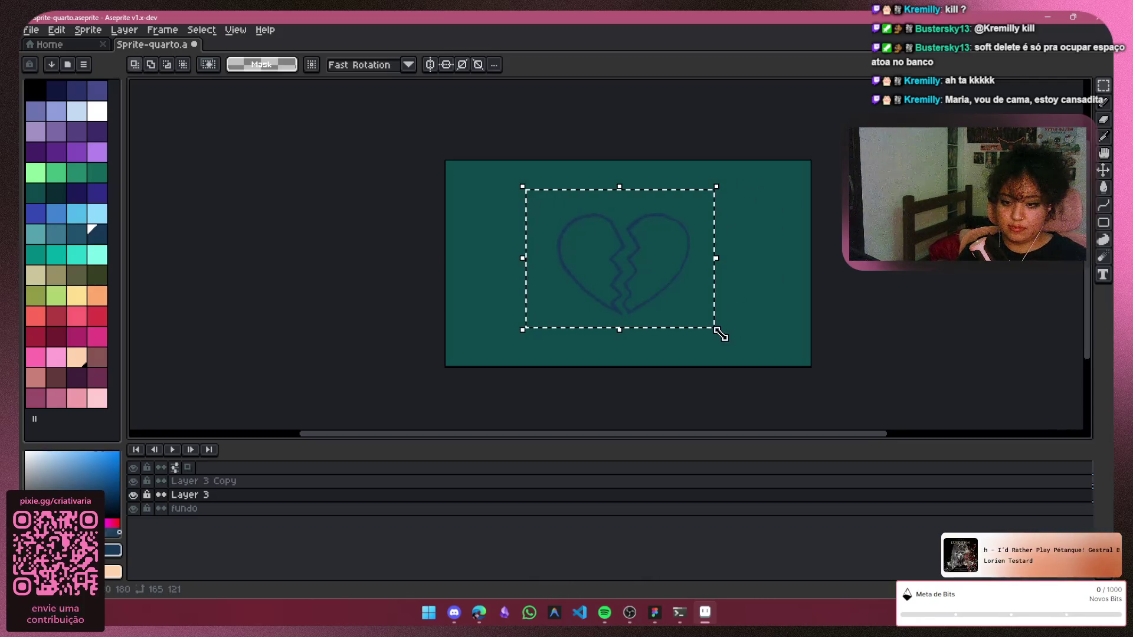
# Enlarge the heart to about 265×190 px centred around the original, commit it, and switch to Layer 3 Copy
pyautogui.click(718, 332)
pyautogui.moveTo(744, 354); pyautogui.dragTo(783, 387)
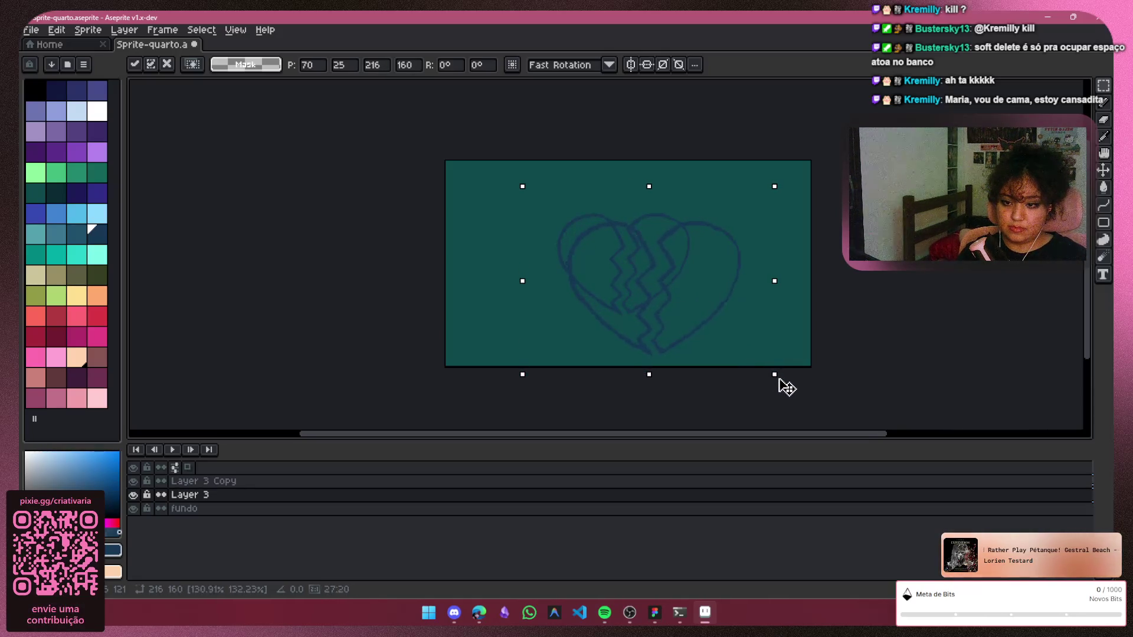
pyautogui.moveTo(783, 384); pyautogui.dragTo(840, 417)
pyautogui.moveTo(760, 322)
pyautogui.mouseDown()
pyautogui.moveTo(676, 268)
pyautogui.moveTo(678, 280)
pyautogui.moveTo(684, 274)
pyautogui.mouseUp()
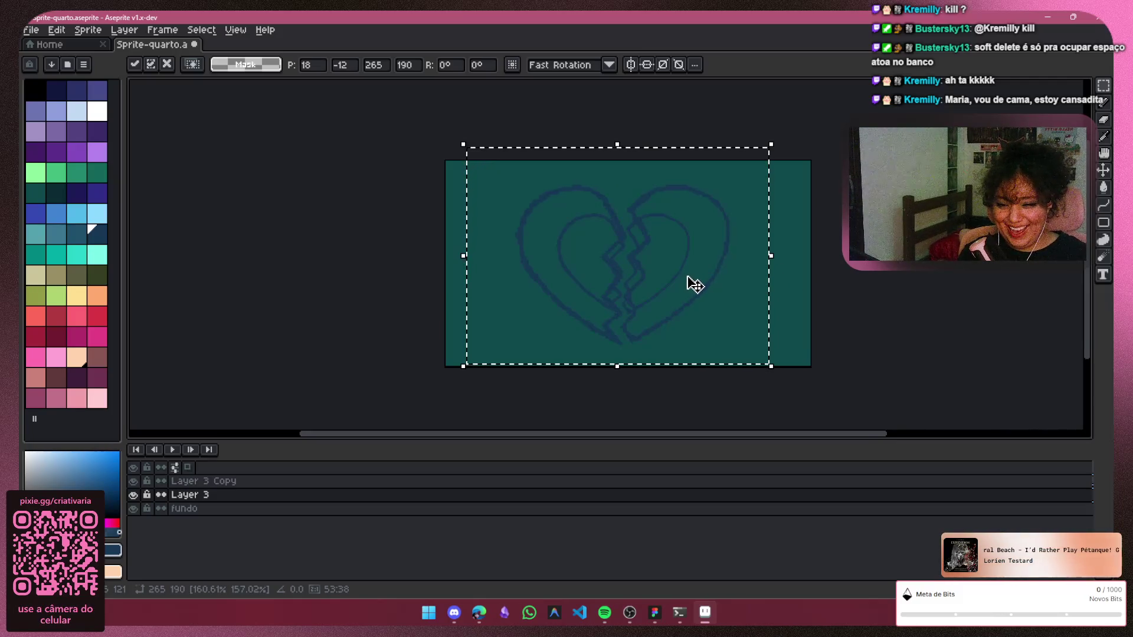
pyautogui.scroll(-2, 698, 306)
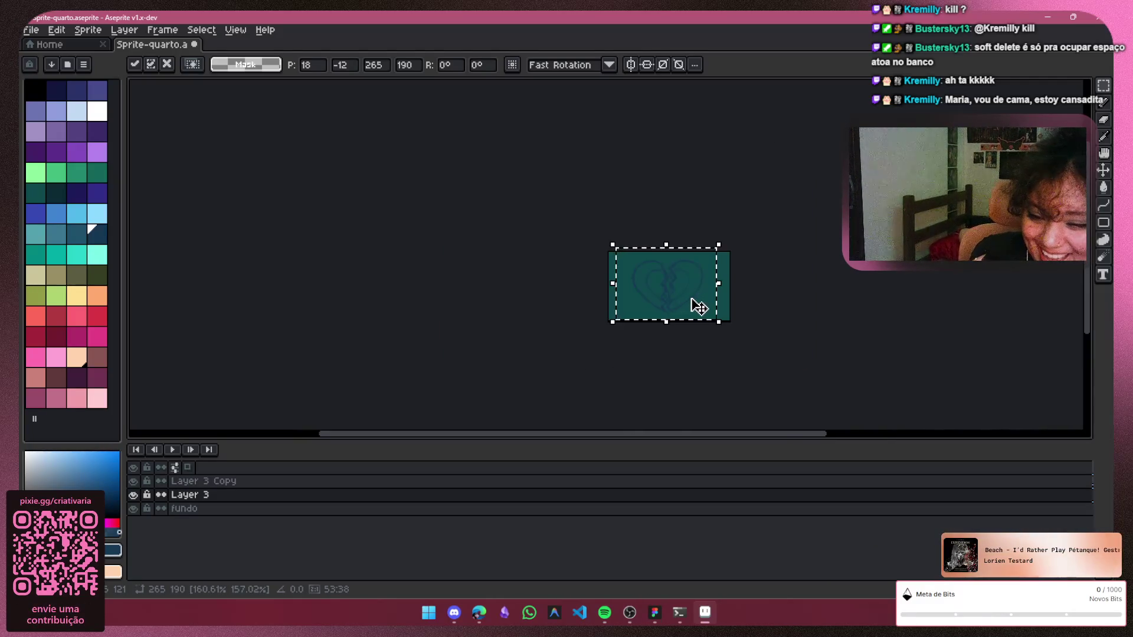
pyautogui.scroll(2, 713, 299)
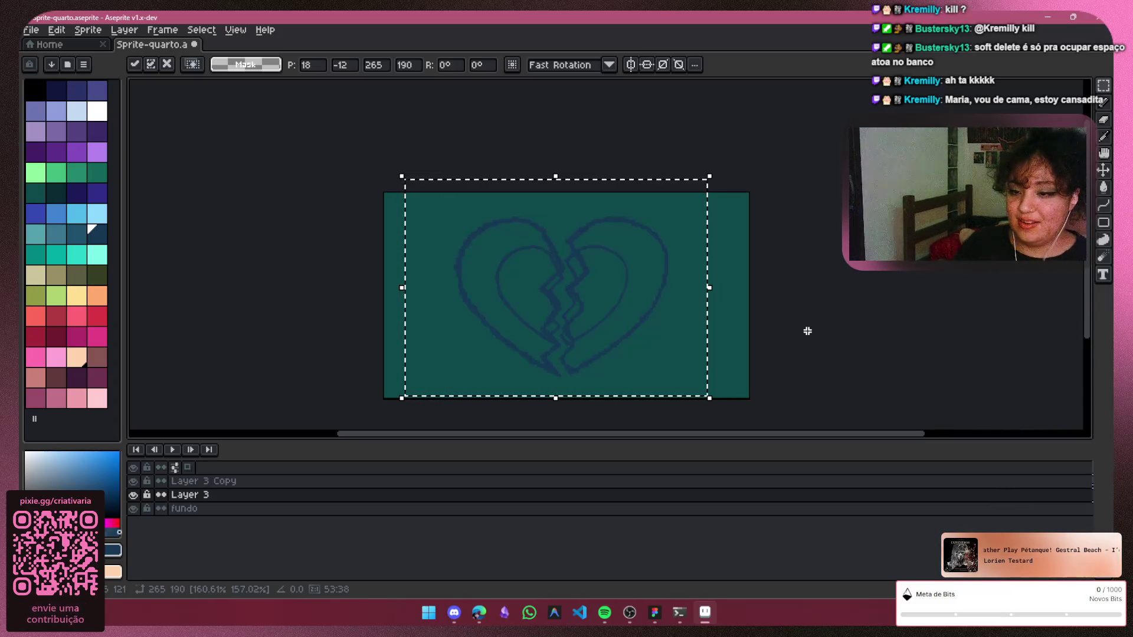
pyautogui.click(808, 331)
pyautogui.click(366, 482)
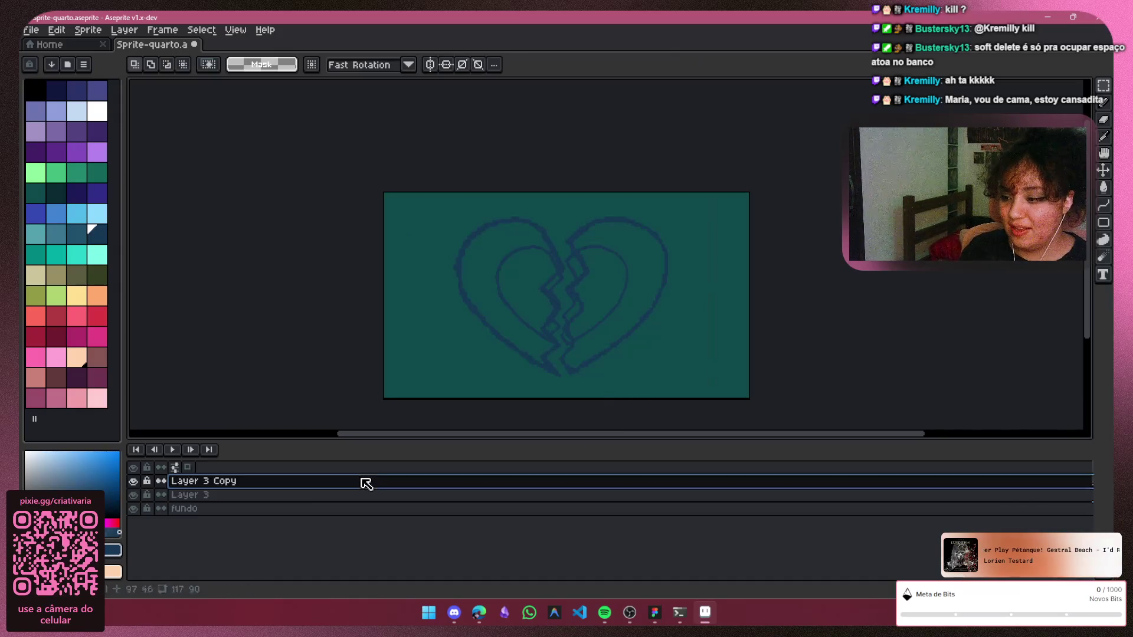
# Duplicate Layer 3 Copy and shrink its heart to about 95×103 px nested inside the others
pyautogui.rightClick(329, 480)
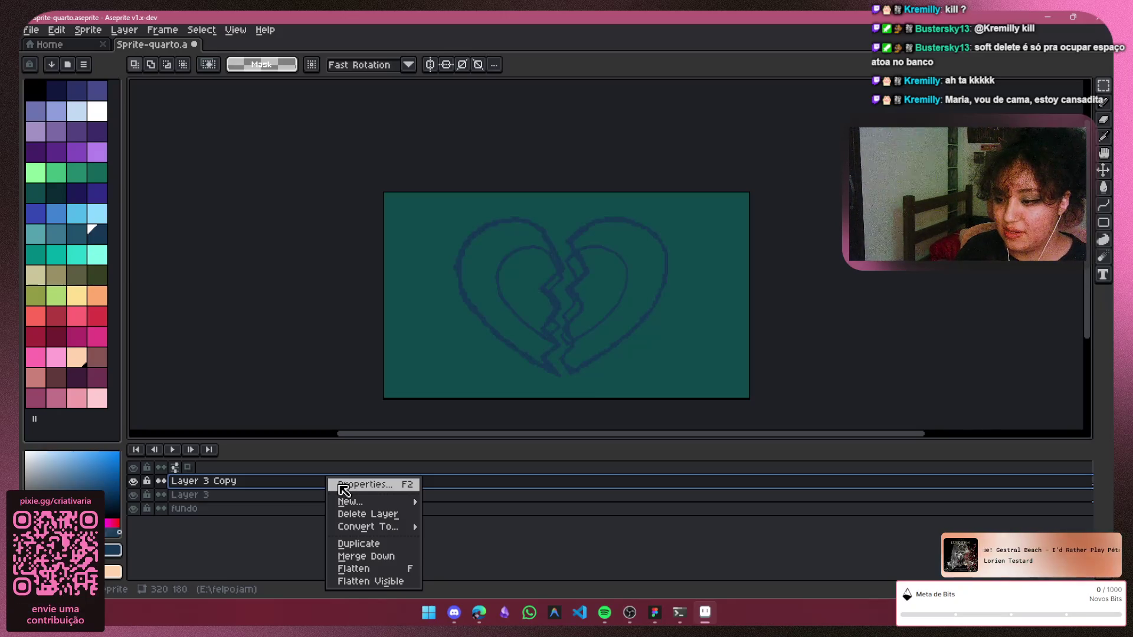
pyautogui.click(368, 542)
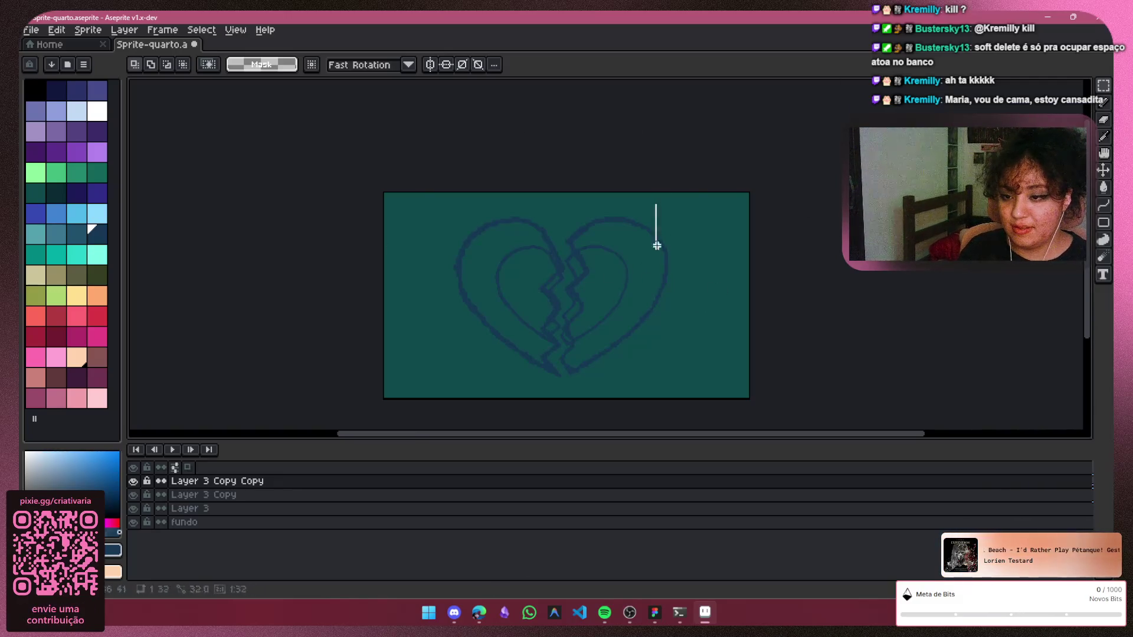
pyautogui.moveTo(657, 246); pyautogui.dragTo(461, 395)
pyautogui.moveTo(659, 396)
pyautogui.mouseDown()
pyautogui.moveTo(576, 313)
pyautogui.moveTo(587, 319)
pyautogui.mouseUp()
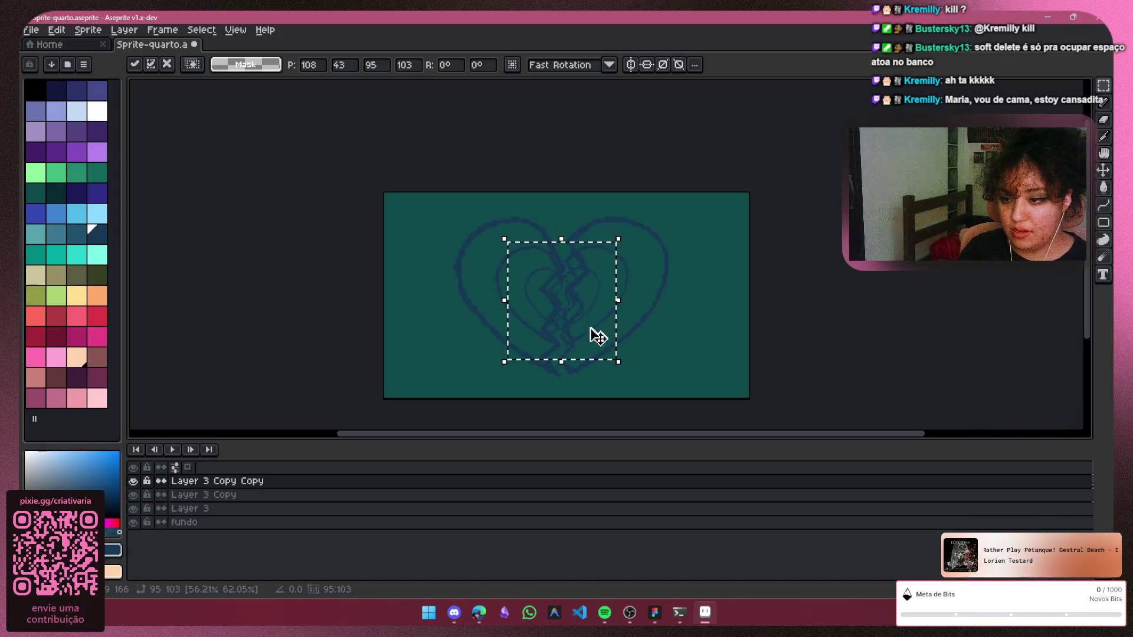
pyautogui.click(617, 382)
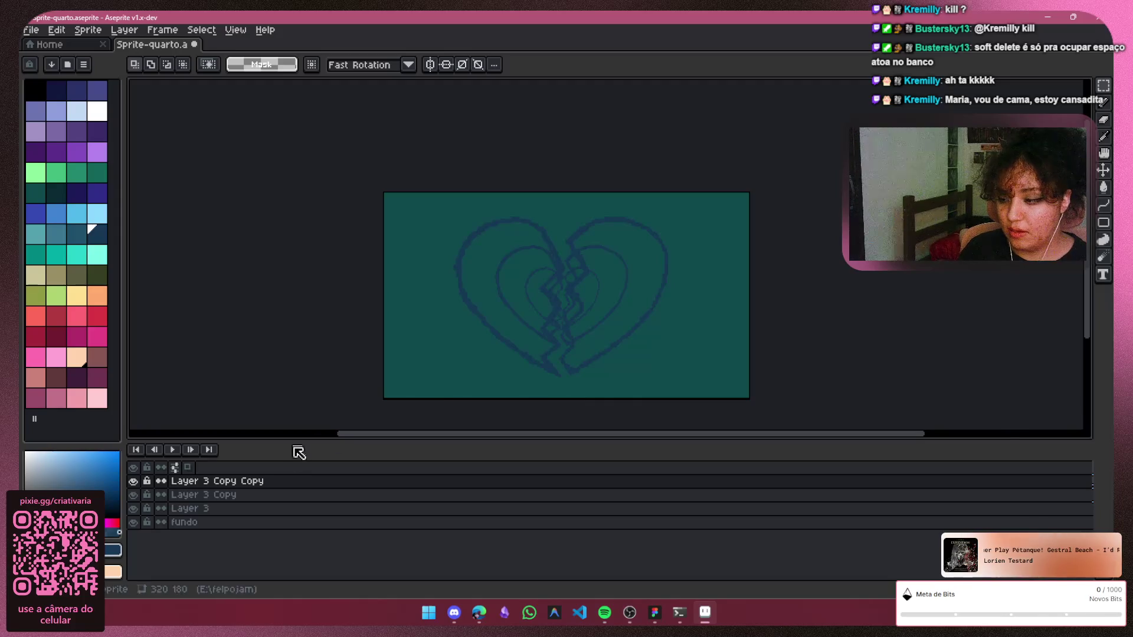
pyautogui.click(278, 508)
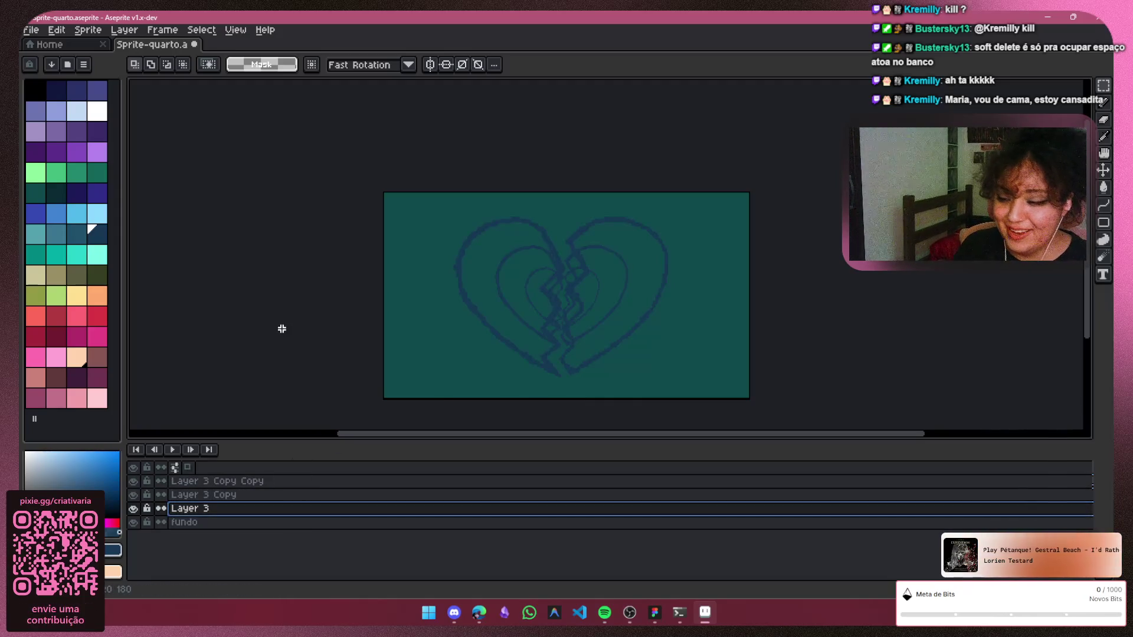
pyautogui.rightClick(212, 508)
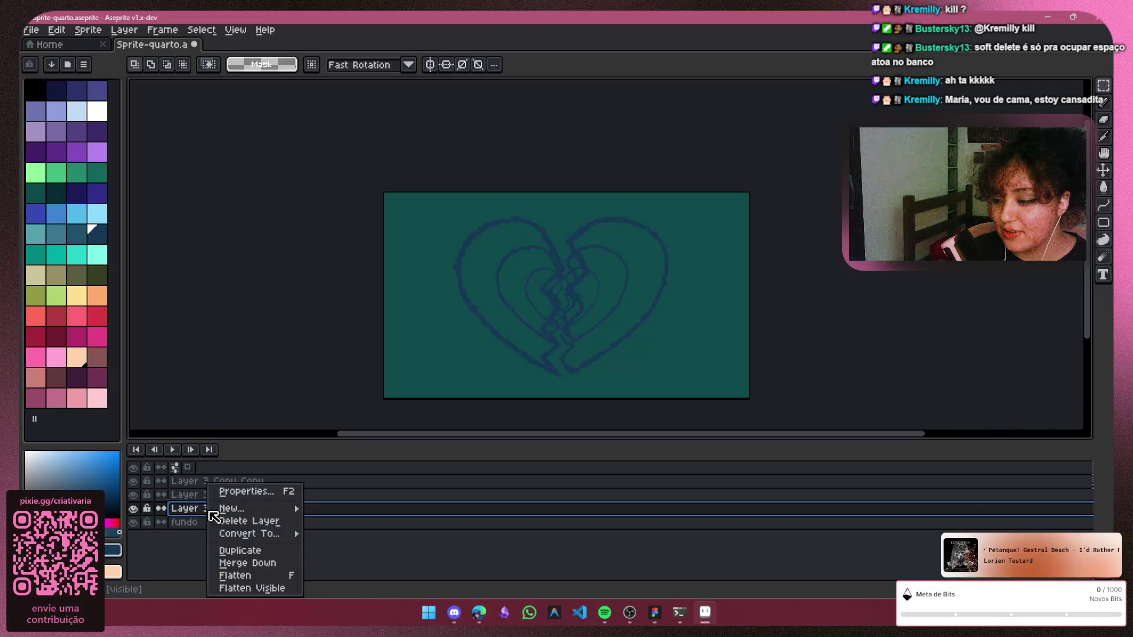
# Duplicate Layer 3 again, enlarge its heart to about 288×209 px shifted left and down, then toggle Layer 3's visibility
pyautogui.click(255, 552)
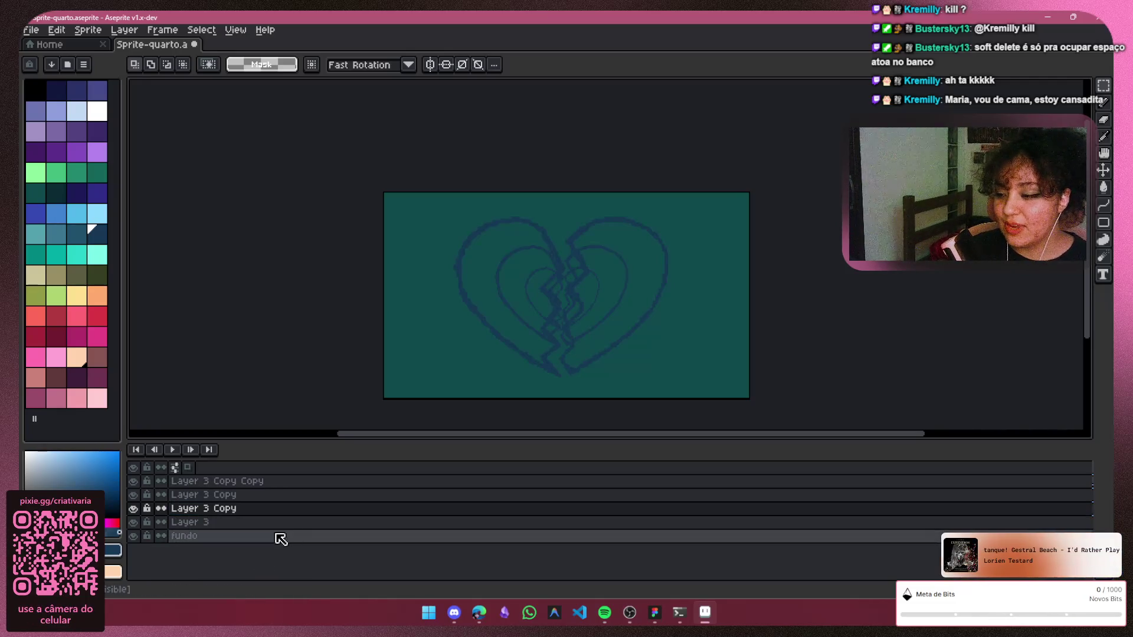
pyautogui.moveTo(686, 203); pyautogui.dragTo(444, 387)
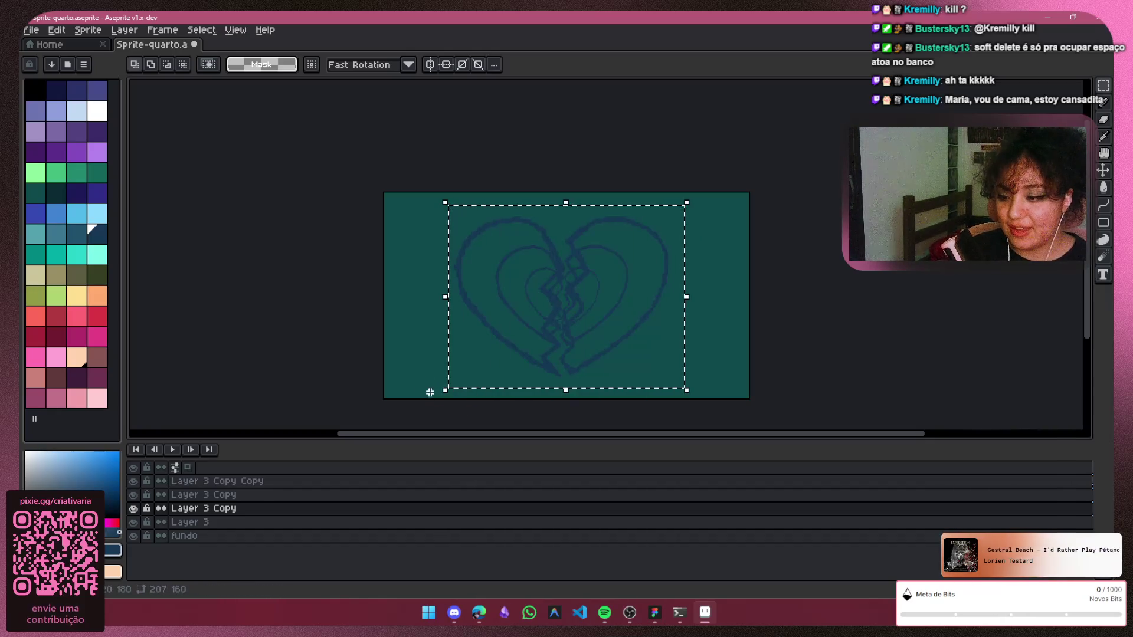
pyautogui.moveTo(444, 390)
pyautogui.mouseDown()
pyautogui.moveTo(430, 427)
pyautogui.moveTo(417, 371)
pyautogui.mouseUp()
pyautogui.press('Escape')
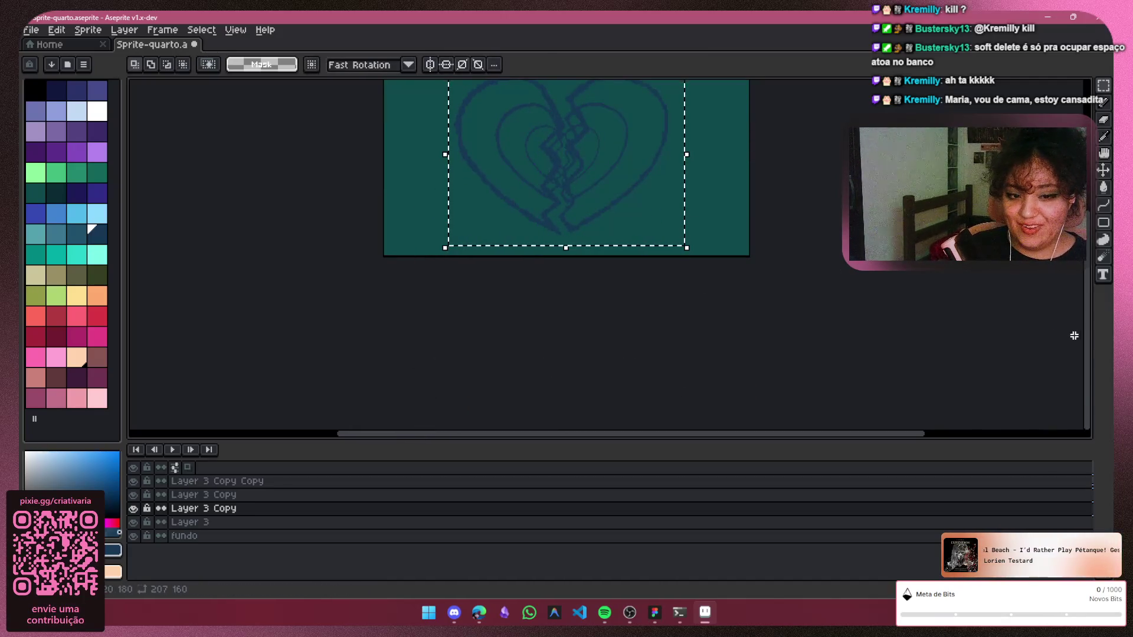
pyautogui.scroll(3, 644, 227)
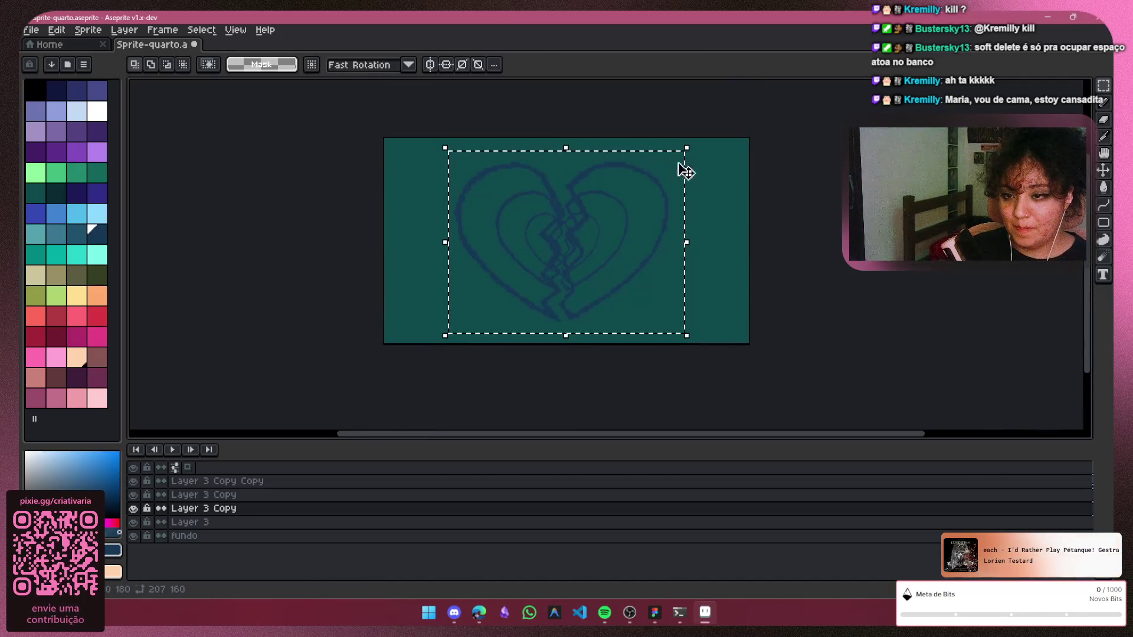
pyautogui.moveTo(687, 147); pyautogui.dragTo(754, 120)
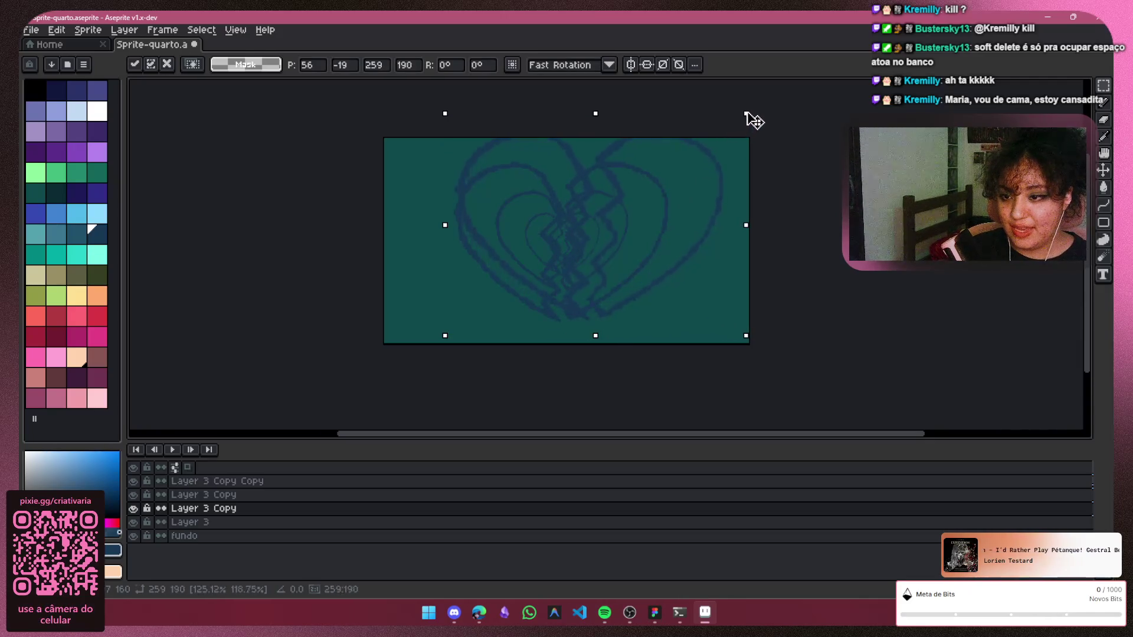
pyautogui.moveTo(753, 120); pyautogui.dragTo(778, 96)
pyautogui.moveTo(674, 249); pyautogui.dragTo(639, 270)
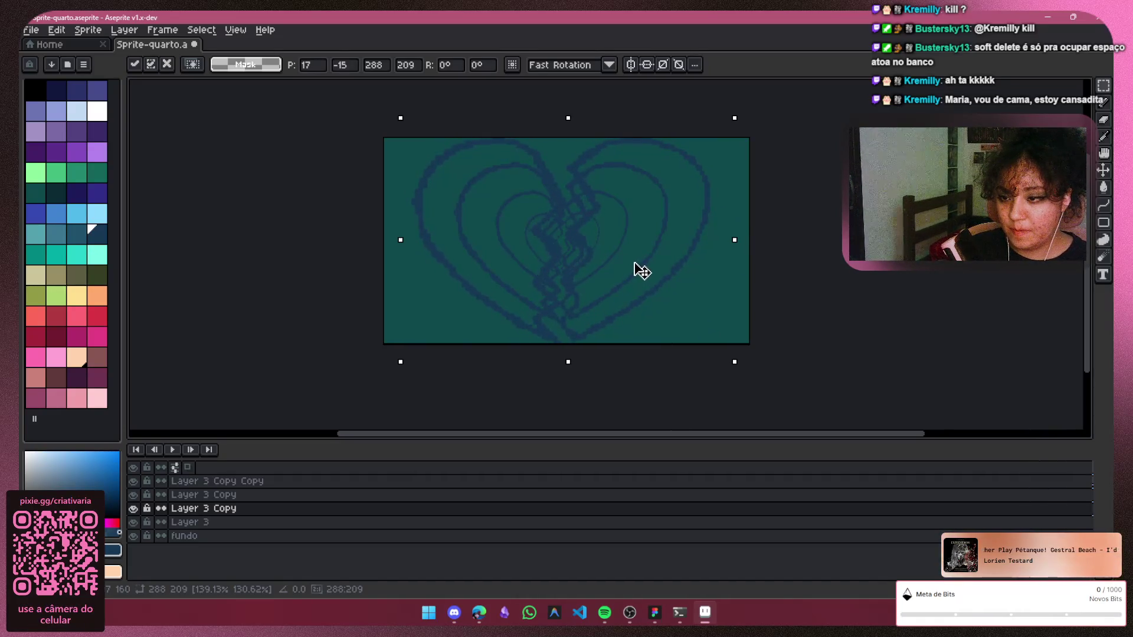
pyautogui.click(760, 241)
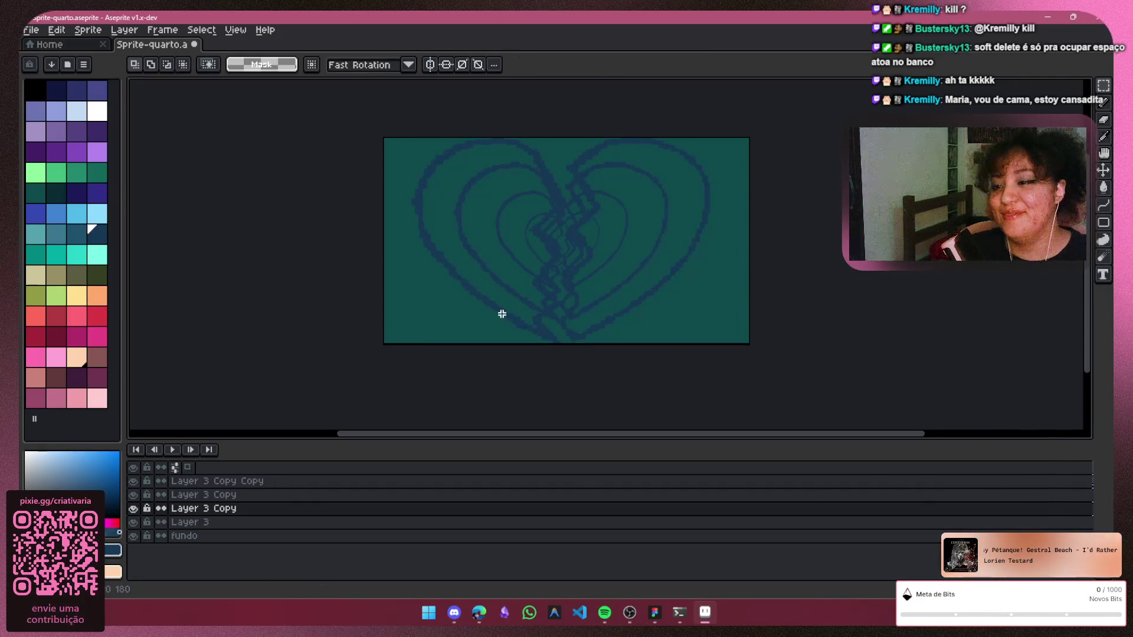
pyautogui.click(134, 522)
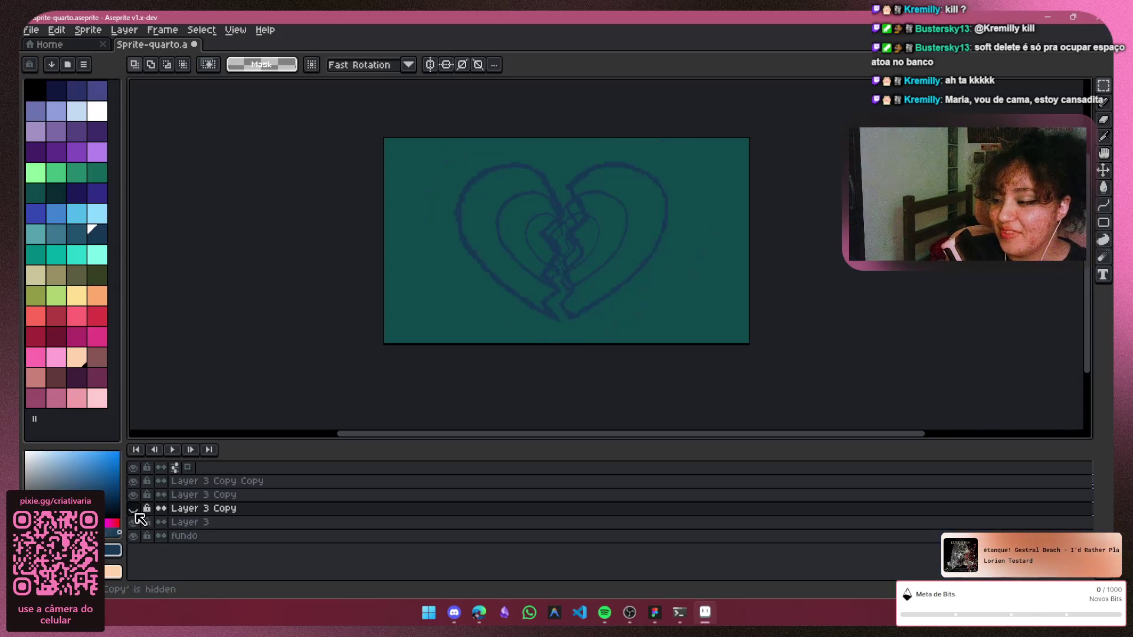
pyautogui.click(137, 522)
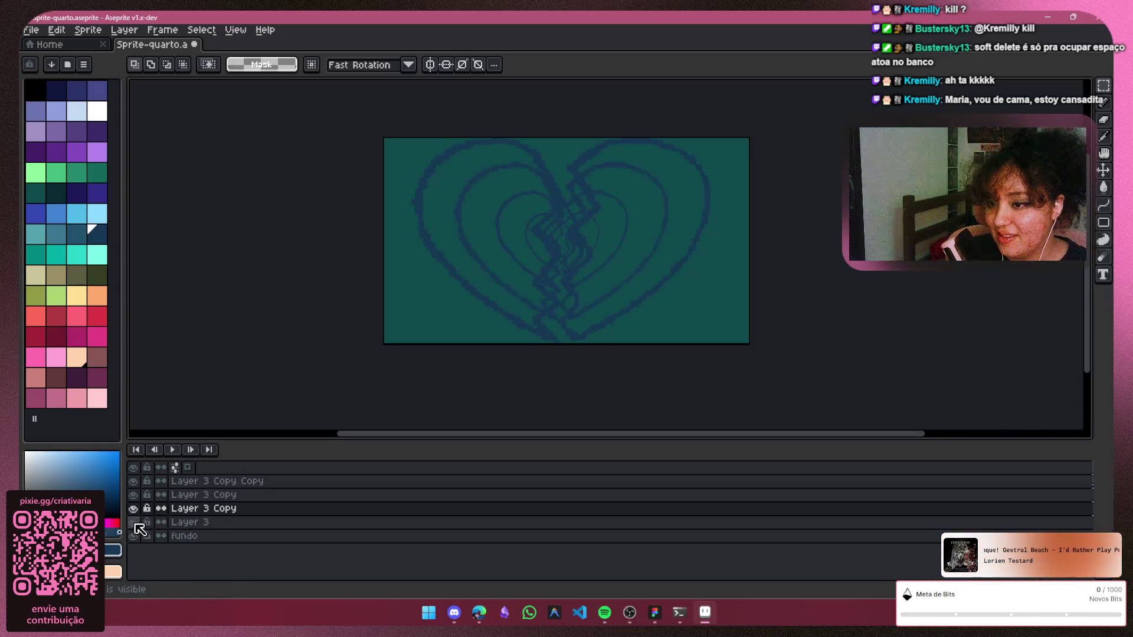
pyautogui.click(134, 510)
pyautogui.click(135, 497)
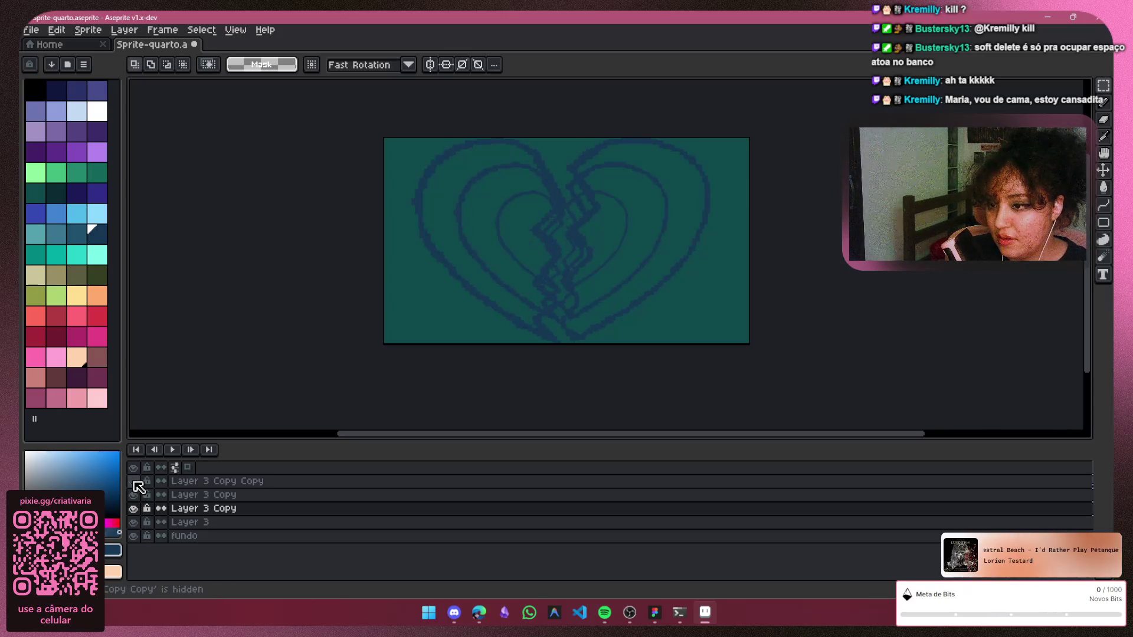
pyautogui.click(134, 522)
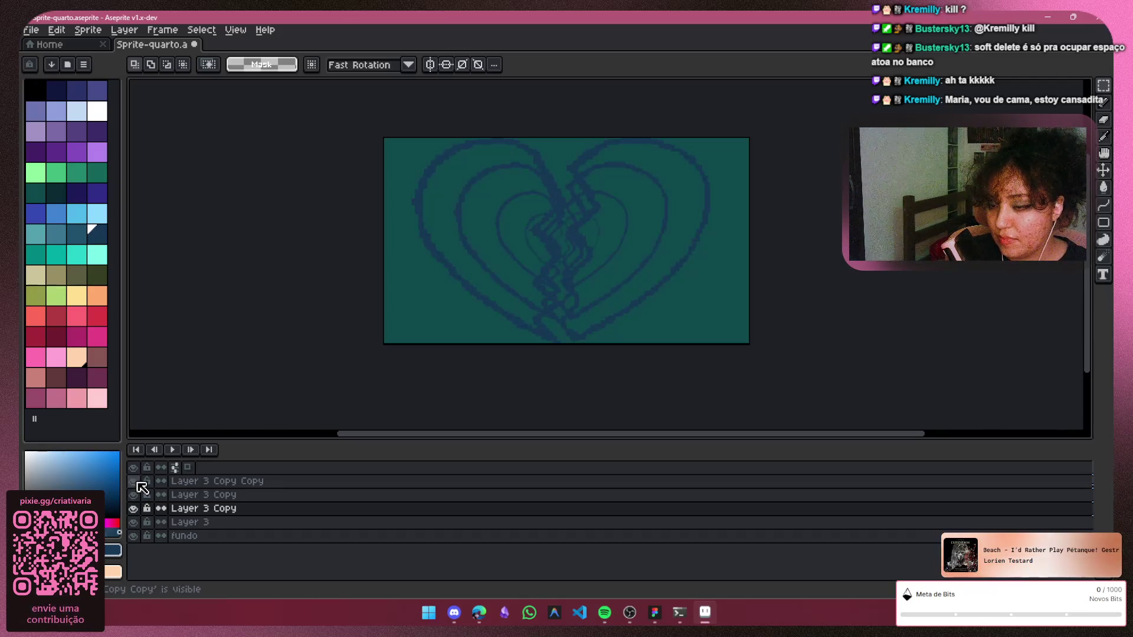
pyautogui.doubleClick(202, 481)
# Rename the top copy layer to 'ultimo' and move it just above fundo, checking visibility
pyautogui.press('BackSpace')
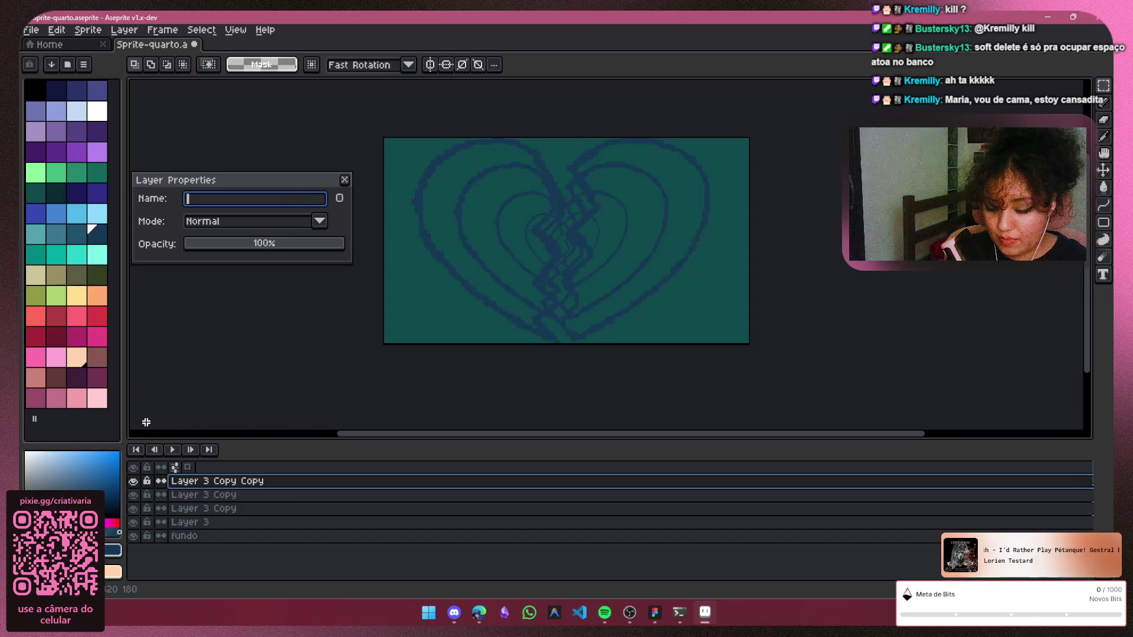
pyautogui.write('ultimo')
pyautogui.press('Return')
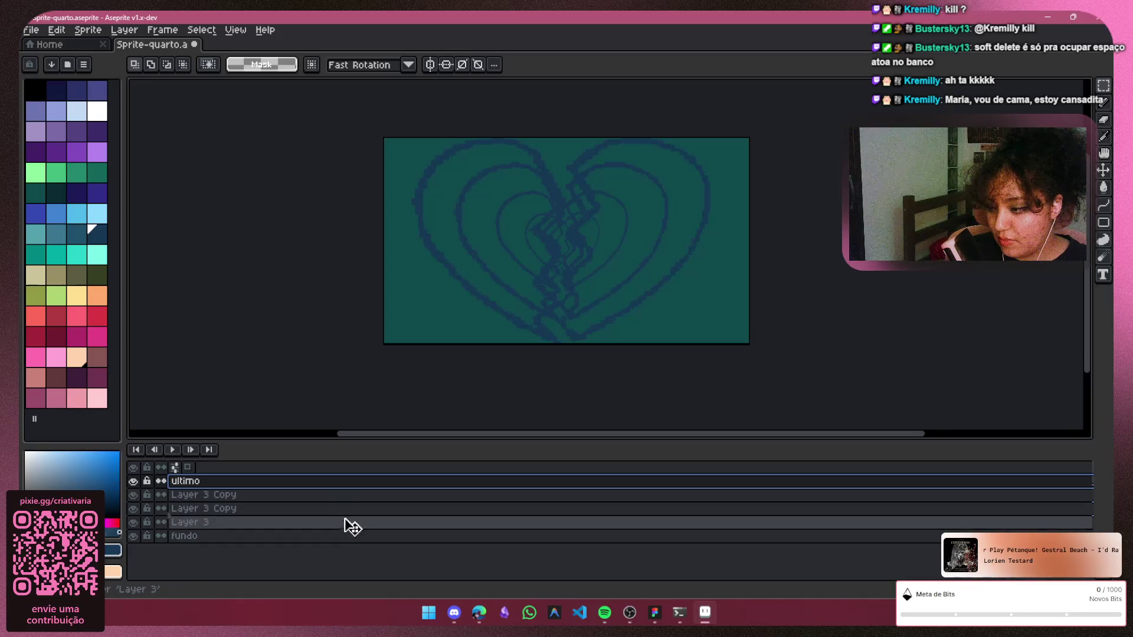
pyautogui.moveTo(352, 538); pyautogui.dragTo(263, 537)
pyautogui.click(134, 513)
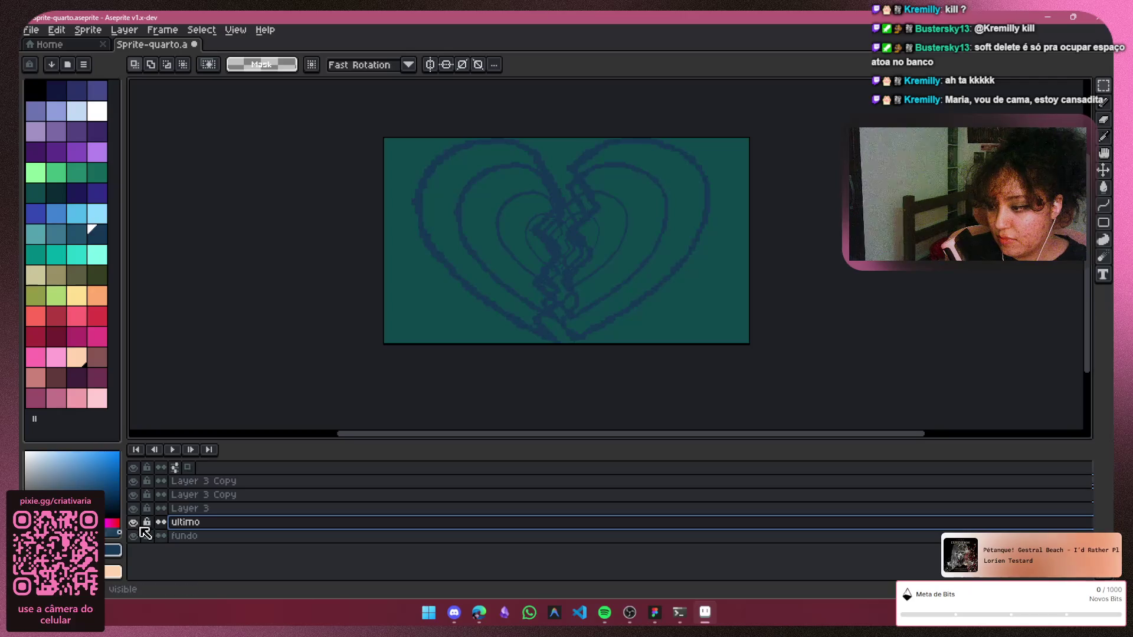
pyautogui.click(134, 482)
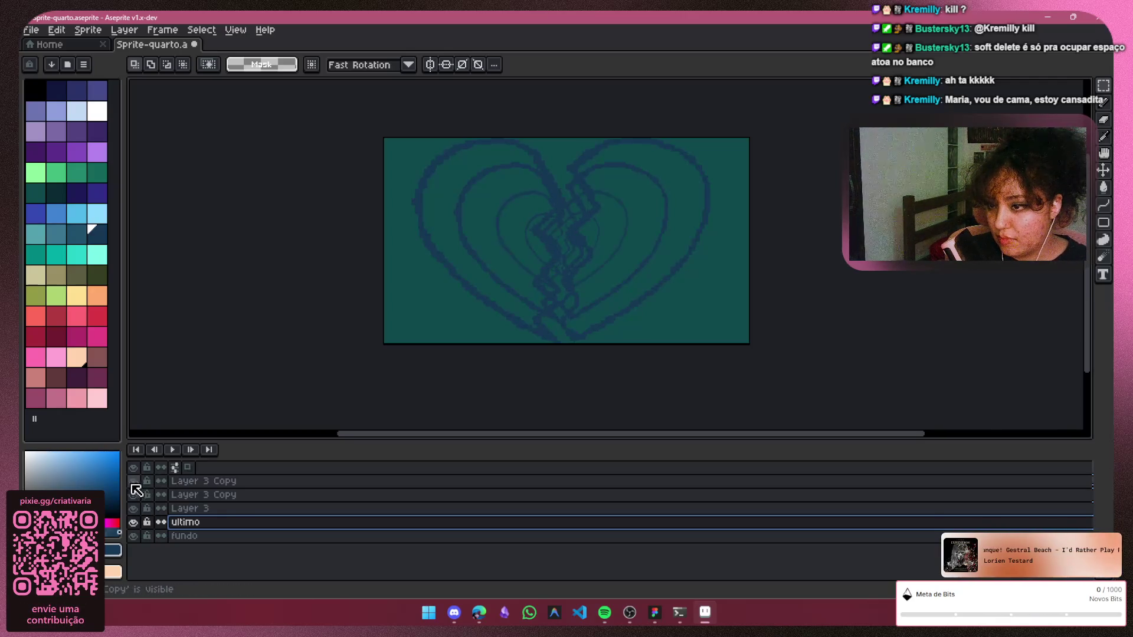
# Compare the hearts by toggling visibility, then move a Layer 3 Copy below Layer 3
pyautogui.click(135, 510)
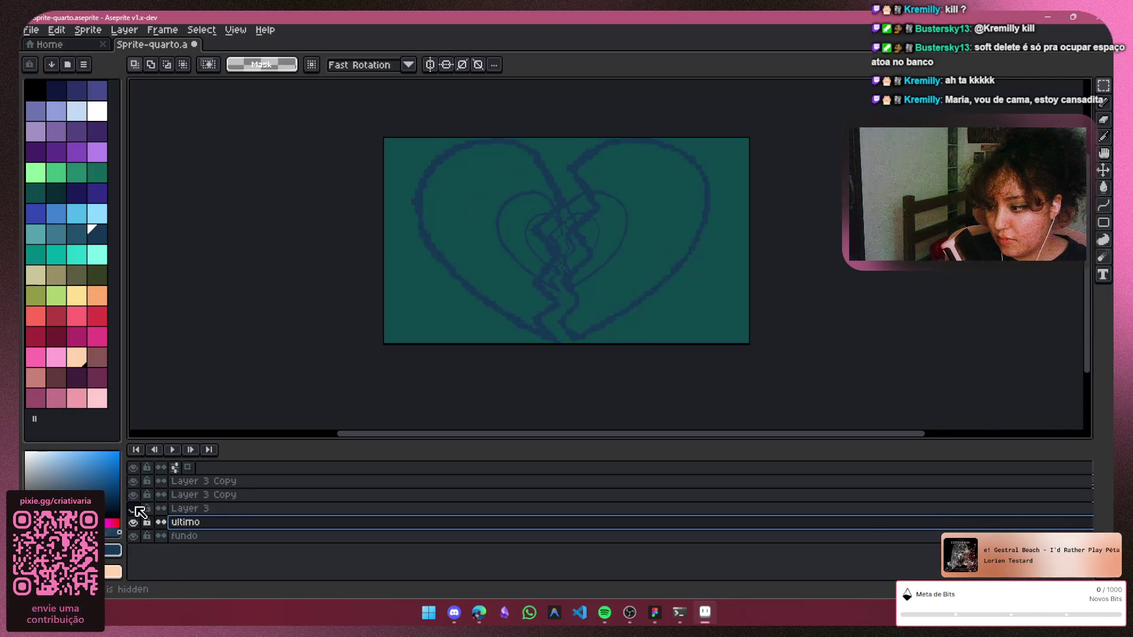
pyautogui.click(134, 495)
pyautogui.click(133, 495)
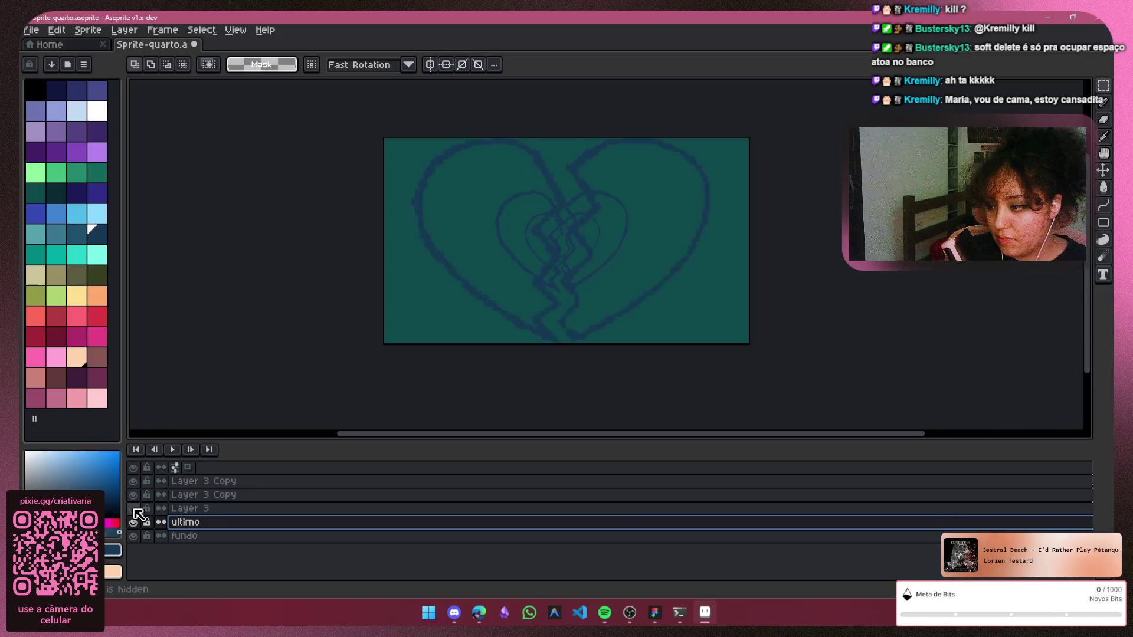
pyautogui.click(134, 508)
pyautogui.click(133, 507)
pyautogui.click(207, 495)
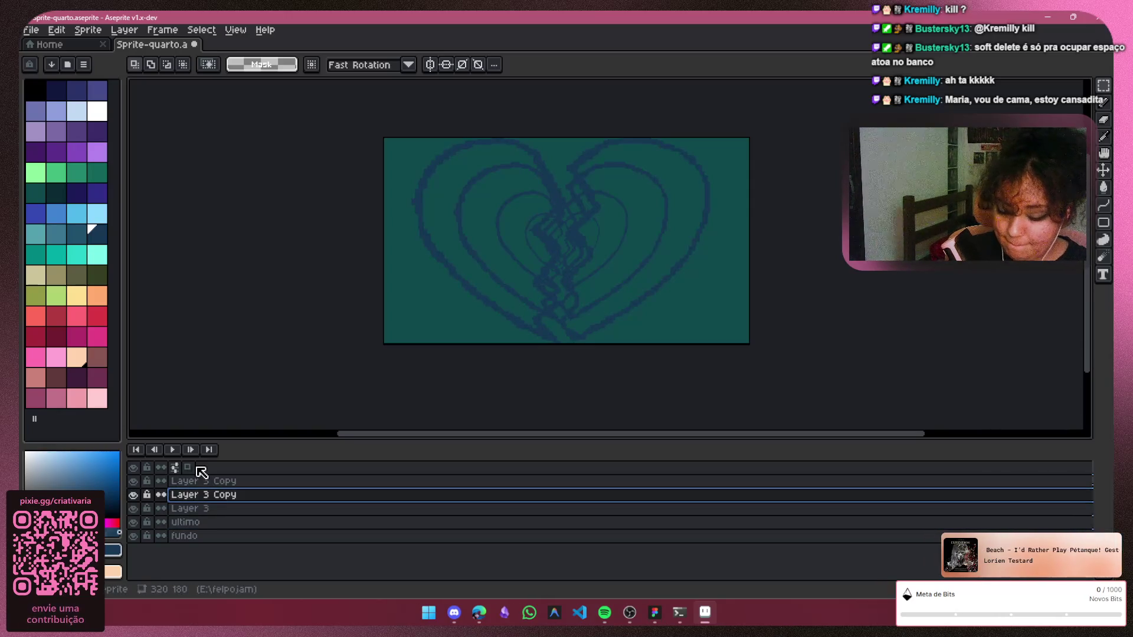
pyautogui.moveTo(239, 494); pyautogui.dragTo(246, 480)
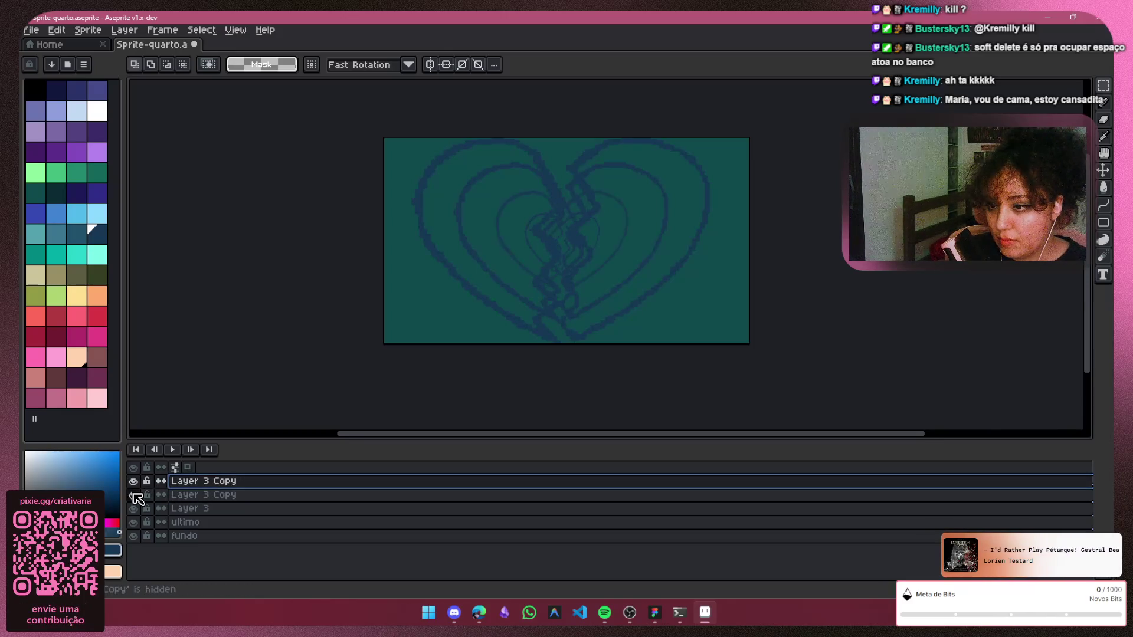
pyautogui.hotkey('ctrl', 'z')
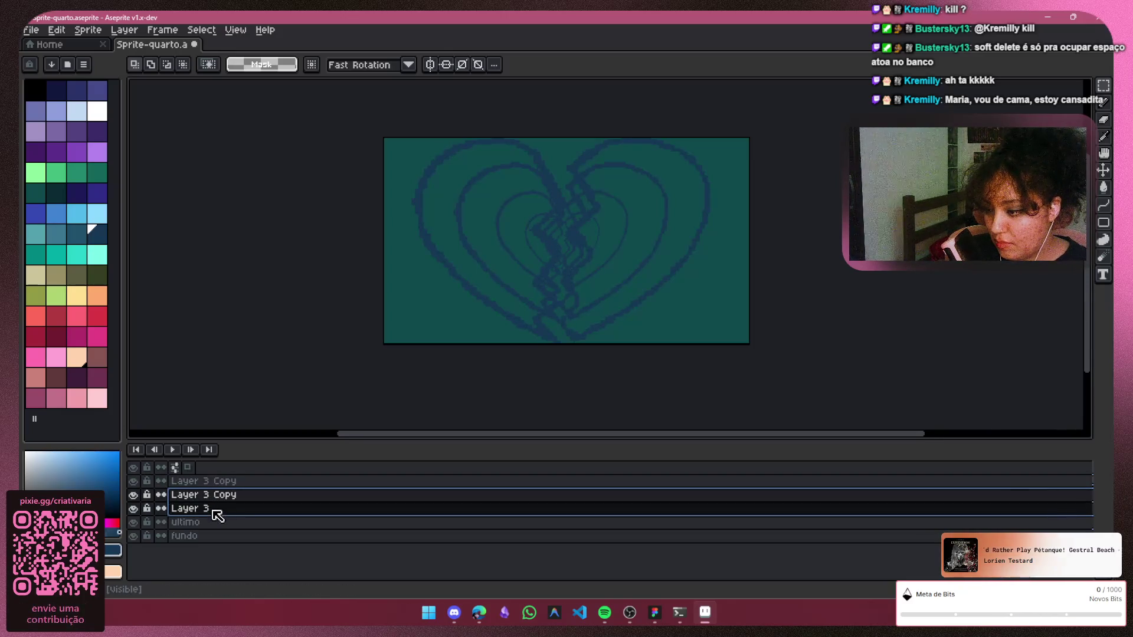
pyautogui.moveTo(223, 500); pyautogui.dragTo(222, 511)
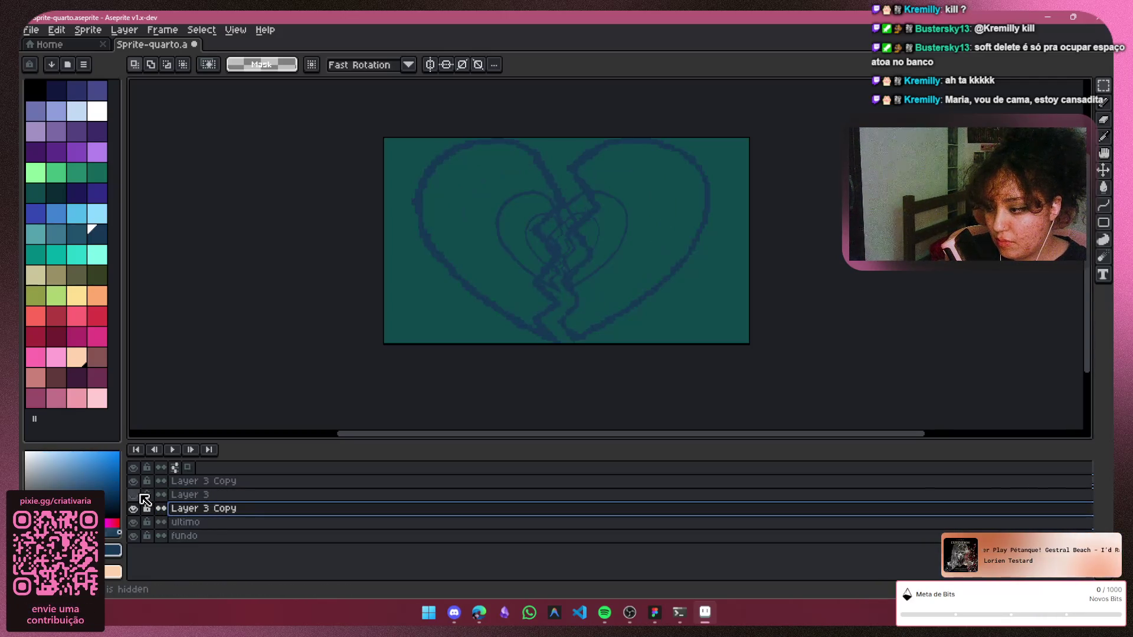
# Add a new Layer 4 at the top of the stack and clear any canvas selection
pyautogui.click(200, 485)
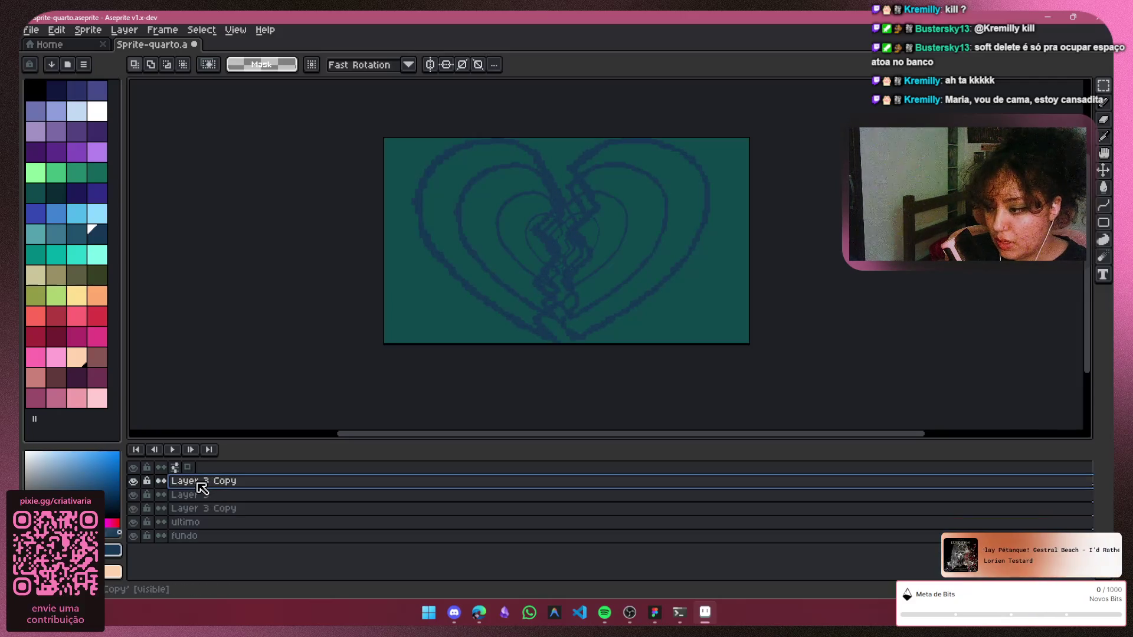
pyautogui.hotkey('shift', 'n')
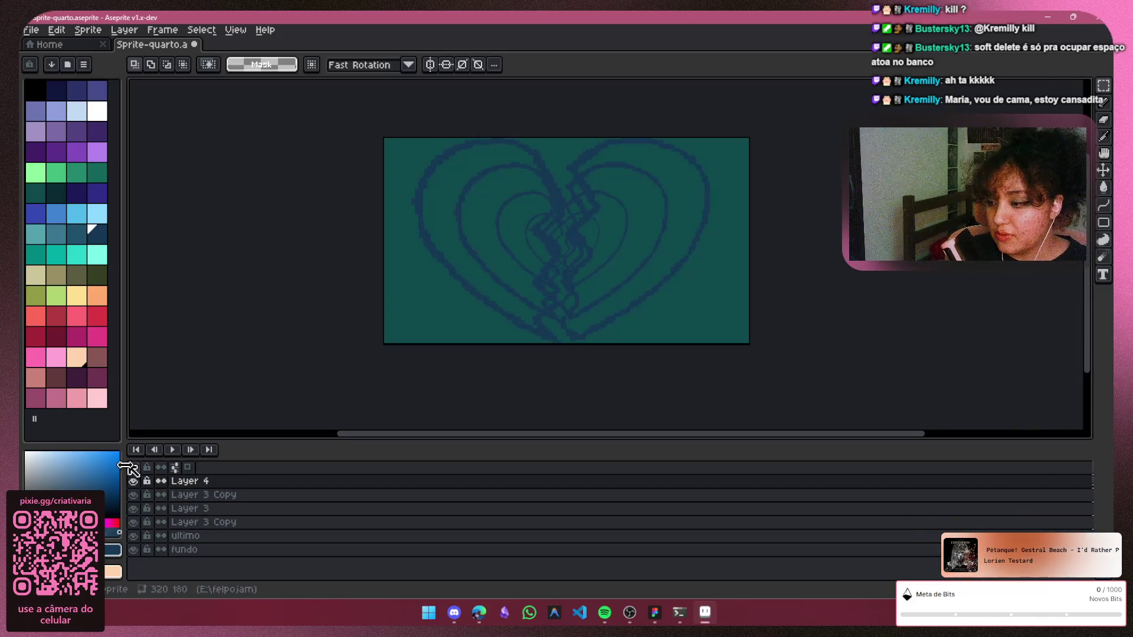
pyautogui.click(133, 482)
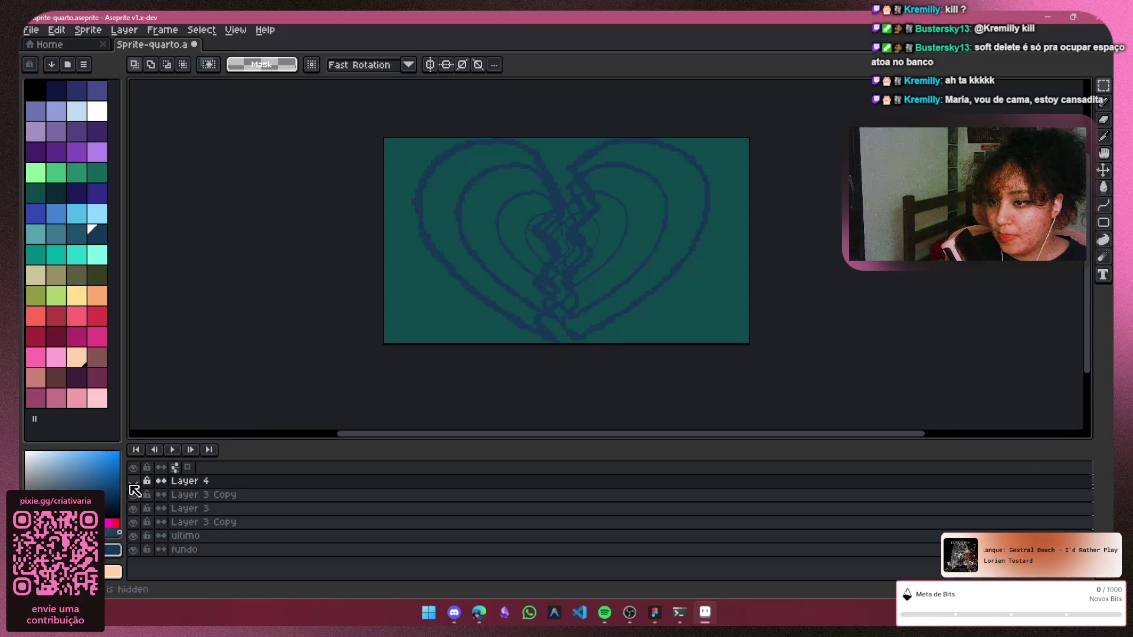
pyautogui.click(134, 497)
pyautogui.click(133, 495)
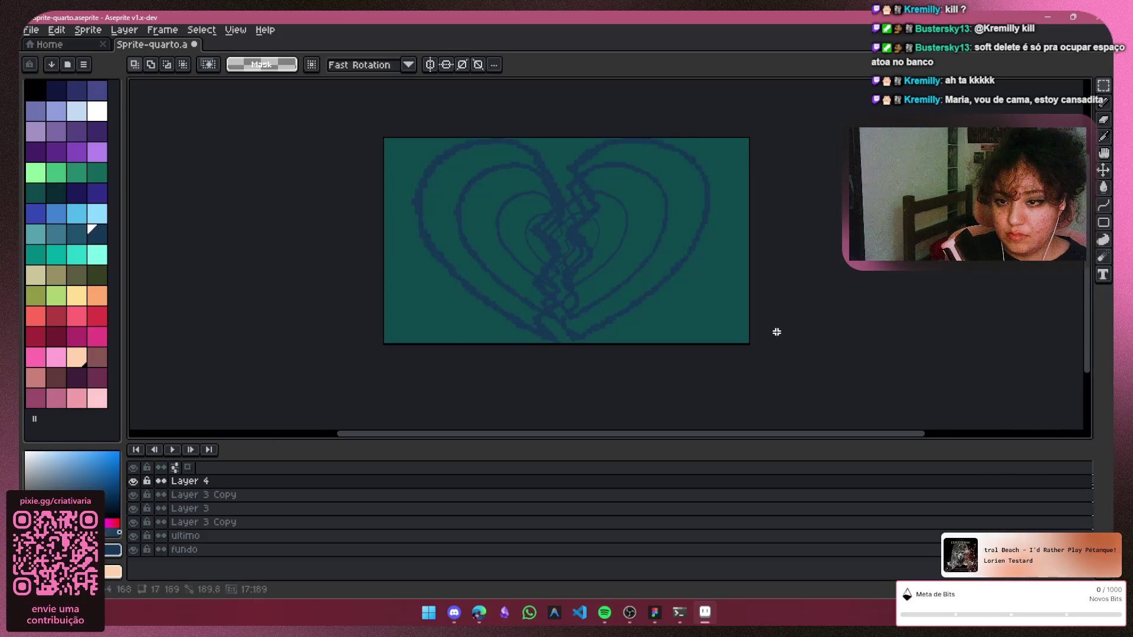
pyautogui.moveTo(746, 341); pyautogui.dragTo(374, 118)
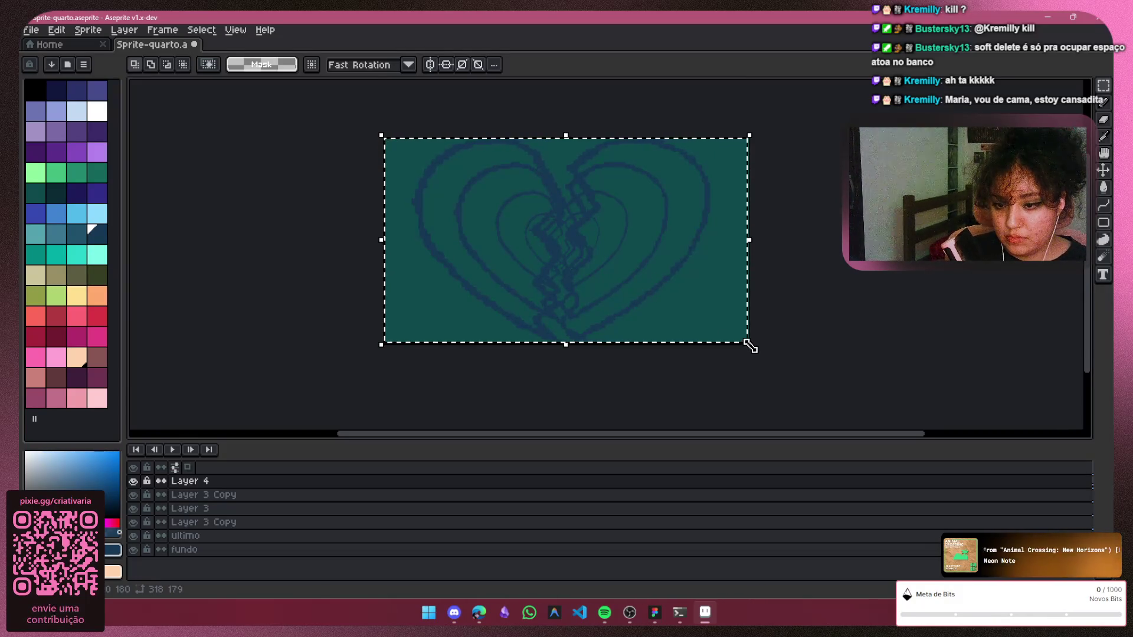
pyautogui.hotkey('ctrl', 'd')
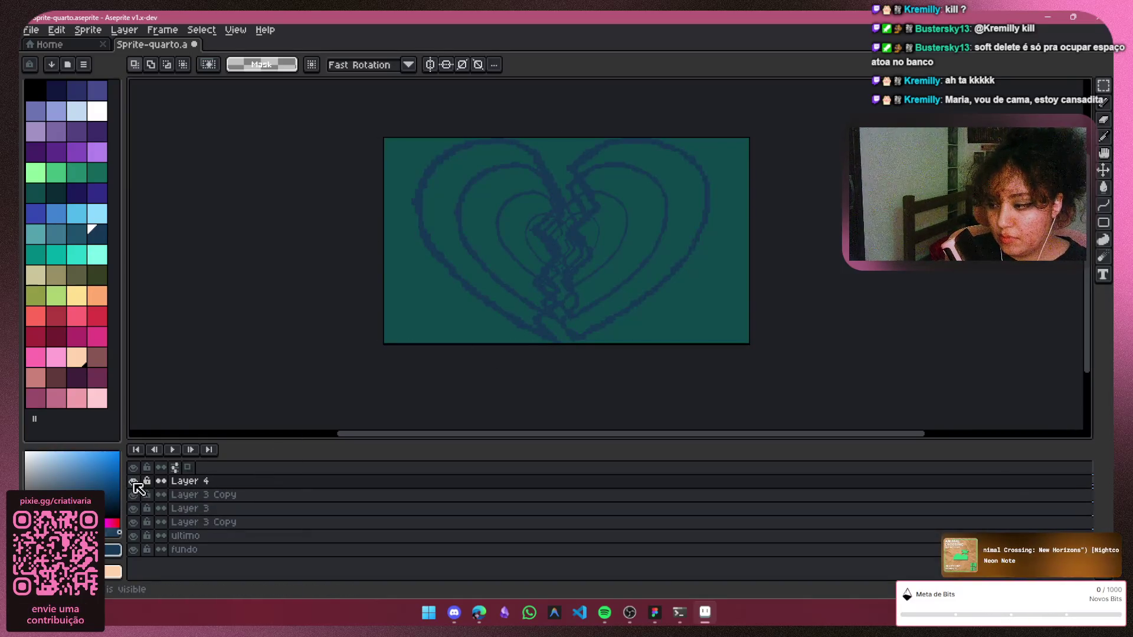
# Delete Layer 4 and duplicate Layer 3 Copy into a new top layer, Layer 3 Copy Copy
pyautogui.rightClick(236, 483)
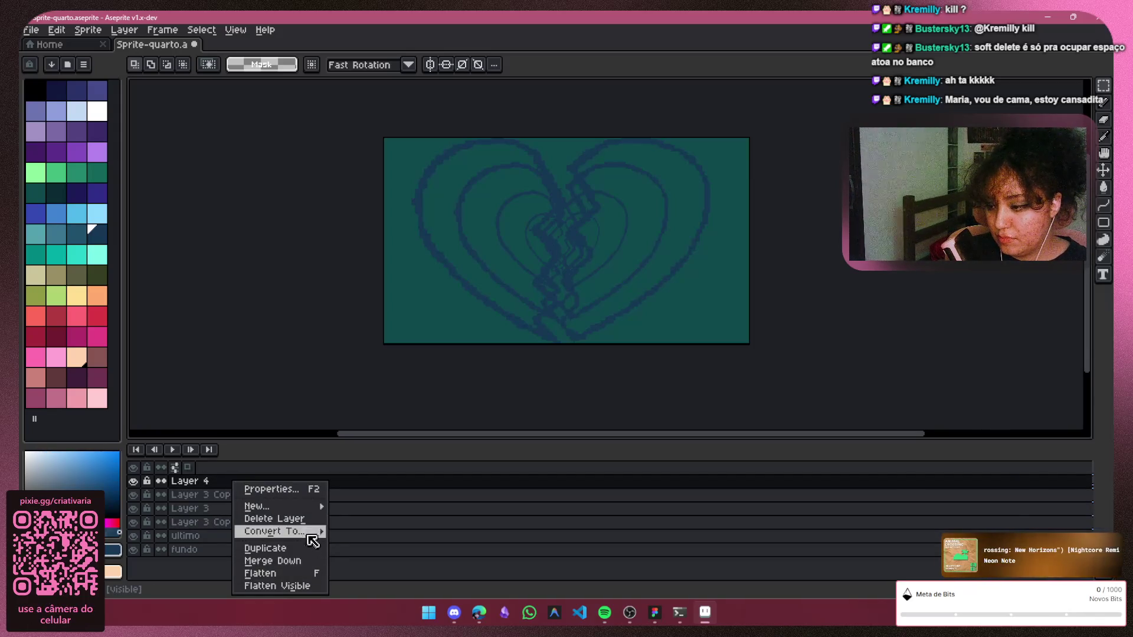
pyautogui.click(292, 519)
pyautogui.rightClick(296, 488)
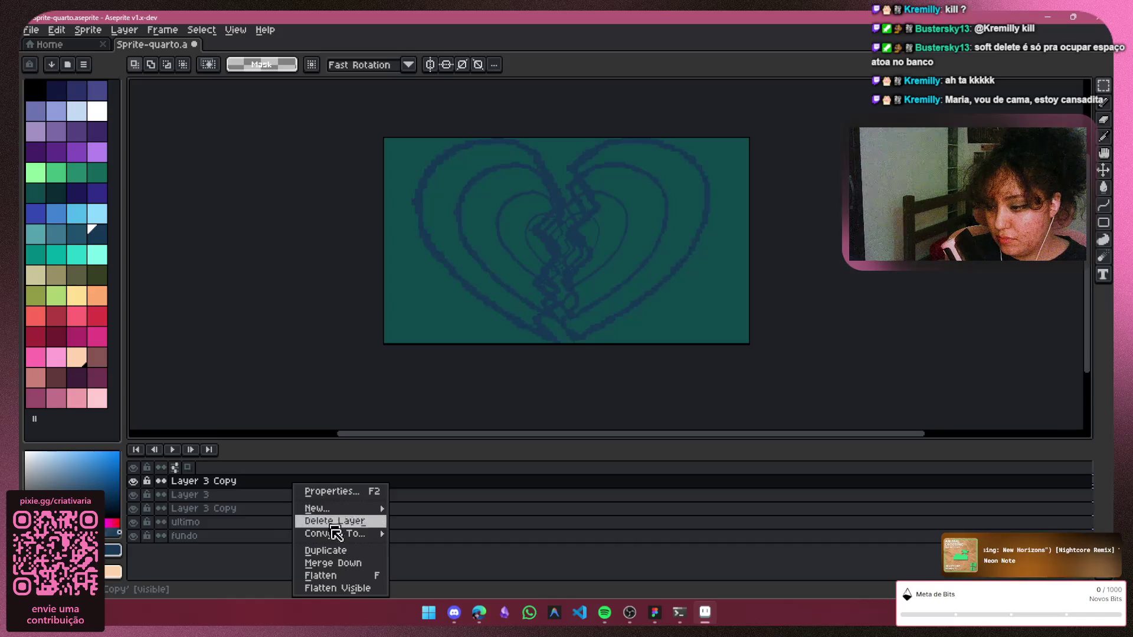
pyautogui.click(325, 550)
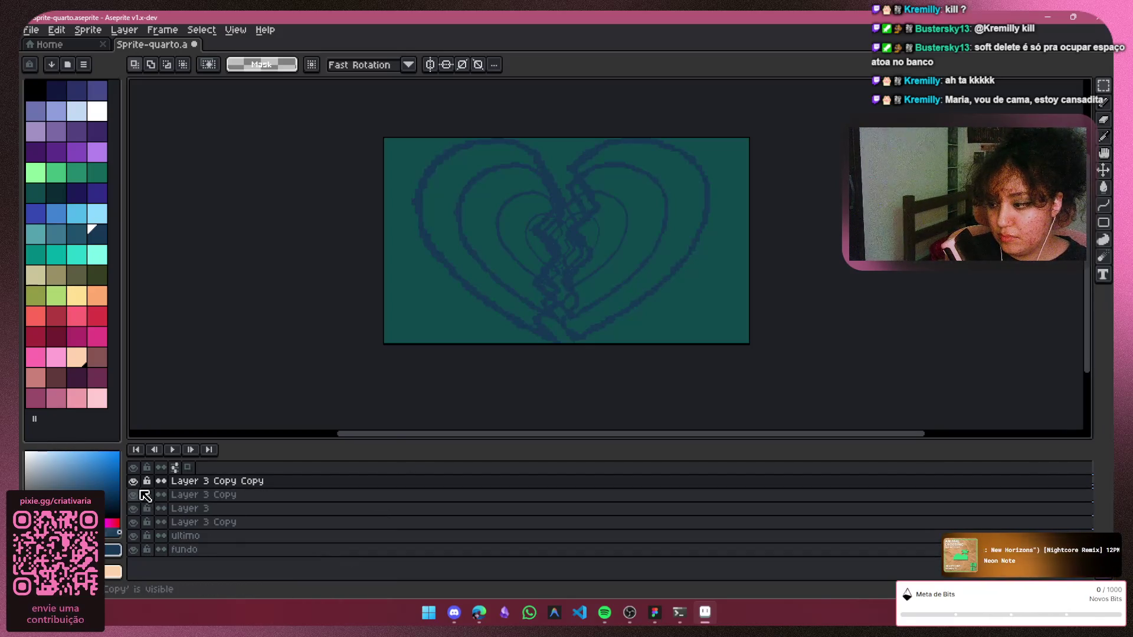
pyautogui.click(133, 480)
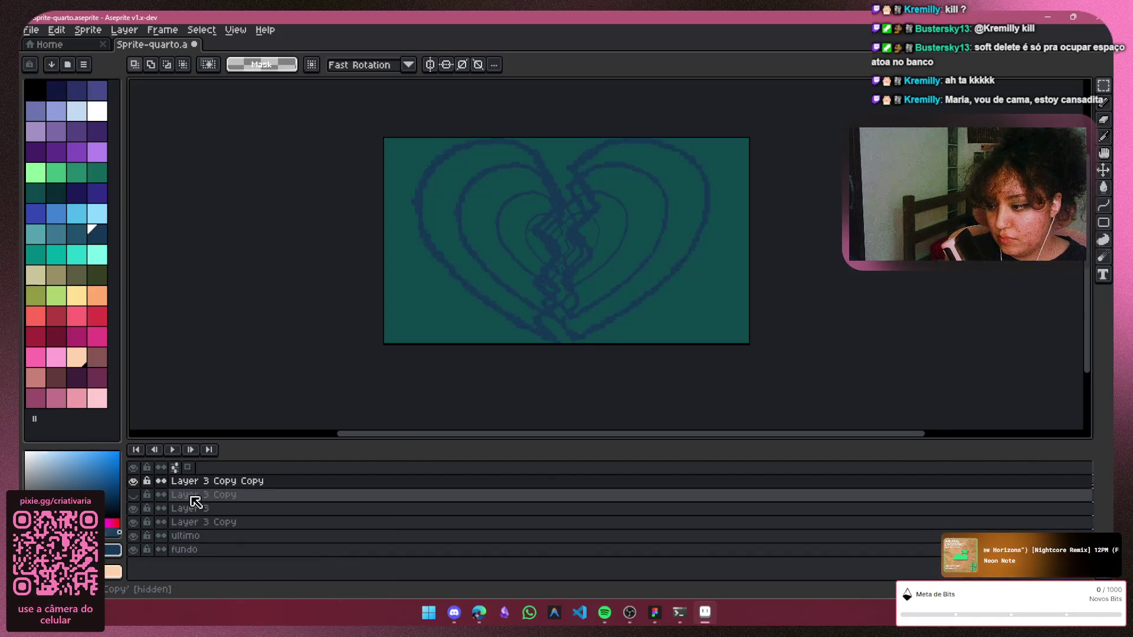
pyautogui.rightClick(216, 483)
pyautogui.press('Escape')
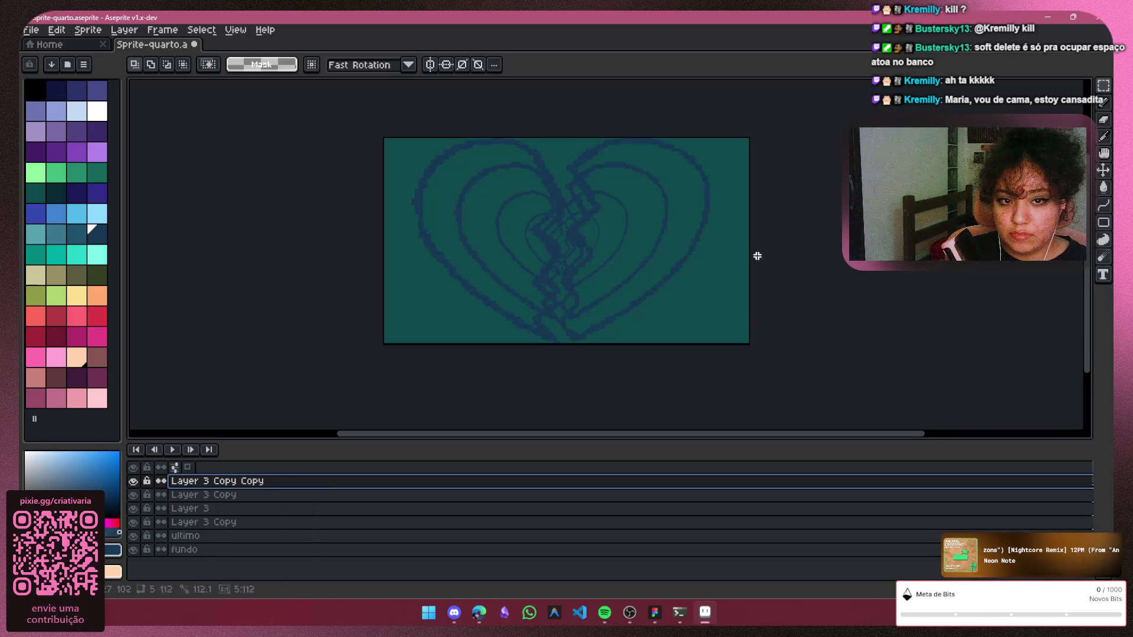
# Enlarge the copied heart to 430×233 px, centre it on the others and apply the transform
pyautogui.hotkey('ctrl', 'a')
pyautogui.moveTo(383, 346); pyautogui.dragTo(253, 412)
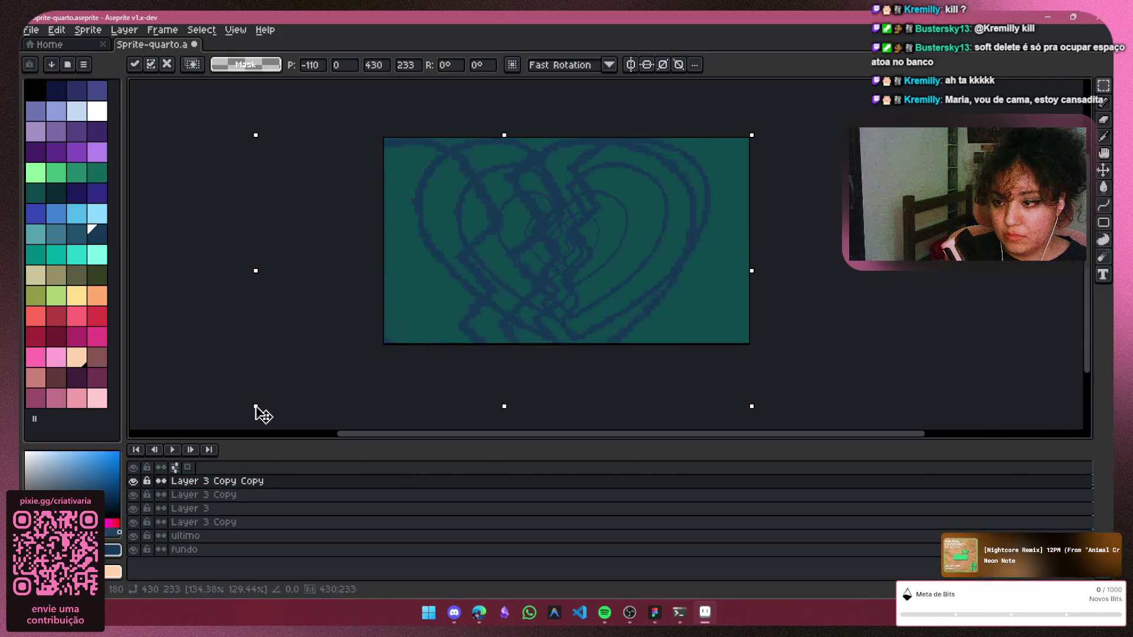
pyautogui.moveTo(582, 289)
pyautogui.mouseDown()
pyautogui.moveTo(651, 283)
pyautogui.moveTo(651, 272)
pyautogui.mouseUp()
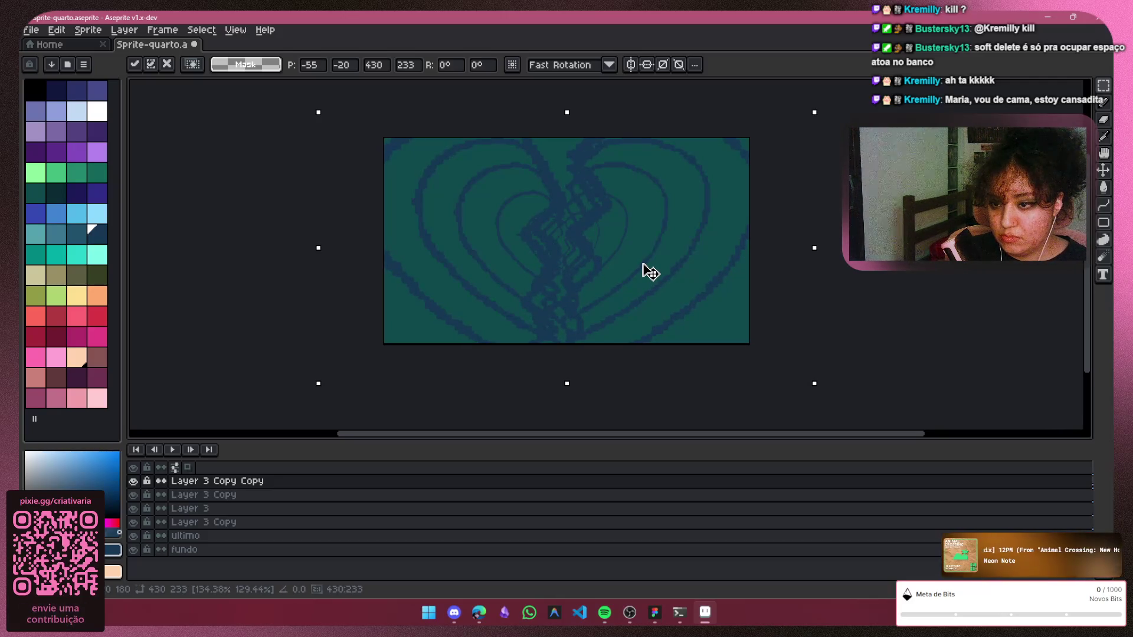
pyautogui.press('Return')
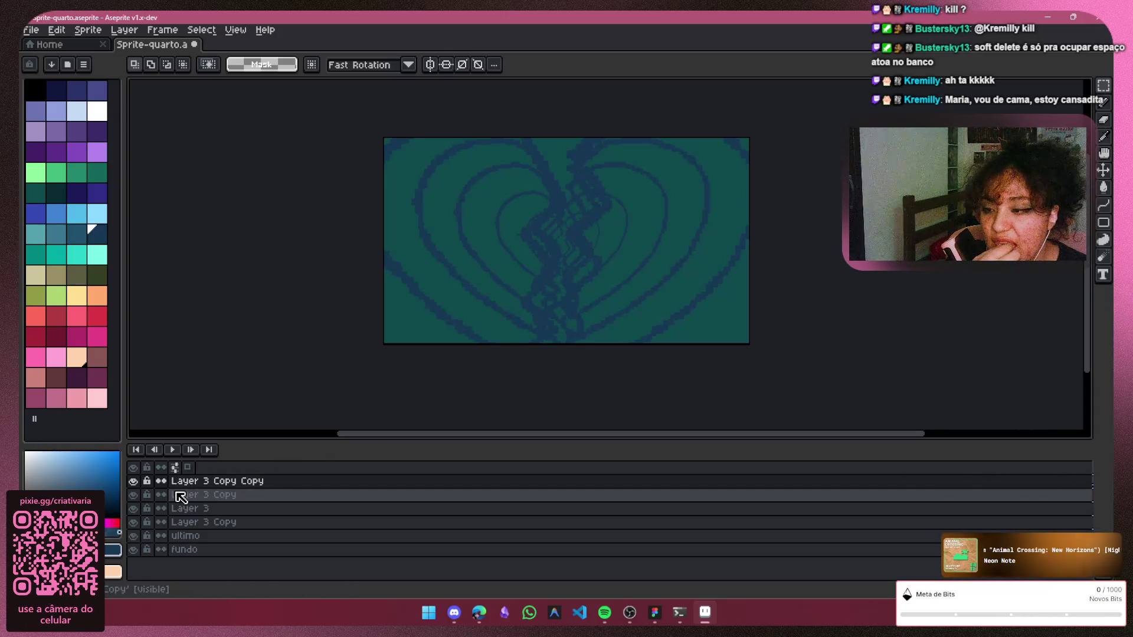
pyautogui.click(132, 495)
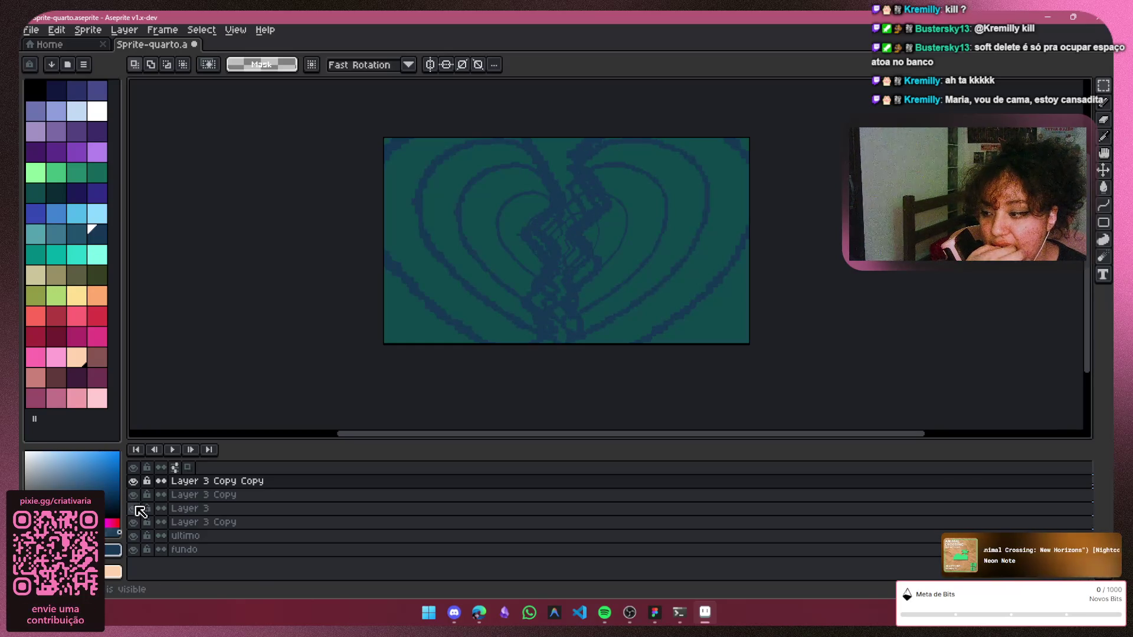
pyautogui.click(134, 508)
pyautogui.click(135, 535)
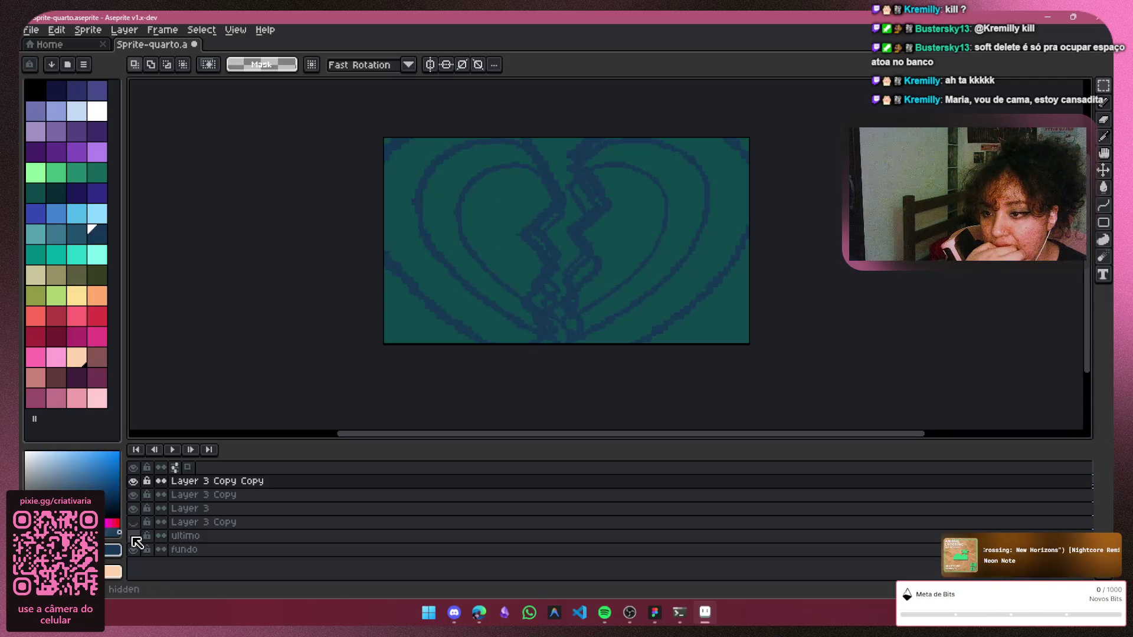
pyautogui.click(135, 522)
pyautogui.click(135, 508)
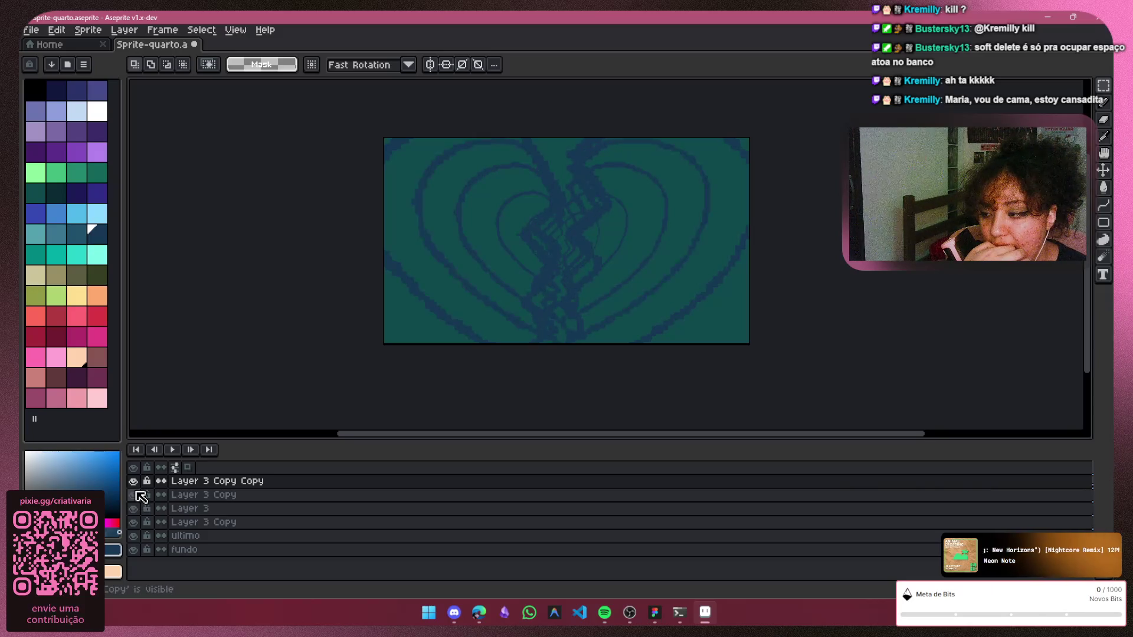
pyautogui.click(135, 485)
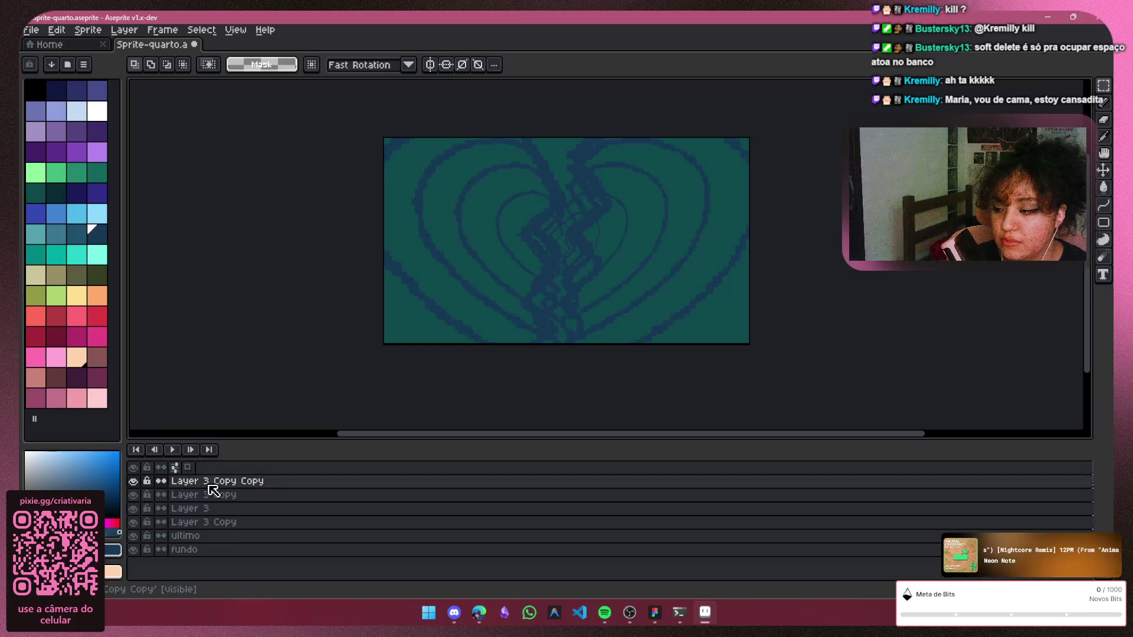
pyautogui.click(133, 494)
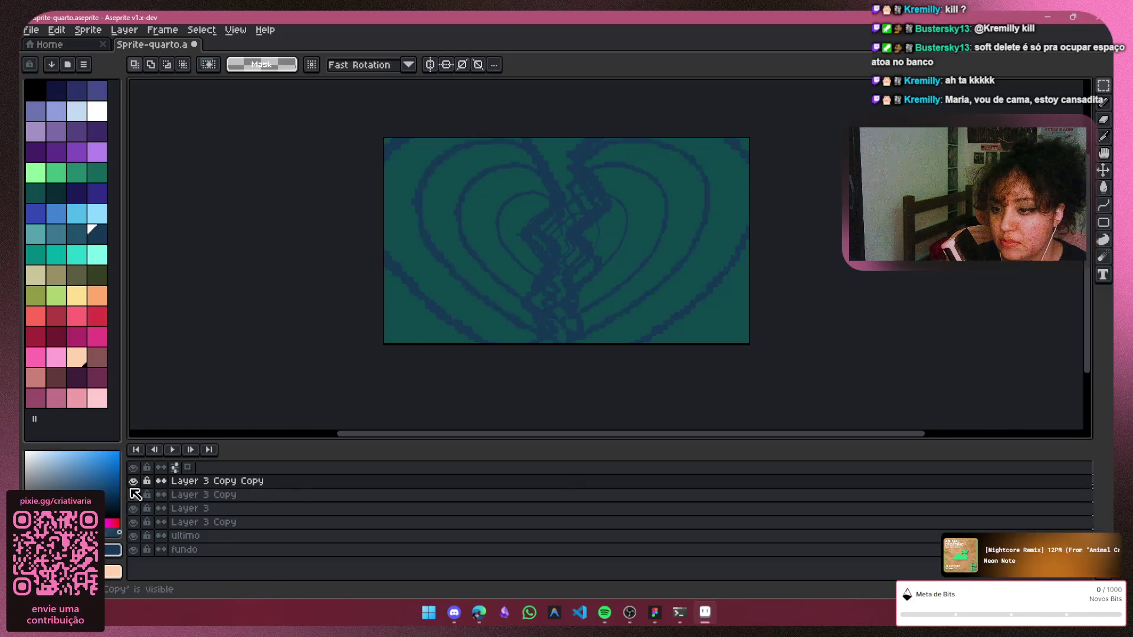
pyautogui.click(135, 495)
pyautogui.click(134, 507)
pyautogui.click(138, 482)
pyautogui.click(140, 483)
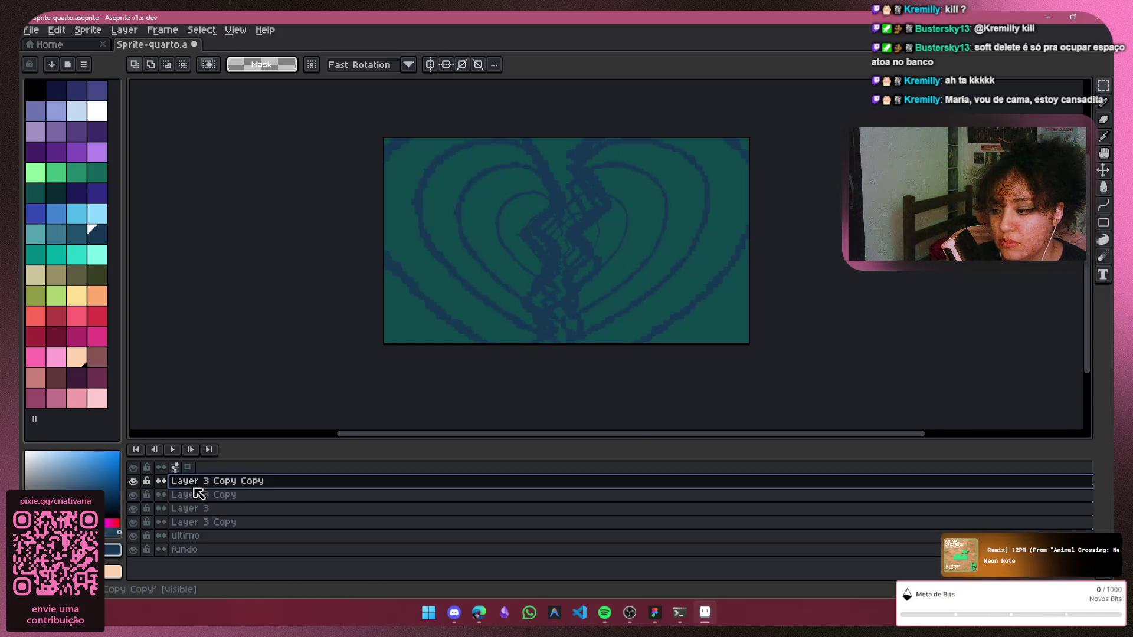
# Rename the top two heart layers to 'primeiro' and 'segundo'
pyautogui.doubleClick(198, 485)
pyautogui.write('prim')
pyautogui.press('Return')
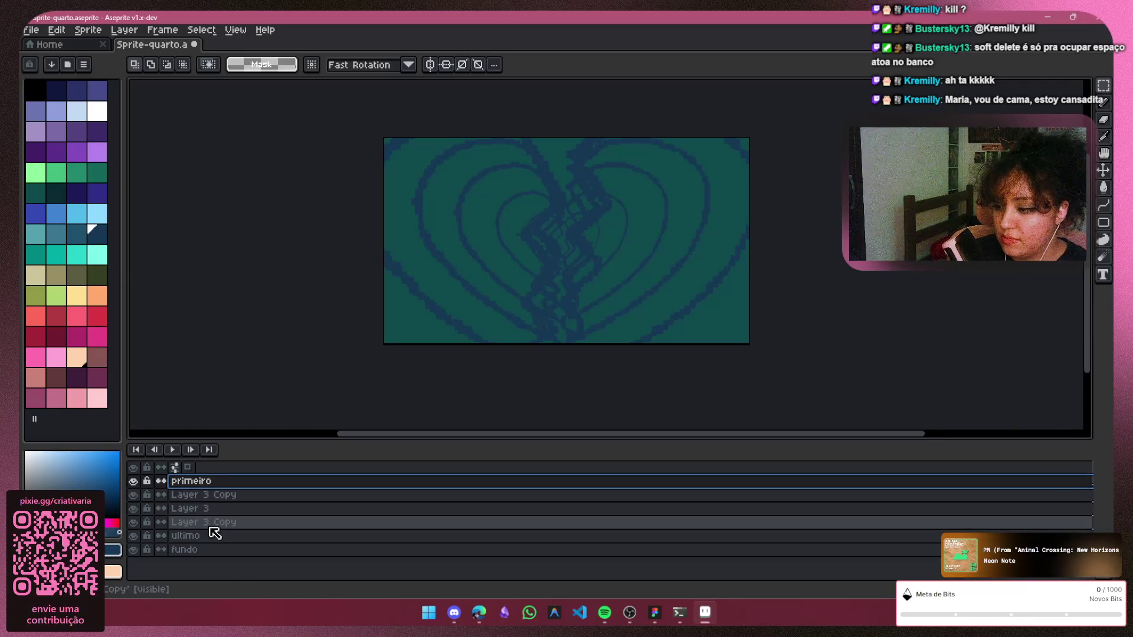
pyautogui.doubleClick(233, 496)
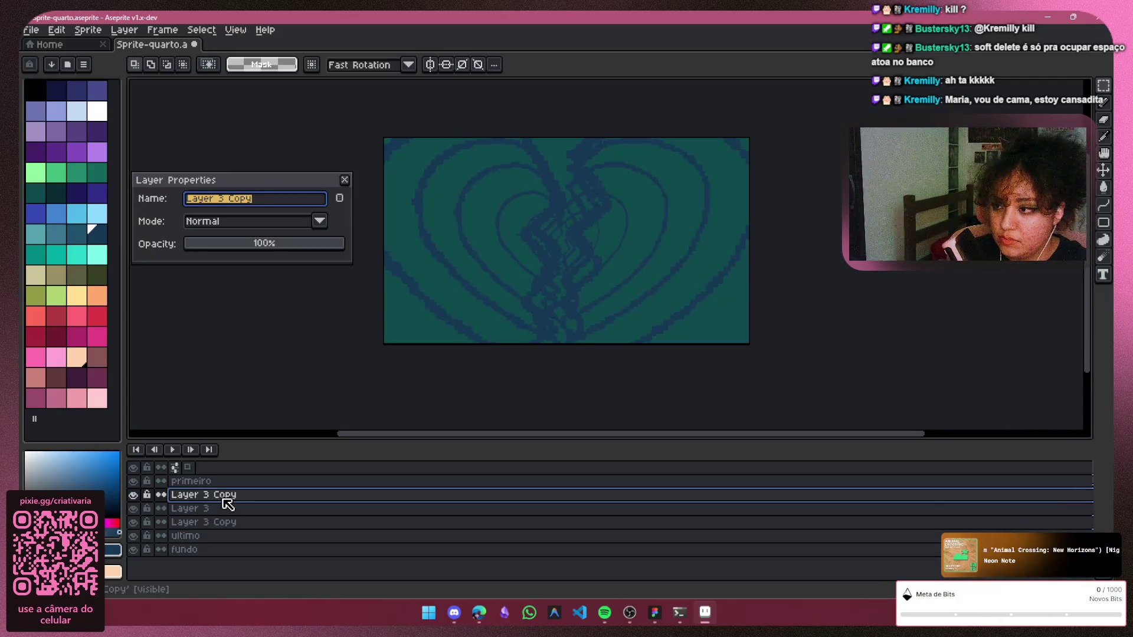
pyautogui.press('Return')
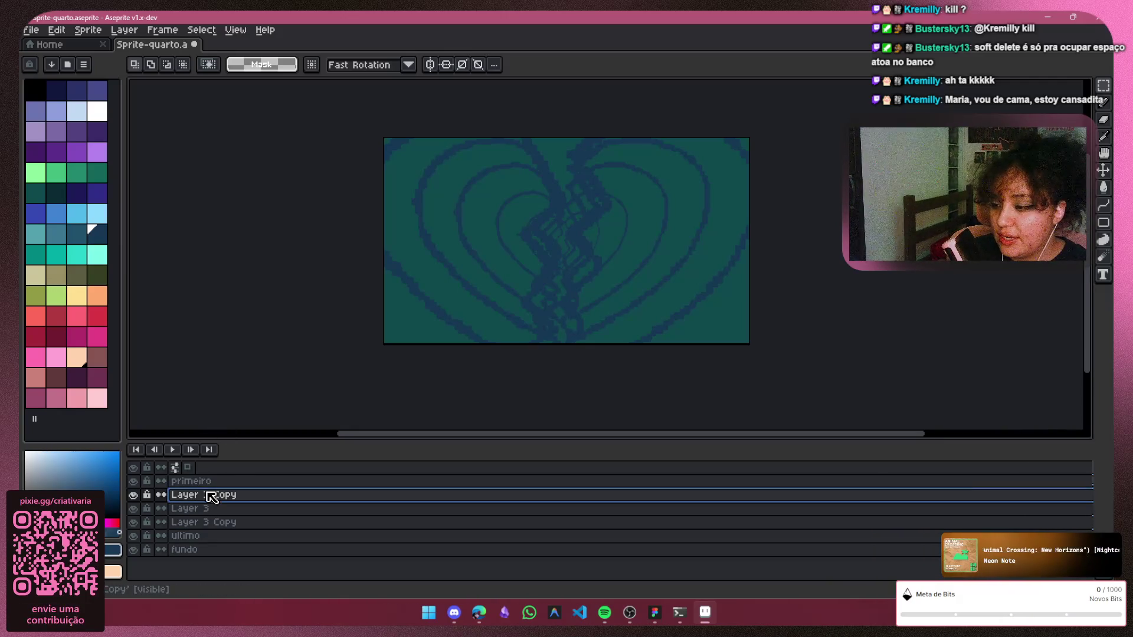
pyautogui.doubleClick(210, 497)
pyautogui.click(344, 180)
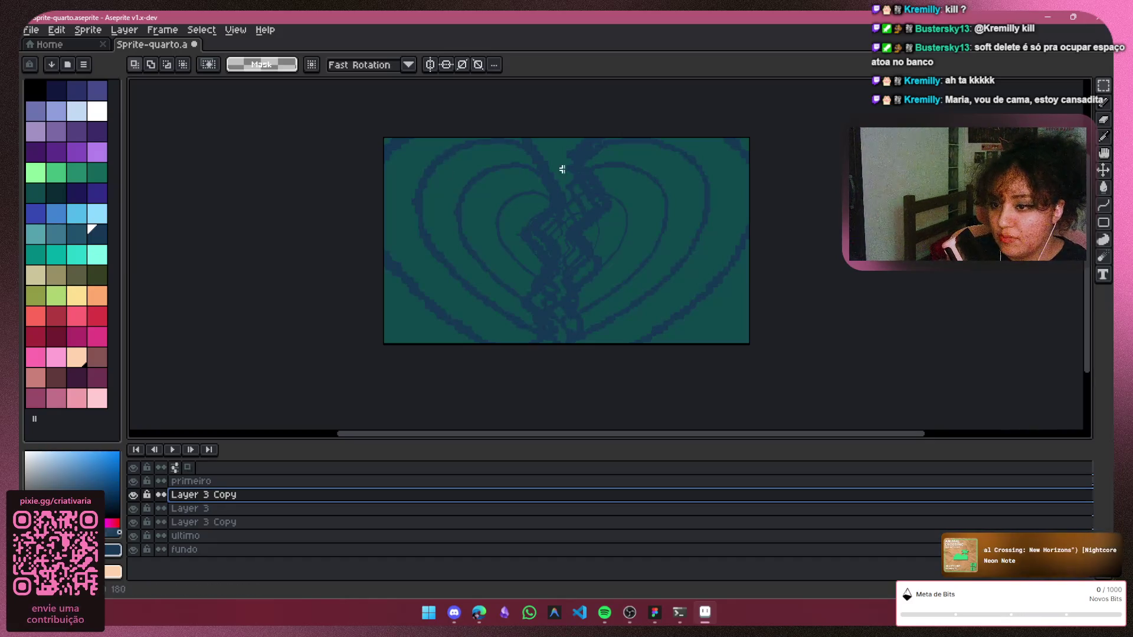
pyautogui.click(181, 480)
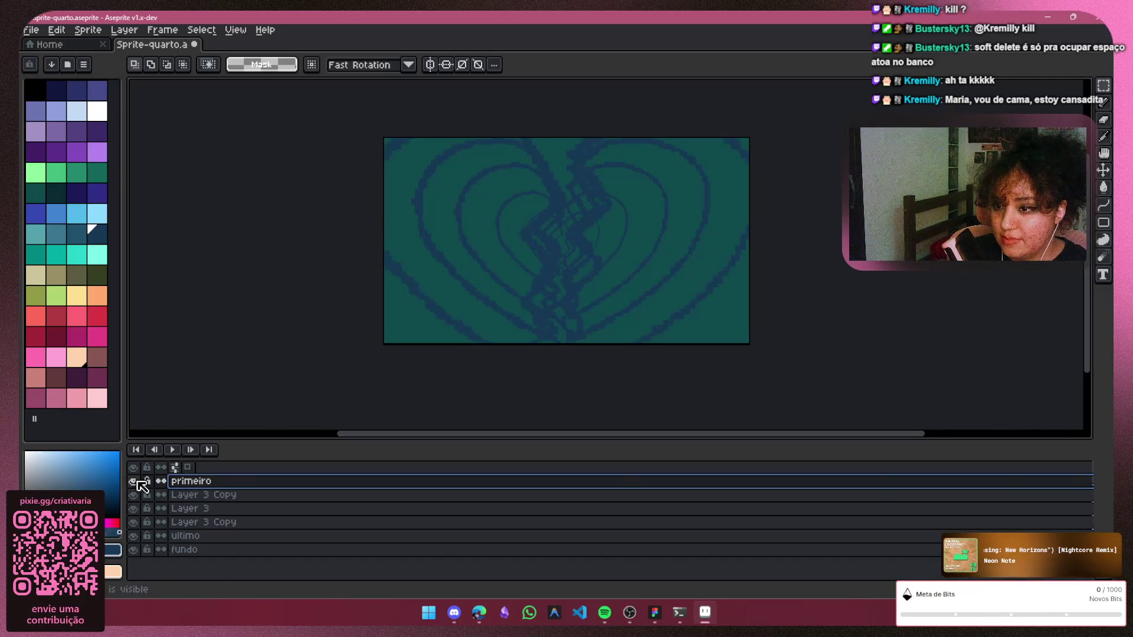
pyautogui.doubleClick(222, 496)
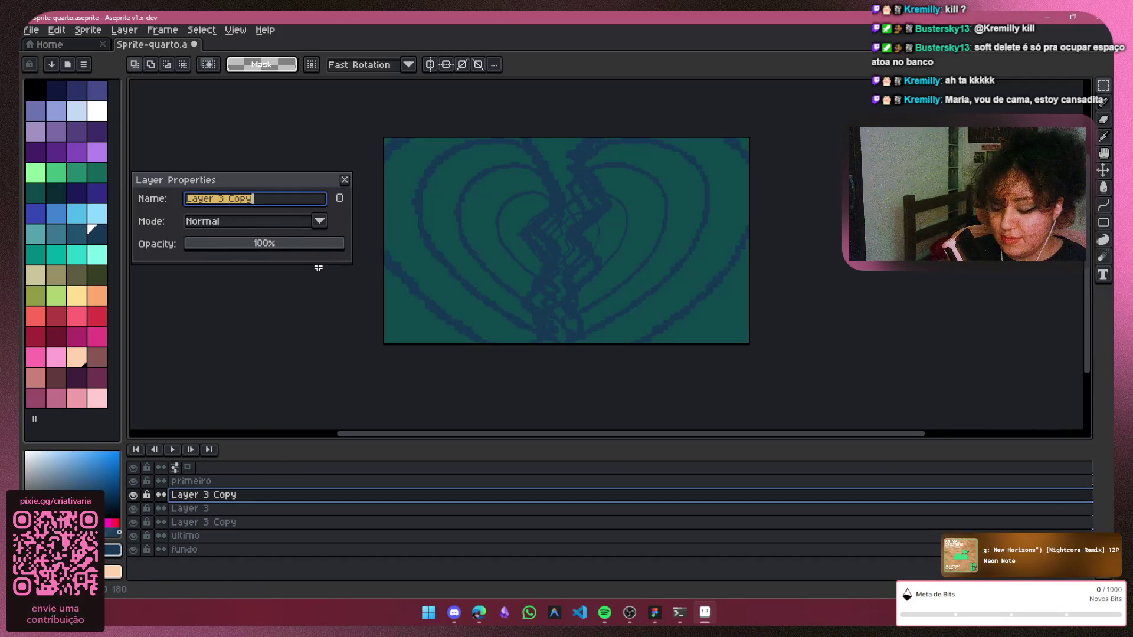
pyautogui.press('BackSpace')
pyautogui.write('segundo')
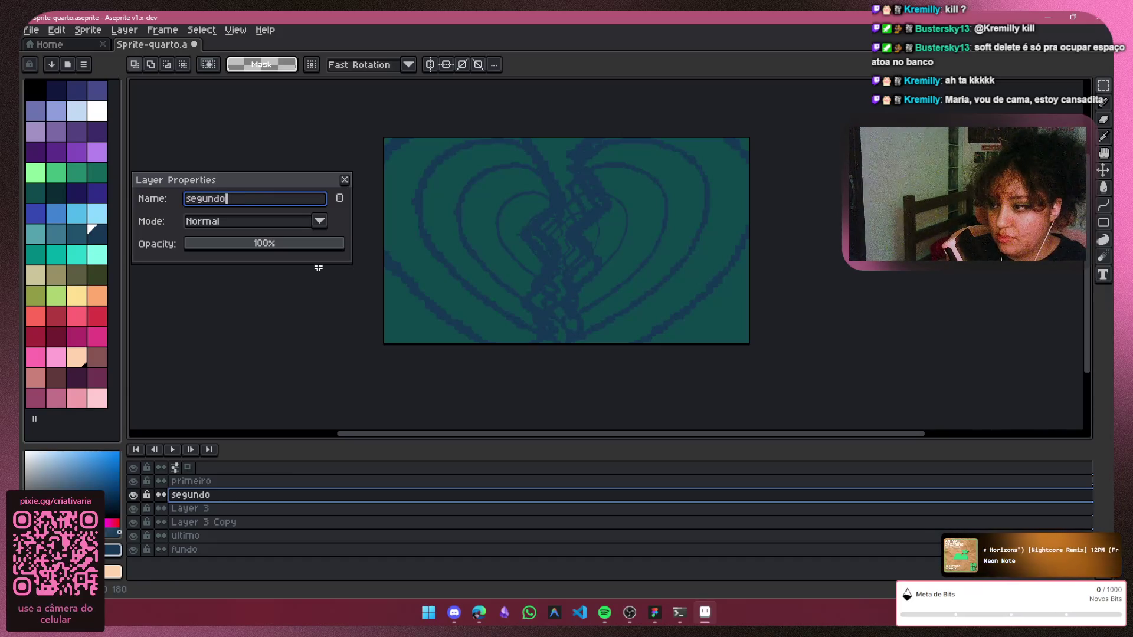
pyautogui.press('Return')
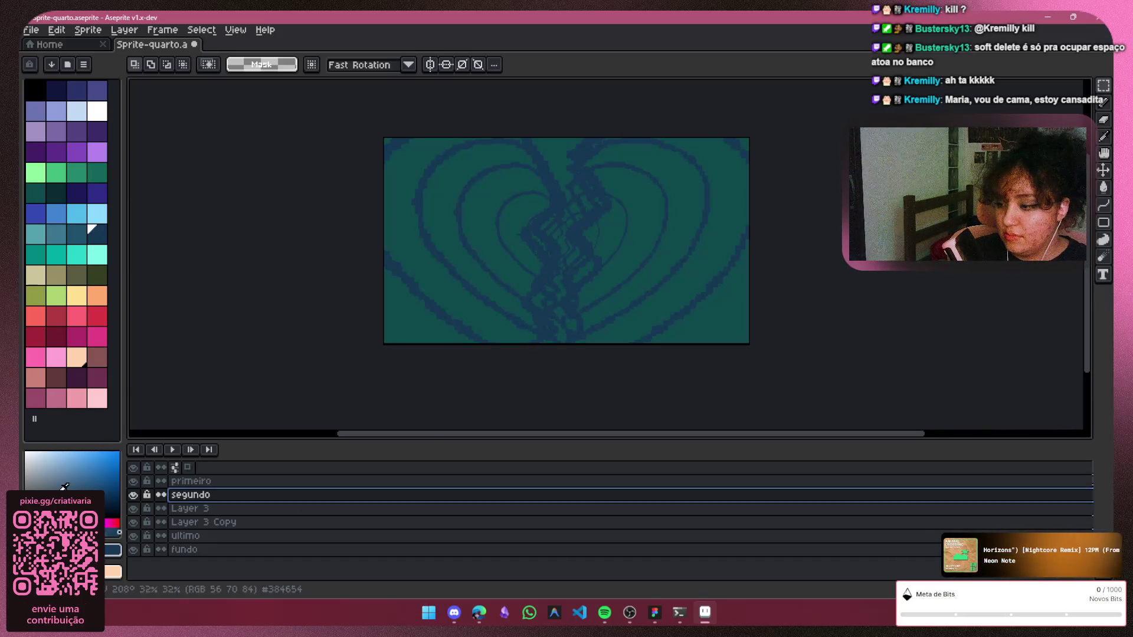
# Rename the next two heart layers to 'terceiro' and 'quarto', keeping every heart visible
pyautogui.doubleClick(186, 509)
pyautogui.click(151, 510)
pyautogui.click(238, 199)
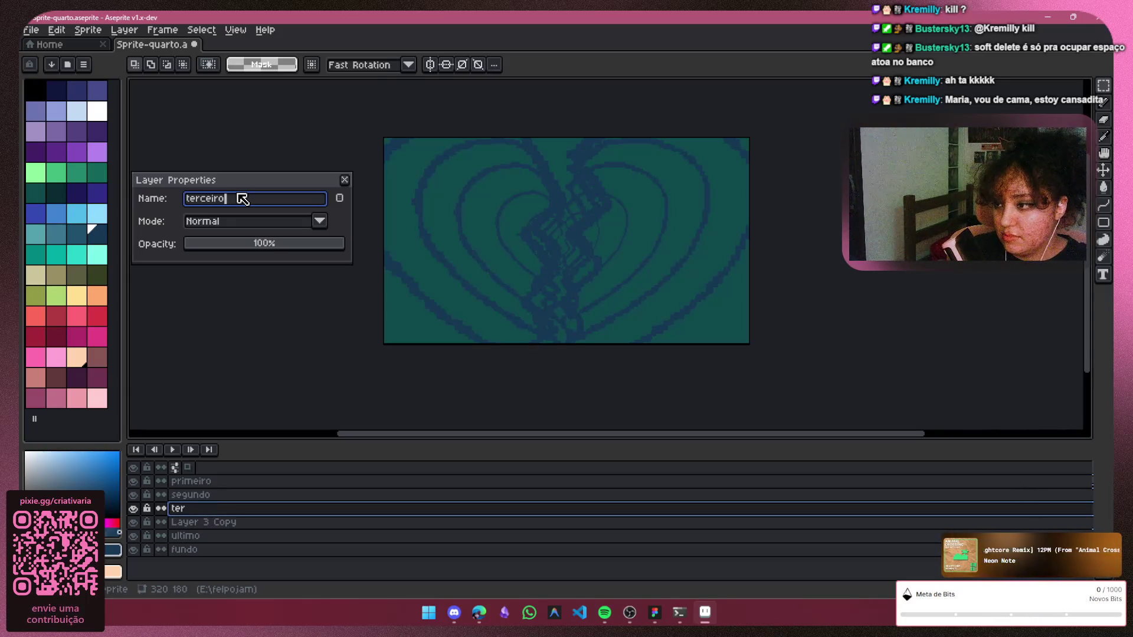
pyautogui.press('Return')
pyautogui.doubleClick(208, 522)
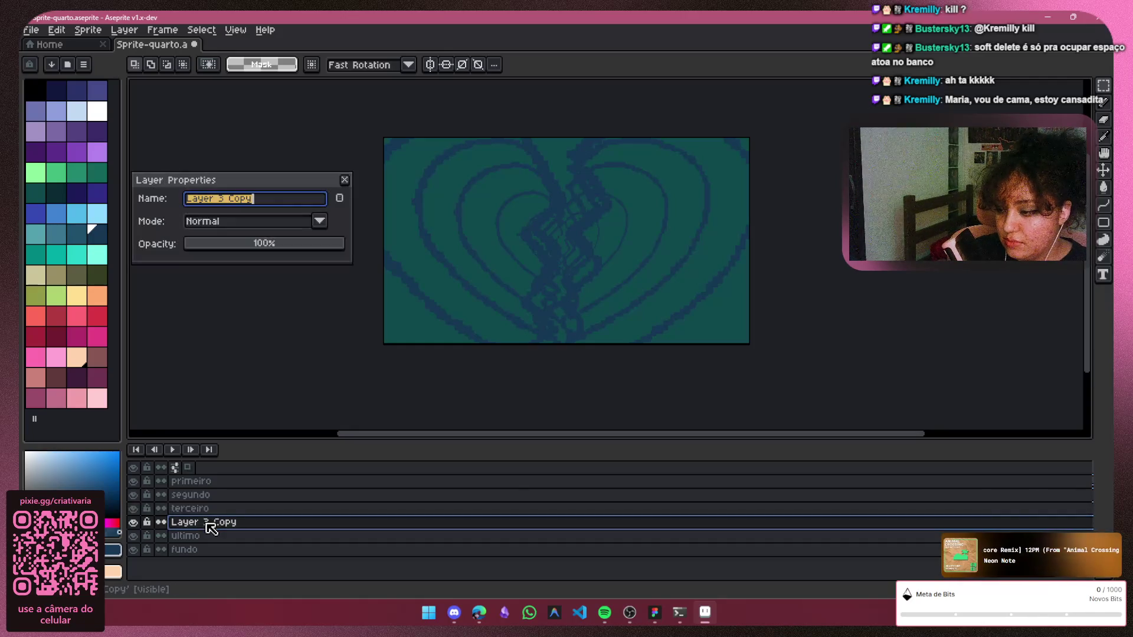
pyautogui.write('quer')
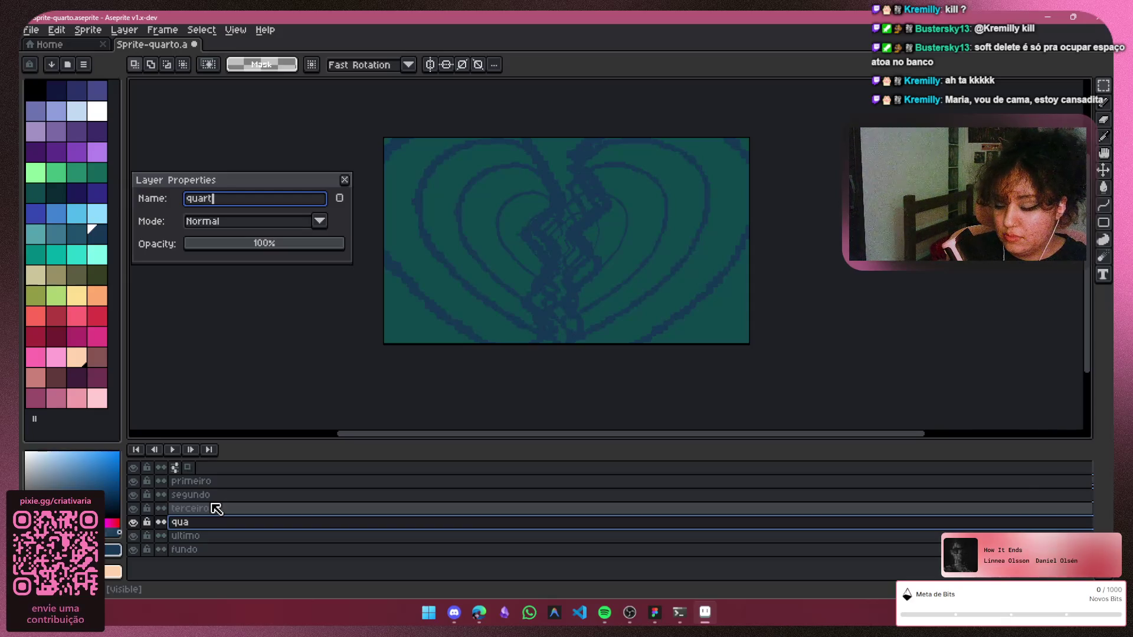
pyautogui.write('o')
pyautogui.press('Return')
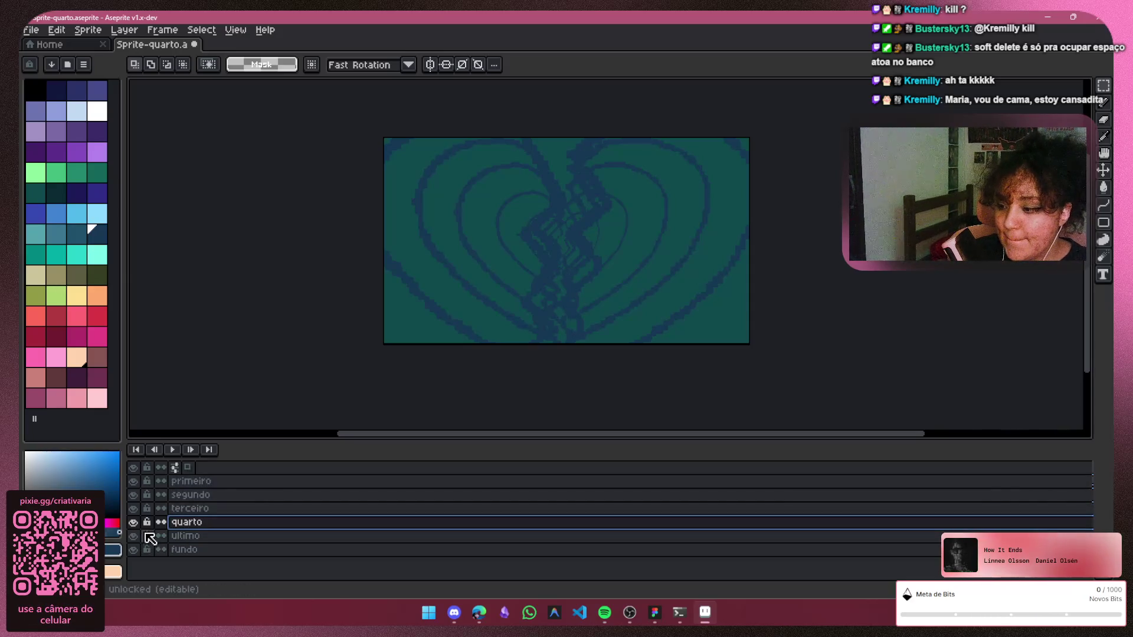
pyautogui.click(134, 522)
pyautogui.click(133, 523)
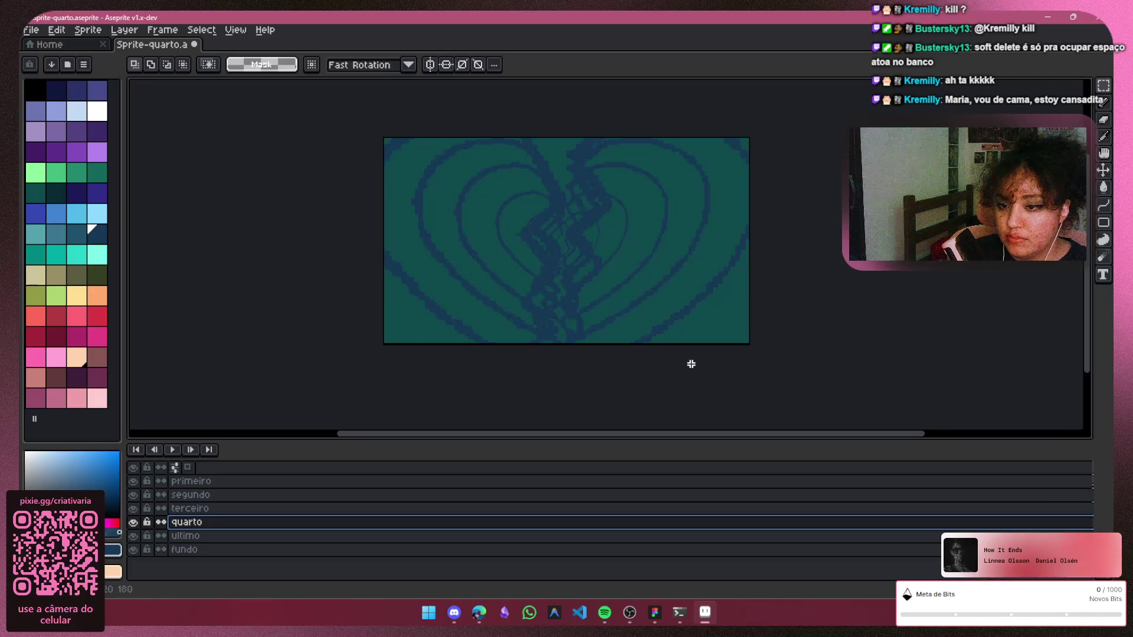
pyautogui.click(182, 550)
# Make fundo the active layer and show the timeline settings with onion skin options
pyautogui.click(134, 549)
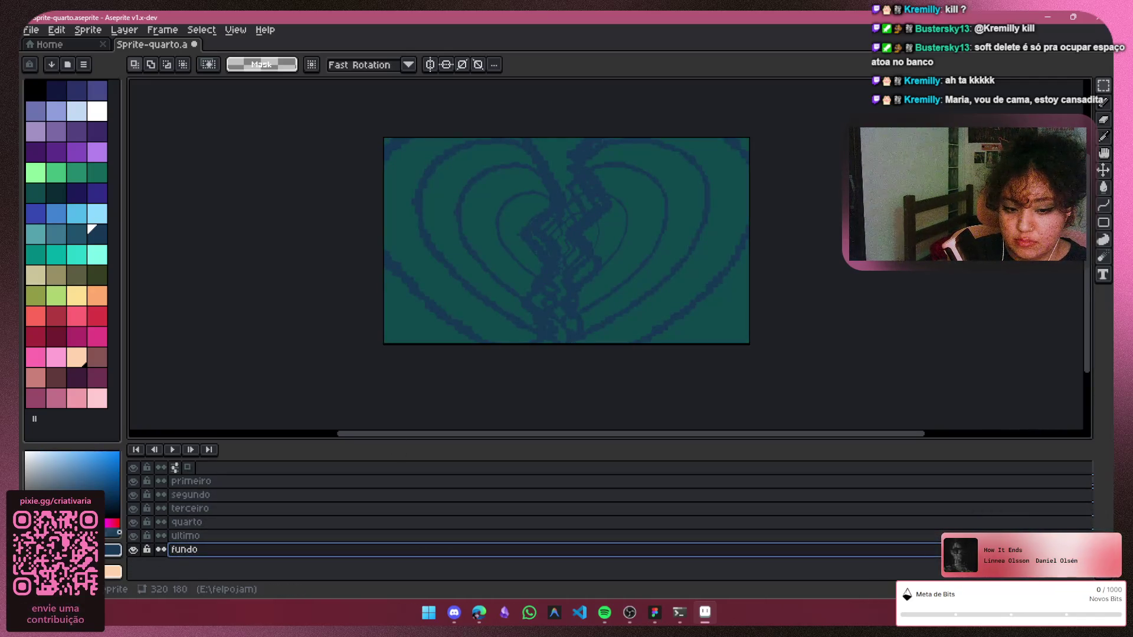
pyautogui.press('F7')
pyautogui.press('F7')
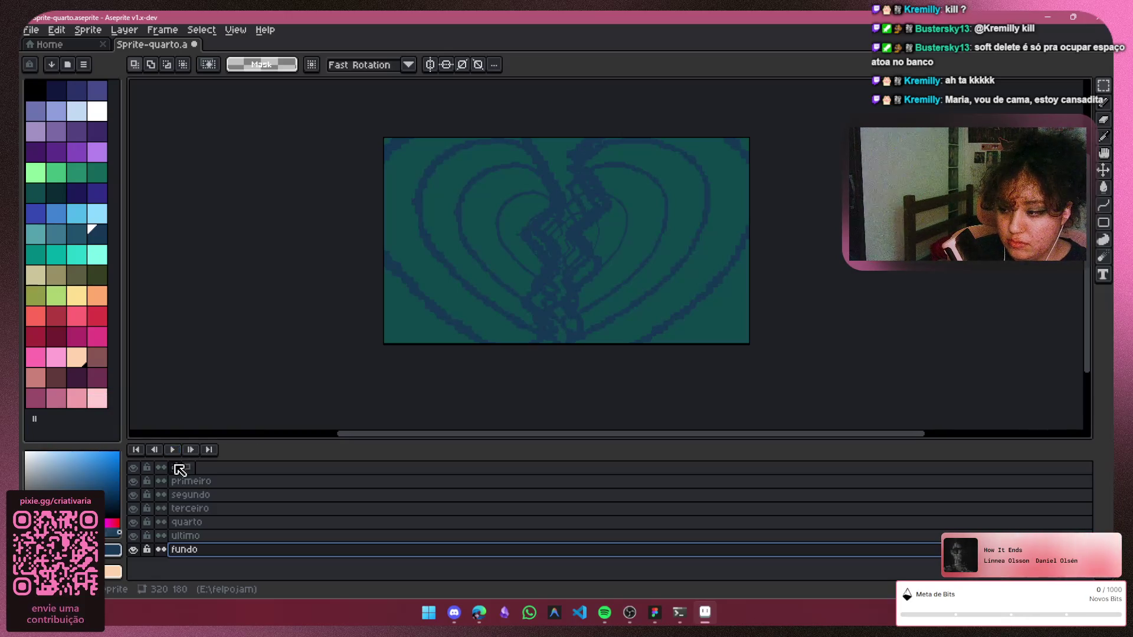
pyautogui.click(176, 466)
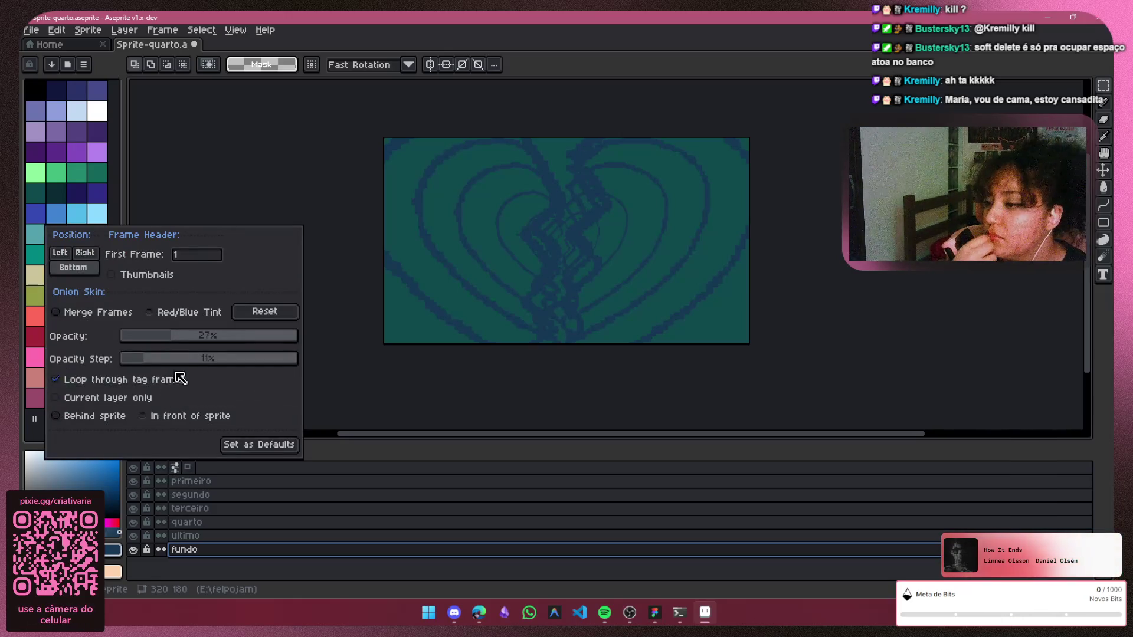
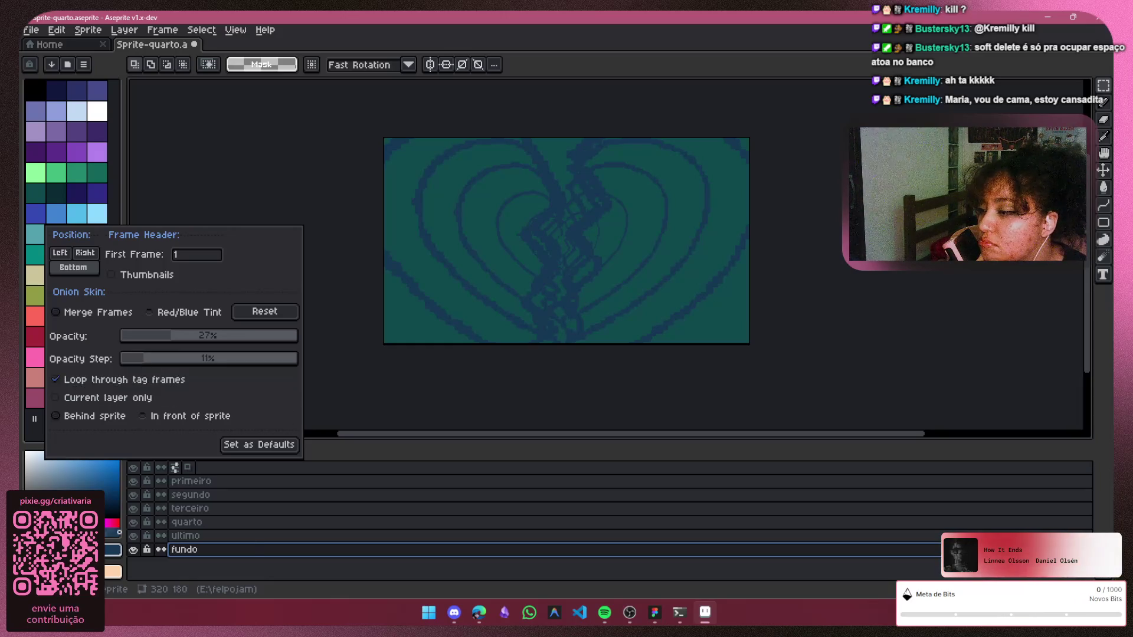
# Save the onion-skin settings as defaults, then briefly check the sprite in the Preview window
pyautogui.click(277, 445)
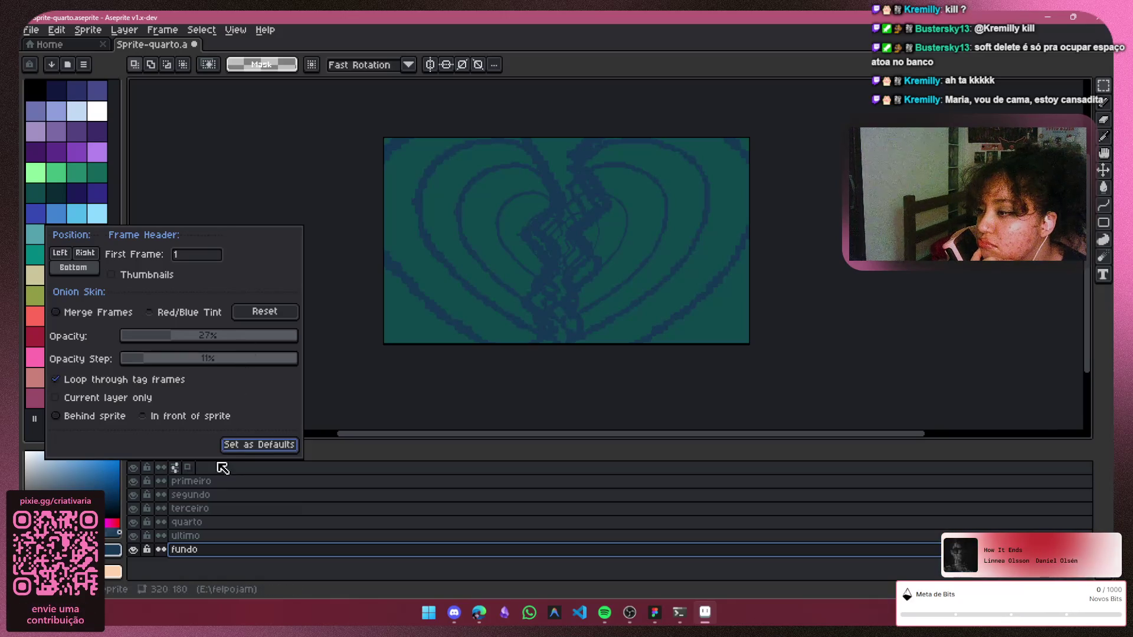
pyautogui.click(390, 365)
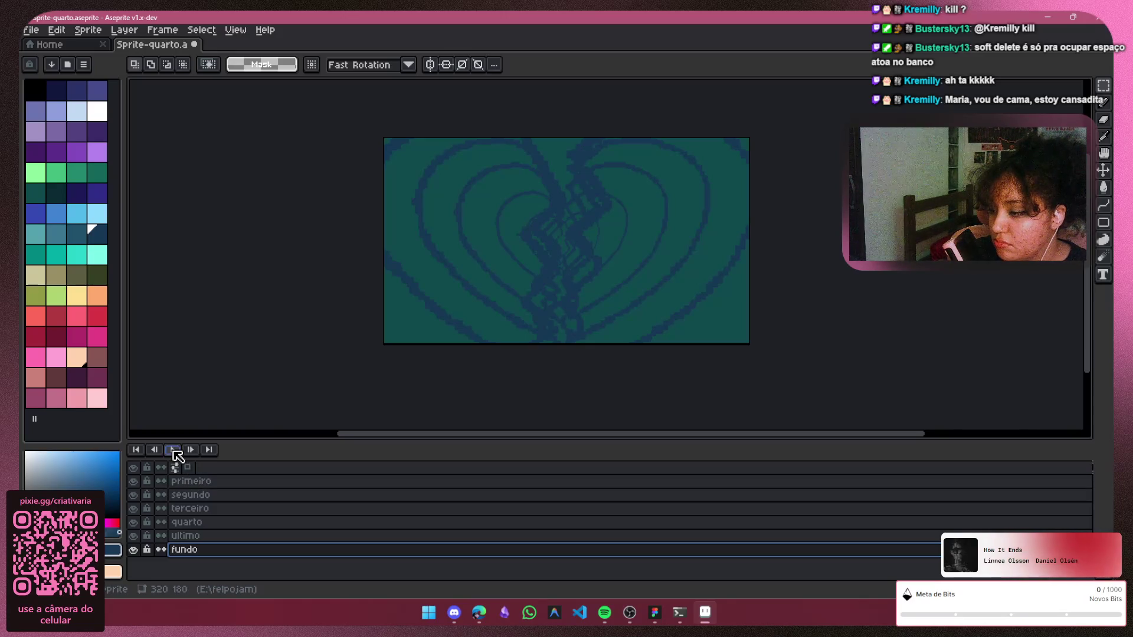
pyautogui.press('F7')
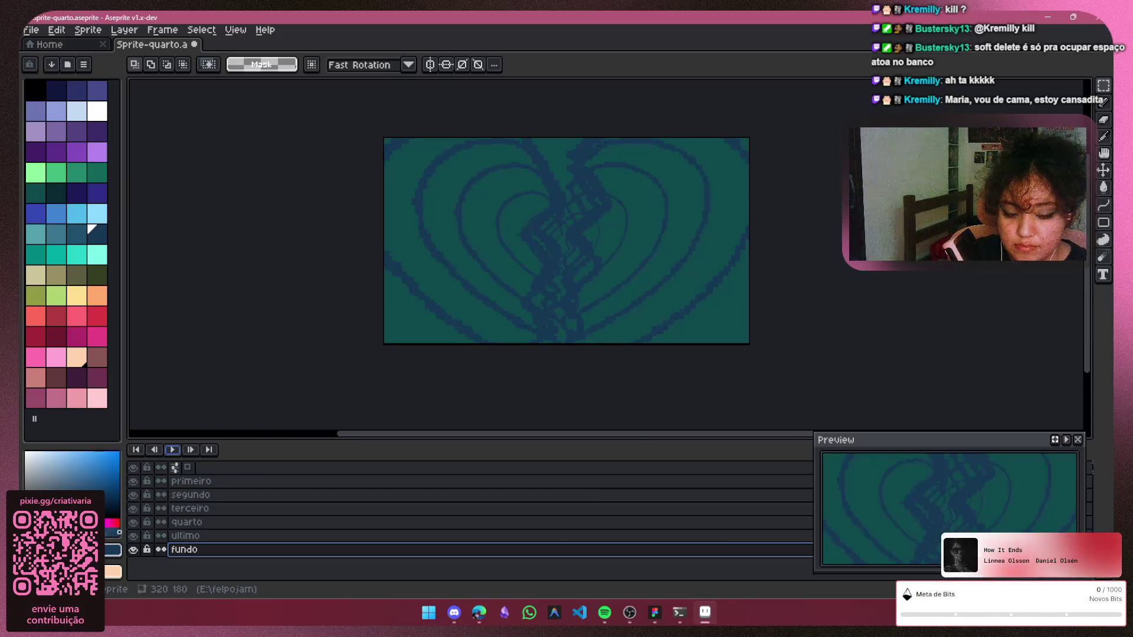
pyautogui.click(1077, 440)
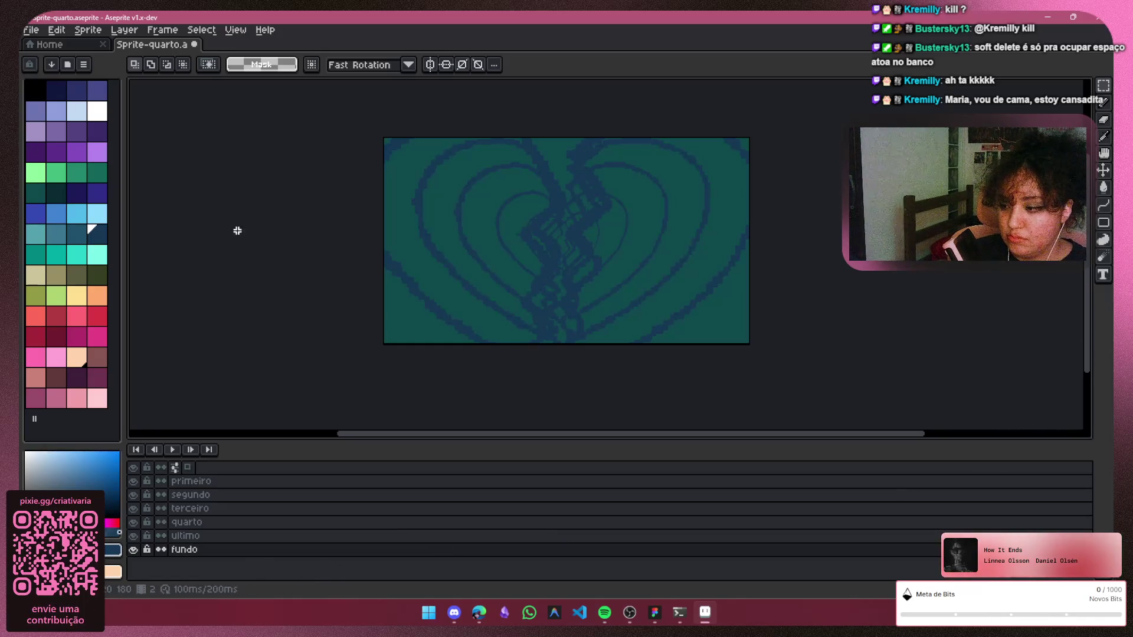
# Play the broken-heart animation, stop on the ultimo layer and rewind to the first frame
pyautogui.click(172, 450)
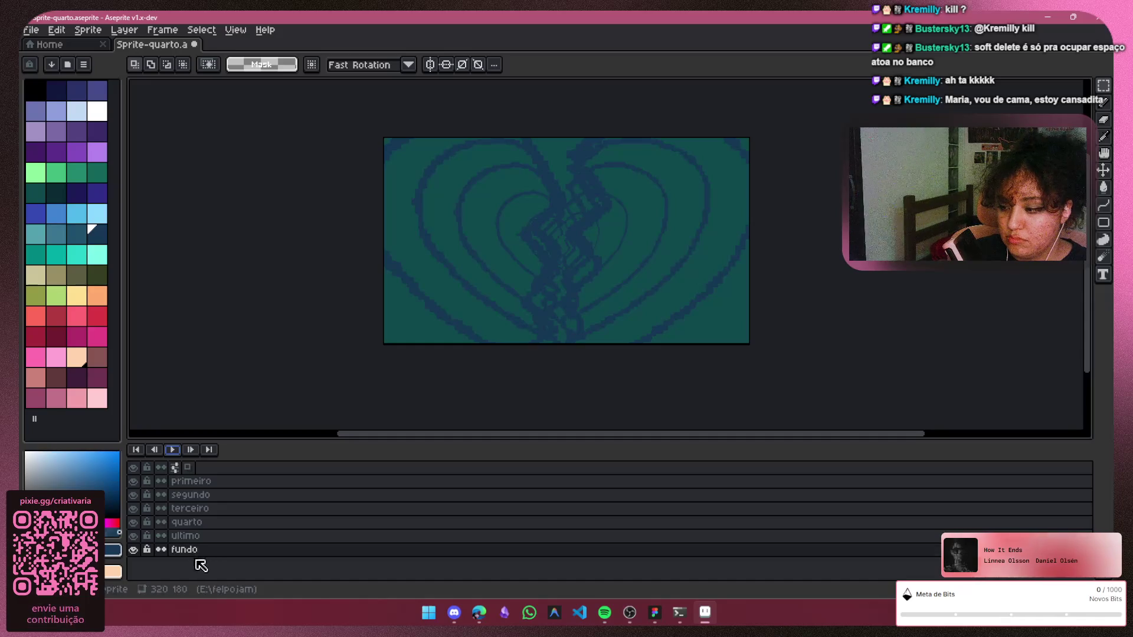
pyautogui.click(206, 537)
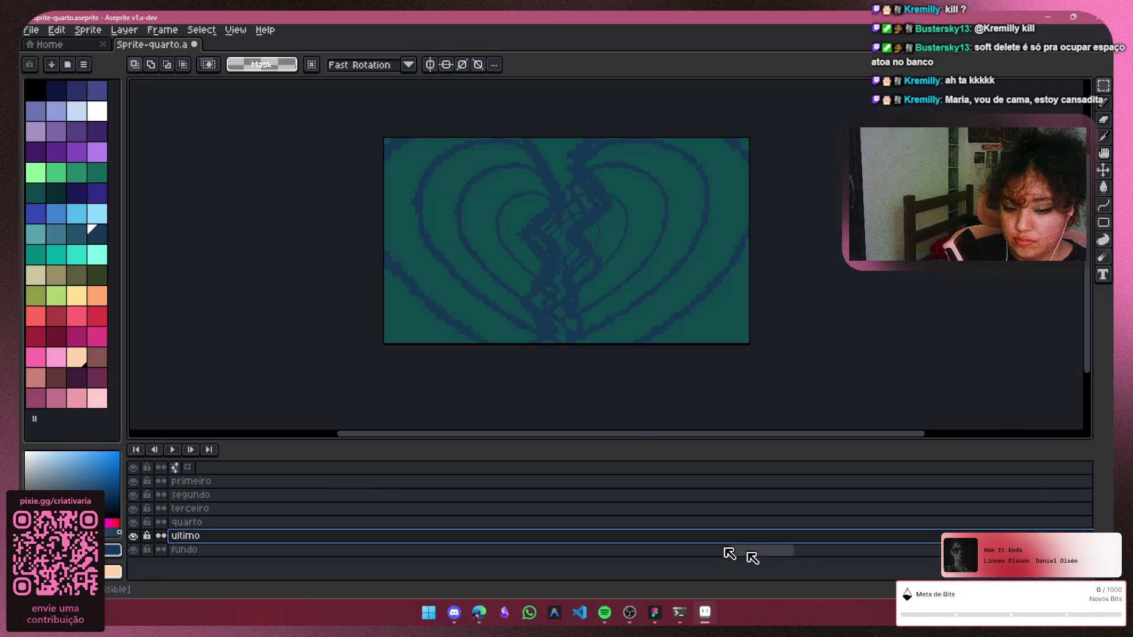
pyautogui.click(139, 450)
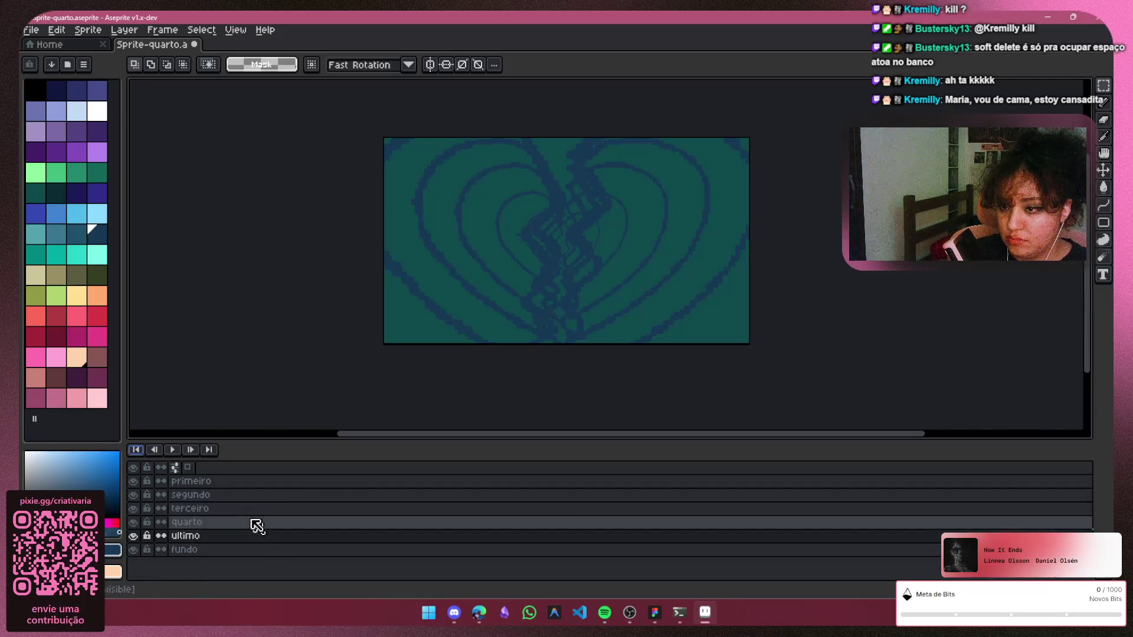
# Give ultimo near-zero opacity, quarto about two thirds, and lower segundo and terceiro in Layer Properties
pyautogui.doubleClick(273, 536)
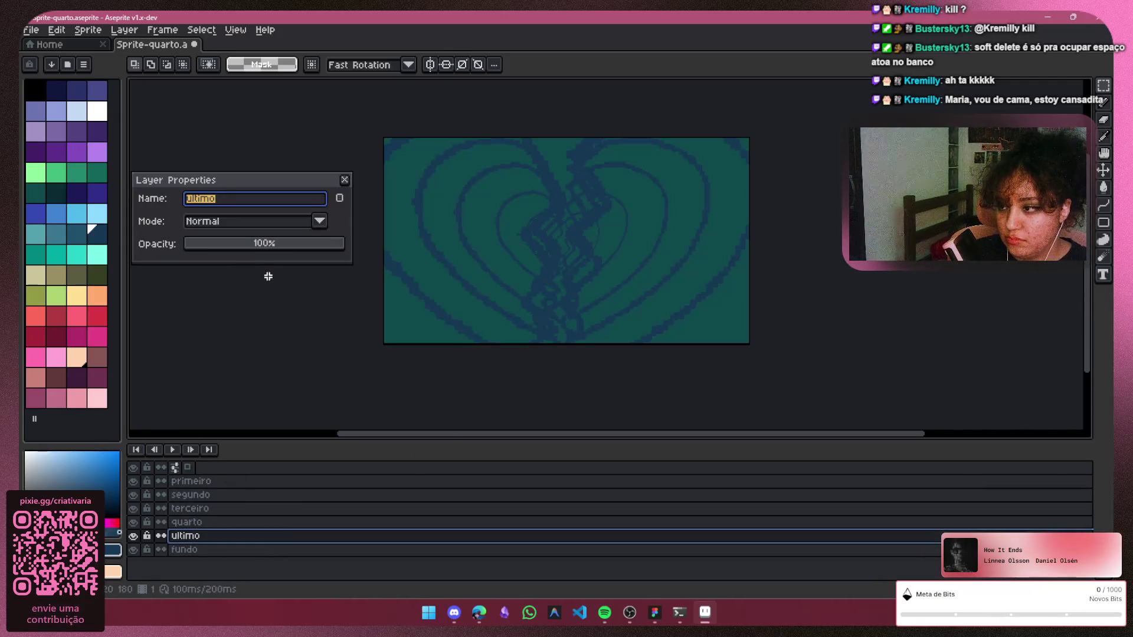
pyautogui.moveTo(197, 244); pyautogui.dragTo(200, 247)
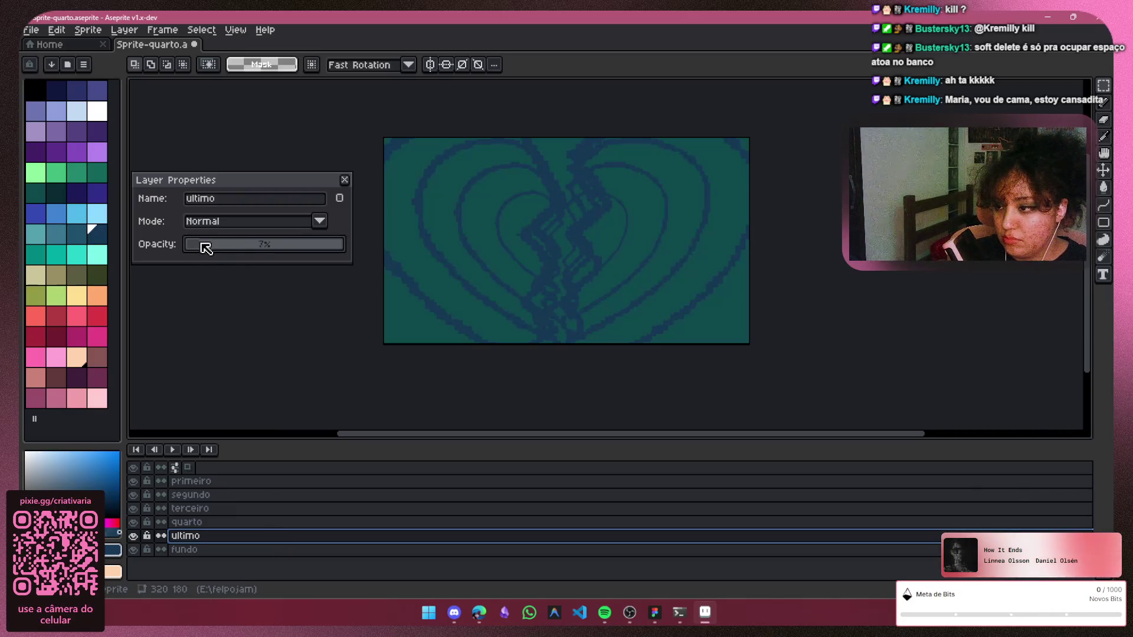
pyautogui.click(239, 522)
pyautogui.moveTo(212, 245); pyautogui.dragTo(217, 244)
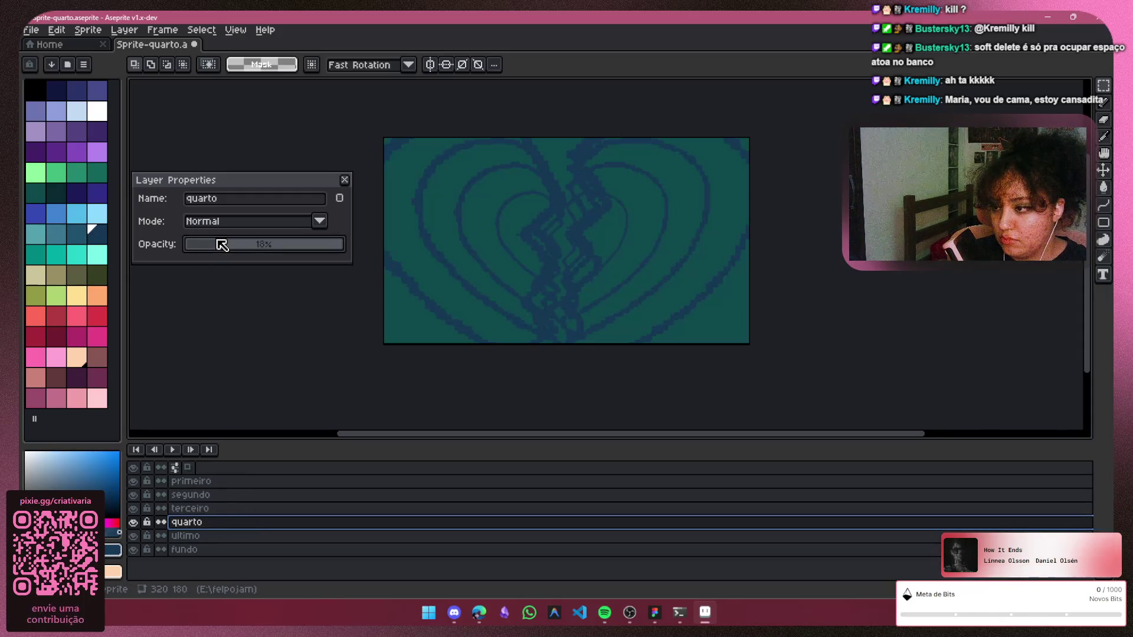
pyautogui.click(244, 481)
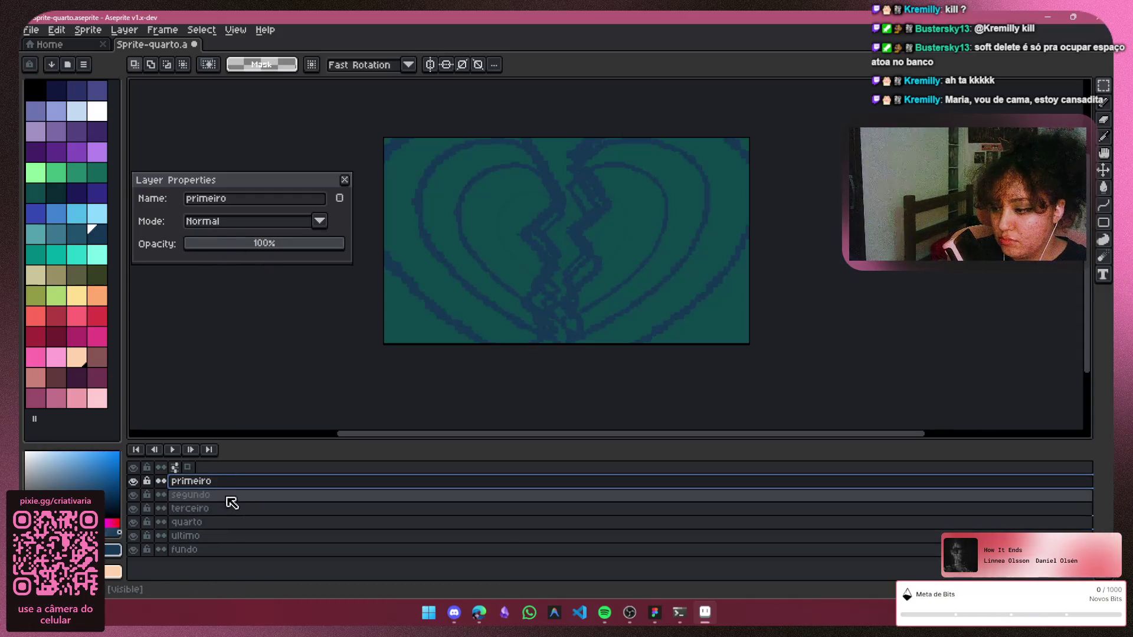
pyautogui.click(228, 496)
pyautogui.moveTo(283, 245); pyautogui.dragTo(327, 257)
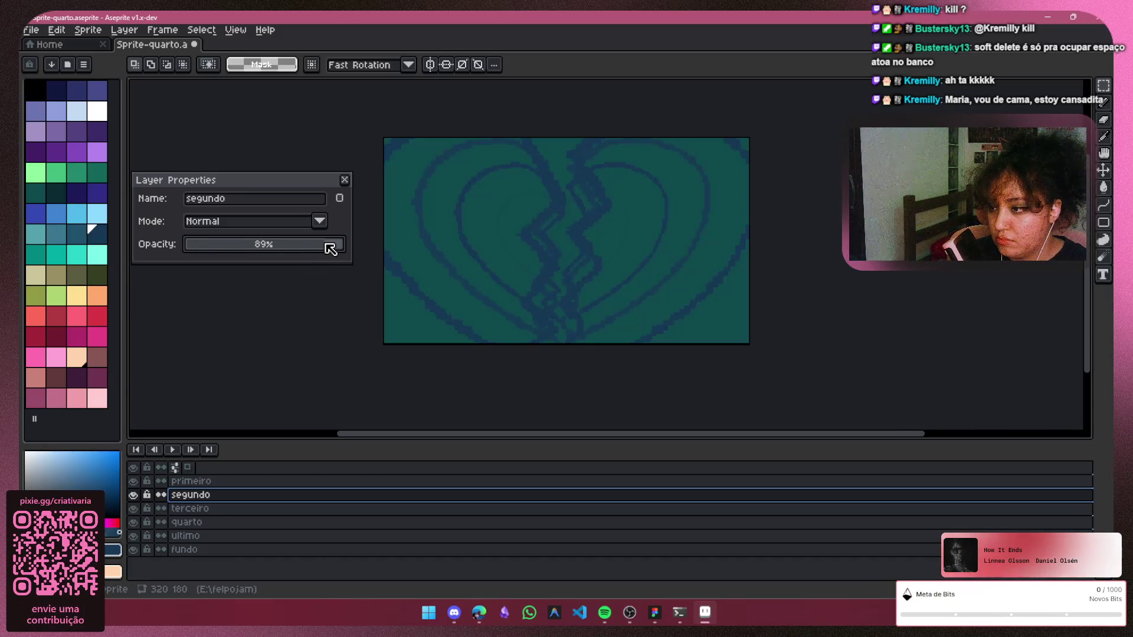
pyautogui.click(239, 509)
pyautogui.click(294, 247)
pyautogui.moveTo(293, 248); pyautogui.dragTo(303, 247)
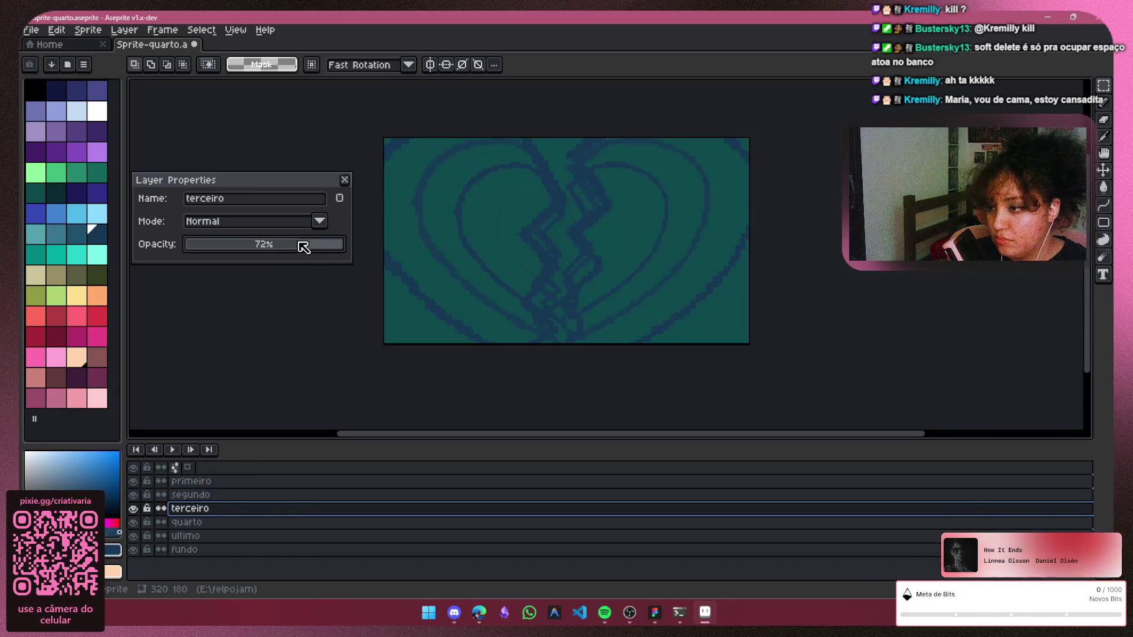
pyautogui.click(234, 522)
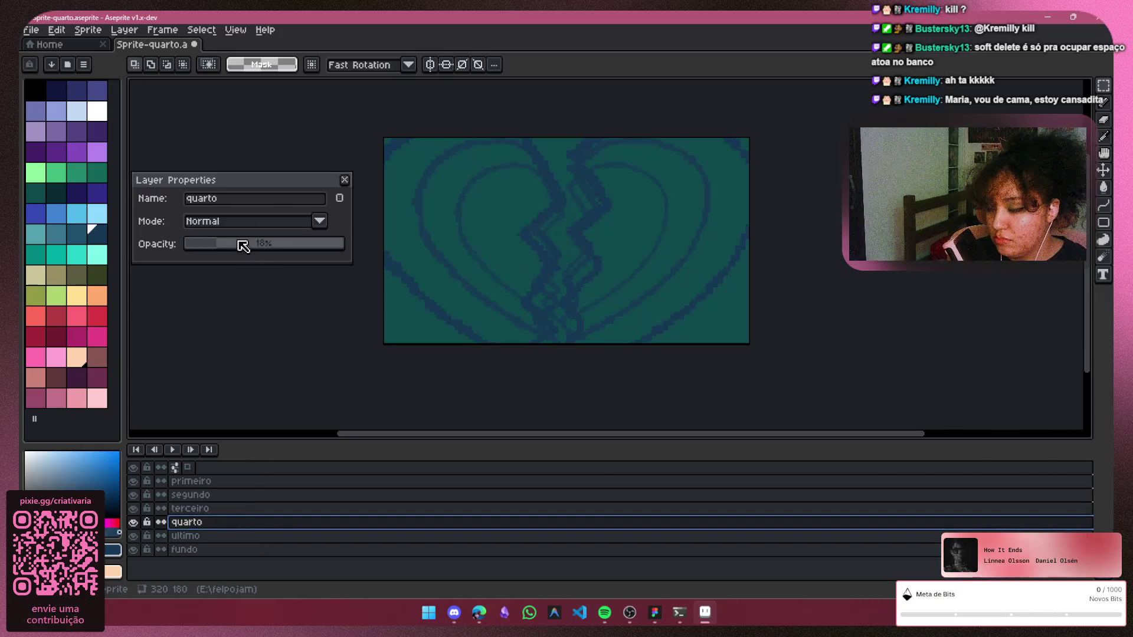
pyautogui.moveTo(242, 245); pyautogui.dragTo(295, 255)
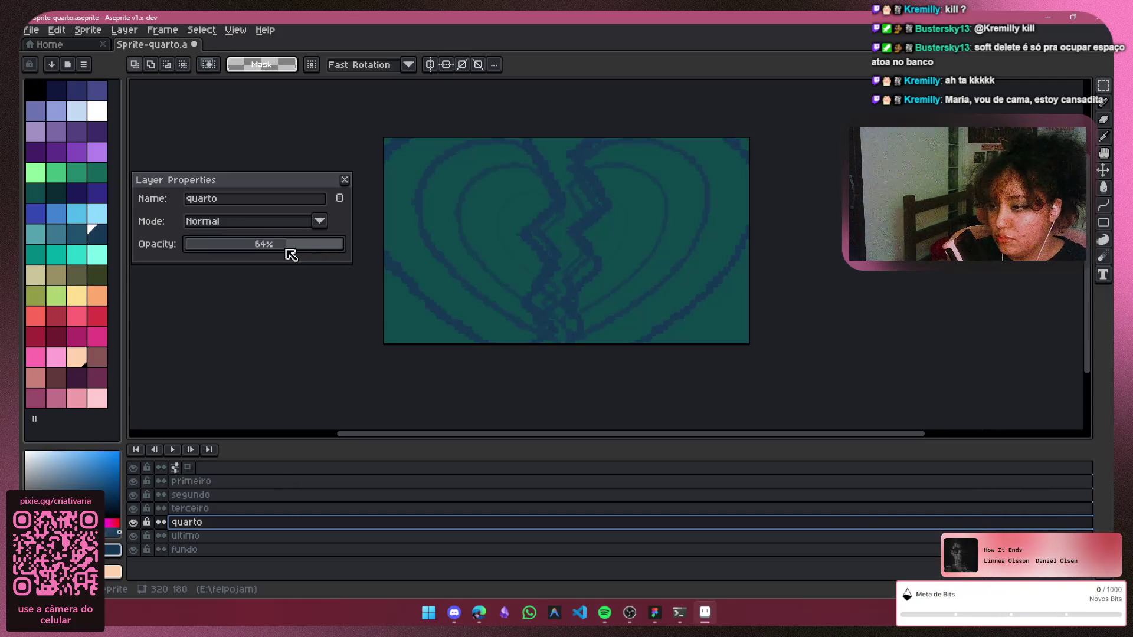
pyautogui.moveTo(289, 256); pyautogui.dragTo(287, 256)
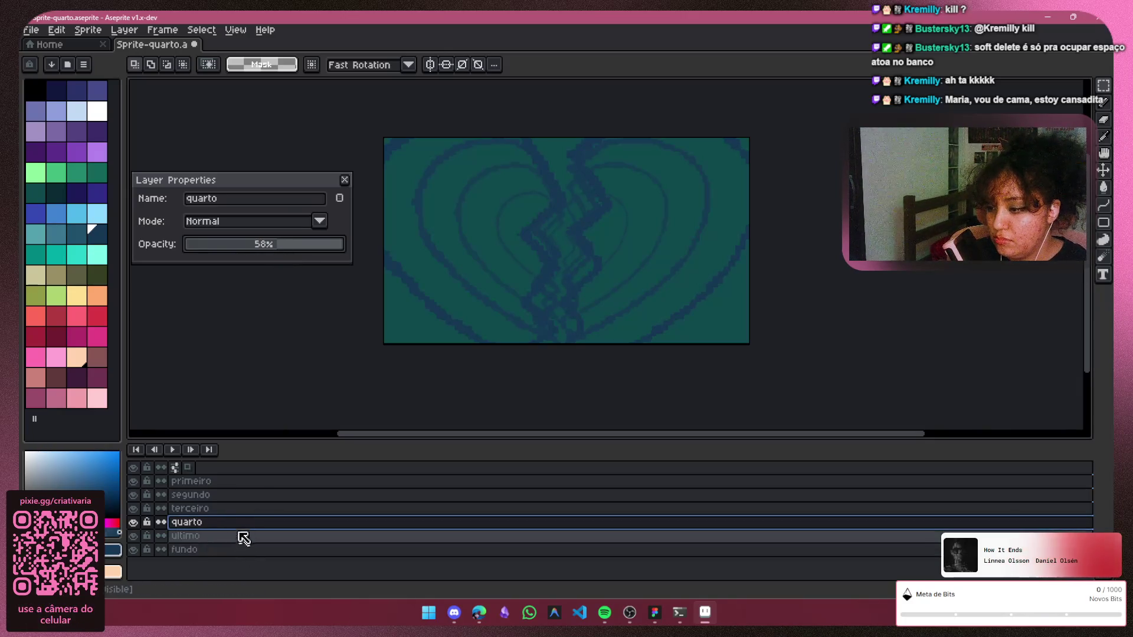
# Rebalance opacities so segundo, terceiro, quarto step down and ultimo sits near 65%, primeiro staying opaque
pyautogui.click(257, 480)
pyautogui.press('Down')
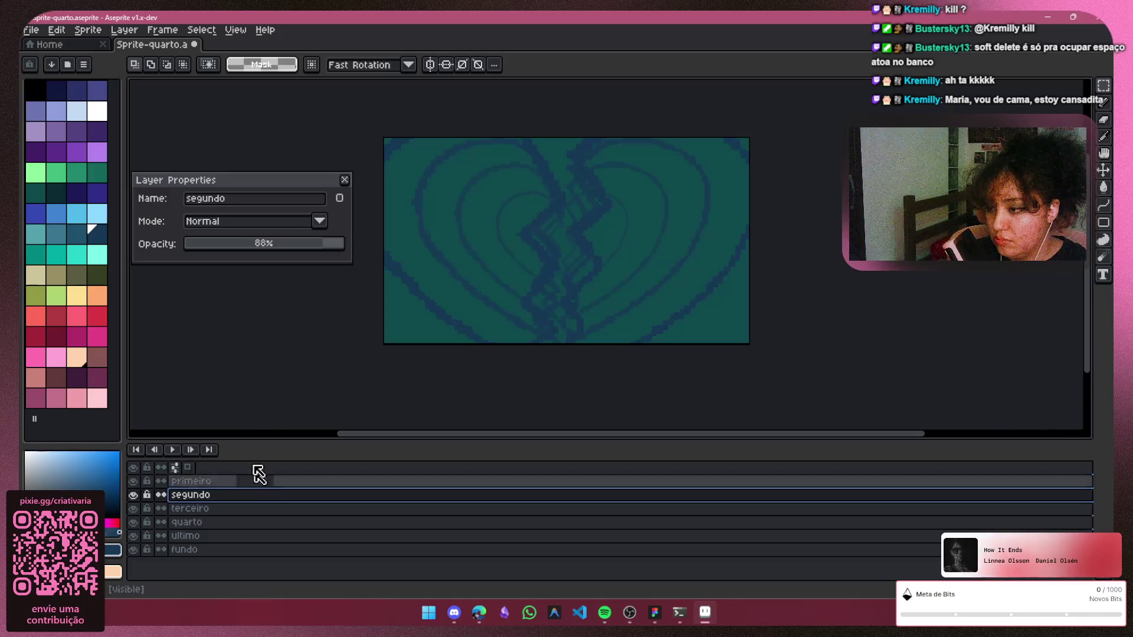
pyautogui.click(328, 245)
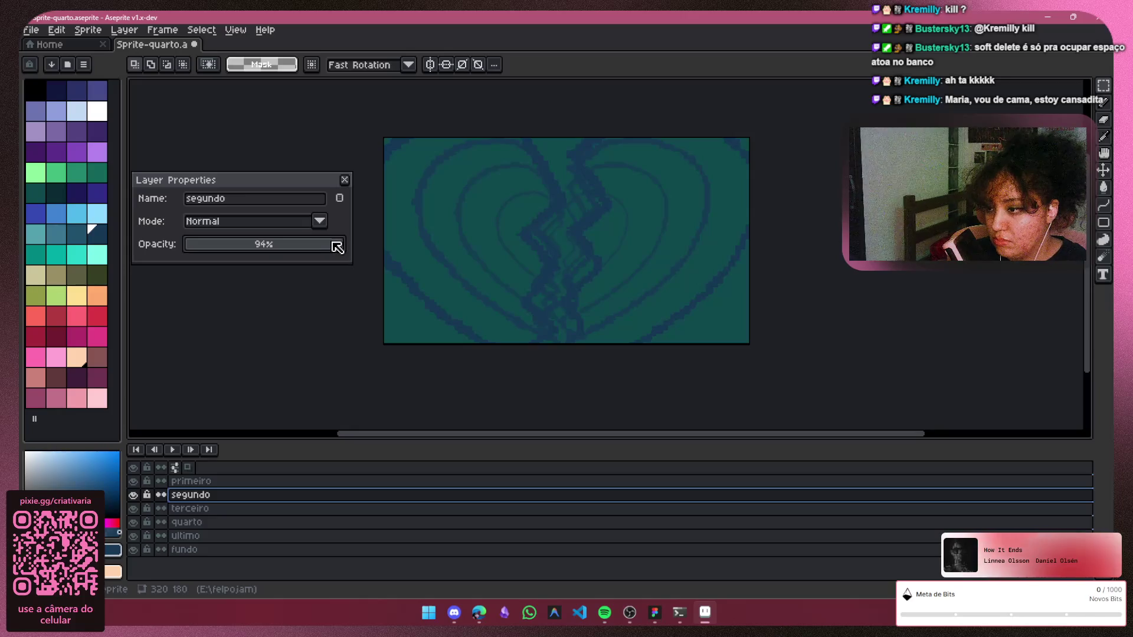
pyautogui.click(272, 512)
pyautogui.moveTo(299, 252); pyautogui.dragTo(319, 250)
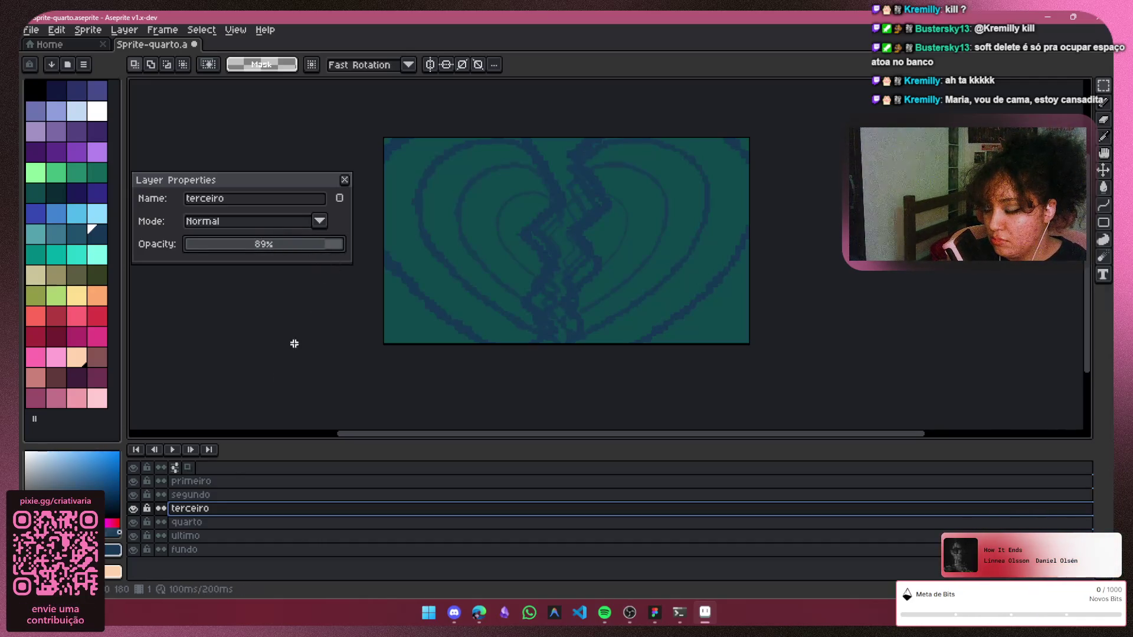
pyautogui.click(241, 523)
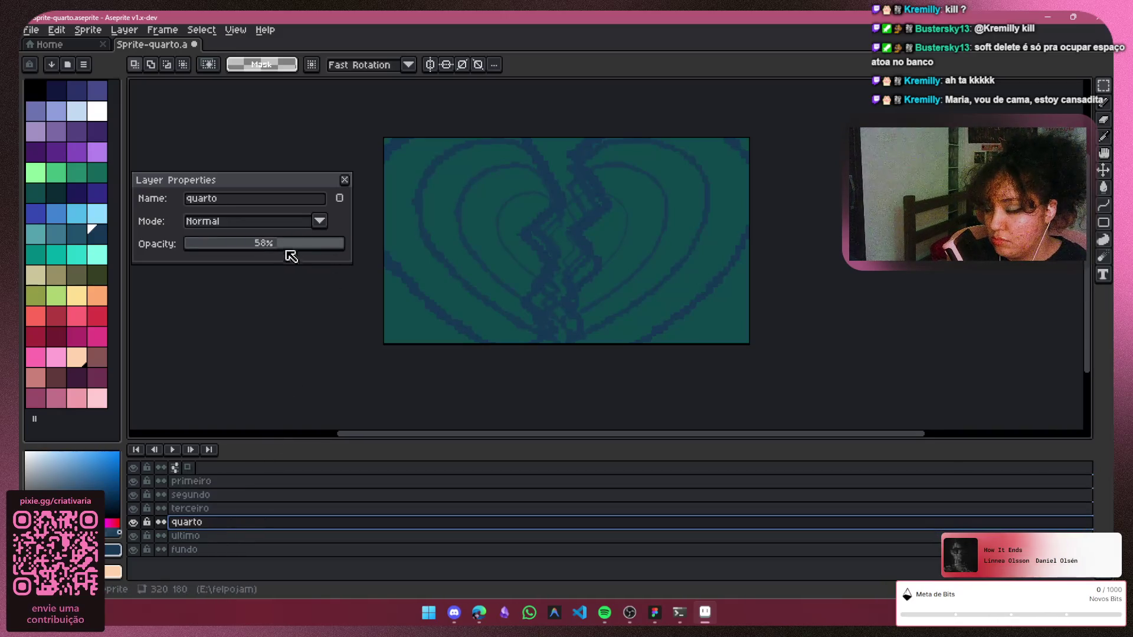
pyautogui.moveTo(281, 247); pyautogui.dragTo(318, 248)
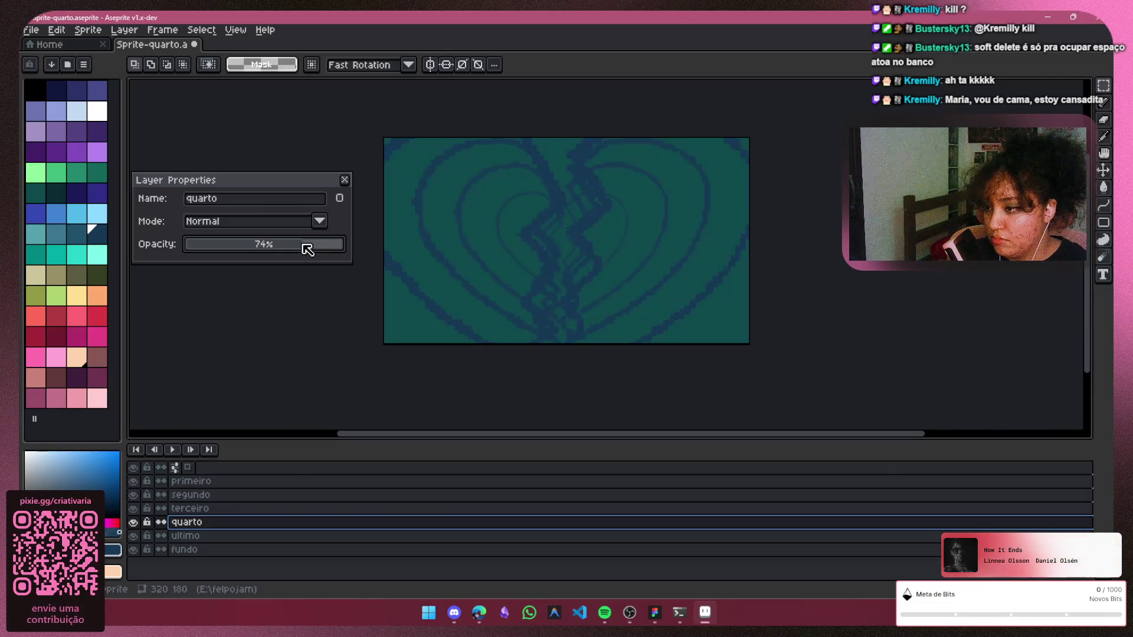
pyautogui.click(218, 537)
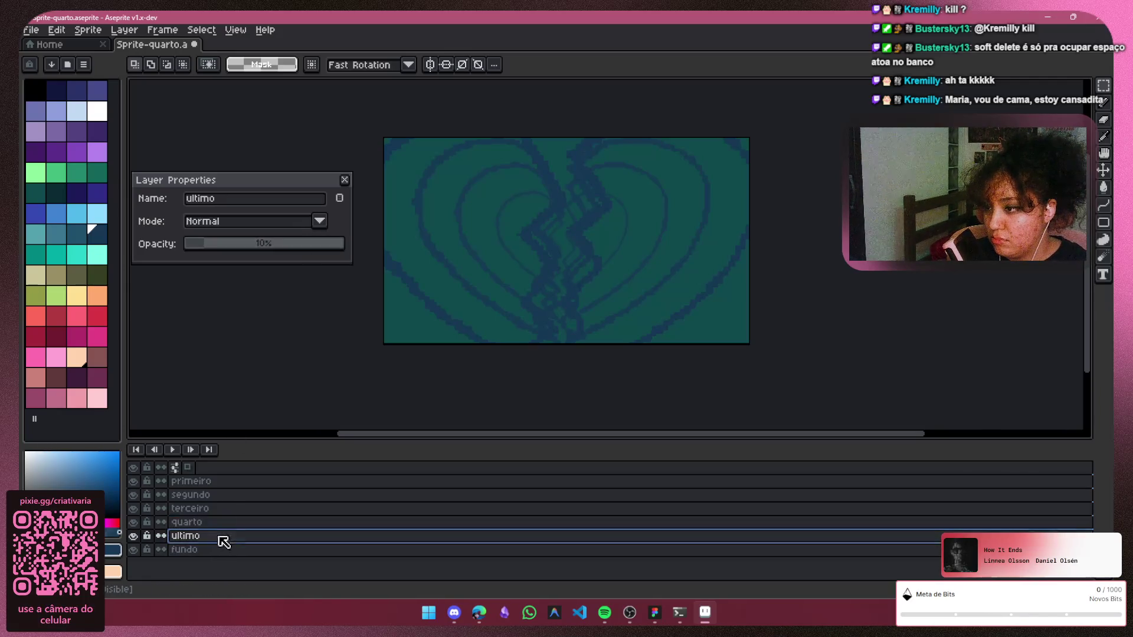
pyautogui.moveTo(252, 247); pyautogui.dragTo(298, 245)
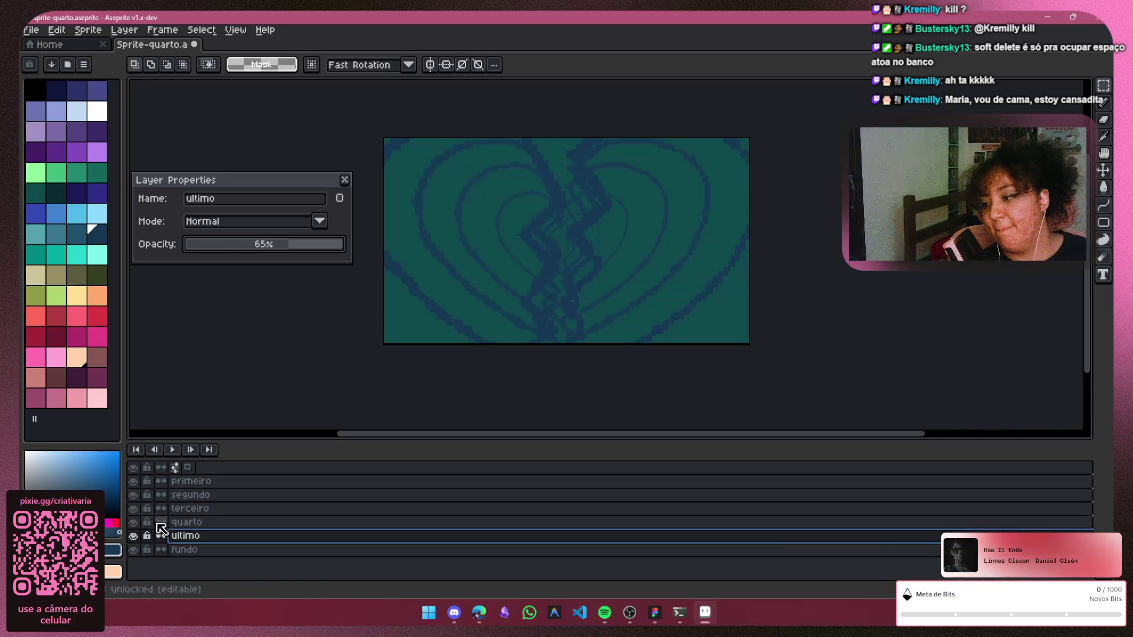
pyautogui.click(196, 482)
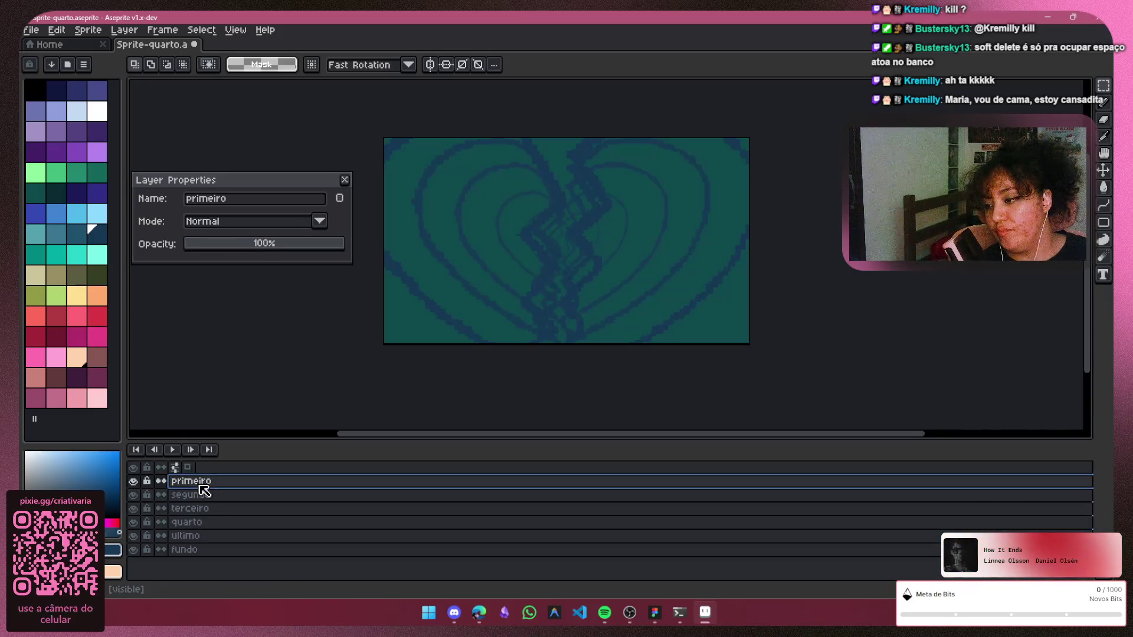
pyautogui.click(345, 182)
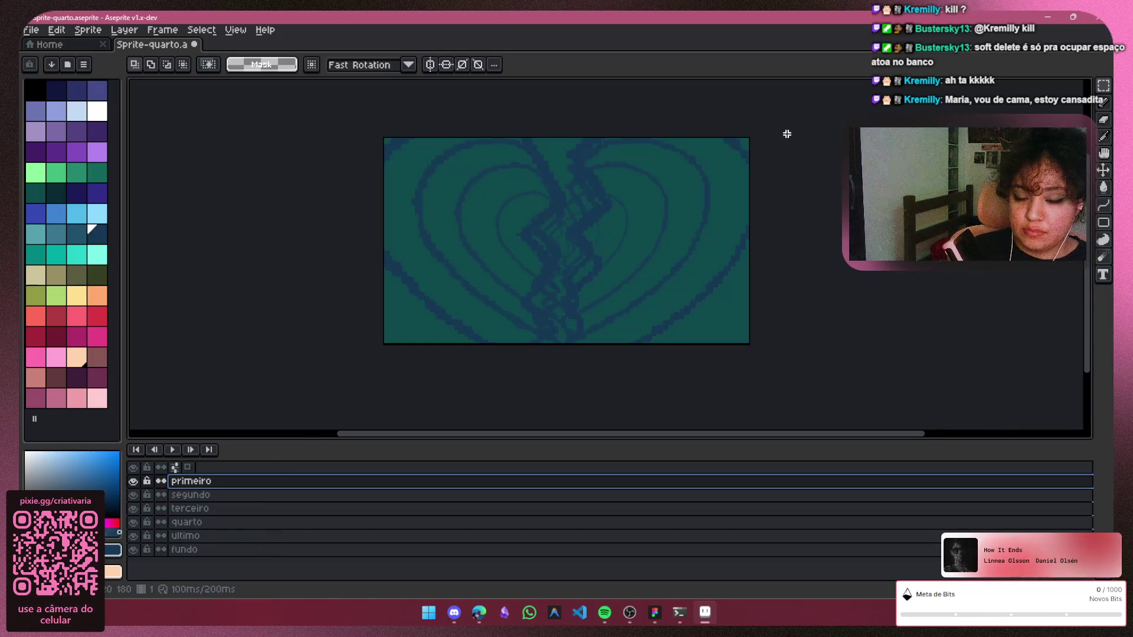
# Enlarge primeiro's heart to about 106% × 109%, nudge it slightly left and apply the transform
pyautogui.click(800, 281)
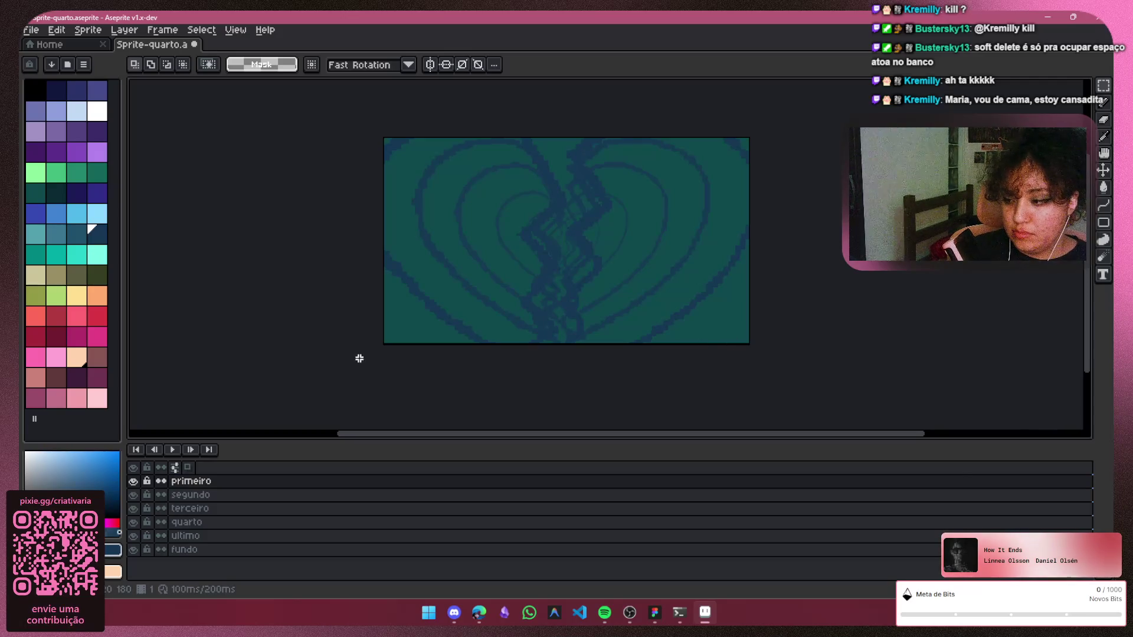
pyautogui.moveTo(384, 344); pyautogui.dragTo(750, 134)
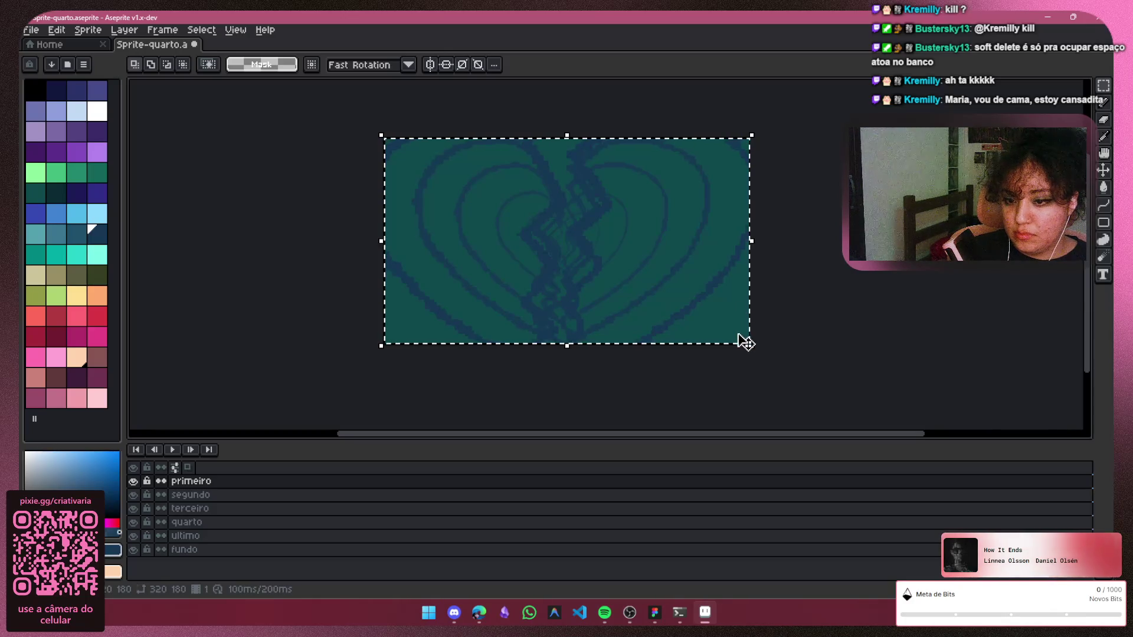
pyautogui.click(757, 352)
pyautogui.moveTo(759, 353); pyautogui.dragTo(776, 370)
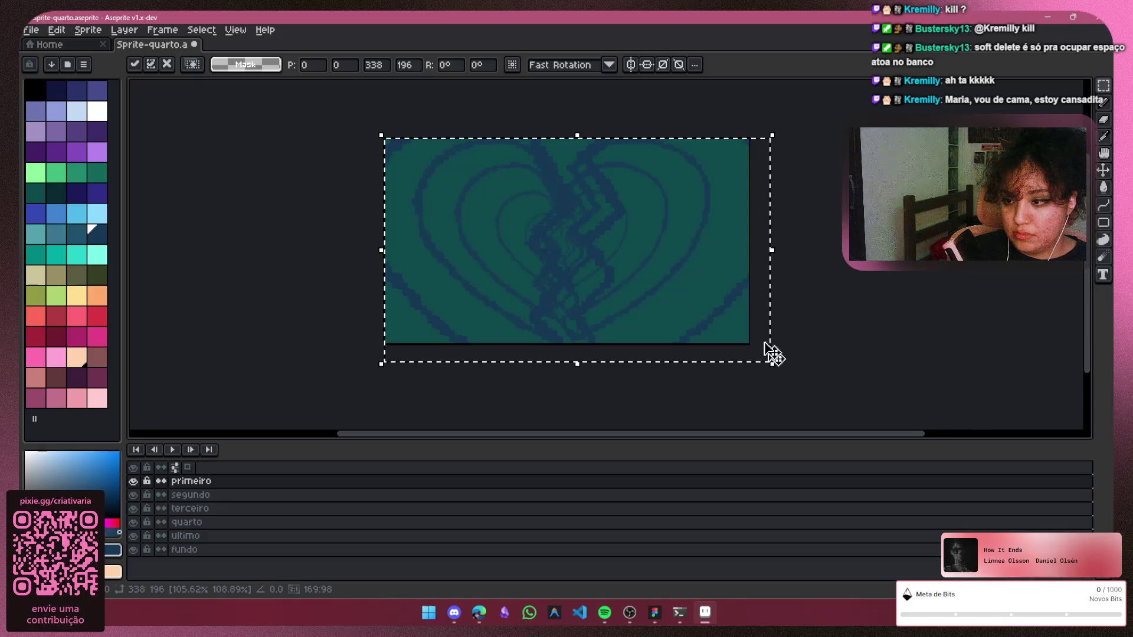
pyautogui.moveTo(702, 280); pyautogui.dragTo(694, 283)
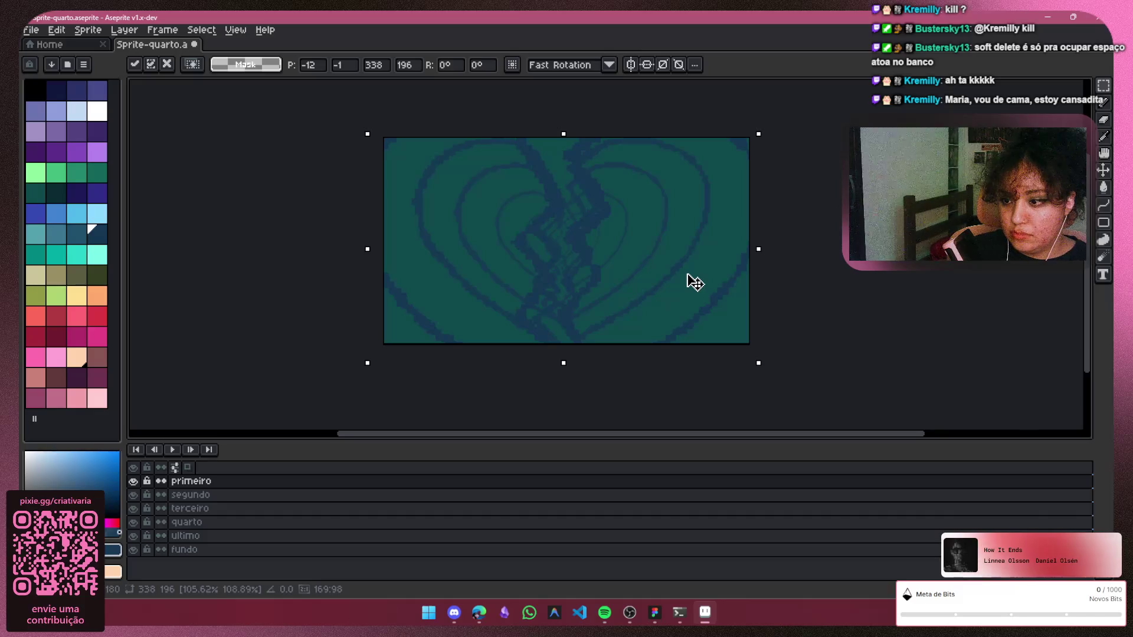
pyautogui.moveTo(698, 281); pyautogui.dragTo(694, 282)
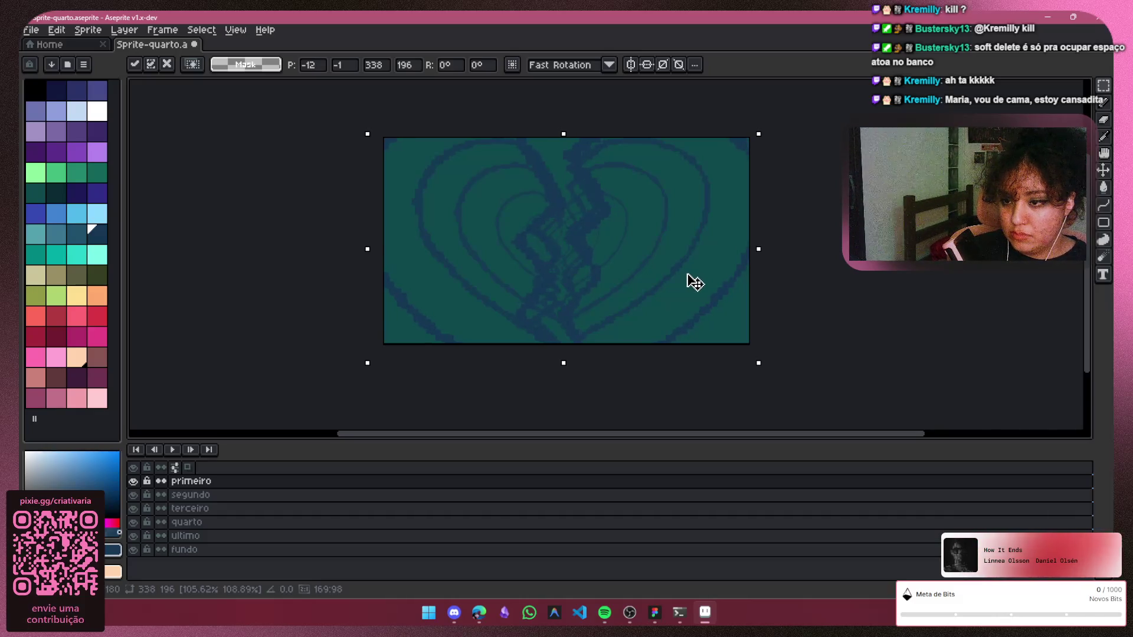
pyautogui.click(861, 311)
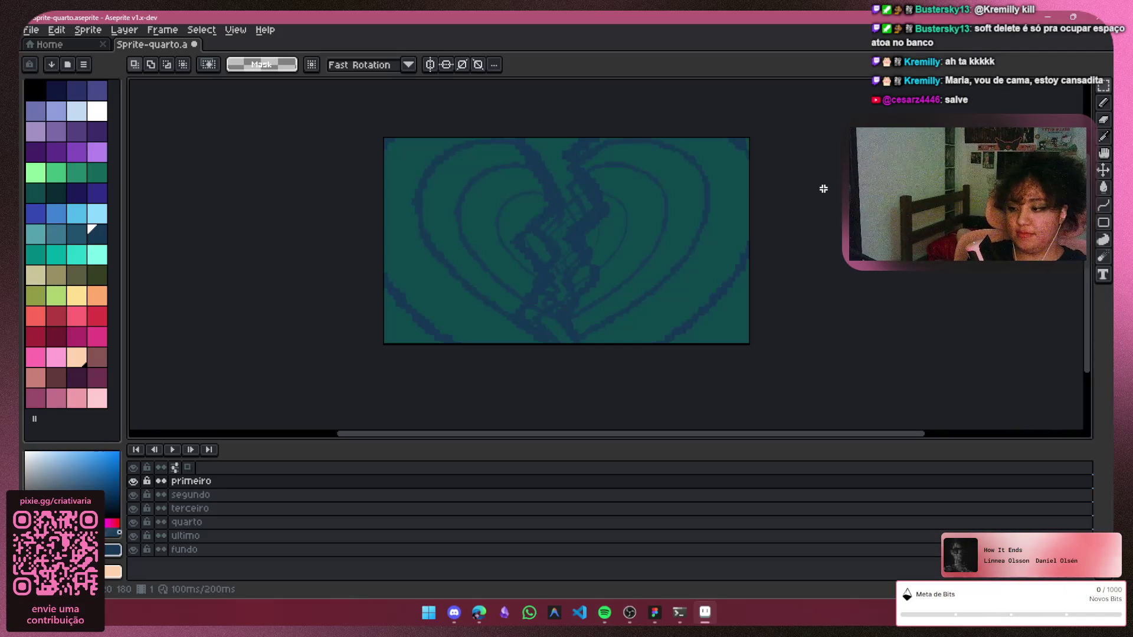
# Preview the animation, then enlarge segundo's heart to about 106% × 109% and apply it
pyautogui.click(172, 450)
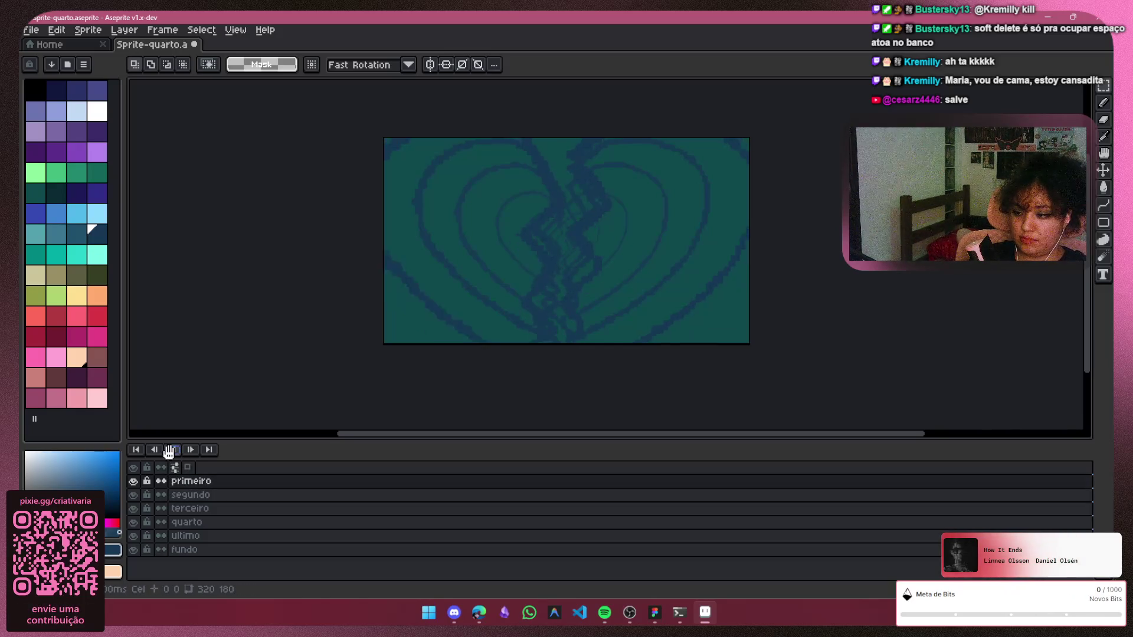
pyautogui.click(245, 496)
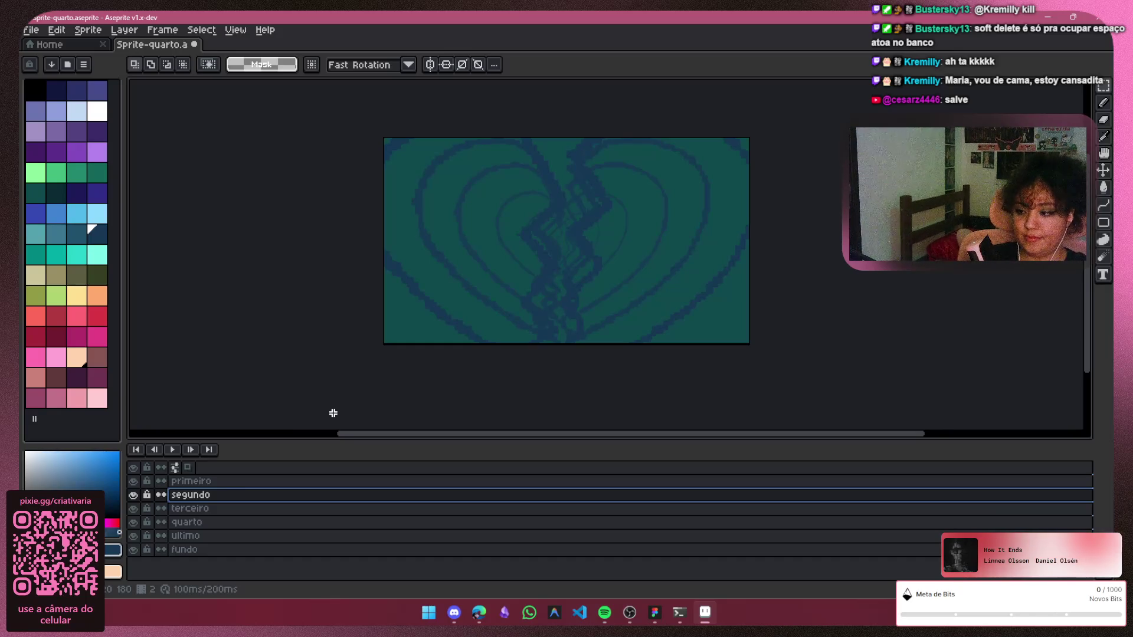
pyautogui.click(455, 275)
pyautogui.click(576, 251)
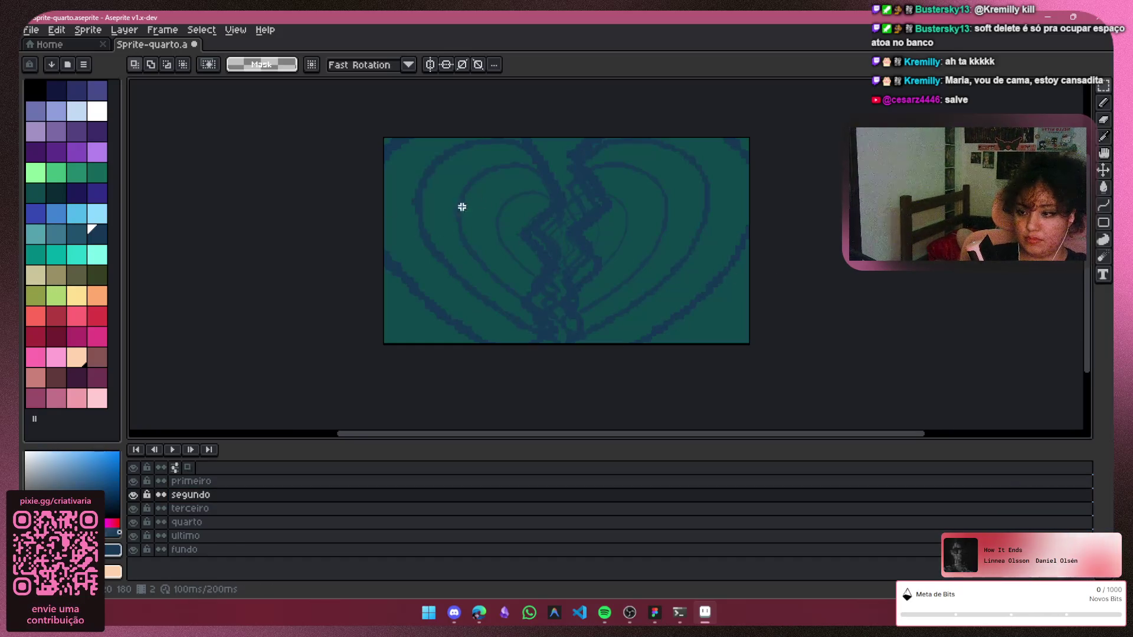
pyautogui.moveTo(733, 110)
pyautogui.mouseDown()
pyautogui.moveTo(400, 350)
pyautogui.moveTo(394, 341)
pyautogui.mouseUp()
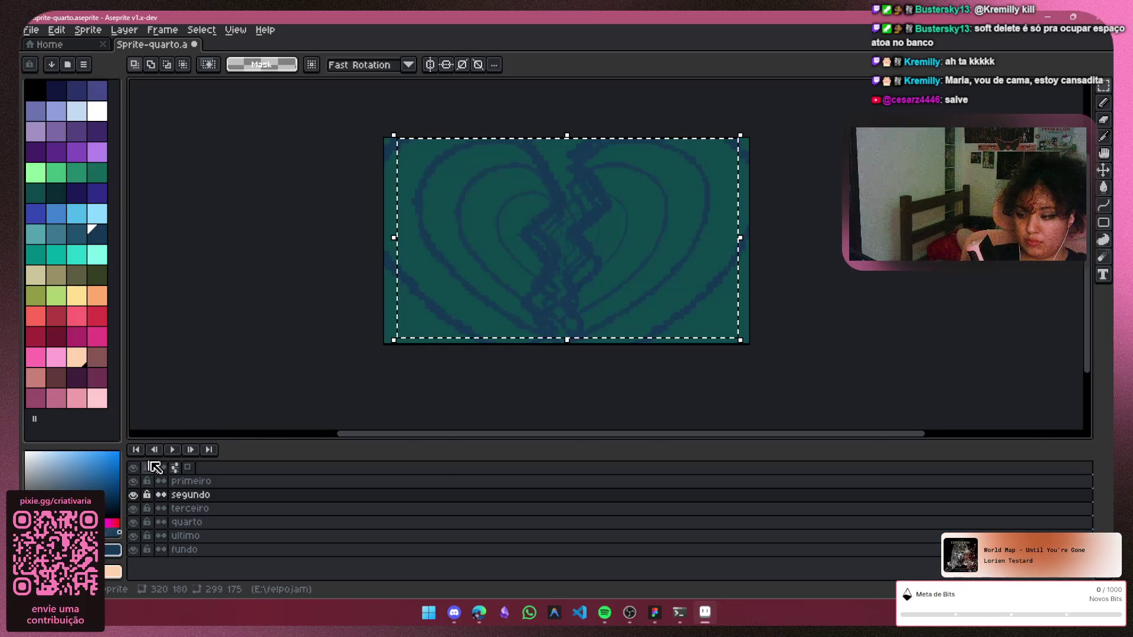
pyautogui.click(740, 338)
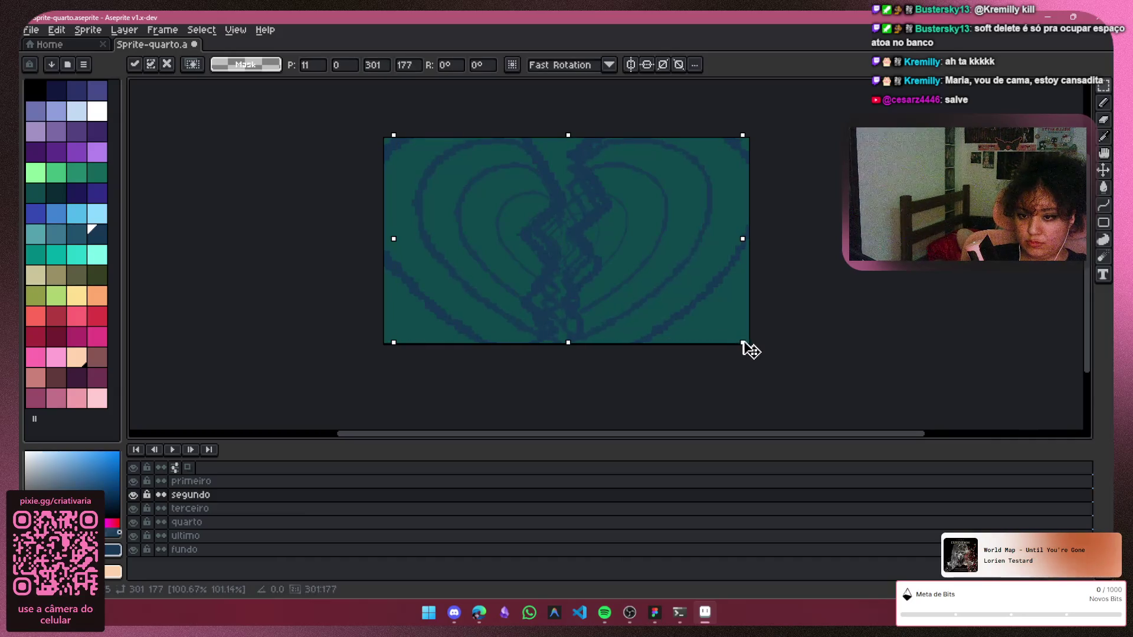
pyautogui.moveTo(756, 357); pyautogui.dragTo(764, 362)
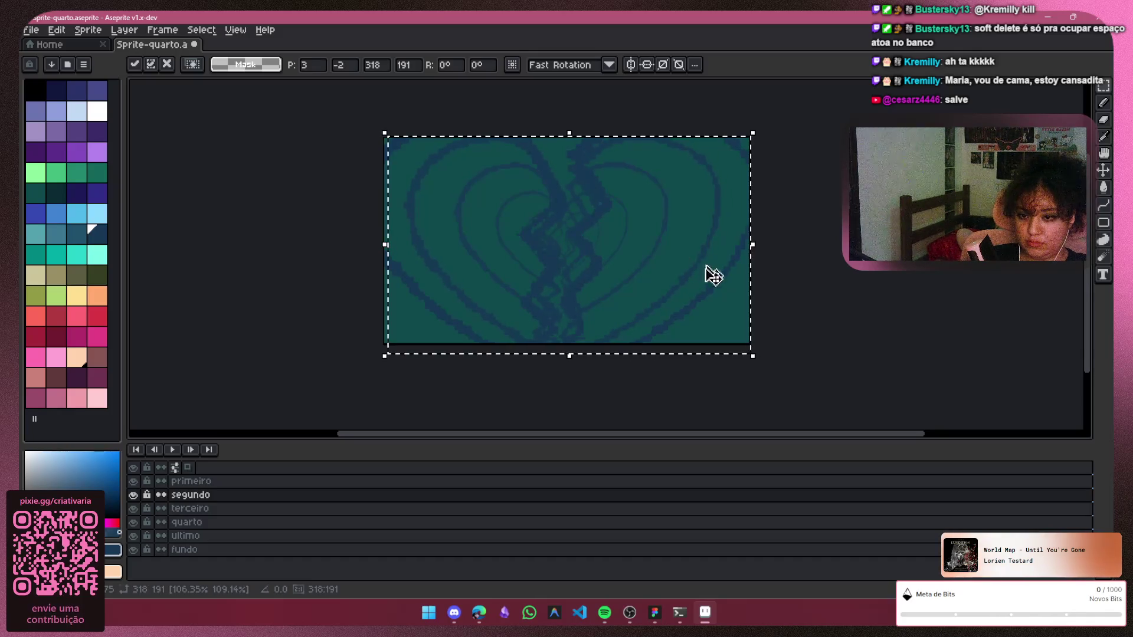
pyautogui.press('Return')
pyautogui.hotkey('ctrl', 'd')
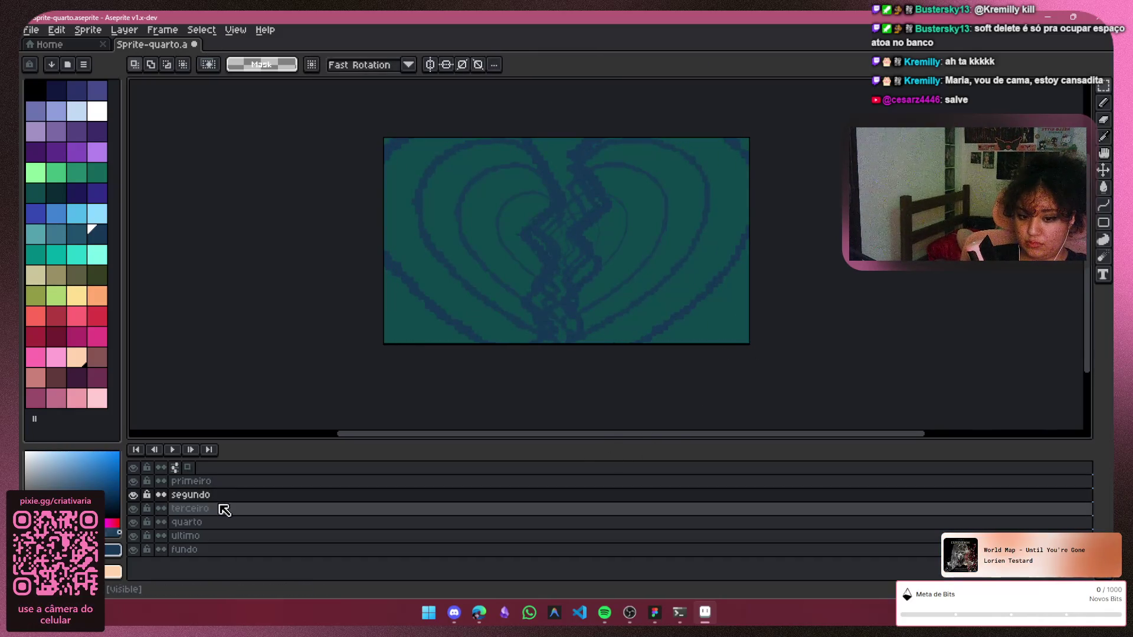
# Return to the primeiro layer and select its whole canvas
pyautogui.press('Up')
pyautogui.hotkey('ctrl', 'shift', 'd')
pyautogui.hotkey('ctrl', 'a')
pyautogui.click(233, 485)
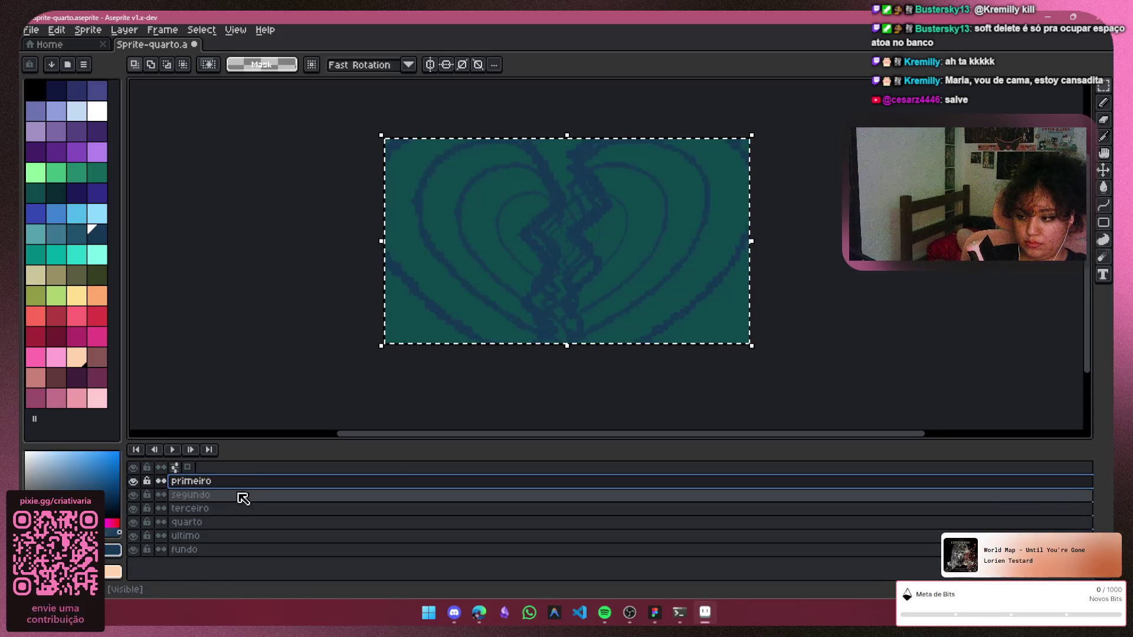
pyautogui.click(453, 393)
pyautogui.click(366, 481)
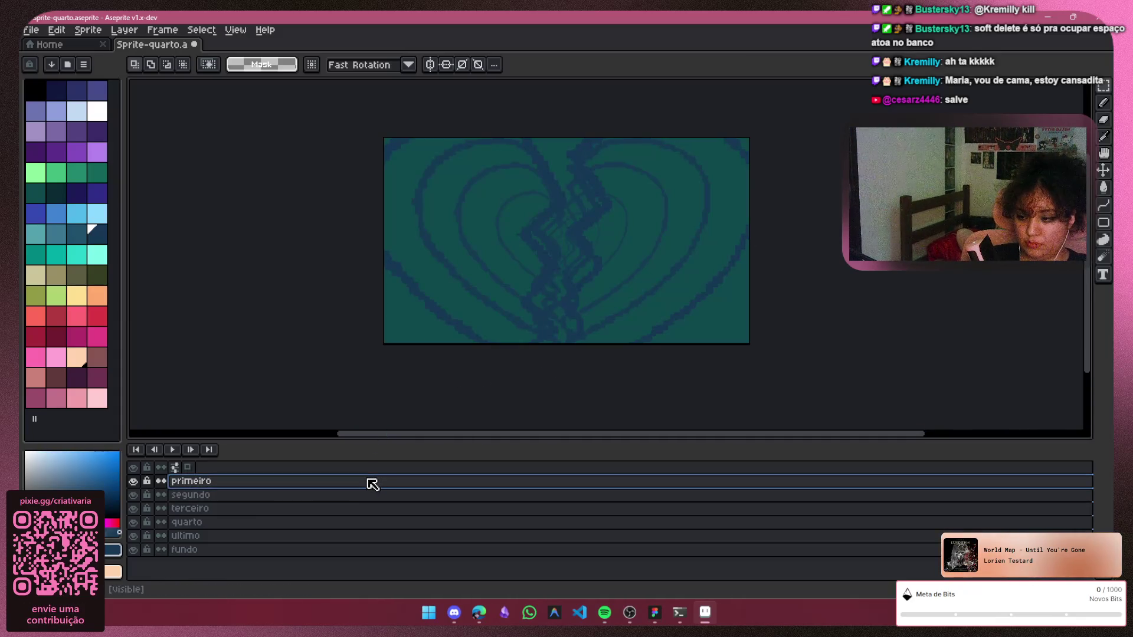
# Duplicate primeiro, keep it above its copy, and start stretching its heart from the lower-left corner
pyautogui.rightClick(340, 481)
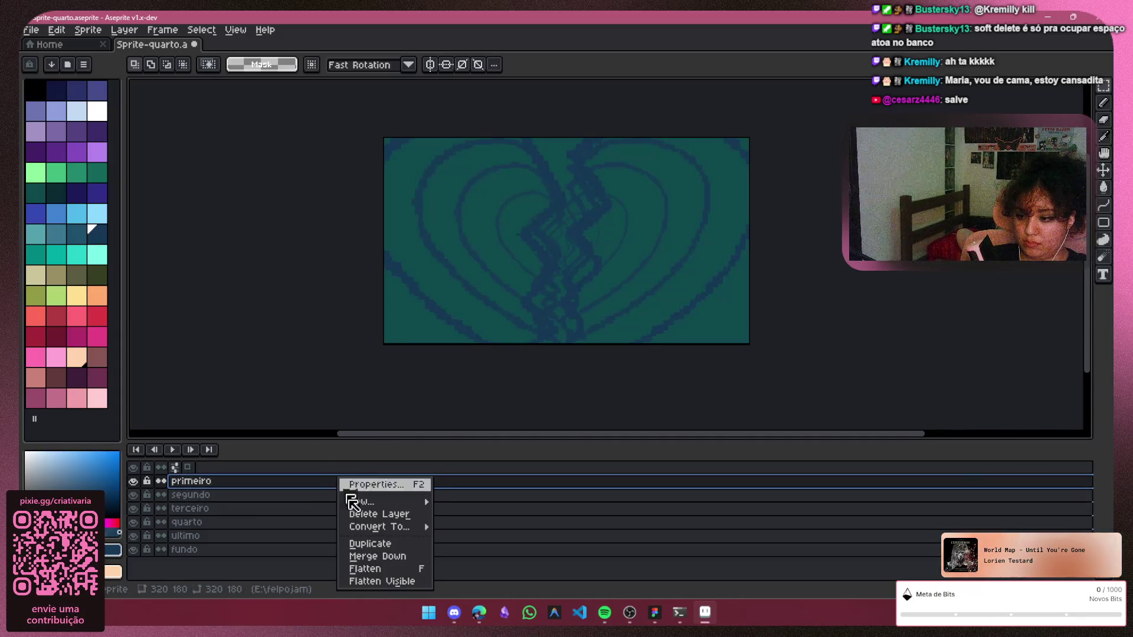
pyautogui.click(372, 543)
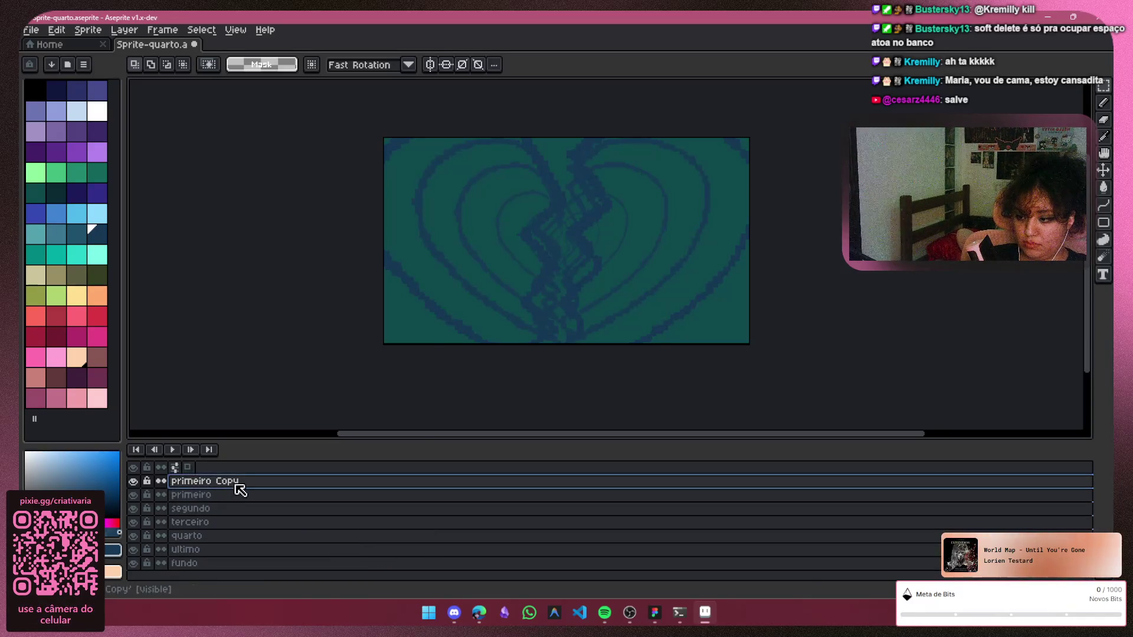
pyautogui.moveTo(232, 494); pyautogui.dragTo(235, 481)
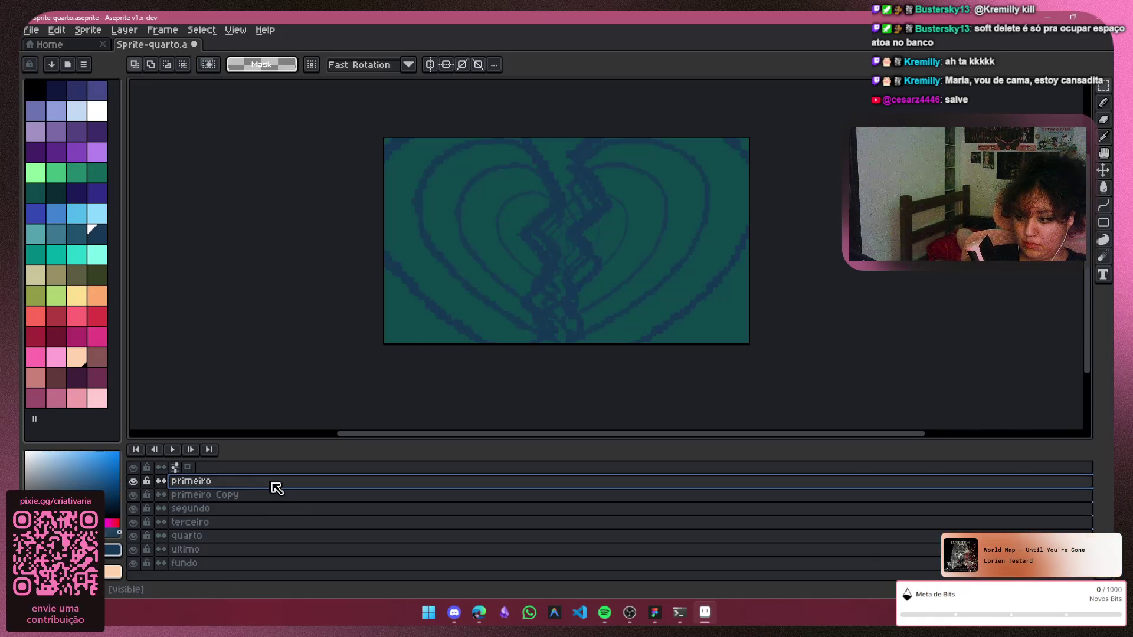
pyautogui.hotkey('ctrl', 'a')
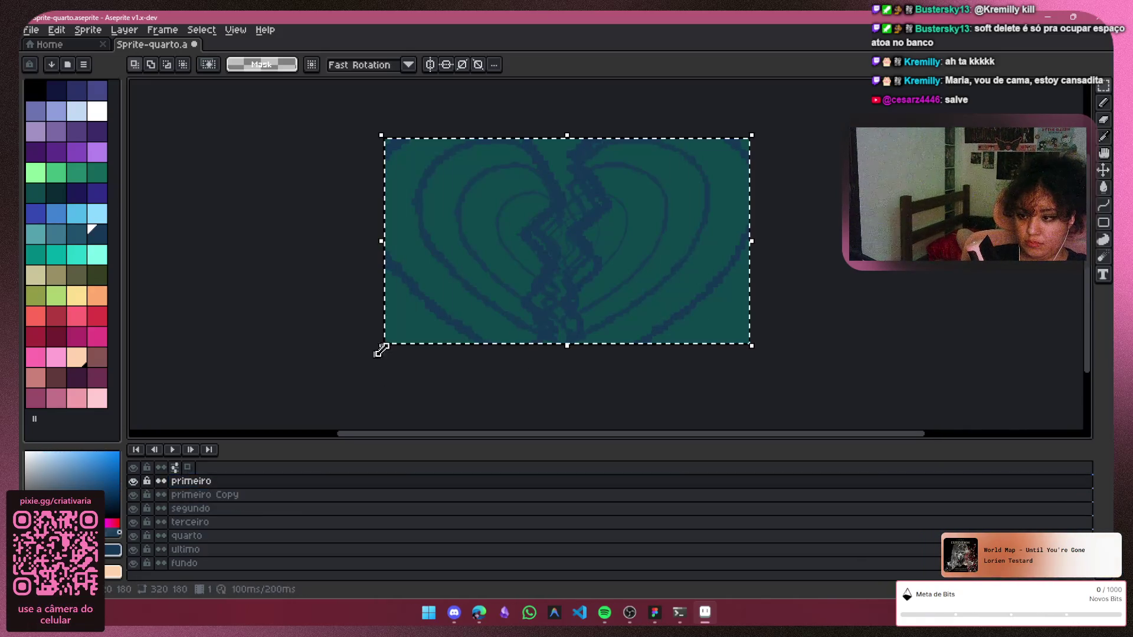
pyautogui.moveTo(379, 345); pyautogui.dragTo(360, 363)
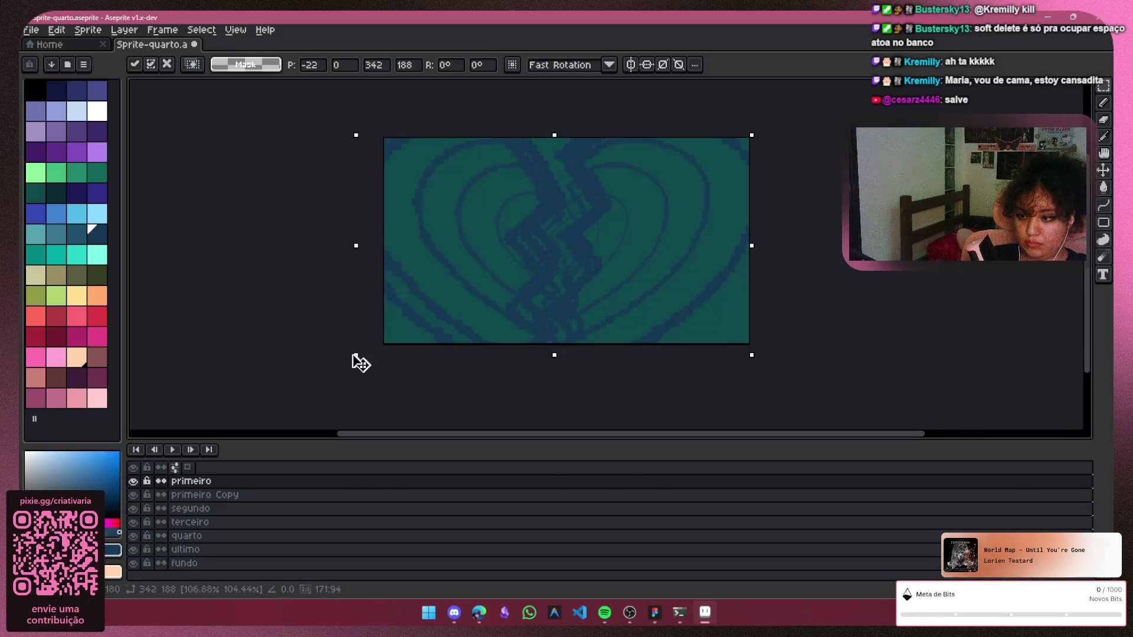
# Reposition the enlarged primeiro heart and commit the transform, clearing the selection
pyautogui.moveTo(610, 280); pyautogui.dragTo(619, 278)
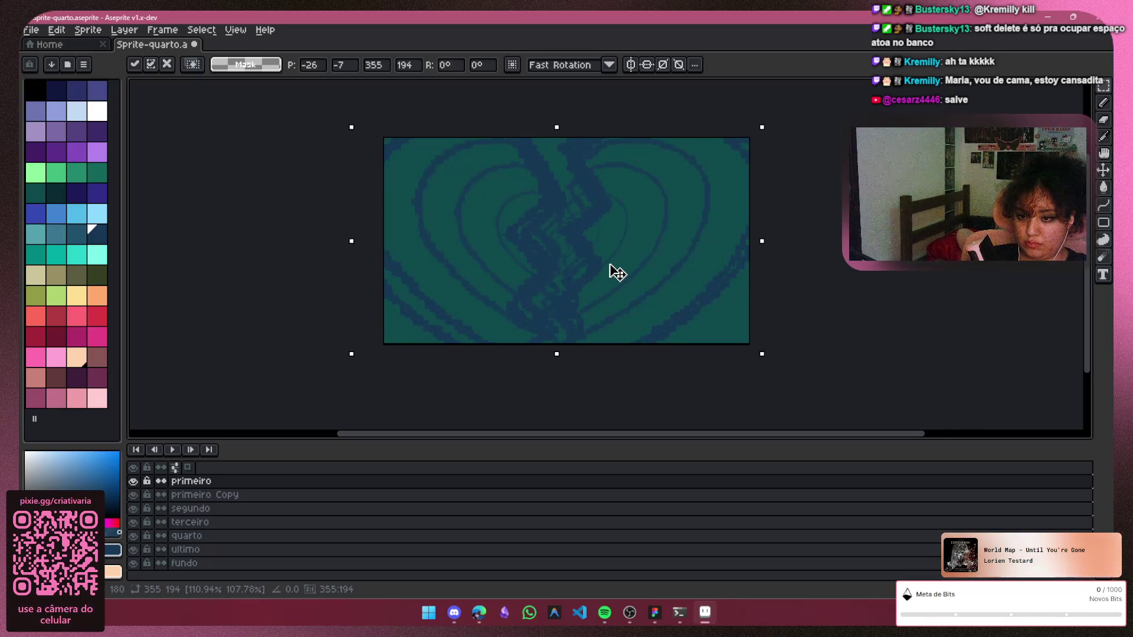
pyautogui.moveTo(619, 272); pyautogui.dragTo(626, 279)
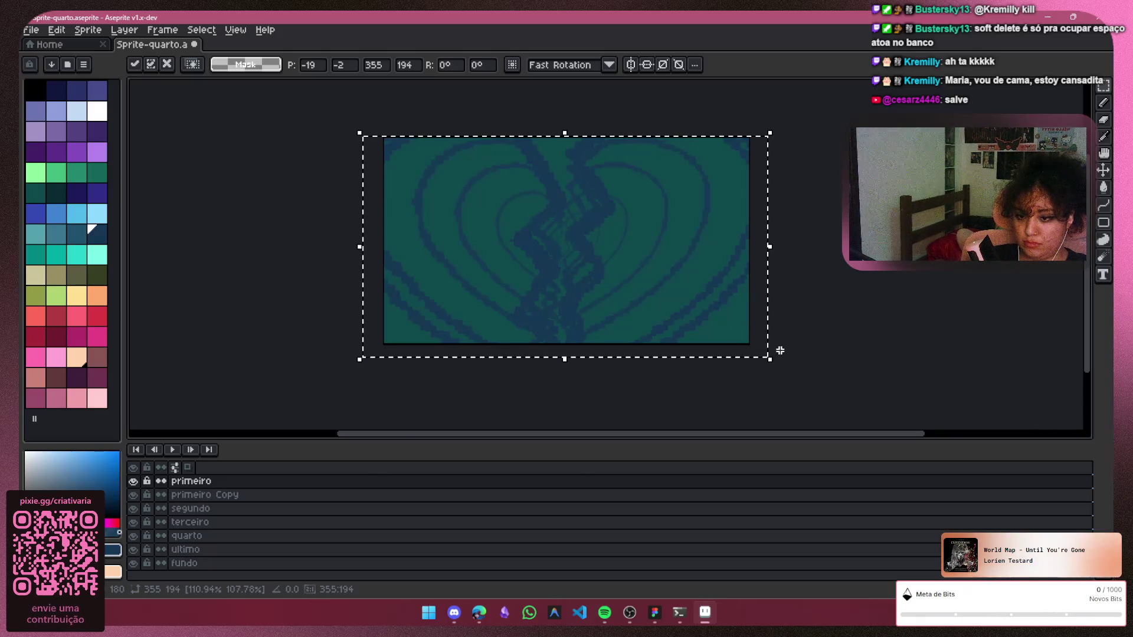
pyautogui.click(212, 496)
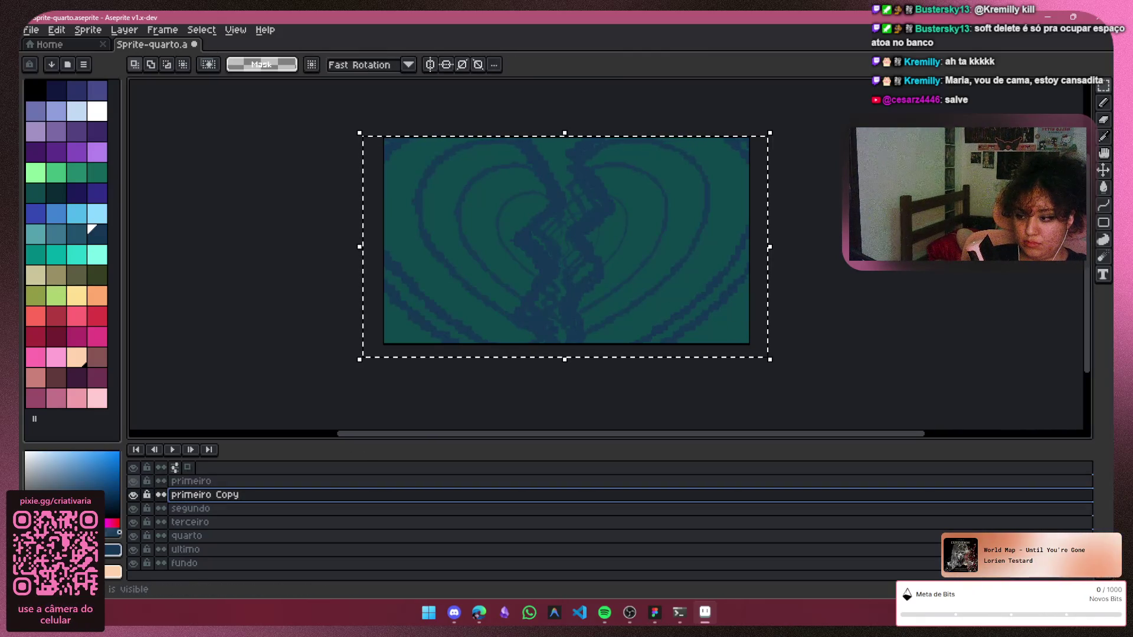
pyautogui.hotkey('ctrl', 'd')
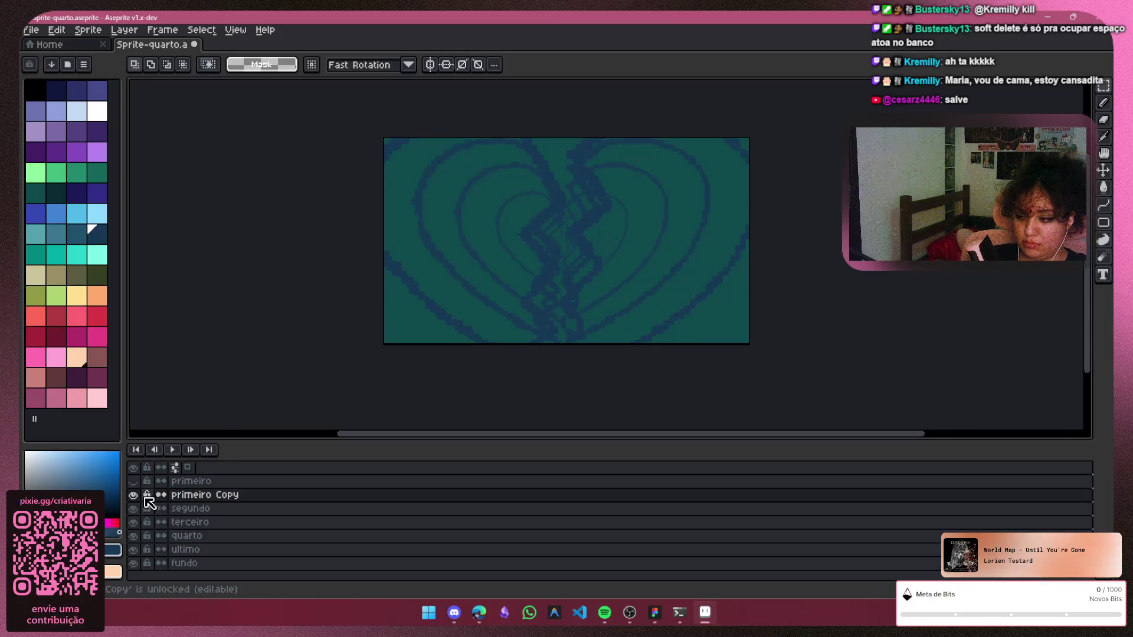
# Enlarge segundo's heart from both lower corners, hide primeiro Copy and commit the transform
pyautogui.click(185, 508)
pyautogui.hotkey('ctrl', 'a')
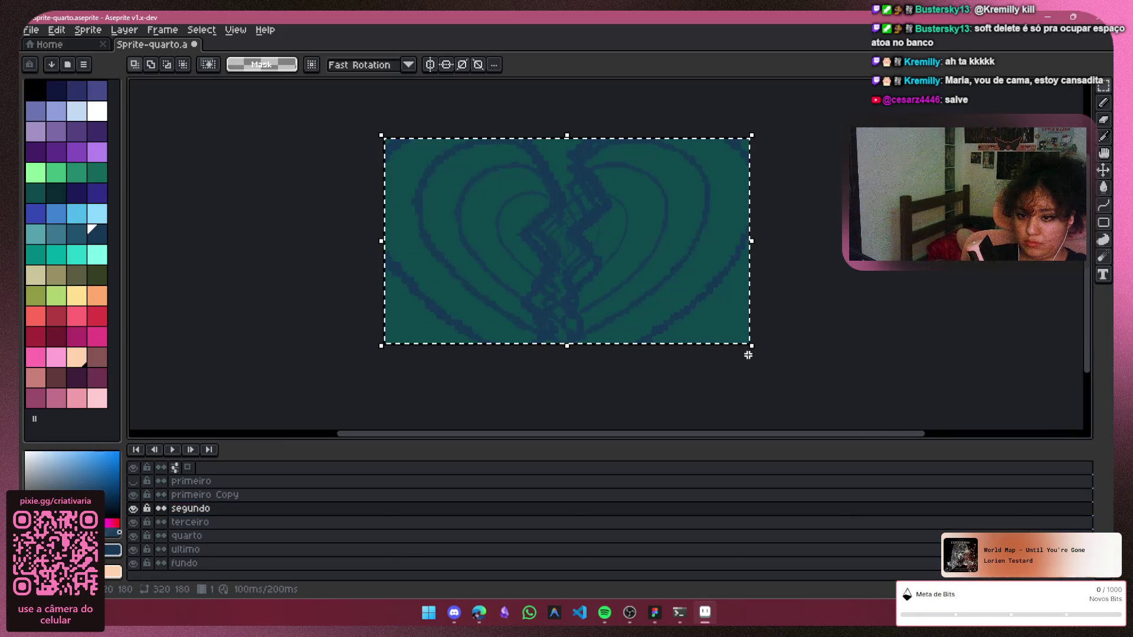
pyautogui.moveTo(751, 347); pyautogui.dragTo(766, 366)
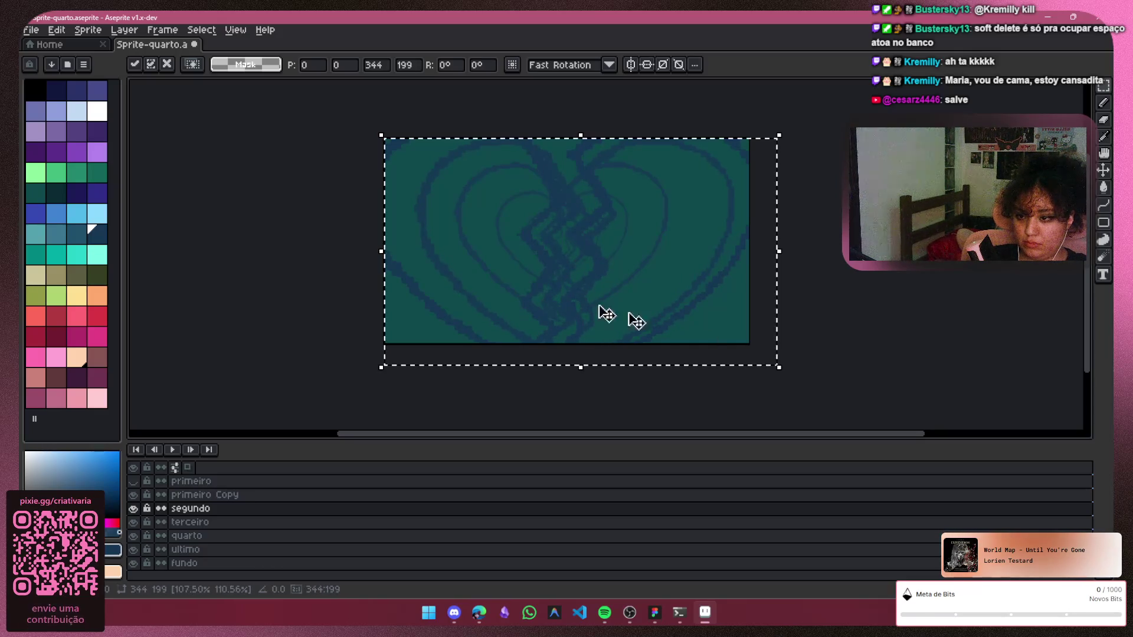
pyautogui.moveTo(381, 368); pyautogui.dragTo(362, 381)
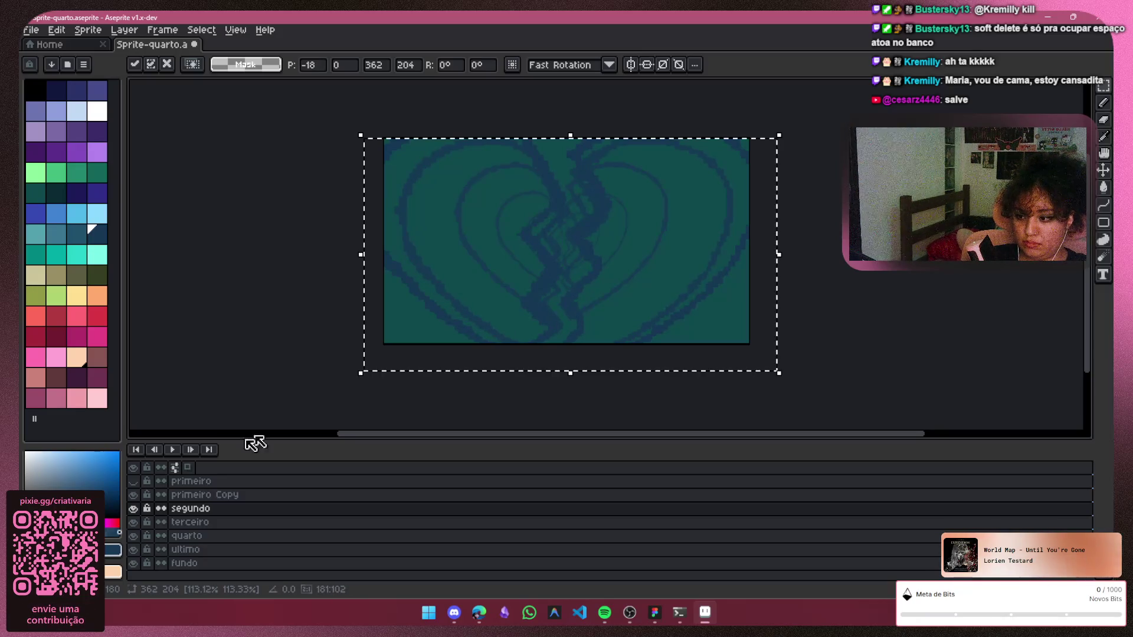
pyautogui.click(137, 494)
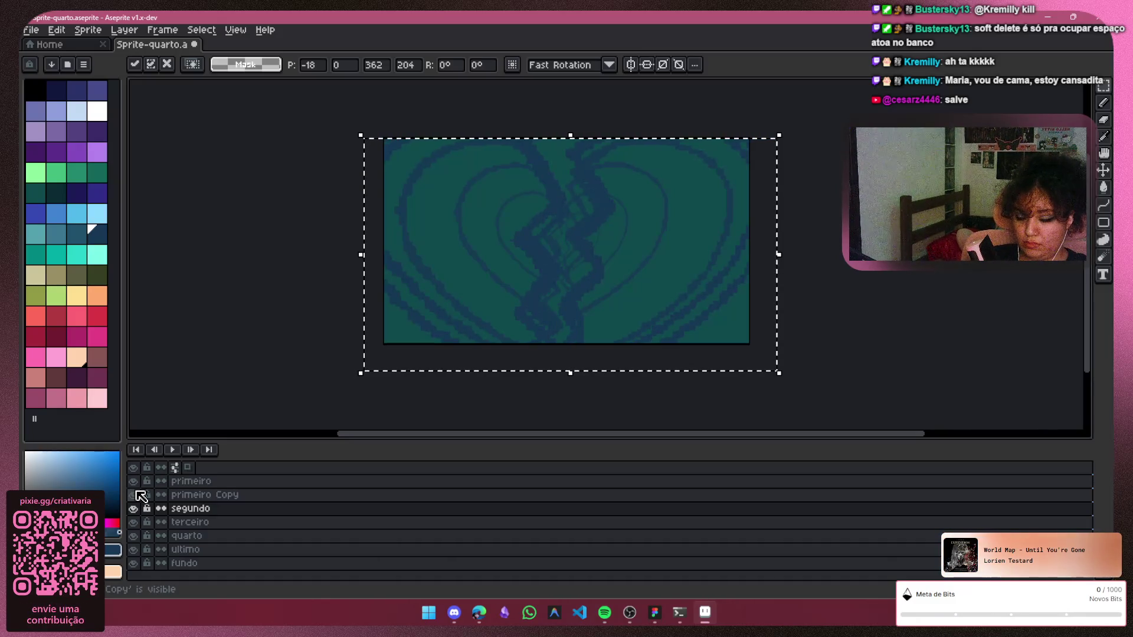
pyautogui.click(135, 494)
pyautogui.click(195, 502)
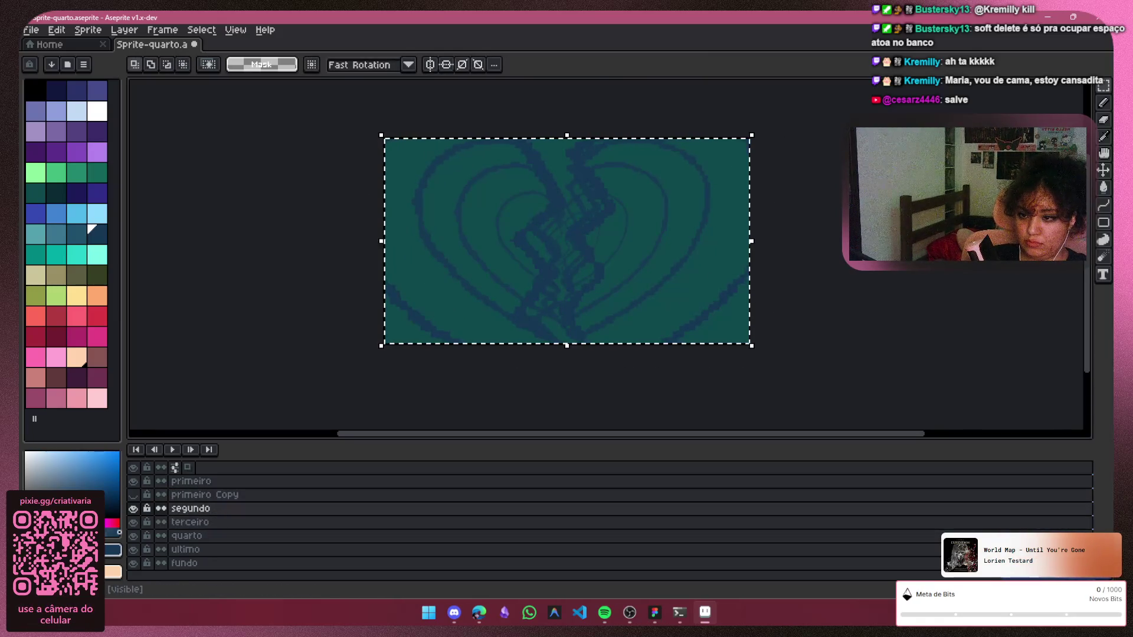
# Delete the primeiro Copy layer, then undo so it stays at the top of the stack
pyautogui.click(213, 495)
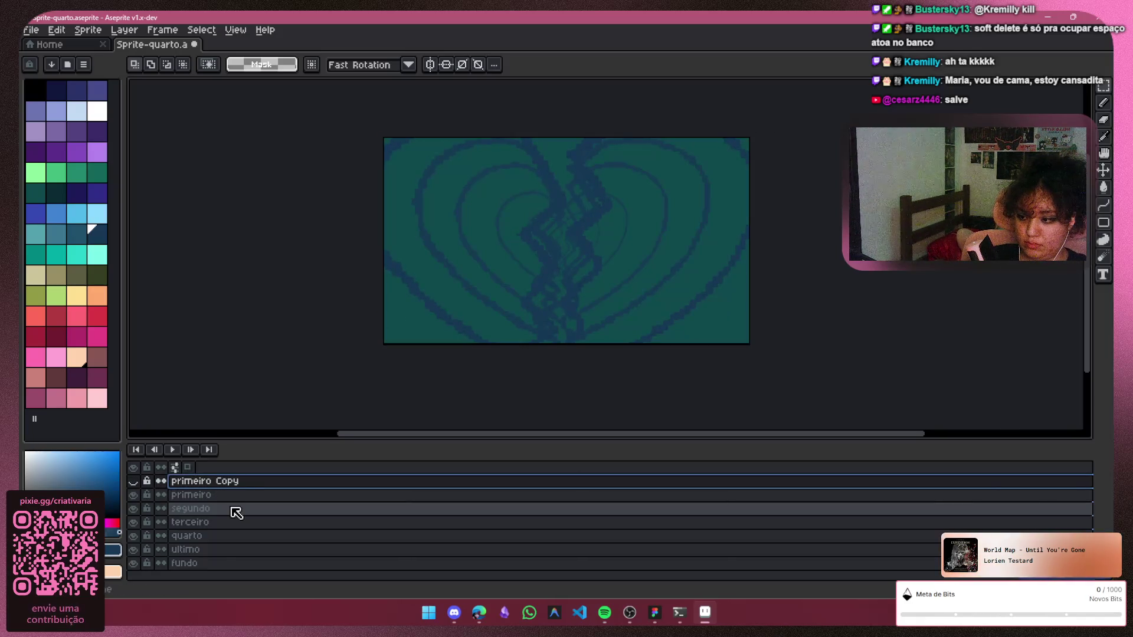
pyautogui.press('Delete')
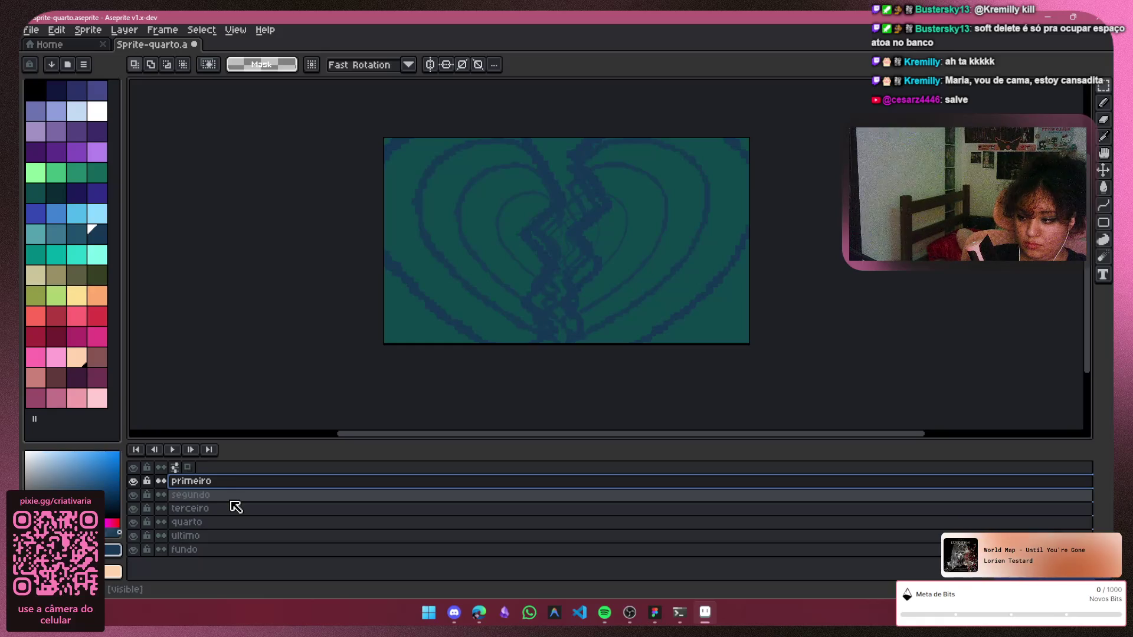
pyautogui.hotkey('ctrl', 'z')
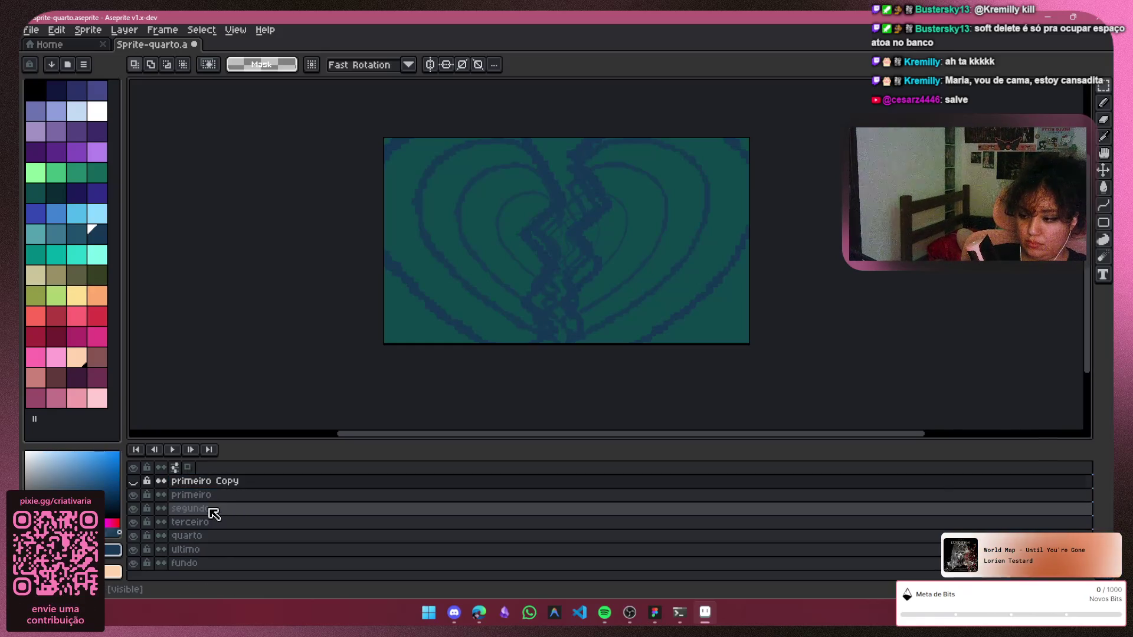
# Duplicate the segundo, terceiro, quarto and ultimo layers, each copy above its original
pyautogui.click(211, 511)
pyautogui.rightClick(210, 510)
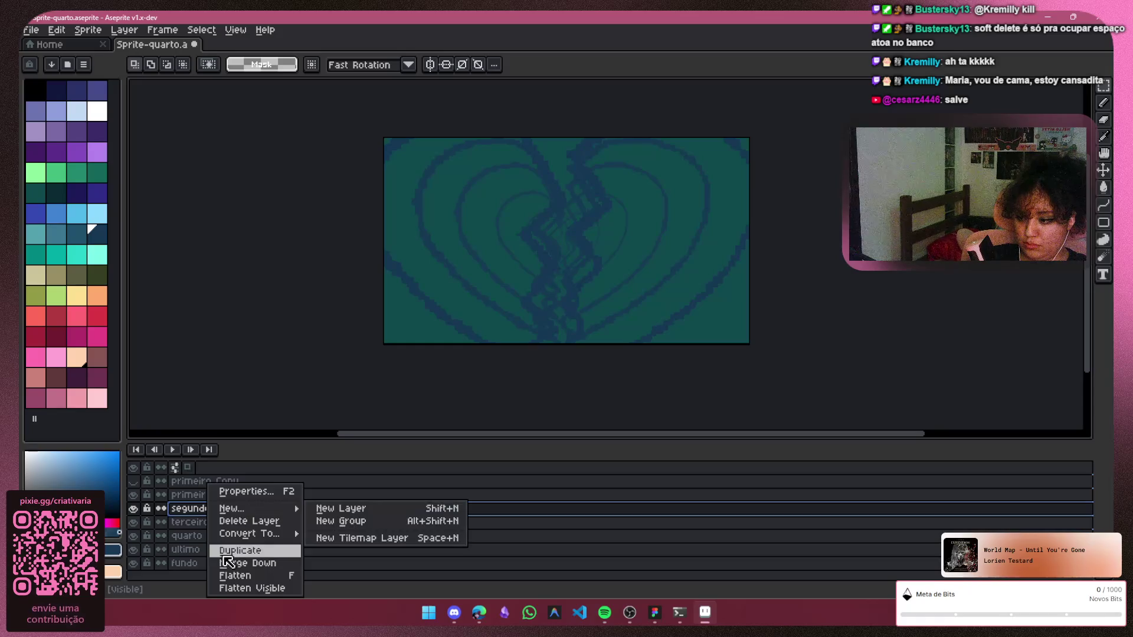
pyautogui.click(226, 554)
pyautogui.rightClick(220, 537)
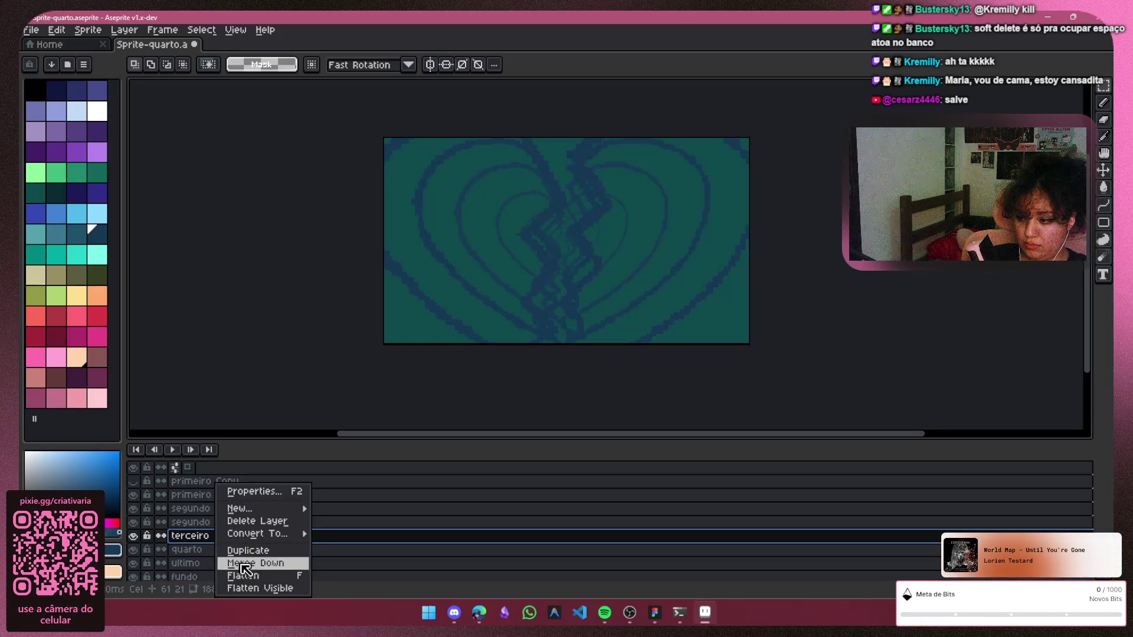
pyautogui.click(243, 551)
pyautogui.click(226, 564)
pyautogui.rightClick(225, 564)
pyautogui.click(253, 553)
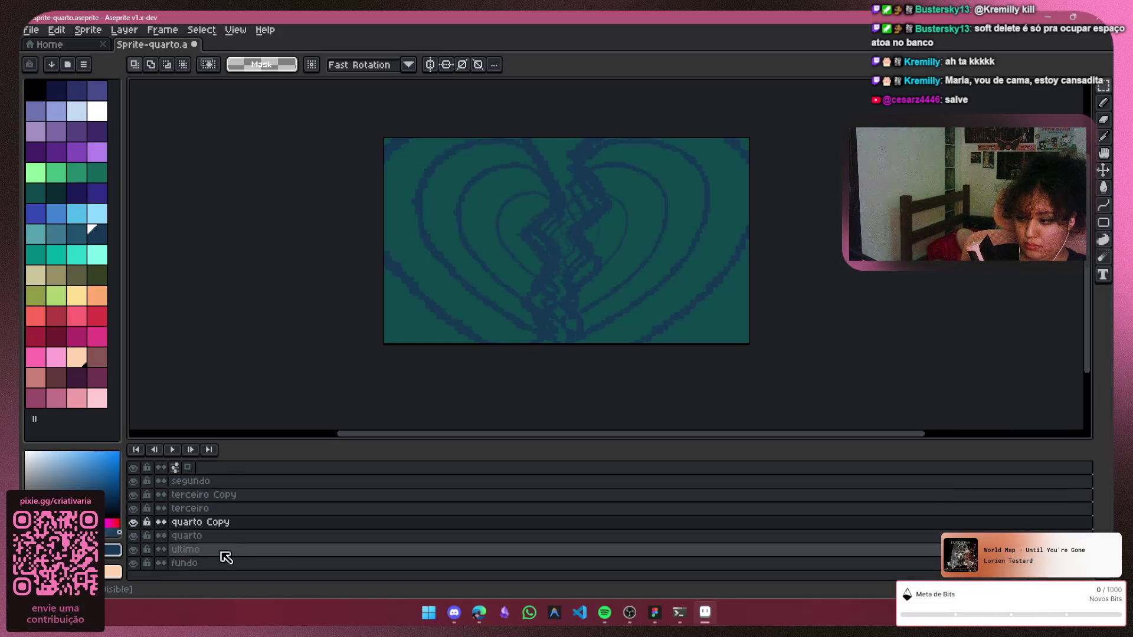
pyautogui.rightClick(223, 550)
pyautogui.click(253, 551)
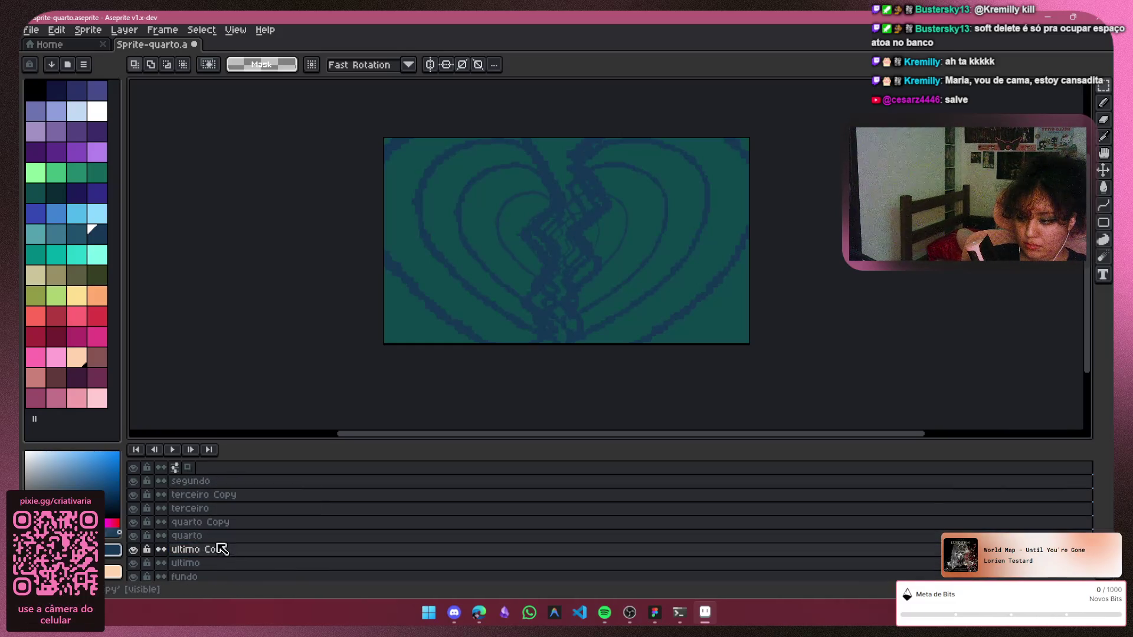
pyautogui.scroll(2, 278, 547)
pyautogui.scroll(1, 255, 490)
# Duplicate the primeiro layer as well
pyautogui.click(252, 483)
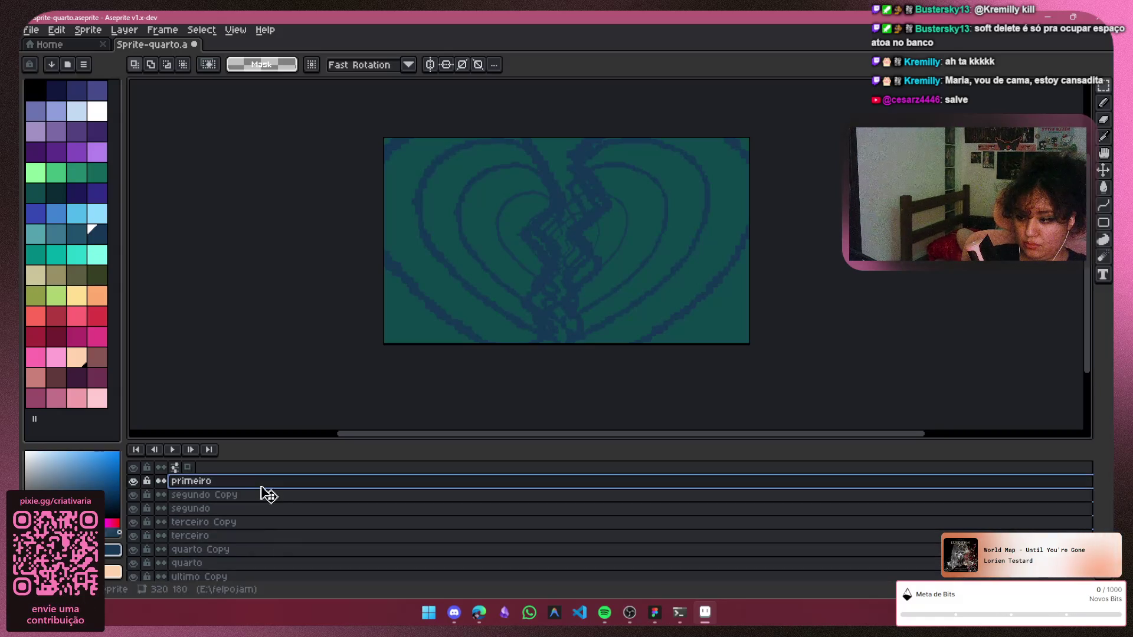
pyautogui.rightClick(266, 493)
pyautogui.click(292, 496)
pyautogui.doubleClick(184, 499)
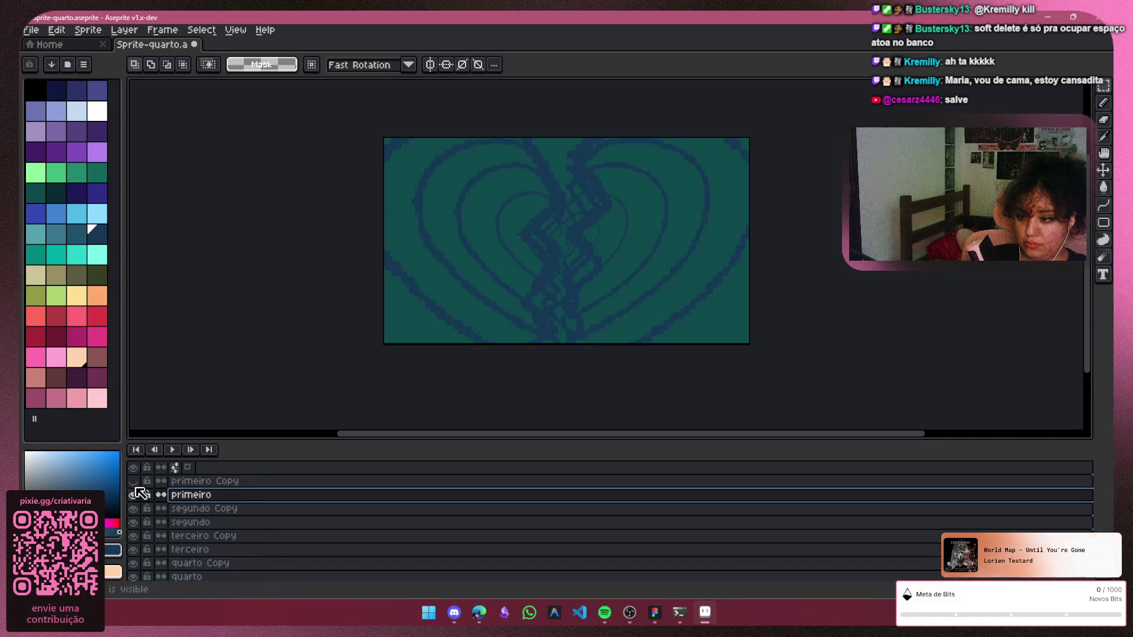
# Scale primeiro Copy's heart up past the canvas, to about 356×203, and commit it
pyautogui.click(203, 481)
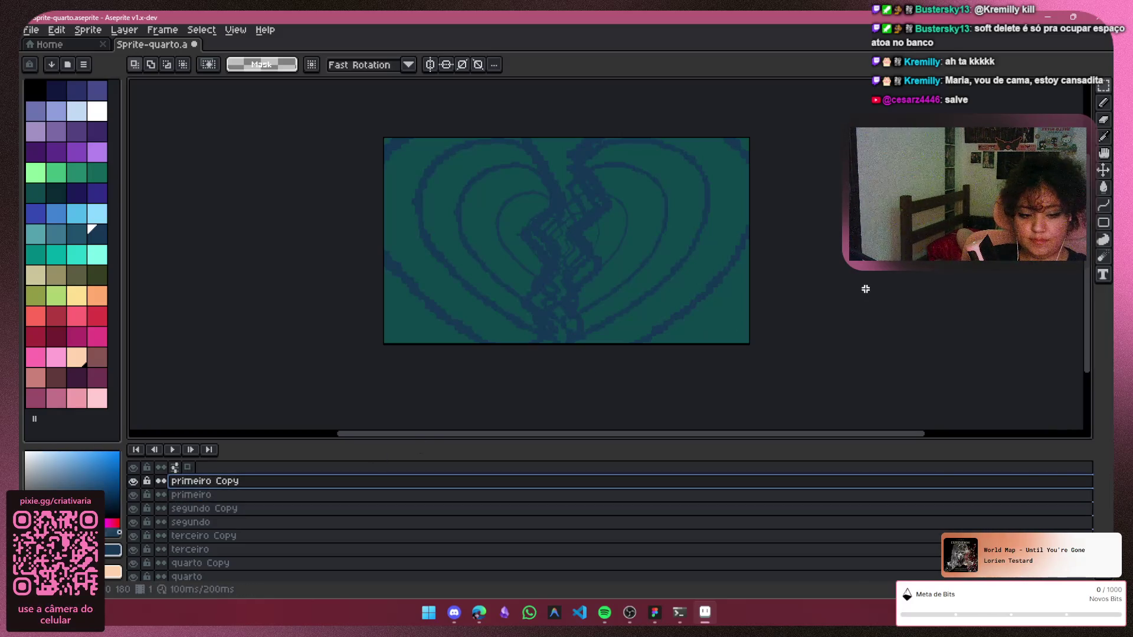
pyautogui.click(768, 286)
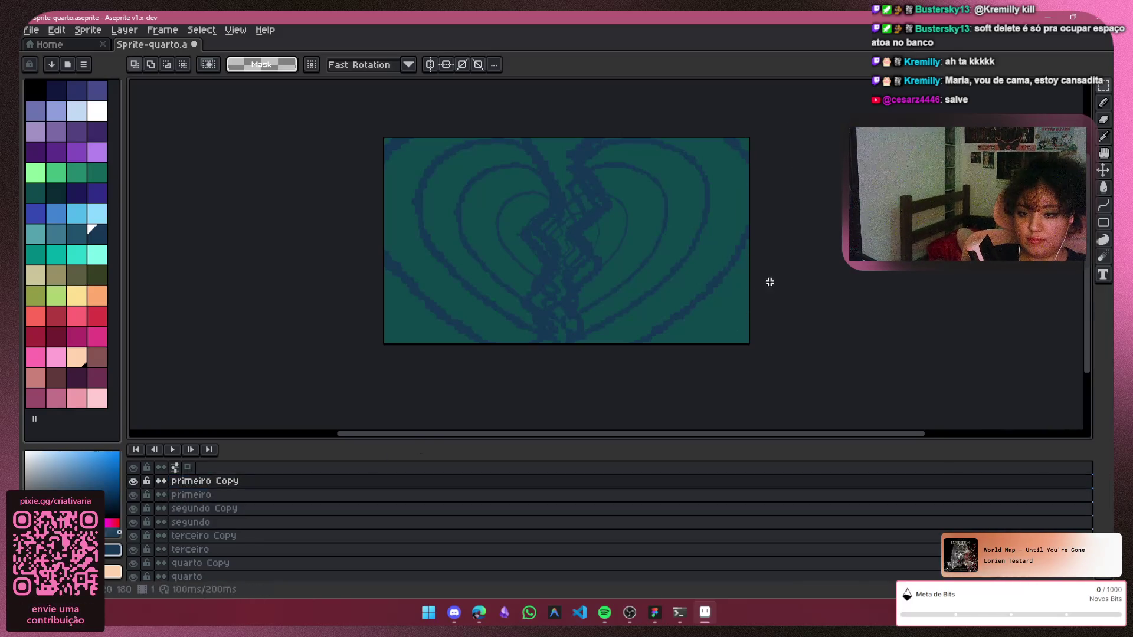
pyautogui.hotkey('ctrl', 'a')
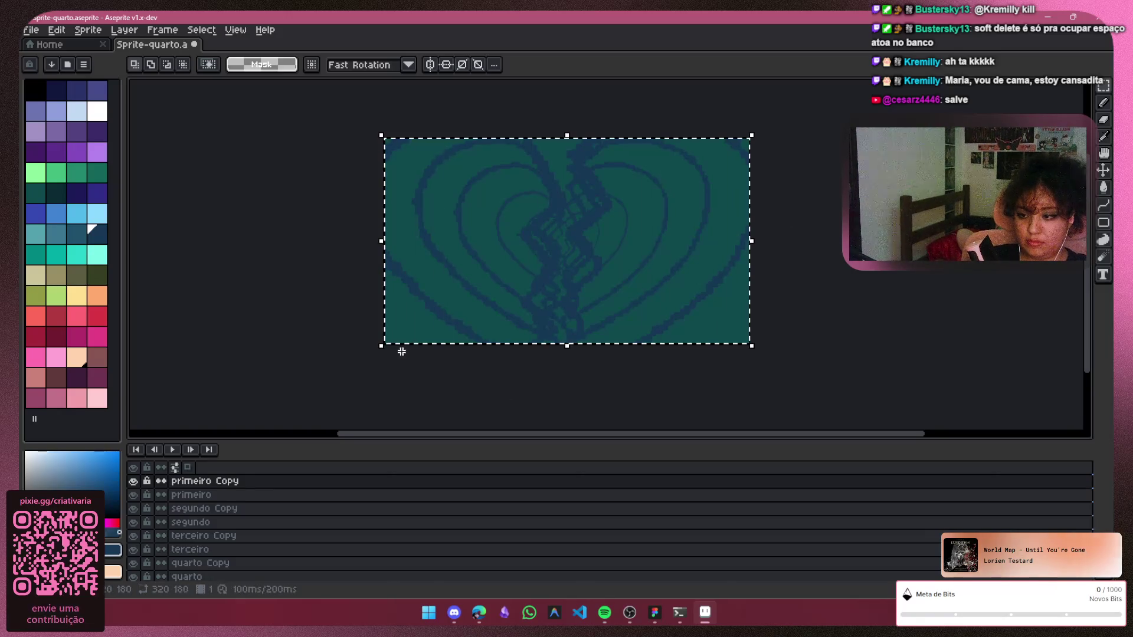
pyautogui.click(381, 346)
pyautogui.moveTo(381, 345); pyautogui.dragTo(368, 358)
pyautogui.click(754, 361)
pyautogui.hotkey('ctrl', 'a')
pyautogui.moveTo(754, 366); pyautogui.dragTo(770, 383)
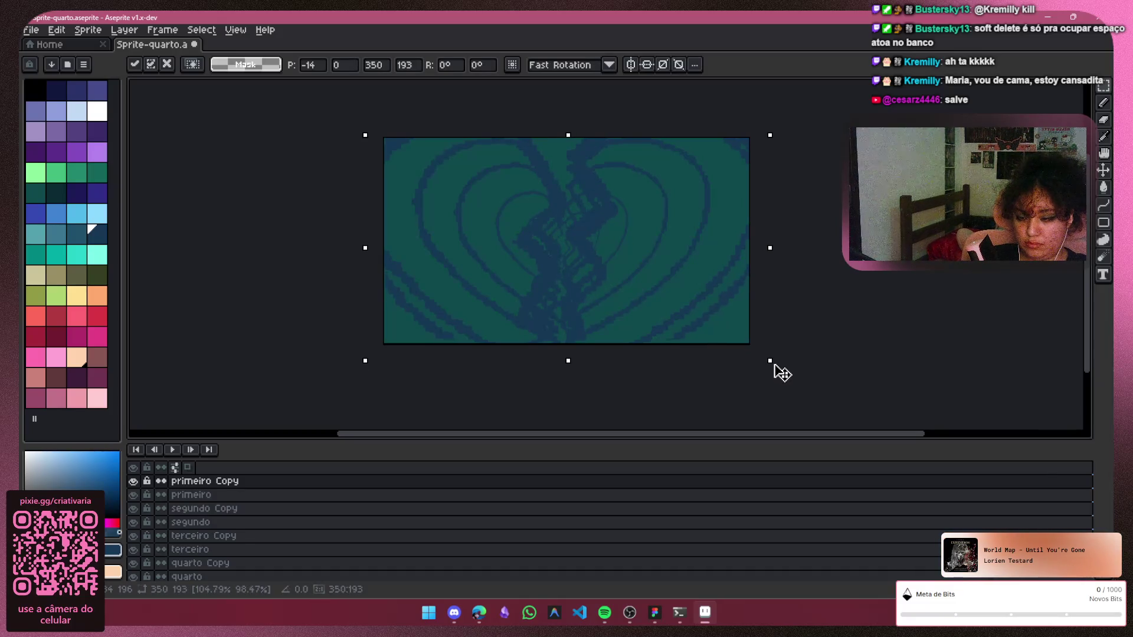
pyautogui.click(776, 370)
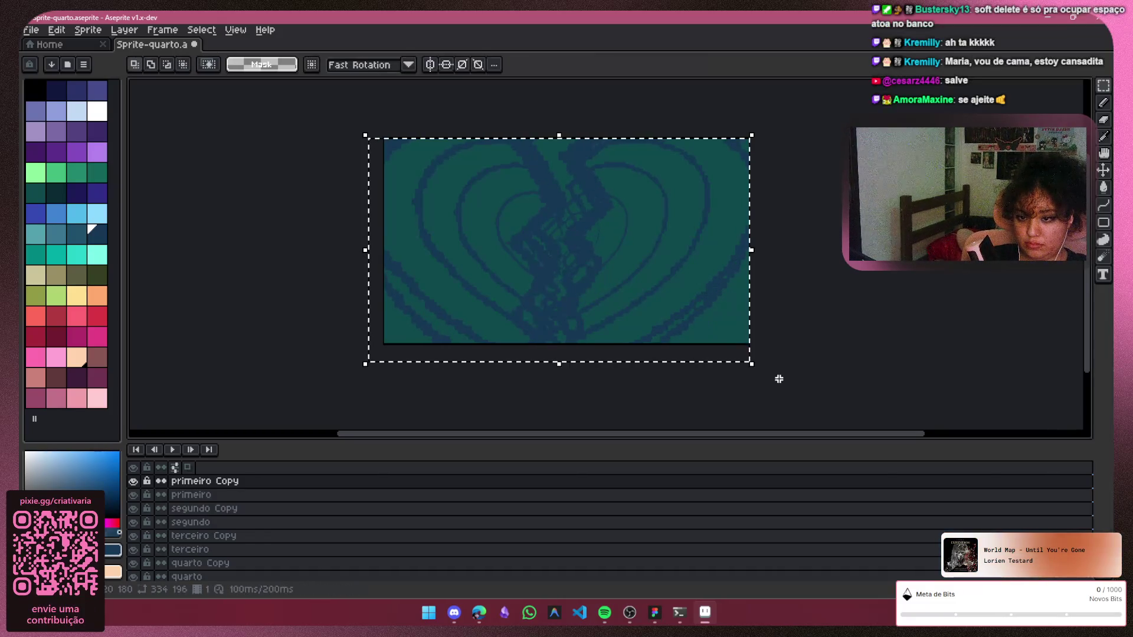
pyautogui.moveTo(756, 366); pyautogui.dragTo(769, 377)
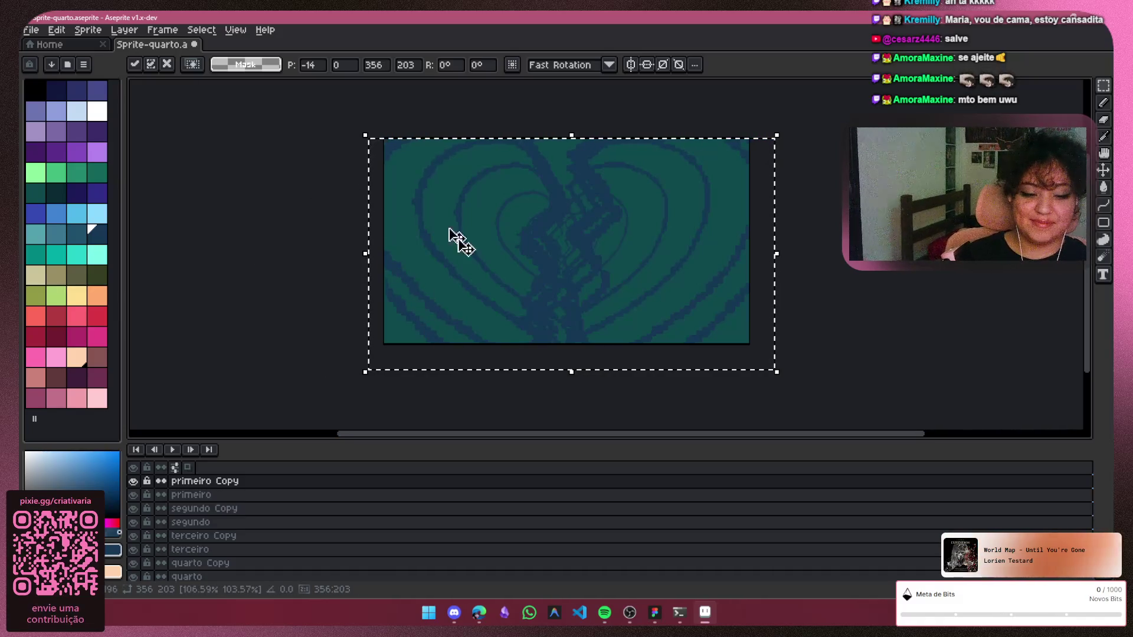
# Toggle layer visibilities to compare the hearts, ending with only primeiro visible and active
pyautogui.click(139, 486)
pyautogui.click(134, 494)
pyautogui.click(138, 505)
pyautogui.click(135, 496)
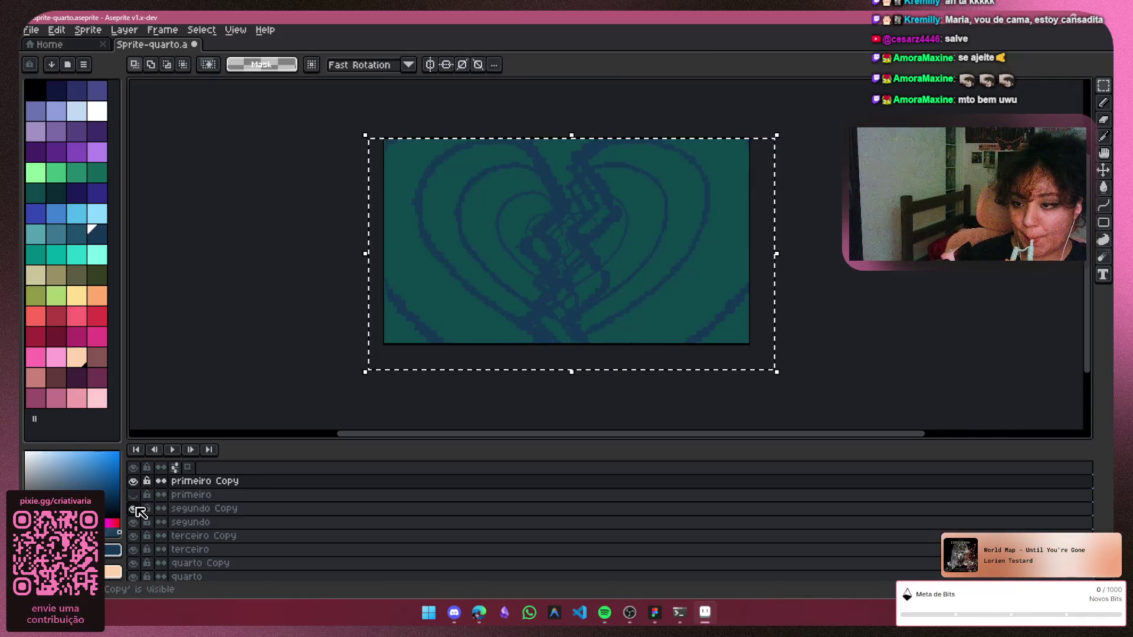
pyautogui.click(139, 497)
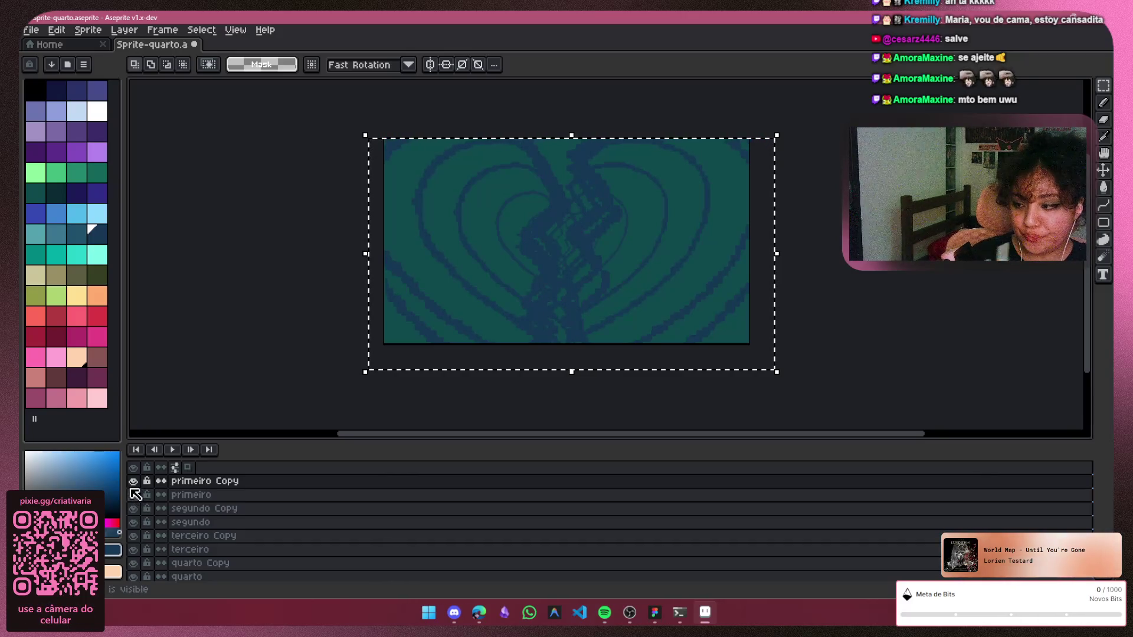
pyautogui.click(137, 498)
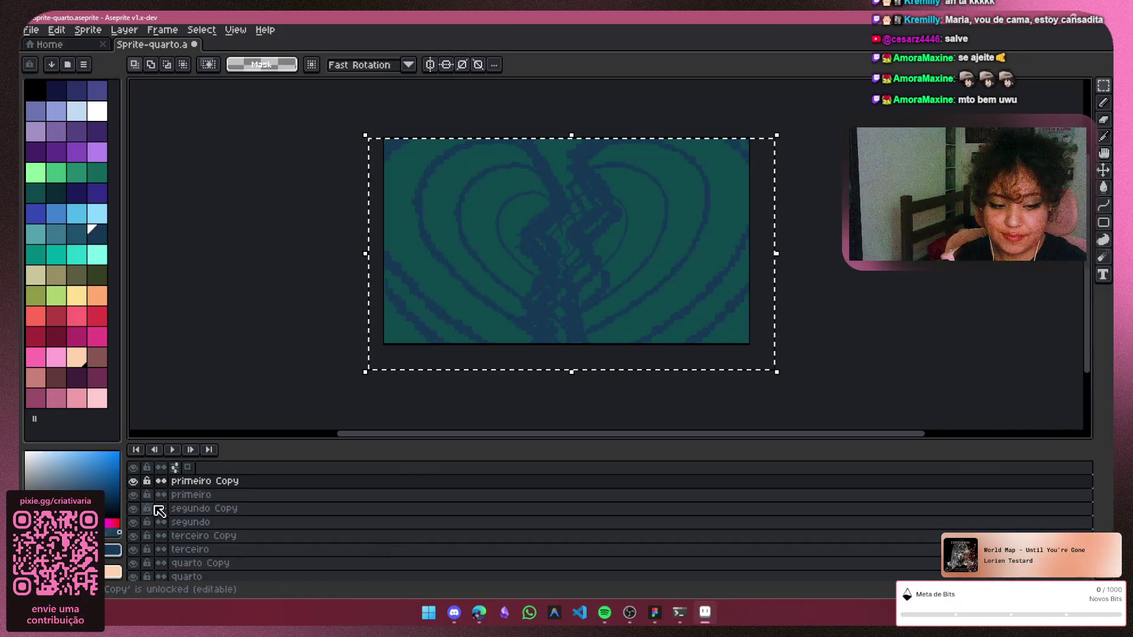
pyautogui.click(134, 483)
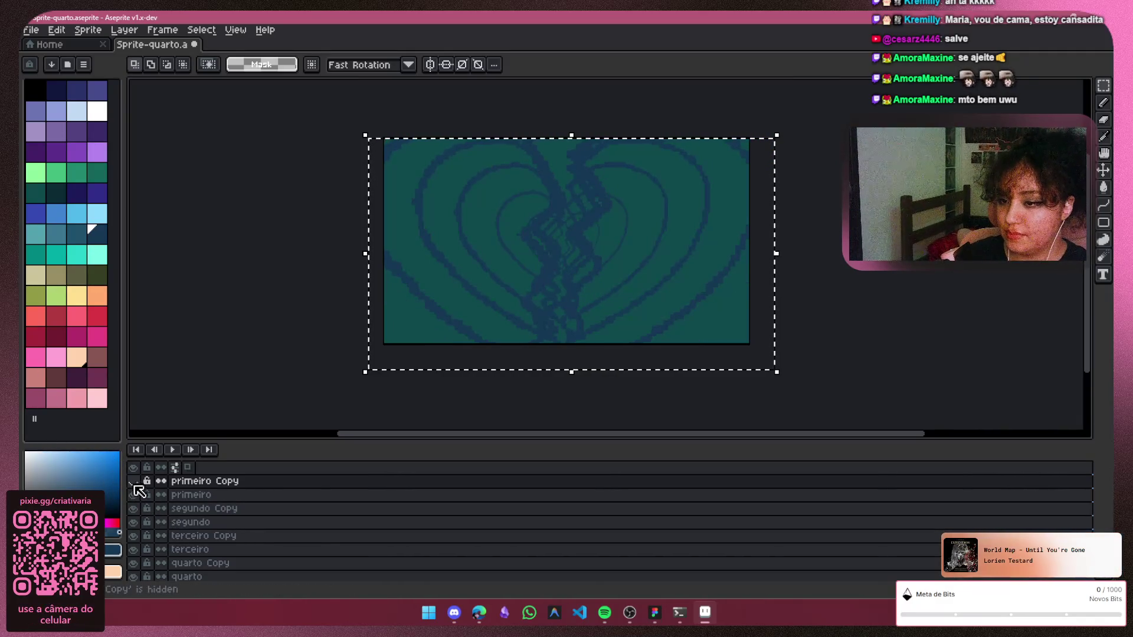
pyautogui.click(133, 482)
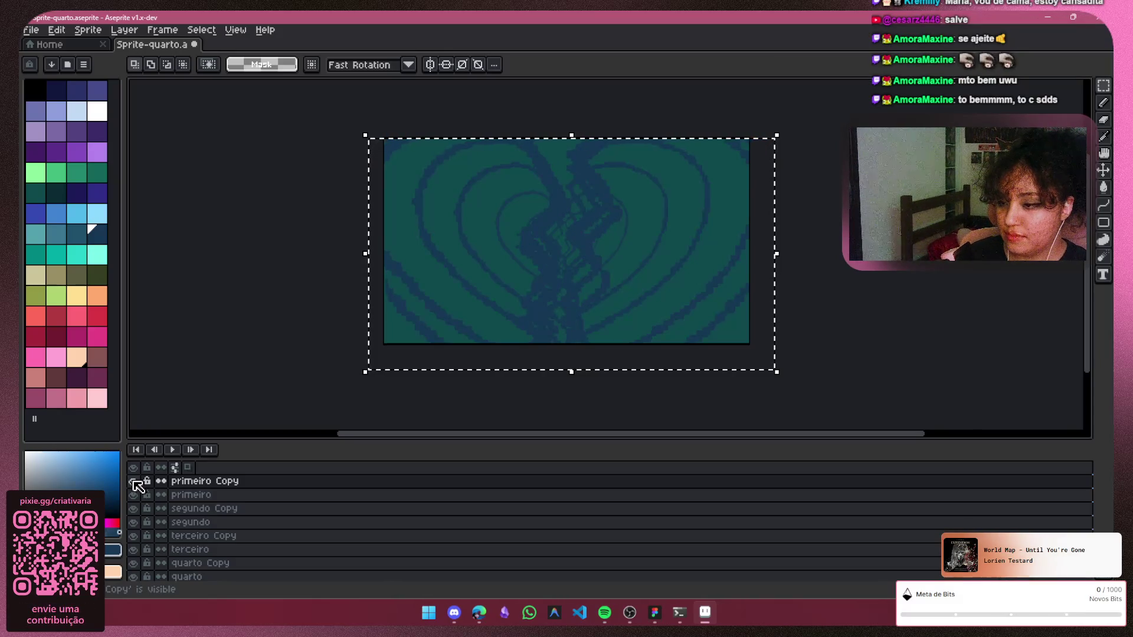
pyautogui.click(190, 495)
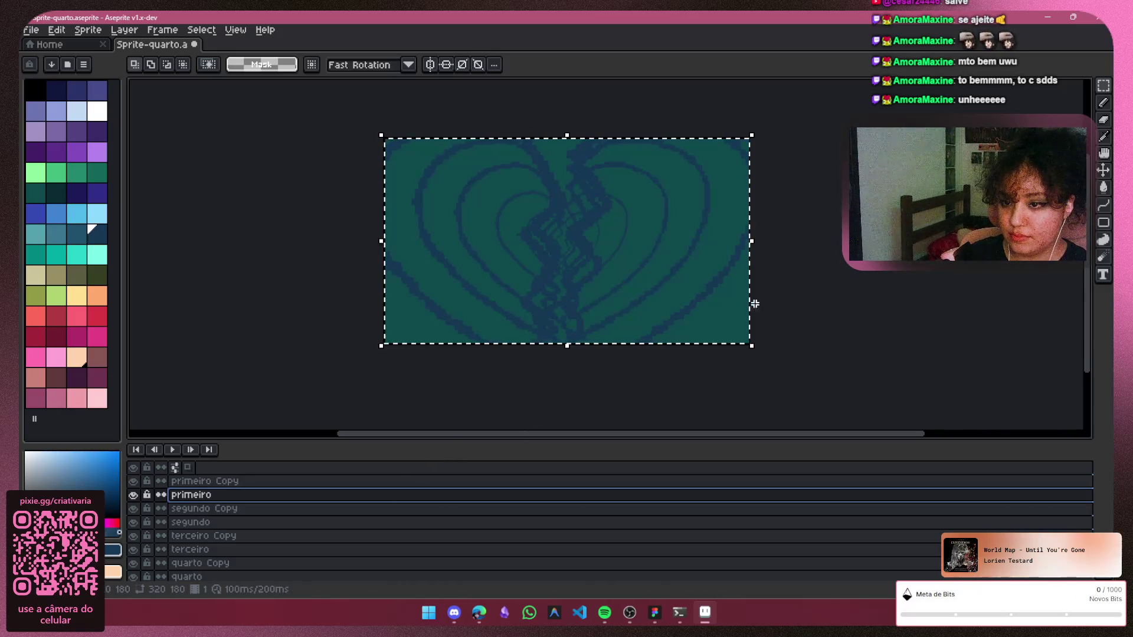
# Stretch primeiro's heart from both lower corners to about 338×204, spilling past the canvas
pyautogui.click(758, 352)
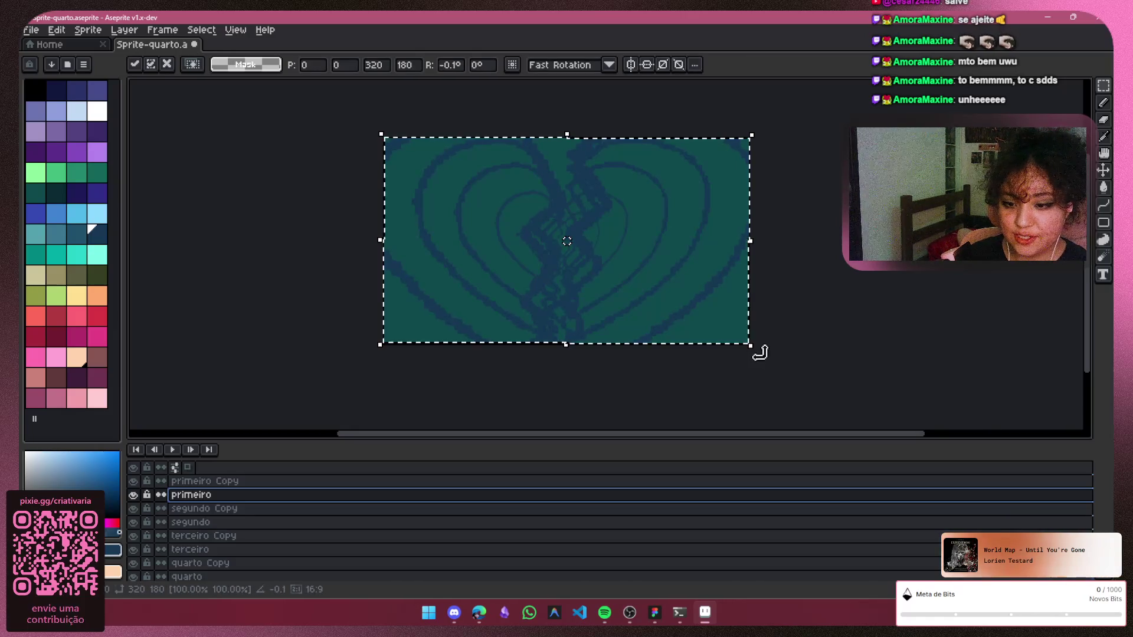
pyautogui.moveTo(769, 364)
pyautogui.mouseDown()
pyautogui.moveTo(791, 375)
pyautogui.moveTo(774, 367)
pyautogui.mouseUp()
pyautogui.moveTo(381, 374)
pyautogui.mouseDown()
pyautogui.moveTo(367, 396)
pyautogui.moveTo(375, 382)
pyautogui.mouseUp()
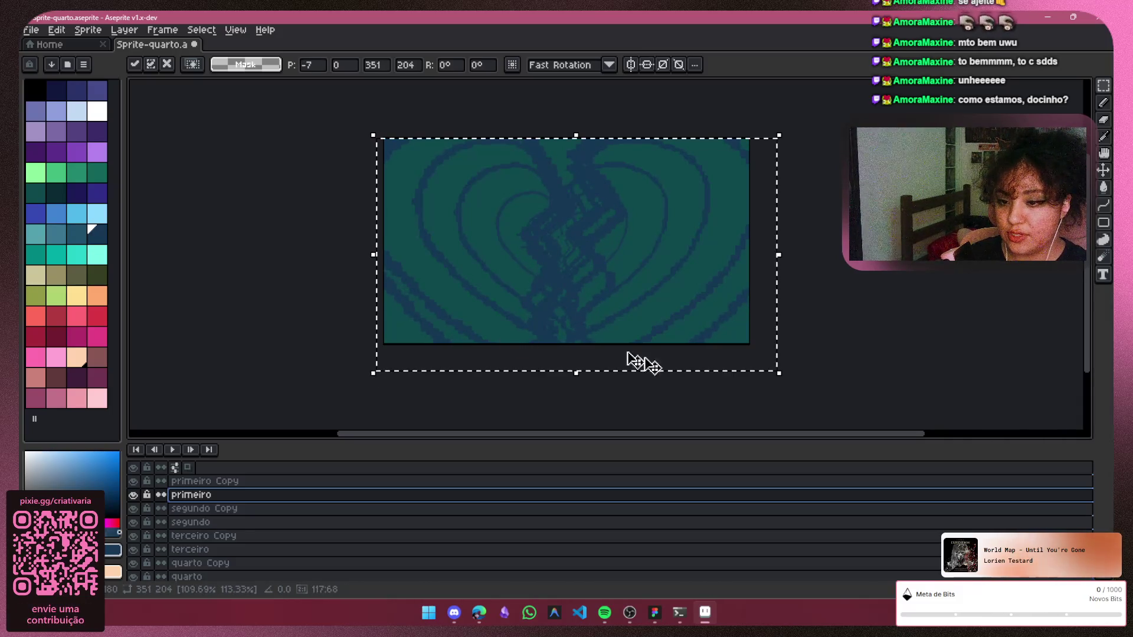
pyautogui.moveTo(780, 375); pyautogui.dragTo(767, 368)
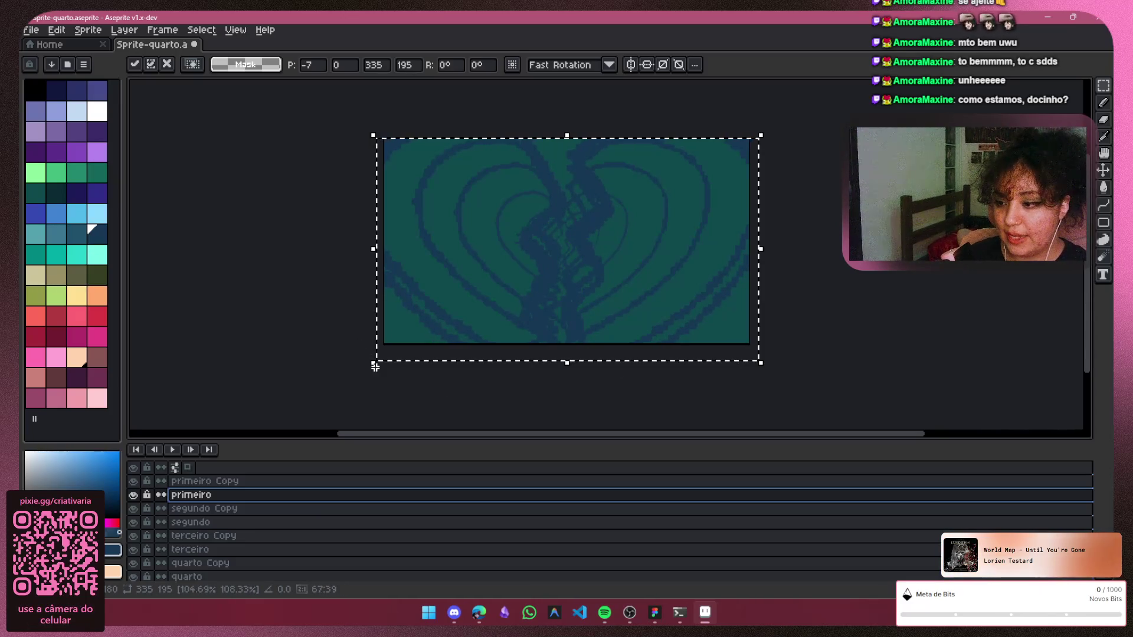
pyautogui.moveTo(372, 364); pyautogui.dragTo(368, 373)
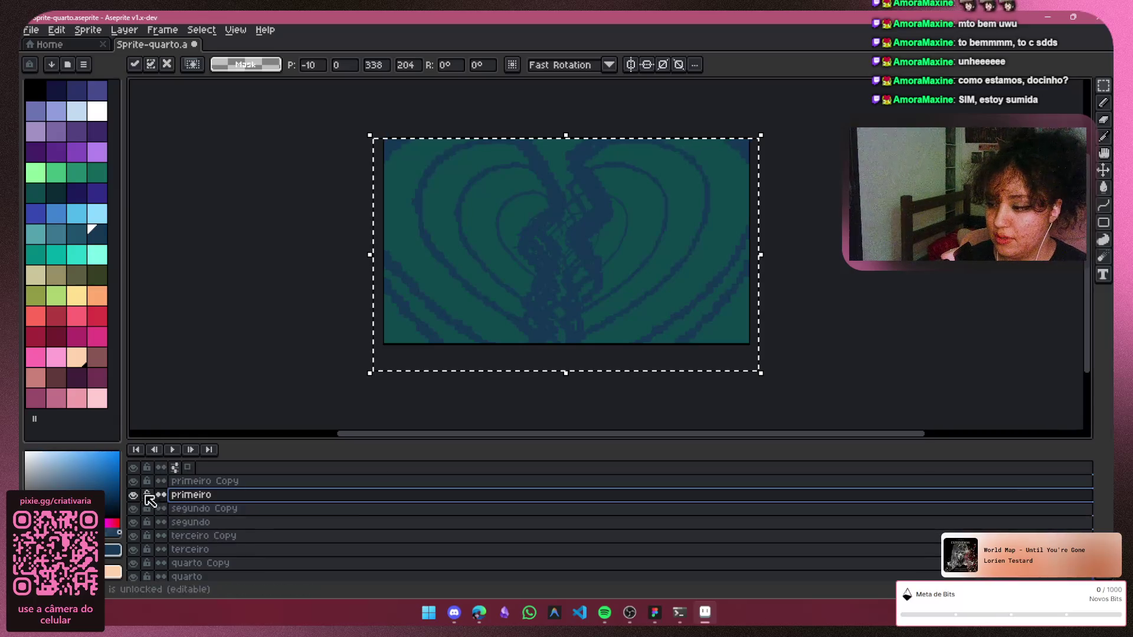
# Flash primeiro Copy to compare, commit the primeiro transform and make segundo active
pyautogui.click(134, 481)
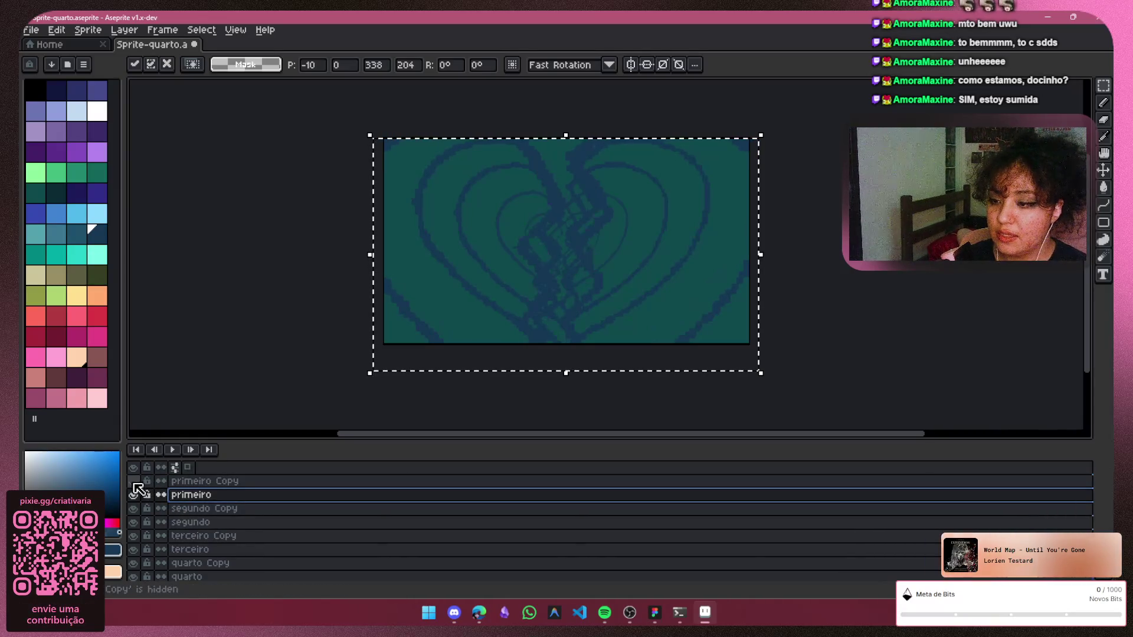
pyautogui.click(134, 482)
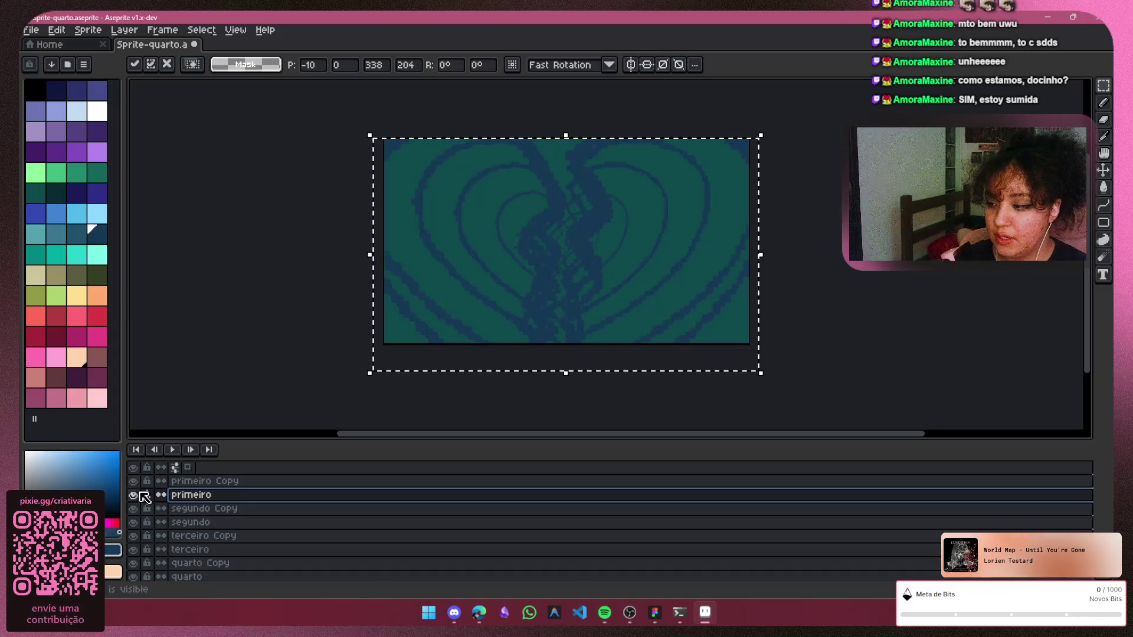
pyautogui.click(133, 509)
pyautogui.click(196, 510)
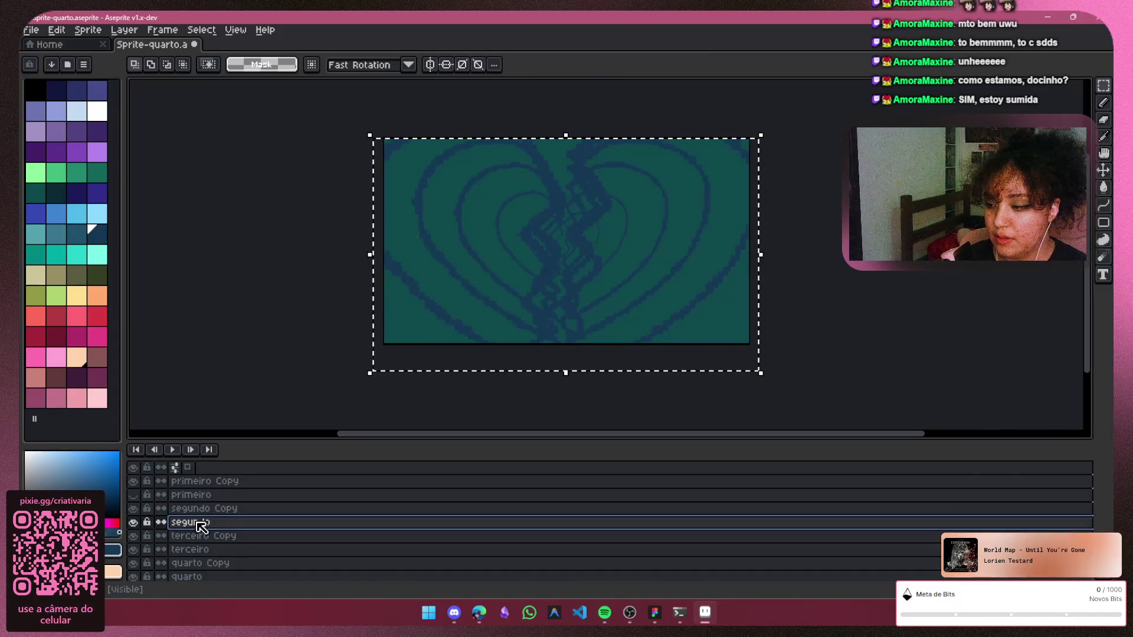
# Make segundo the active layer and marquee-select the whole sprite area
pyautogui.click(281, 257)
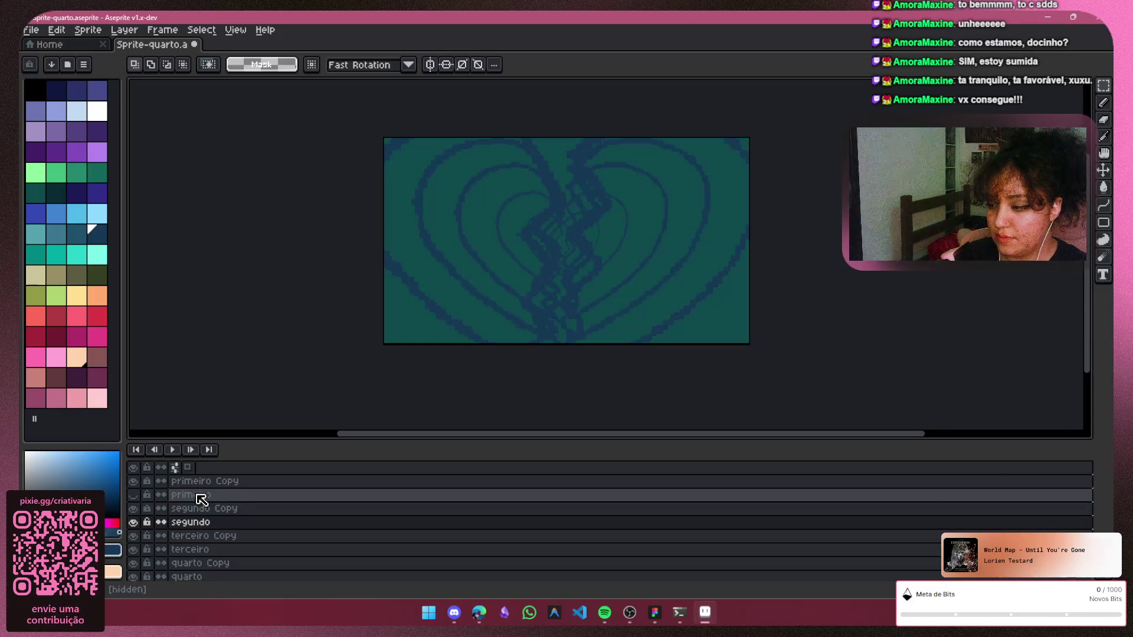
pyautogui.click(190, 522)
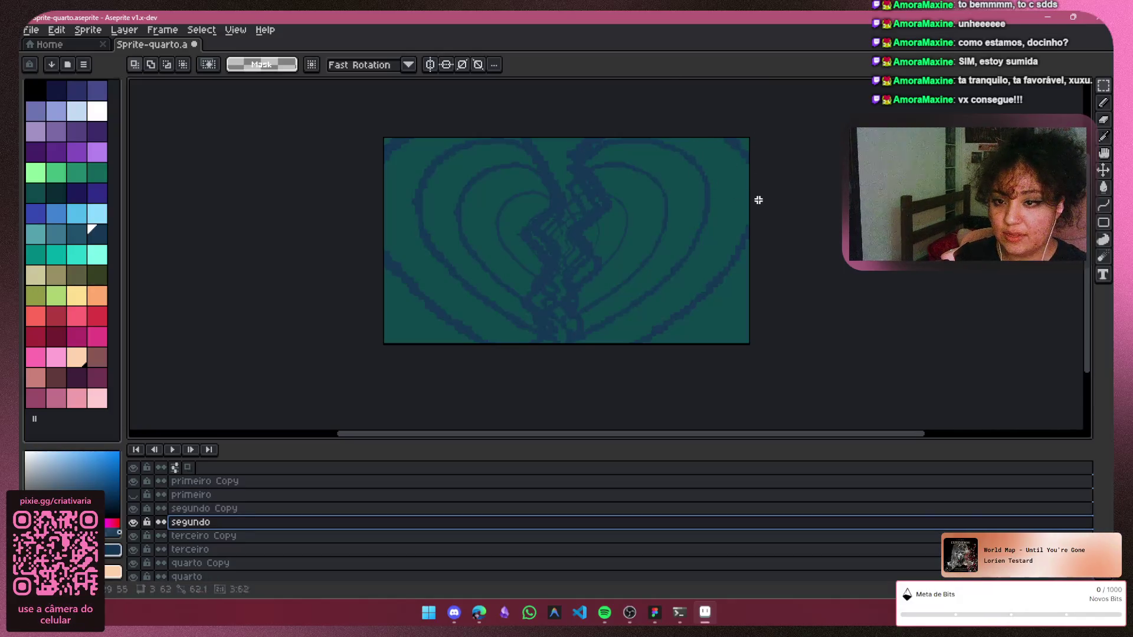
pyautogui.moveTo(738, 143)
pyautogui.mouseDown()
pyautogui.moveTo(583, 350)
pyautogui.moveTo(501, 346)
pyautogui.mouseUp()
pyautogui.click(772, 131)
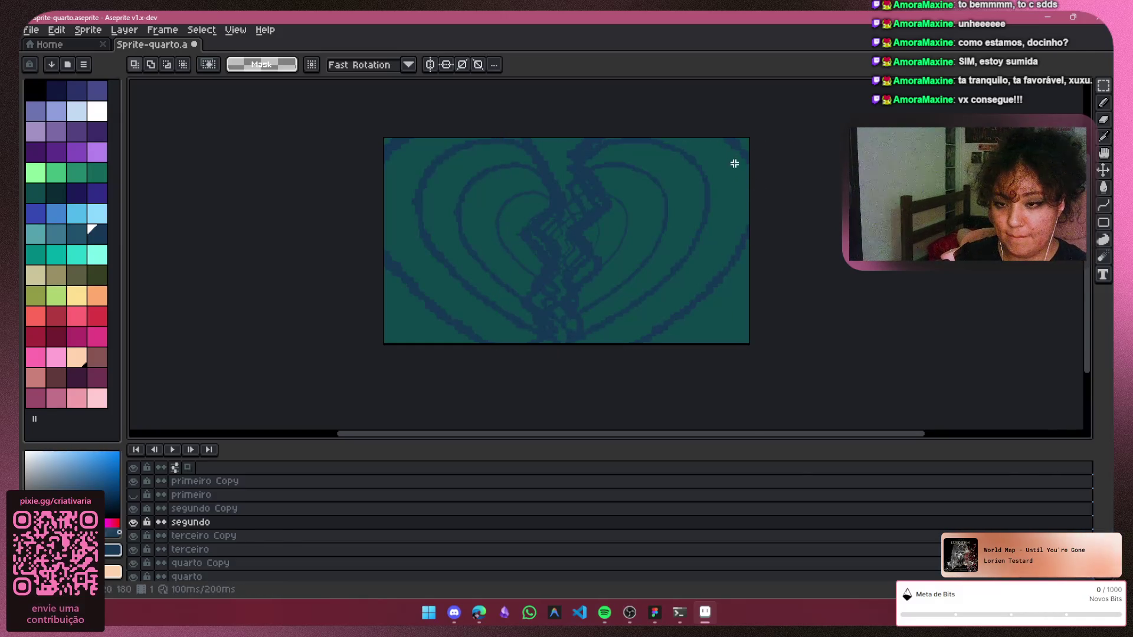
pyautogui.moveTo(743, 178); pyautogui.dragTo(621, 333)
pyautogui.moveTo(422, 343)
pyautogui.mouseDown()
pyautogui.moveTo(377, 339)
pyautogui.moveTo(366, 370)
pyautogui.mouseUp()
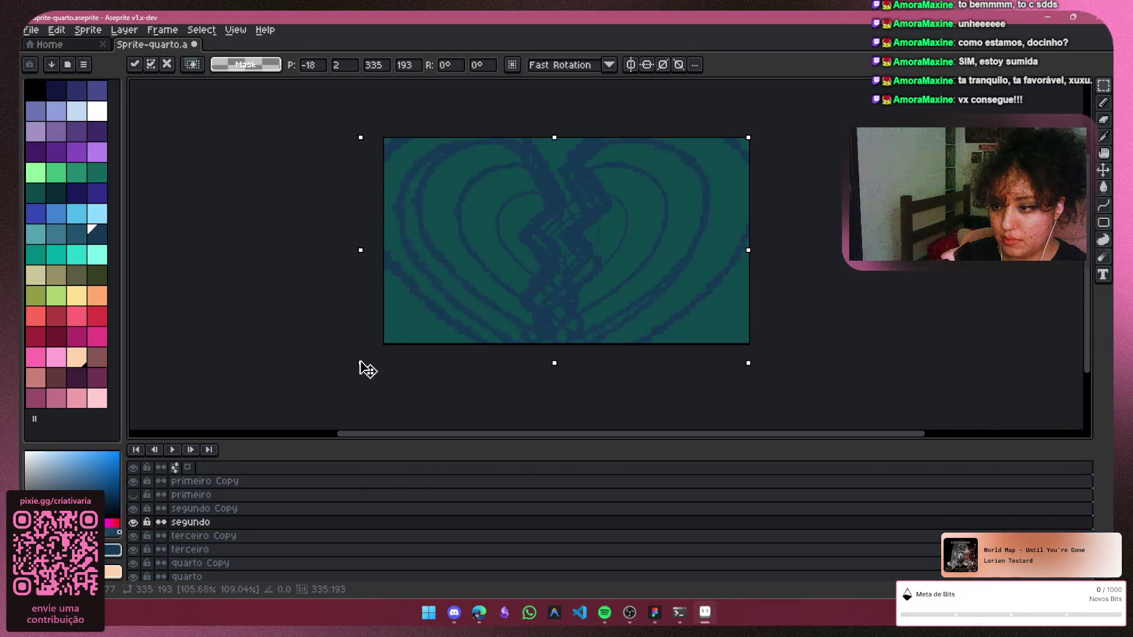
# Stretch the segundo heart to about 370×203, shift it slightly left, and compare against segundo Copy
pyautogui.moveTo(747, 362); pyautogui.dragTo(780, 366)
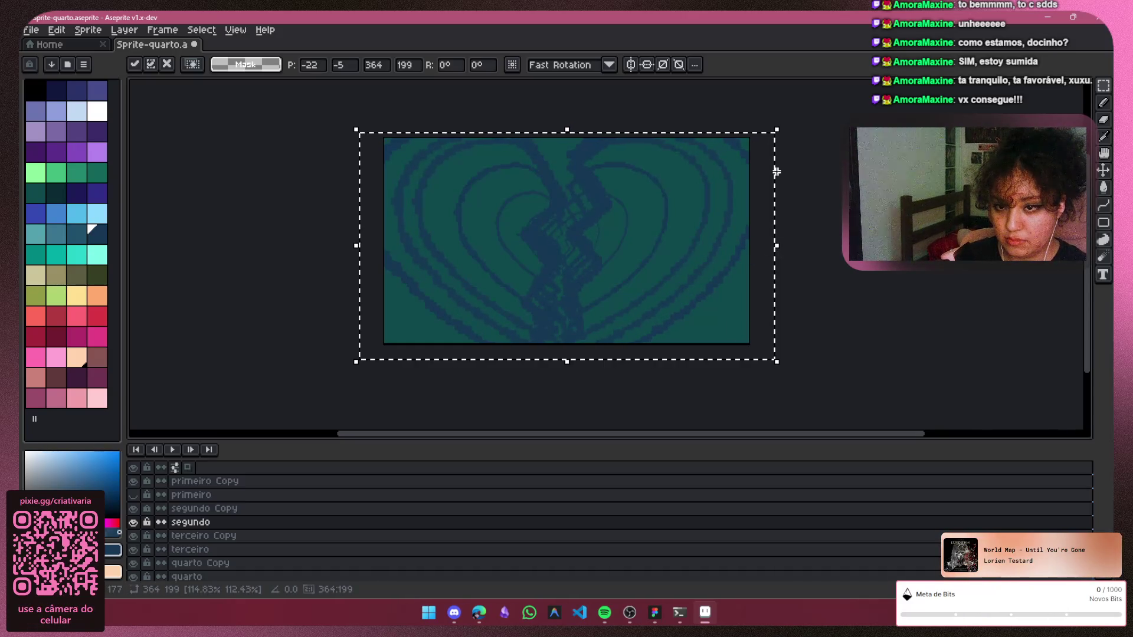
pyautogui.moveTo(779, 129); pyautogui.dragTo(783, 125)
pyautogui.moveTo(691, 267); pyautogui.dragTo(684, 267)
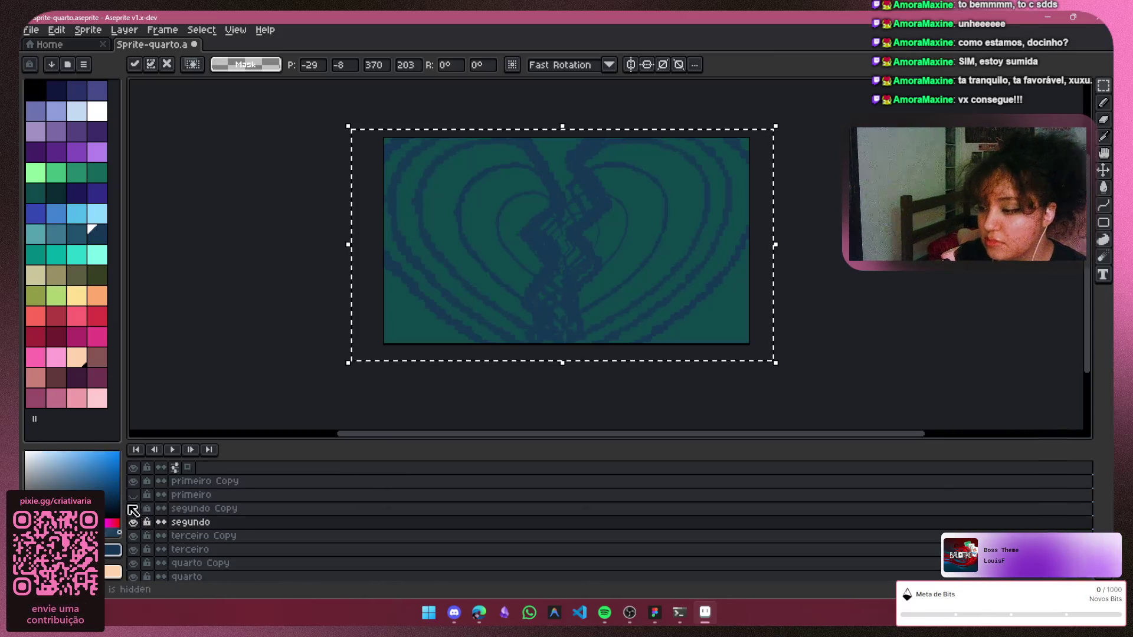
pyautogui.click(133, 509)
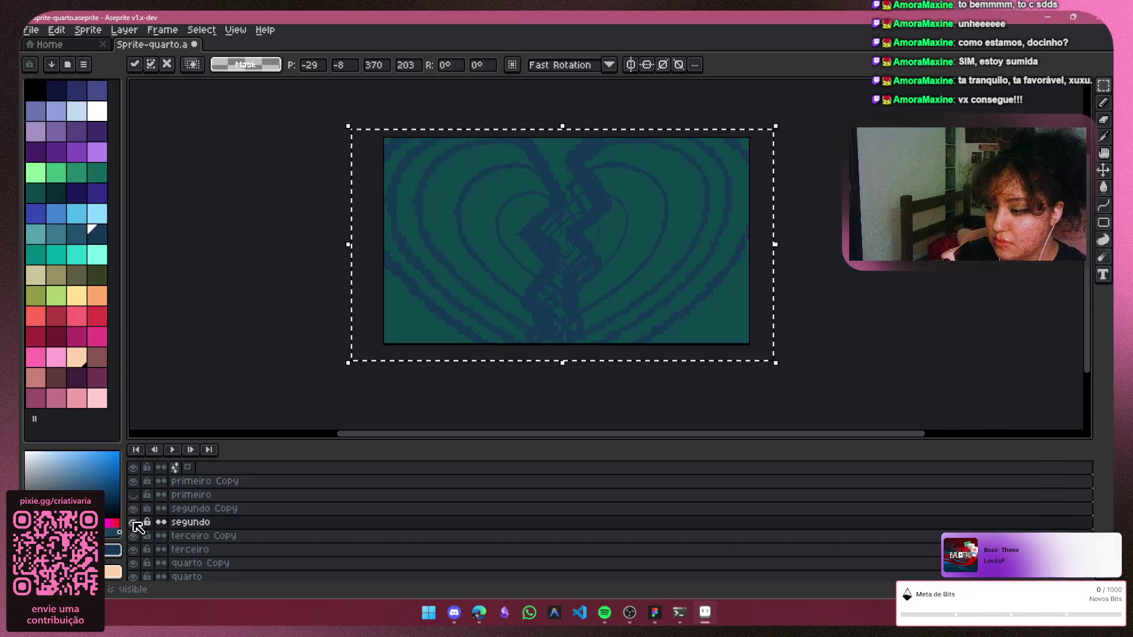
pyautogui.click(133, 523)
pyautogui.click(195, 535)
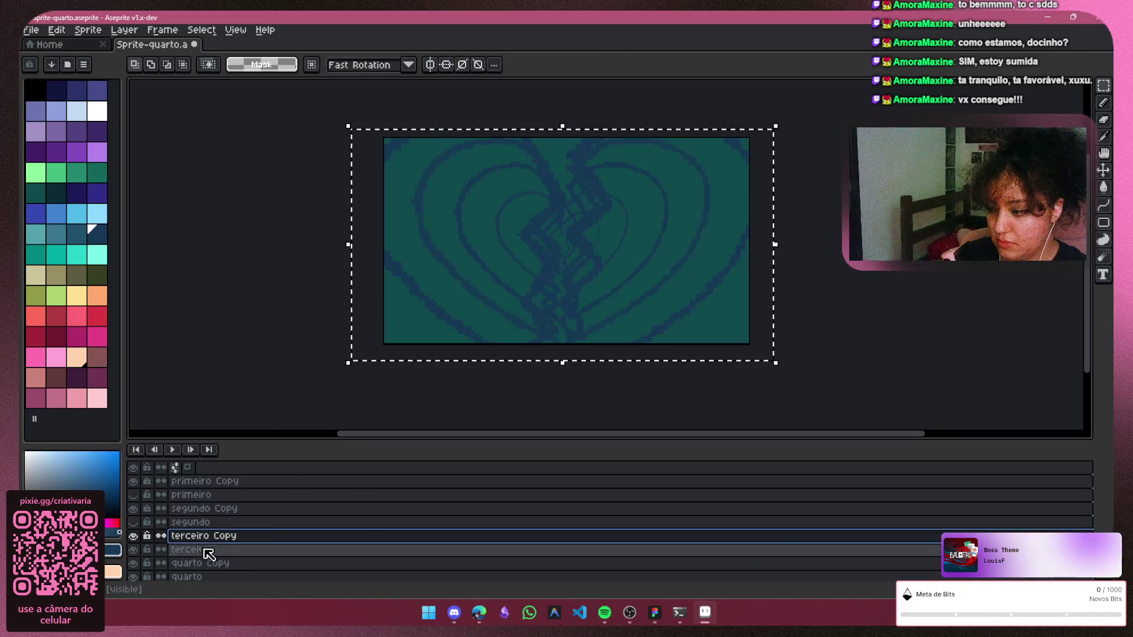
# Activate terceiro, undo a first slight resize, and reselect the whole canvas for transforming
pyautogui.click(207, 549)
pyautogui.moveTo(347, 363); pyautogui.dragTo(328, 380)
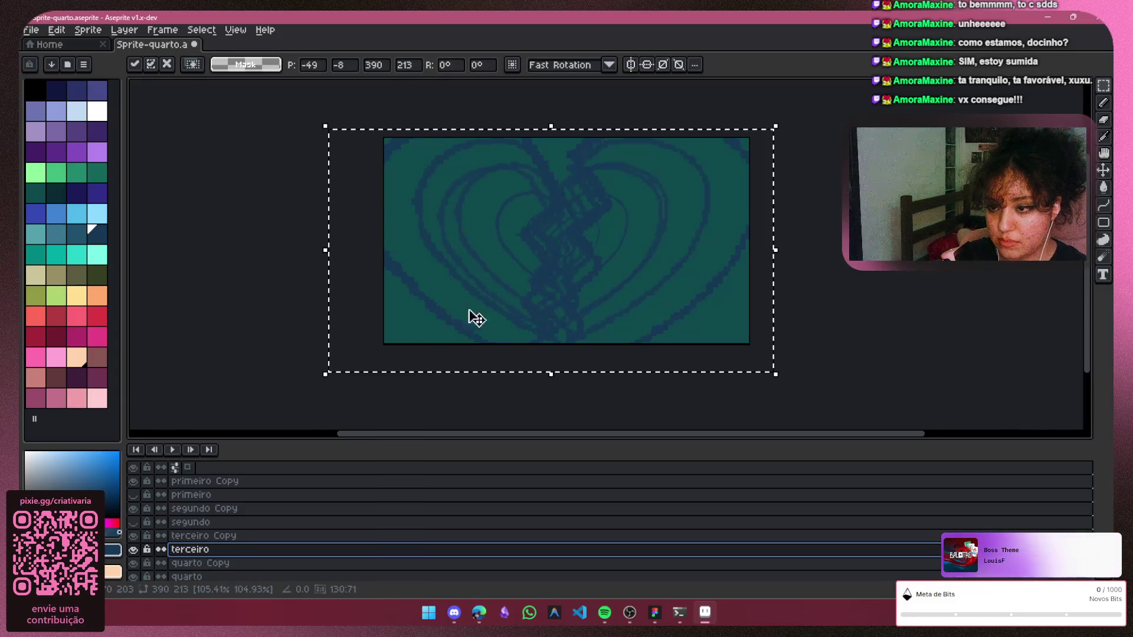
pyautogui.click(776, 129)
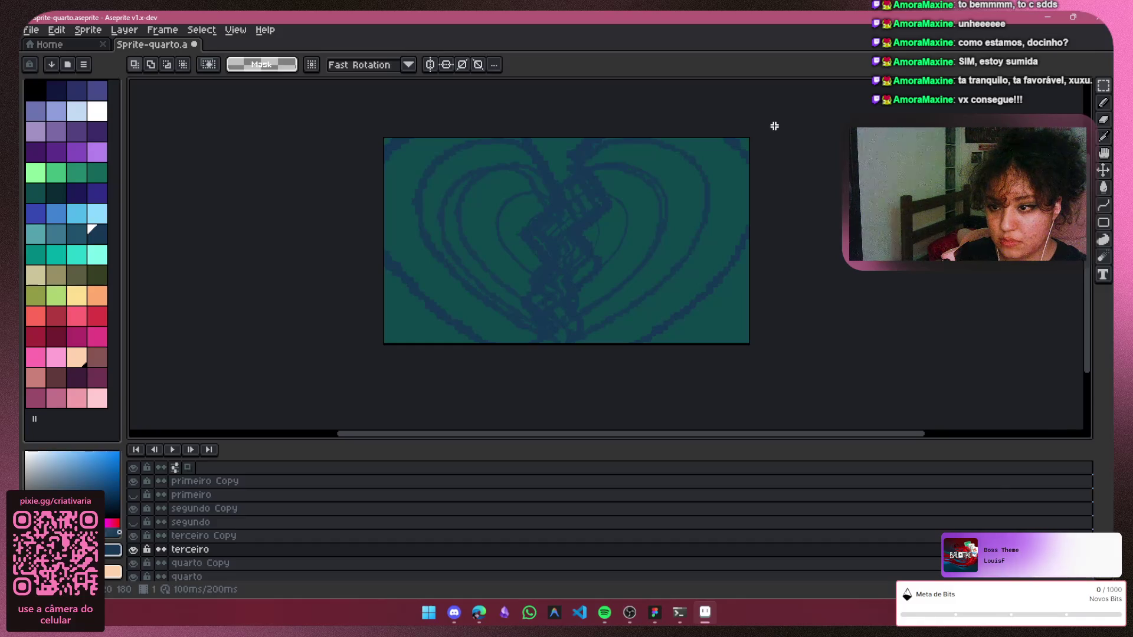
pyautogui.hotkey('ctrl', 'z')
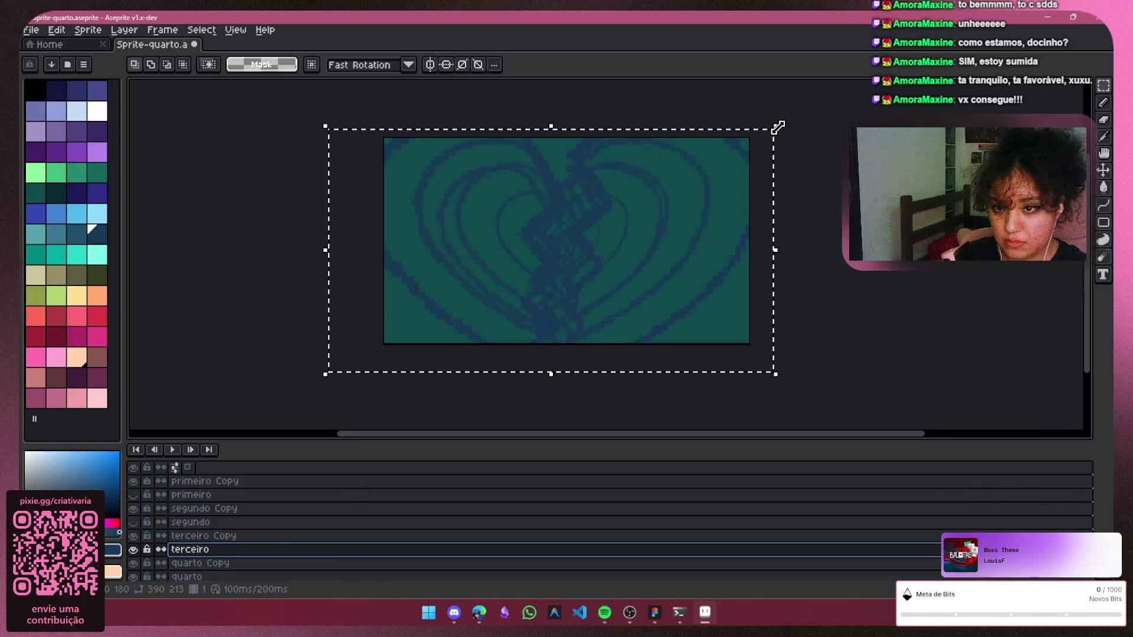
pyautogui.click(779, 126)
pyautogui.hotkey('ctrl', 'z')
pyautogui.click(777, 128)
# Scale the terceiro heart up to about 431×242 past the canvas, commit, and toggle its visibility to compare
pyautogui.moveTo(779, 133); pyautogui.dragTo(809, 108)
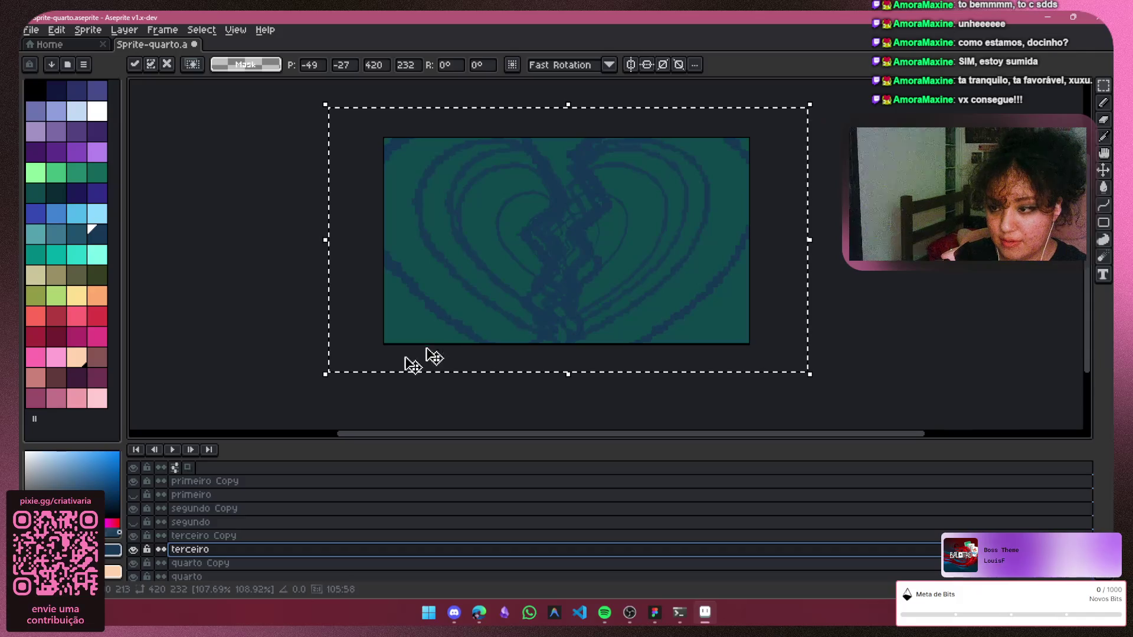
pyautogui.moveTo(325, 373)
pyautogui.mouseDown()
pyautogui.moveTo(332, 382)
pyautogui.moveTo(315, 391)
pyautogui.mouseUp()
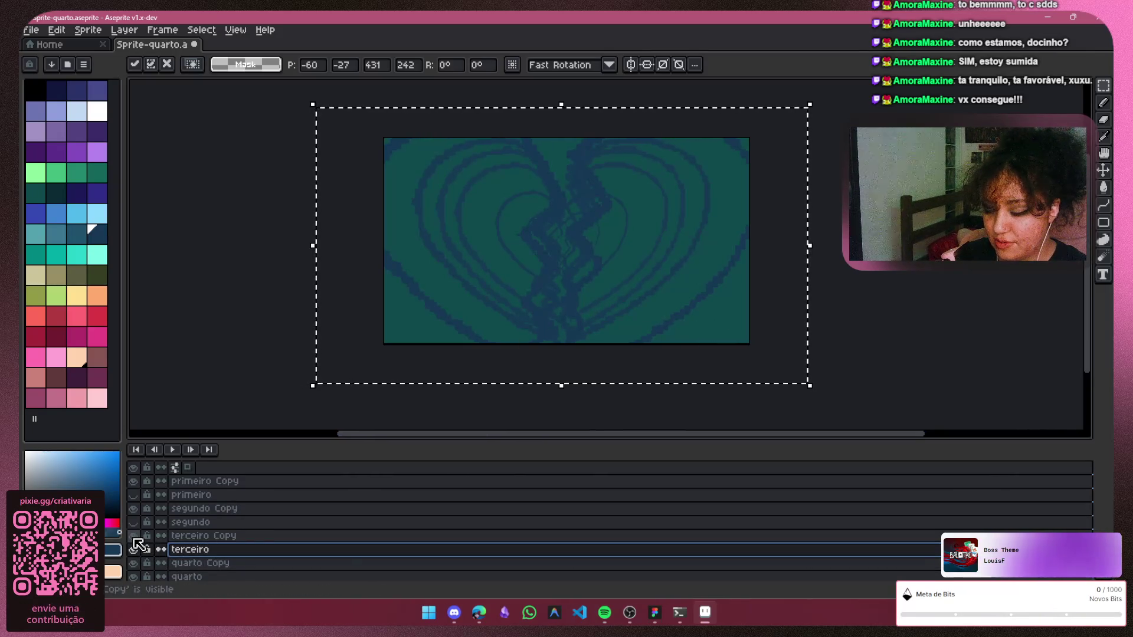
pyautogui.click(134, 549)
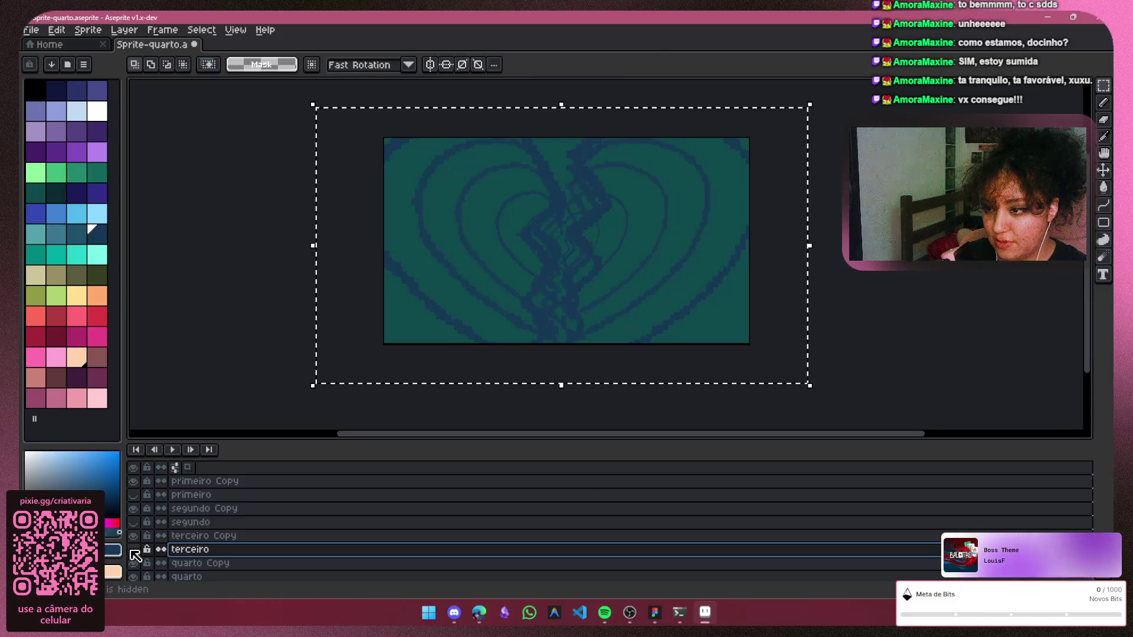
pyautogui.click(134, 551)
pyautogui.click(134, 550)
pyautogui.click(949, 297)
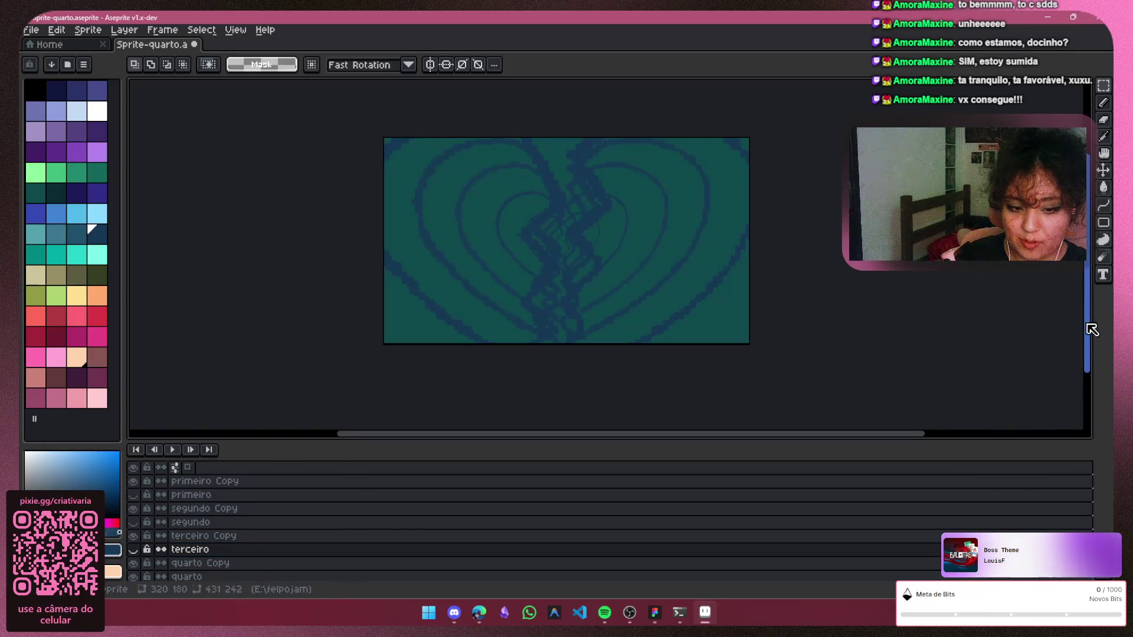
pyautogui.moveTo(1091, 330); pyautogui.dragTo(1087, 347)
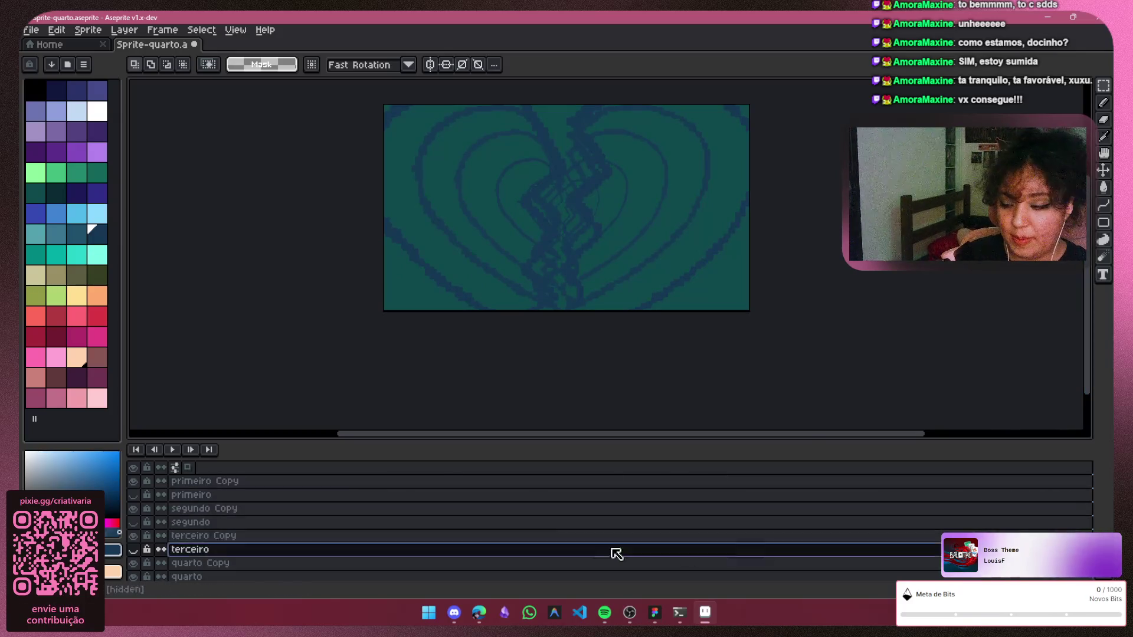
pyautogui.click(299, 563)
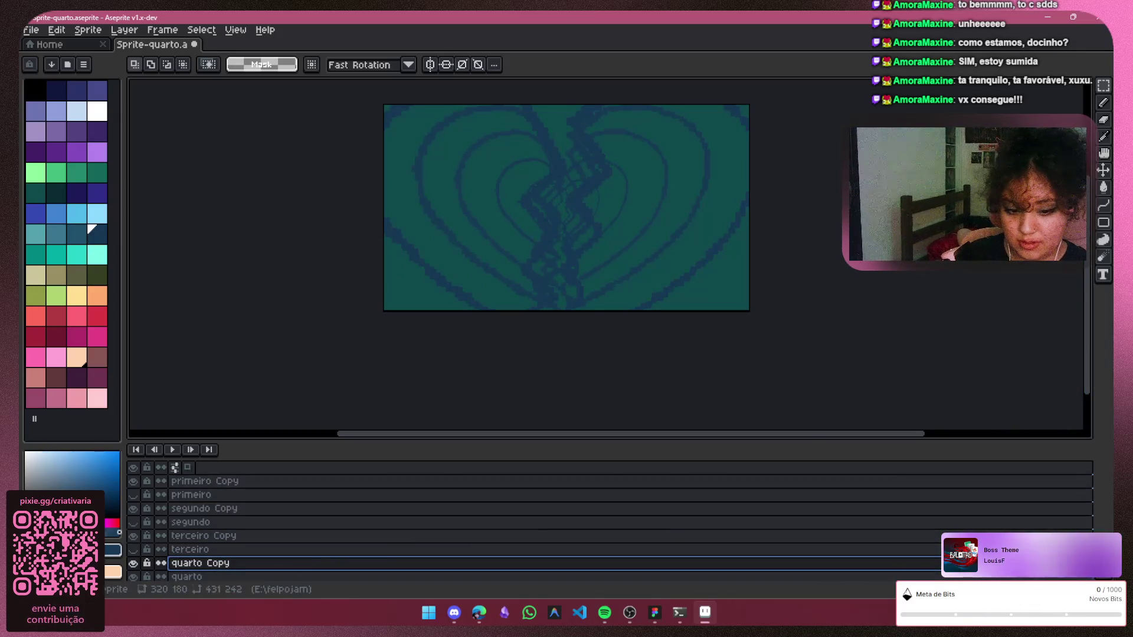
# Enlarge the quarto heart to about 390×205 beyond the canvas edges and commit
pyautogui.click(384, 574)
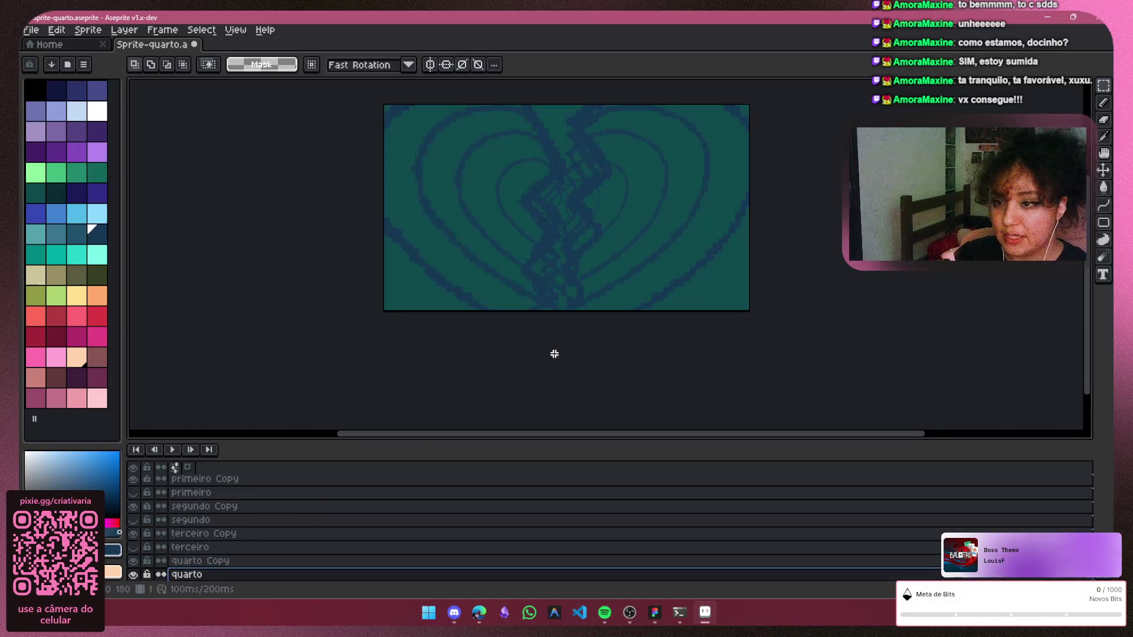
pyautogui.moveTo(733, 109)
pyautogui.mouseDown()
pyautogui.moveTo(427, 320)
pyautogui.moveTo(358, 314)
pyautogui.mouseUp()
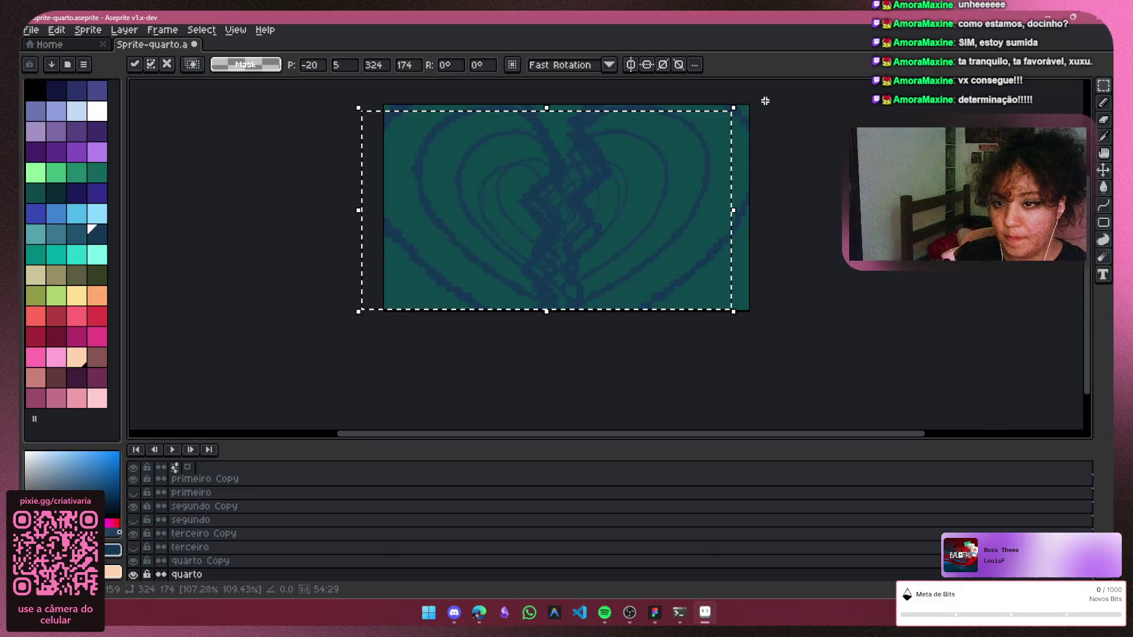
pyautogui.moveTo(733, 108); pyautogui.dragTo(781, 84)
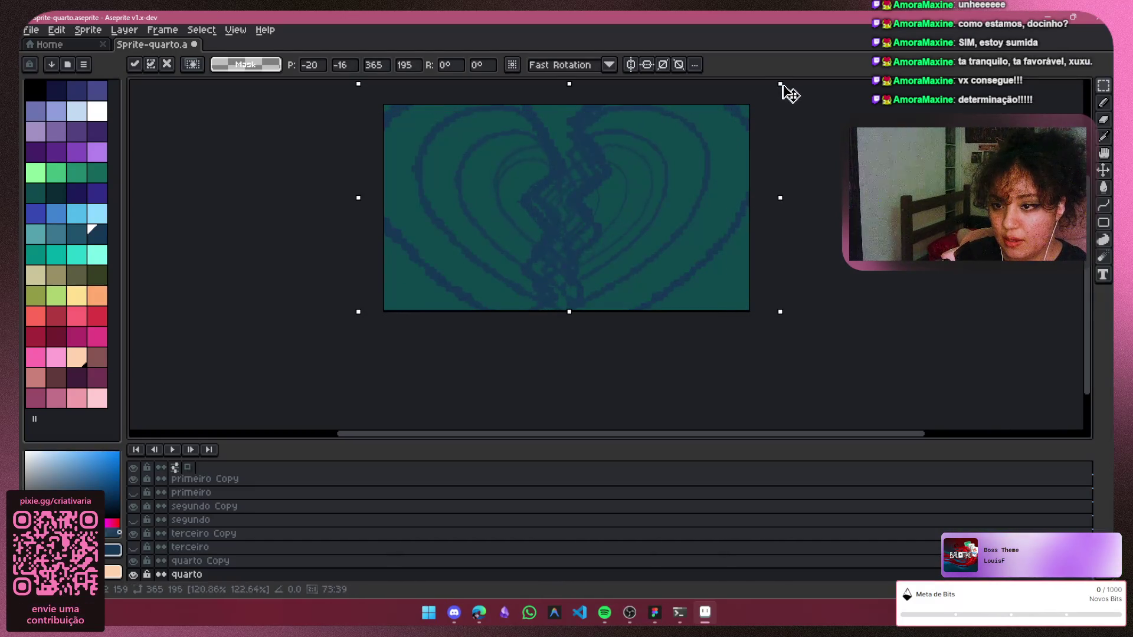
pyautogui.moveTo(345, 312)
pyautogui.mouseDown()
pyautogui.moveTo(345, 331)
pyautogui.moveTo(335, 334)
pyautogui.mouseUp()
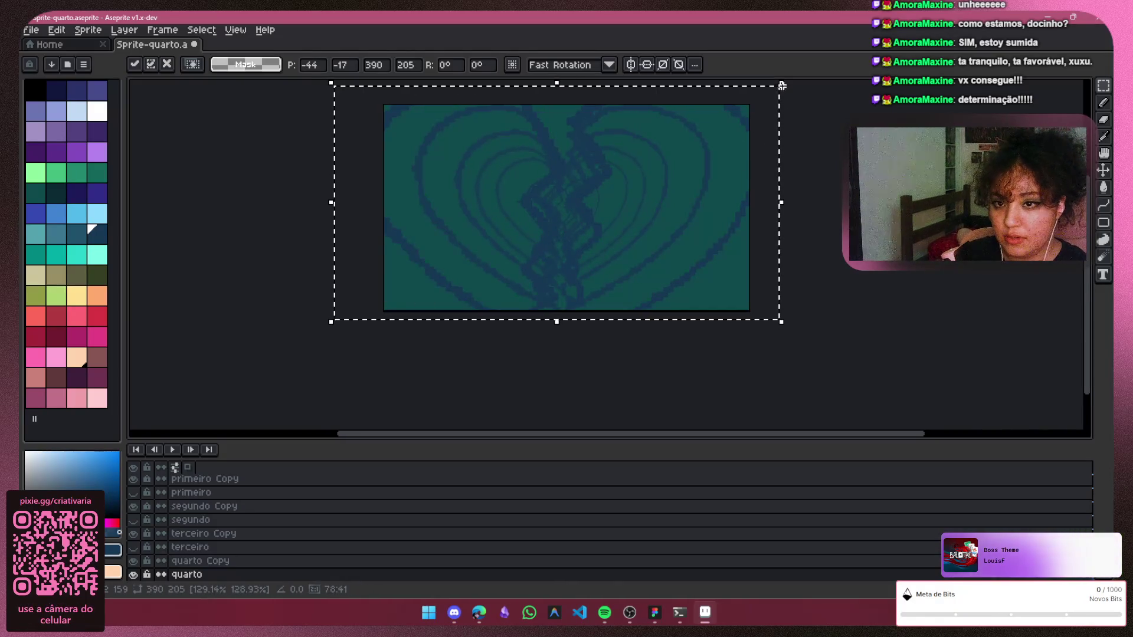
pyautogui.press('Return')
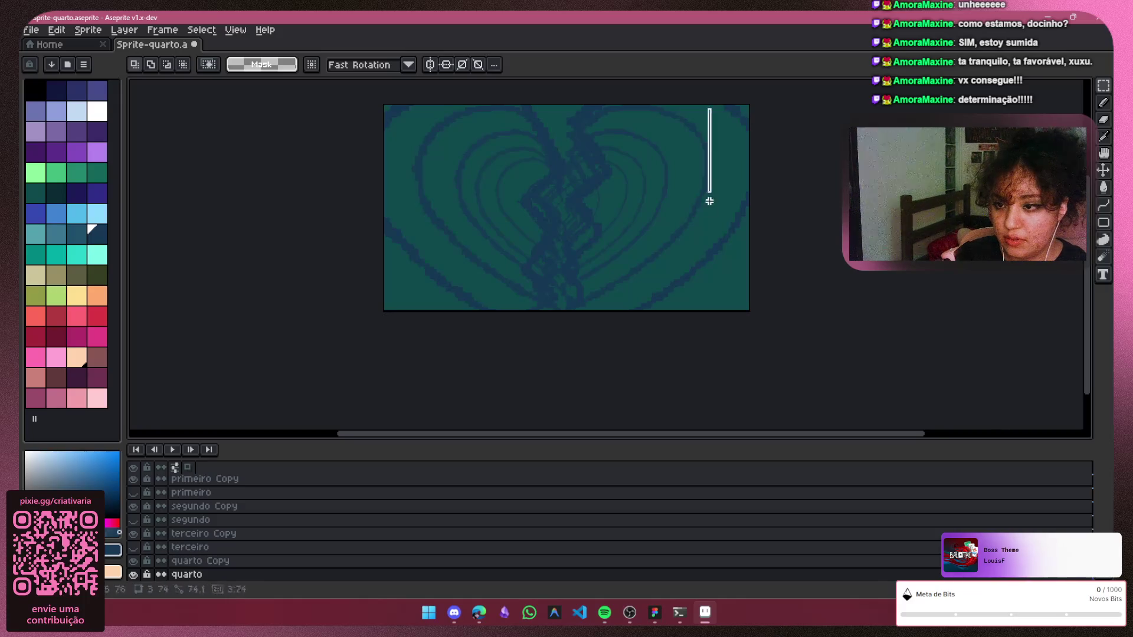
# Scale the heart's inner part up slightly and commit the resize
pyautogui.moveTo(709, 201)
pyautogui.mouseDown()
pyautogui.moveTo(406, 286)
pyautogui.moveTo(399, 304)
pyautogui.mouseUp()
pyautogui.click(407, 286)
pyautogui.moveTo(590, 222); pyautogui.dragTo(594, 220)
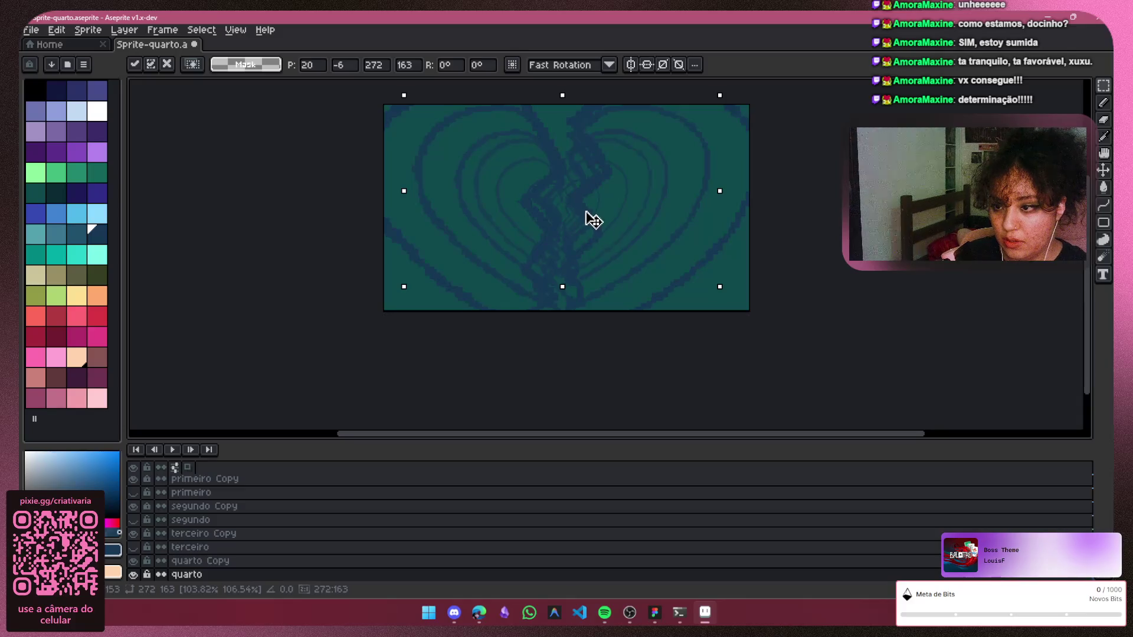
pyautogui.click(581, 364)
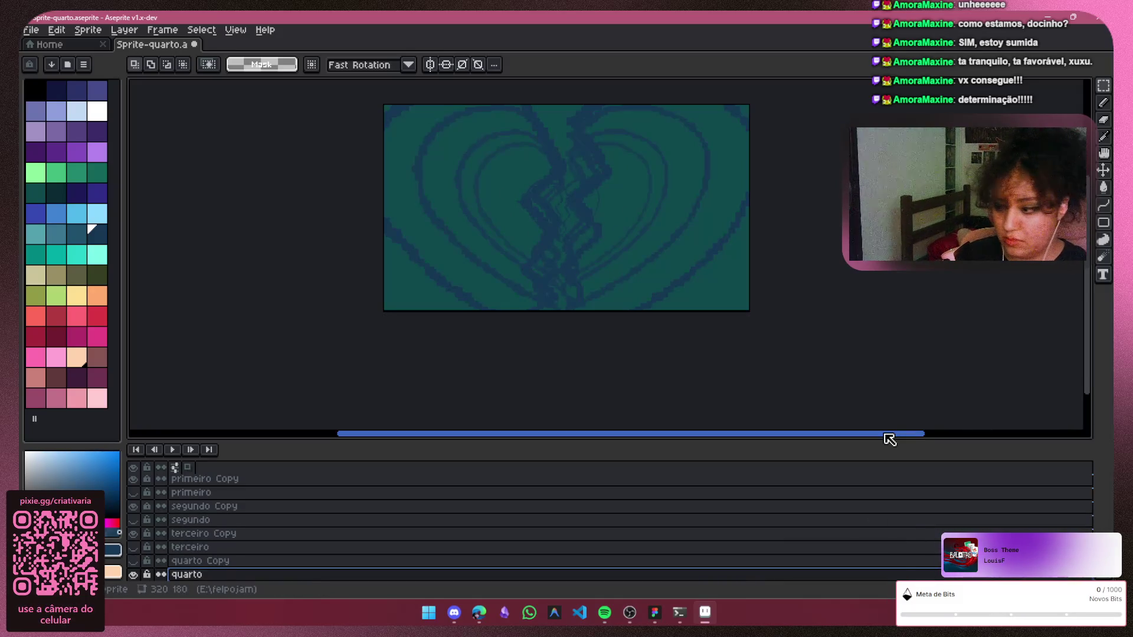
# Make the quarto Copy and ultimo Copy layers visible
pyautogui.press('Down')
pyautogui.press('Down')
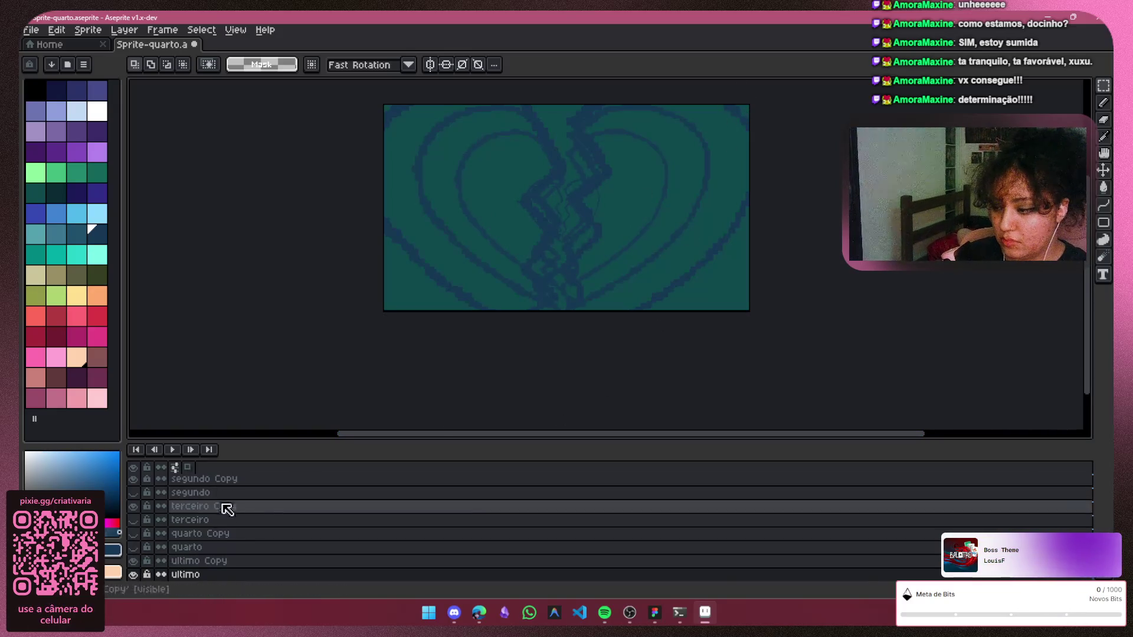
pyautogui.click(133, 533)
pyautogui.click(133, 561)
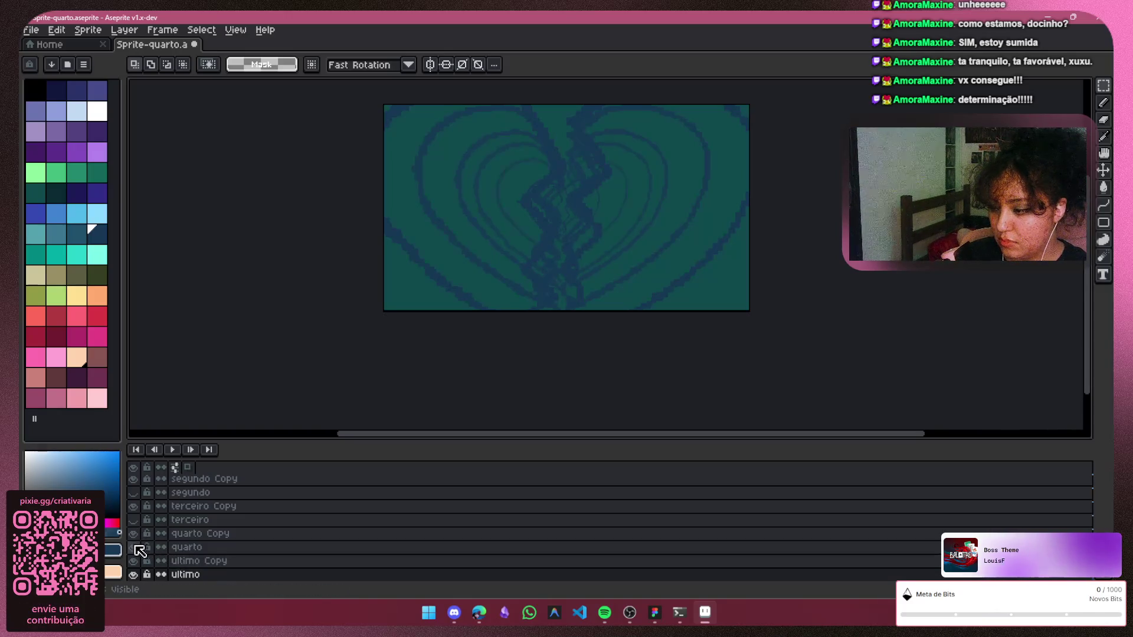
# Select the heart's centre on ultimo, try enlarging it, then cancel the resize
pyautogui.moveTo(663, 131); pyautogui.dragTo(460, 286)
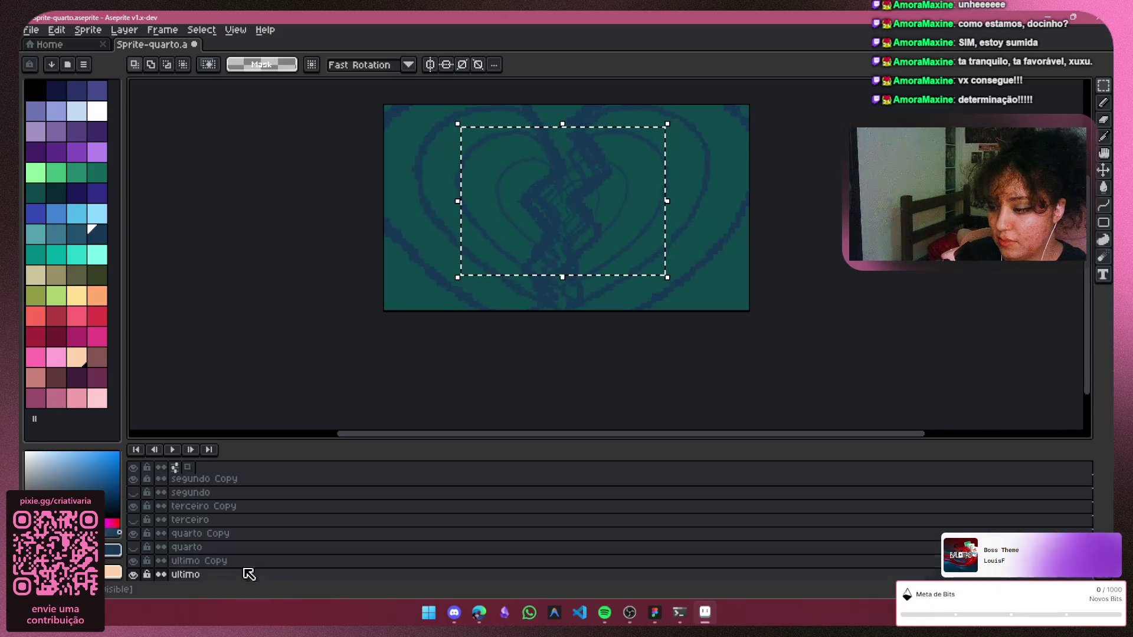
pyautogui.click(671, 122)
pyautogui.moveTo(673, 123); pyautogui.dragTo(691, 110)
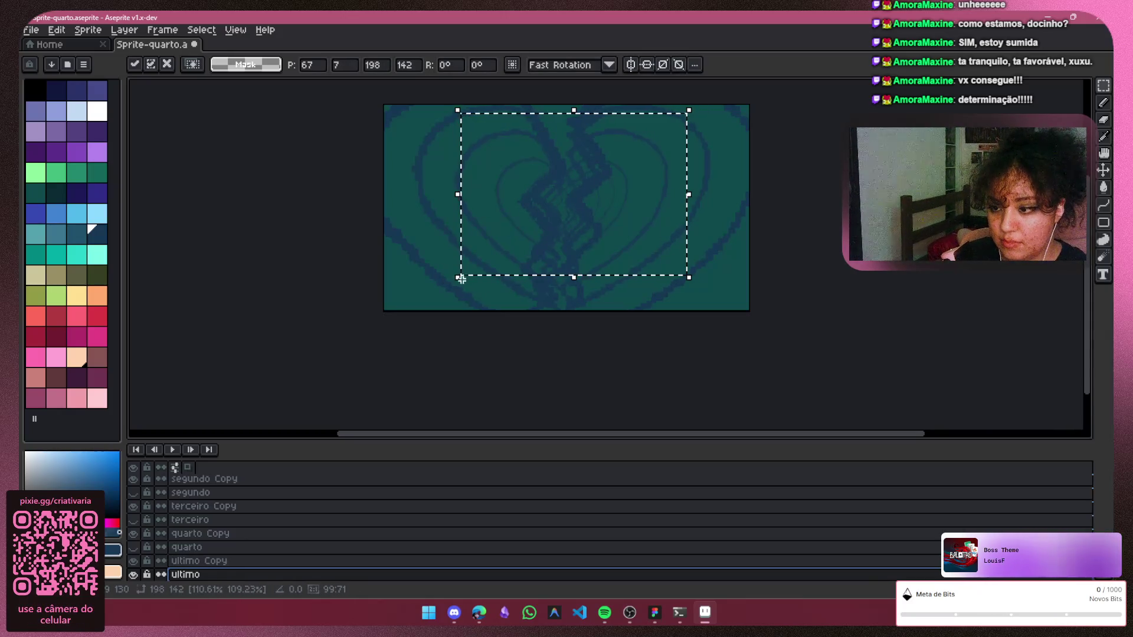
pyautogui.moveTo(458, 279); pyautogui.dragTo(441, 299)
pyautogui.moveTo(688, 287); pyautogui.dragTo(695, 293)
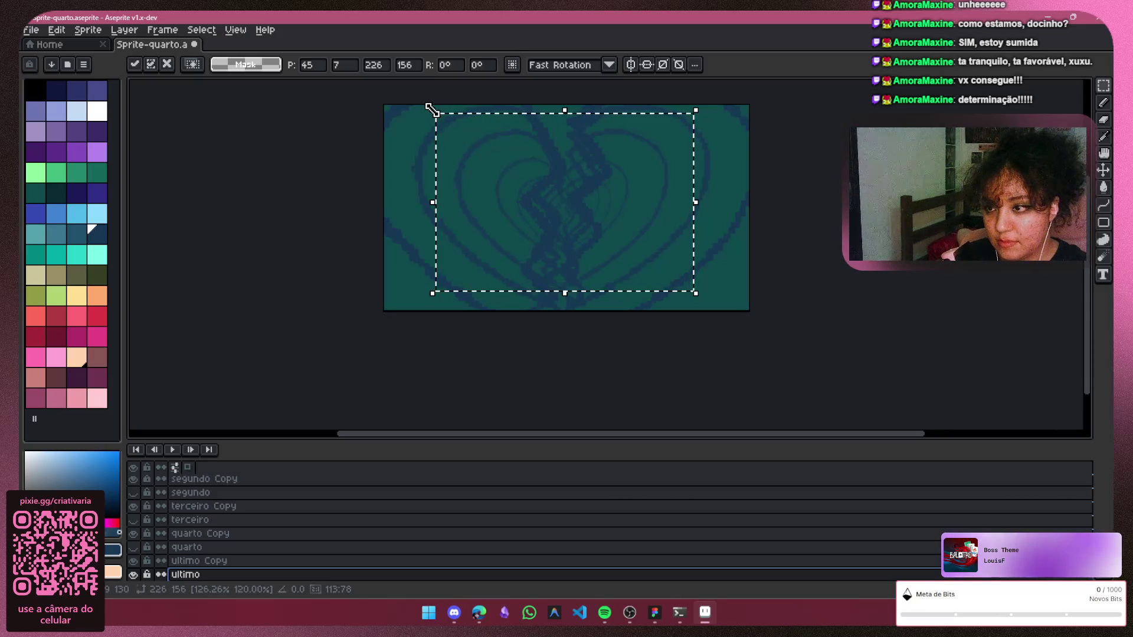
pyautogui.press('Escape')
# Enlarge the centre slightly and commit, then show terceiro Copy so all layers stack
pyautogui.moveTo(426, 110); pyautogui.dragTo(443, 113)
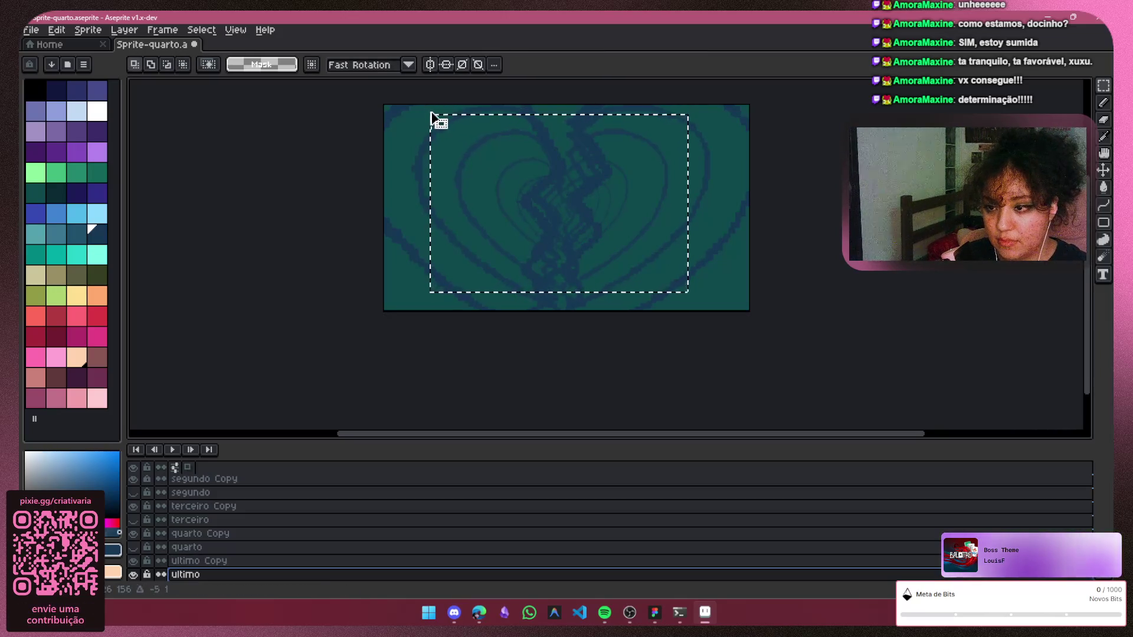
pyautogui.click(438, 110)
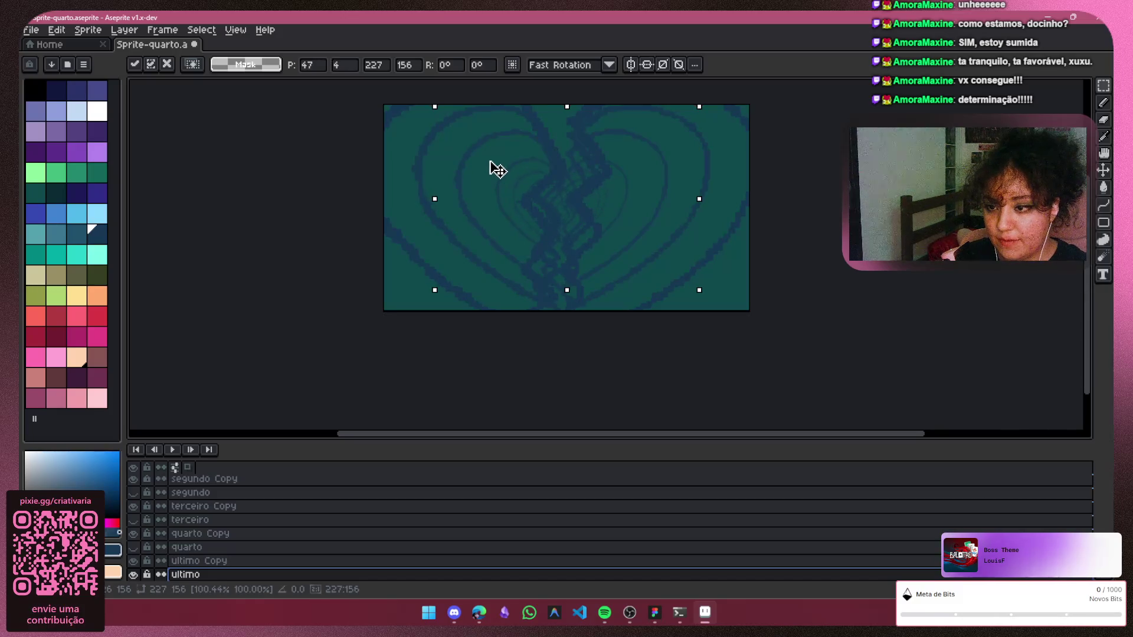
pyautogui.moveTo(490, 169); pyautogui.dragTo(494, 169)
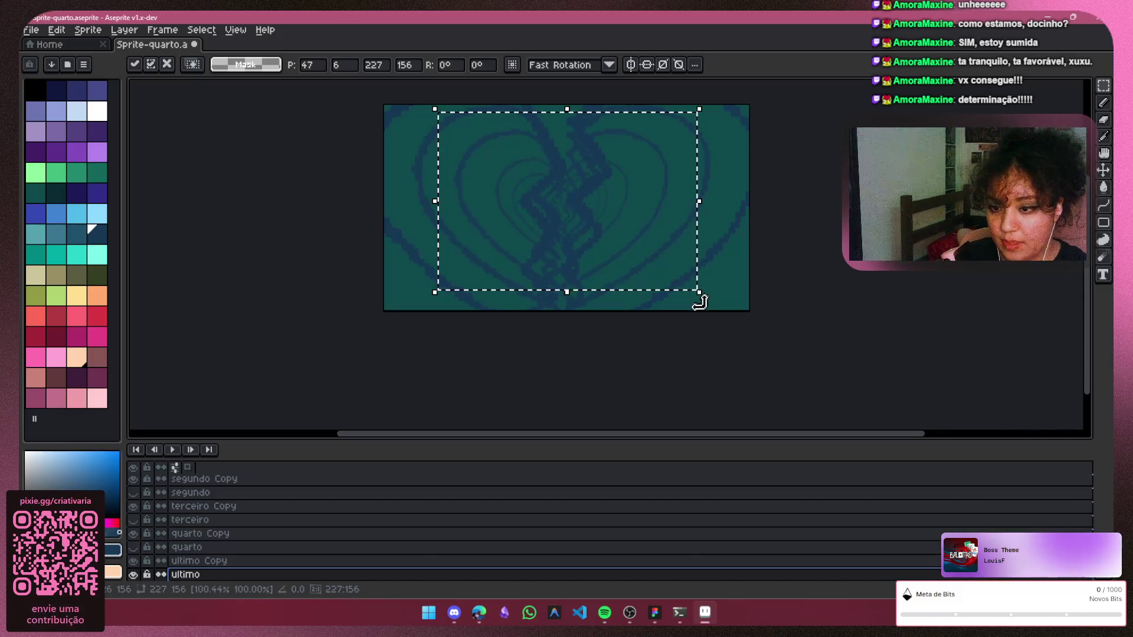
pyautogui.moveTo(702, 295)
pyautogui.mouseDown()
pyautogui.moveTo(710, 301)
pyautogui.moveTo(627, 214)
pyautogui.mouseUp()
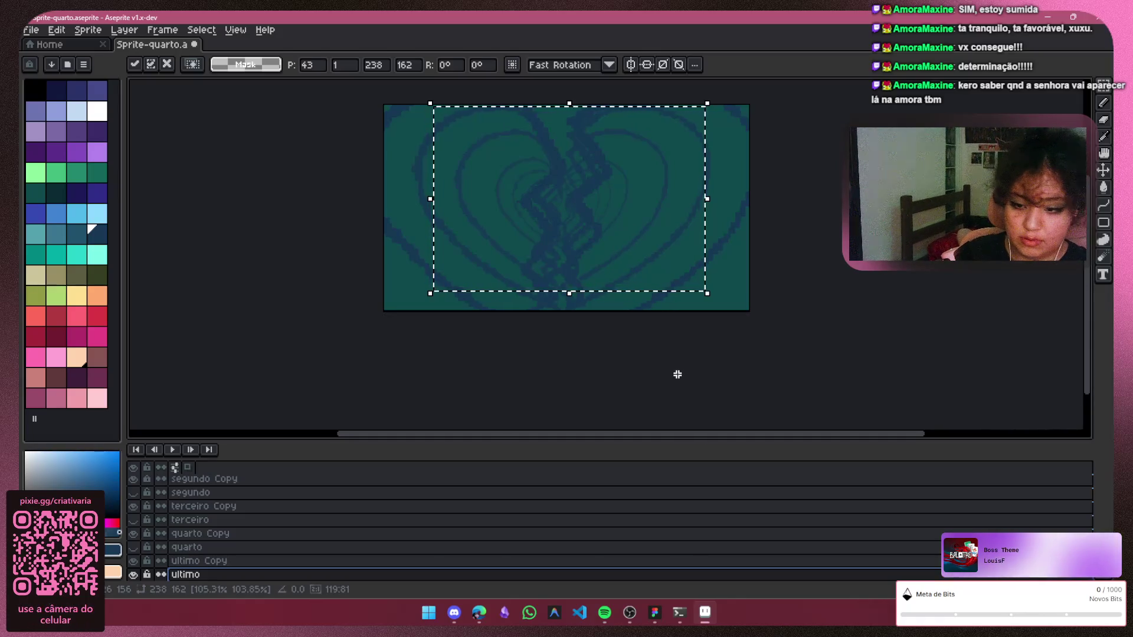
pyautogui.click(652, 359)
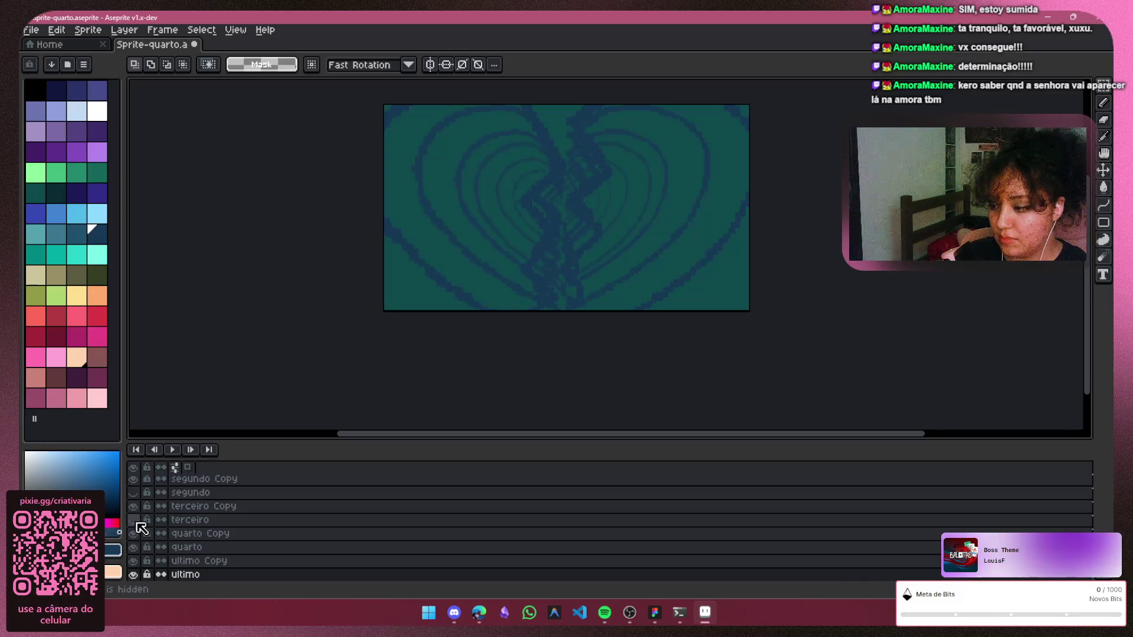
pyautogui.click(133, 505)
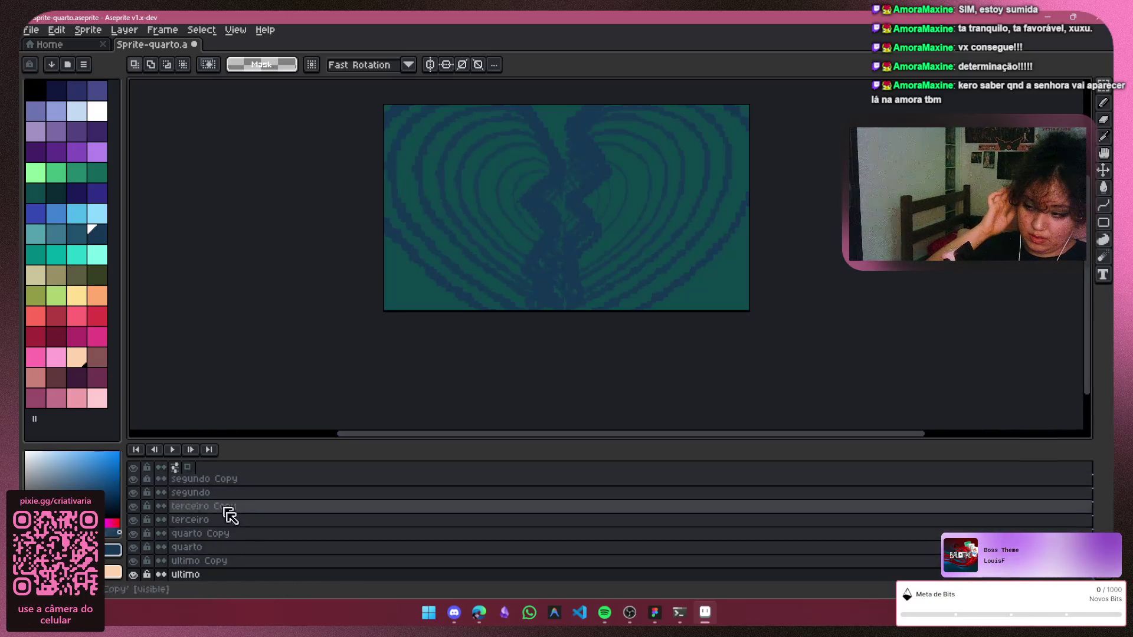
# Step through primeiro, segundo and their copies, flicking visibility to compare the rings
pyautogui.click(259, 561)
pyautogui.press('Up')
pyautogui.press('Up')
pyautogui.press('Up')
pyautogui.press('Up')
pyautogui.press('Up')
pyautogui.press('Up')
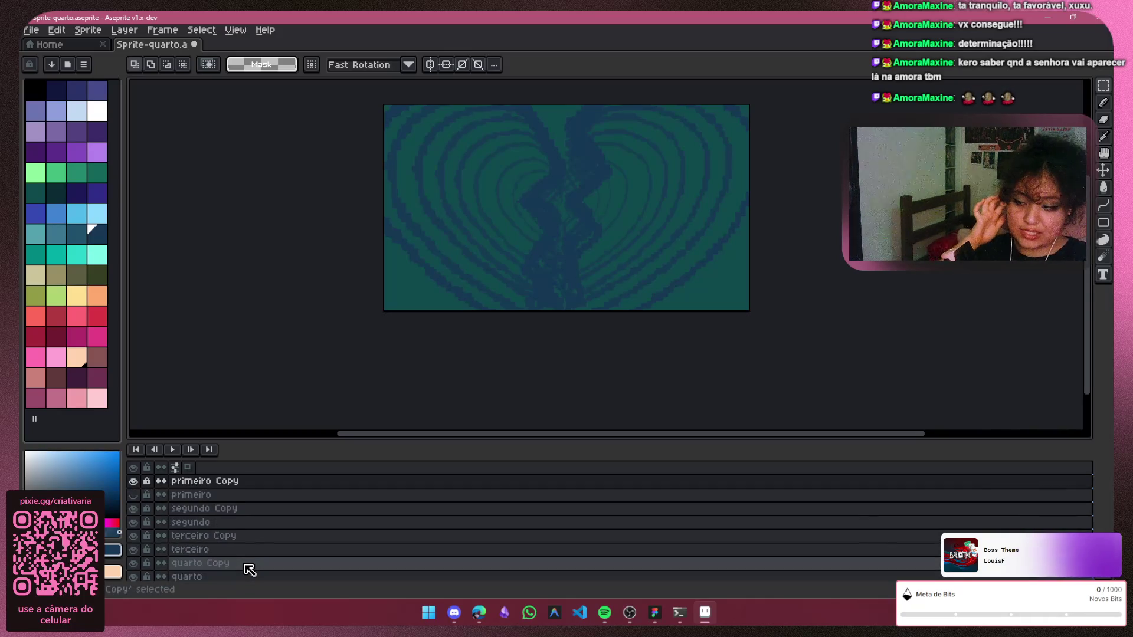
pyautogui.click(134, 507)
pyautogui.click(135, 495)
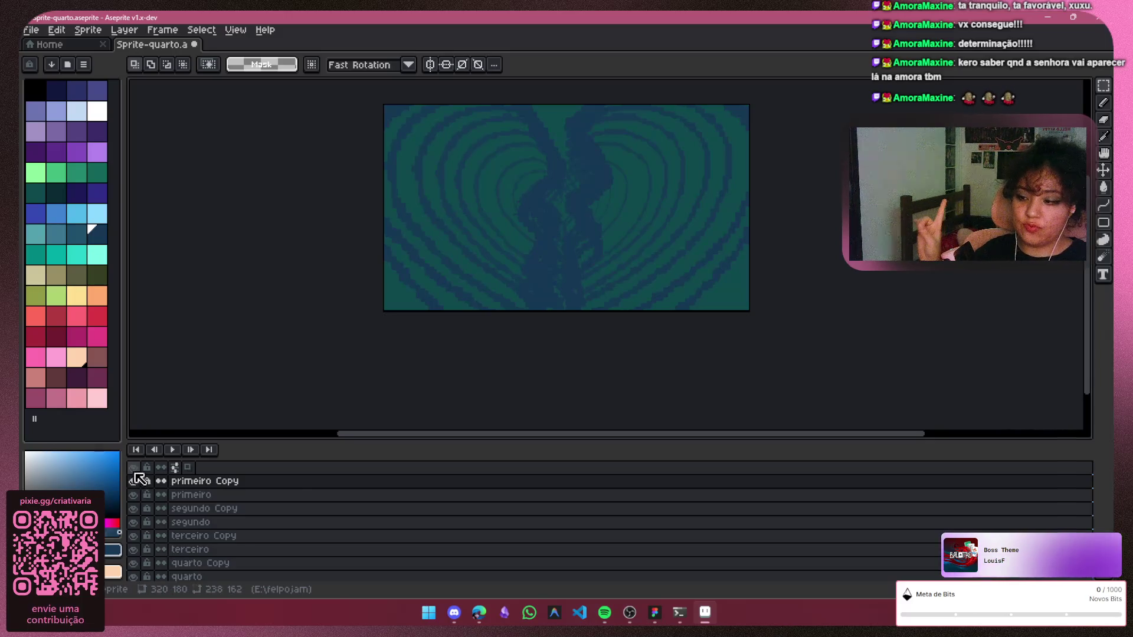
pyautogui.click(134, 482)
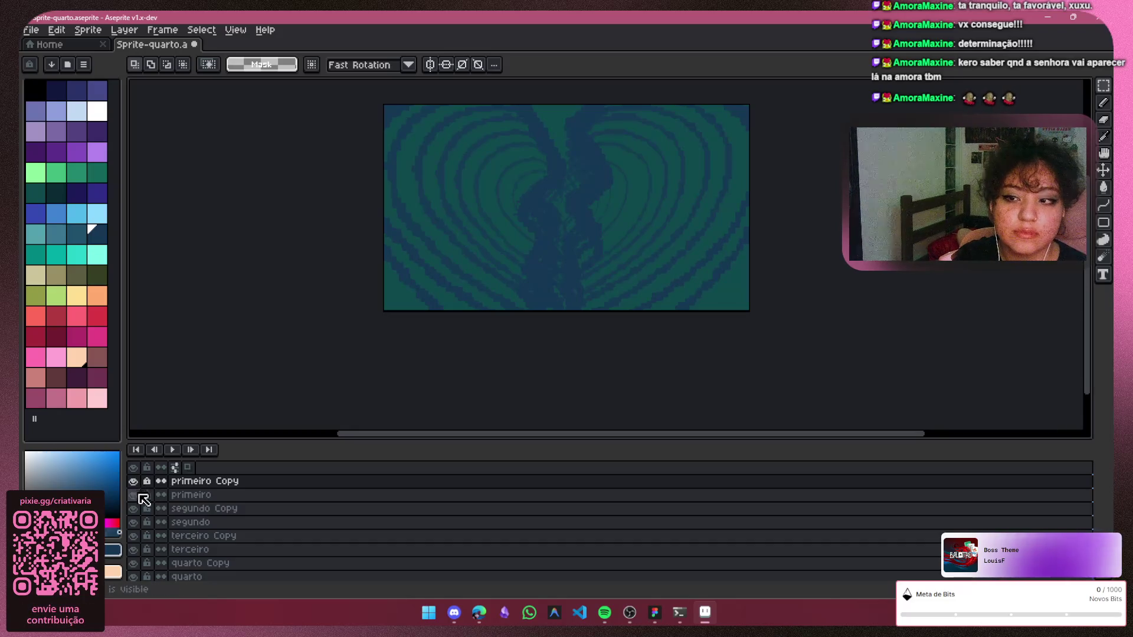
pyautogui.click(191, 496)
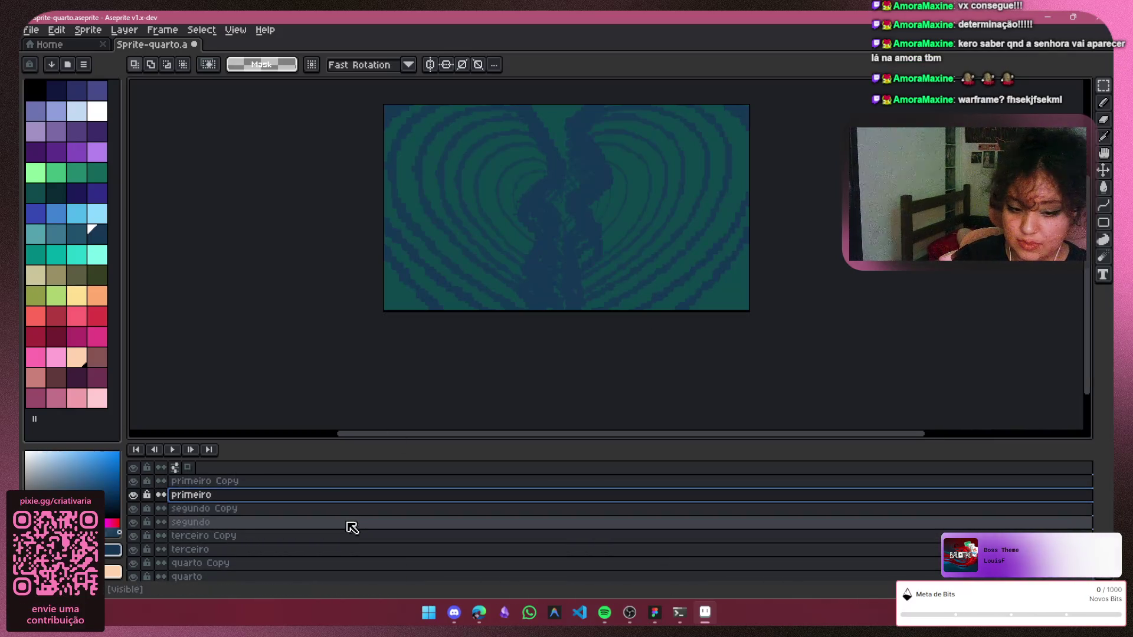
pyautogui.click(272, 511)
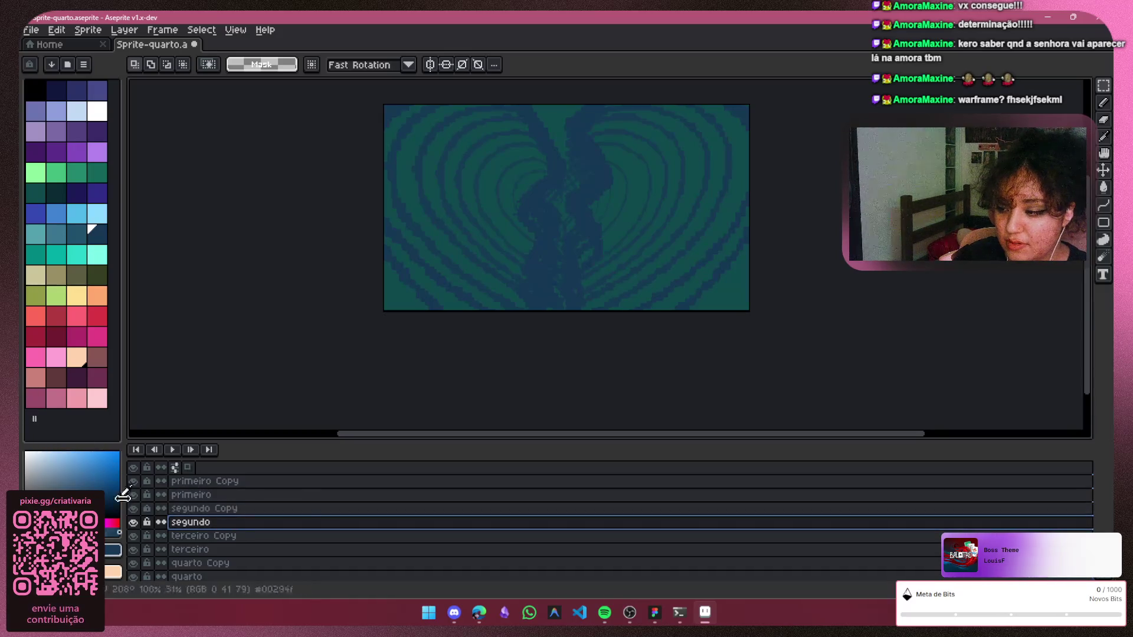
pyautogui.click(189, 512)
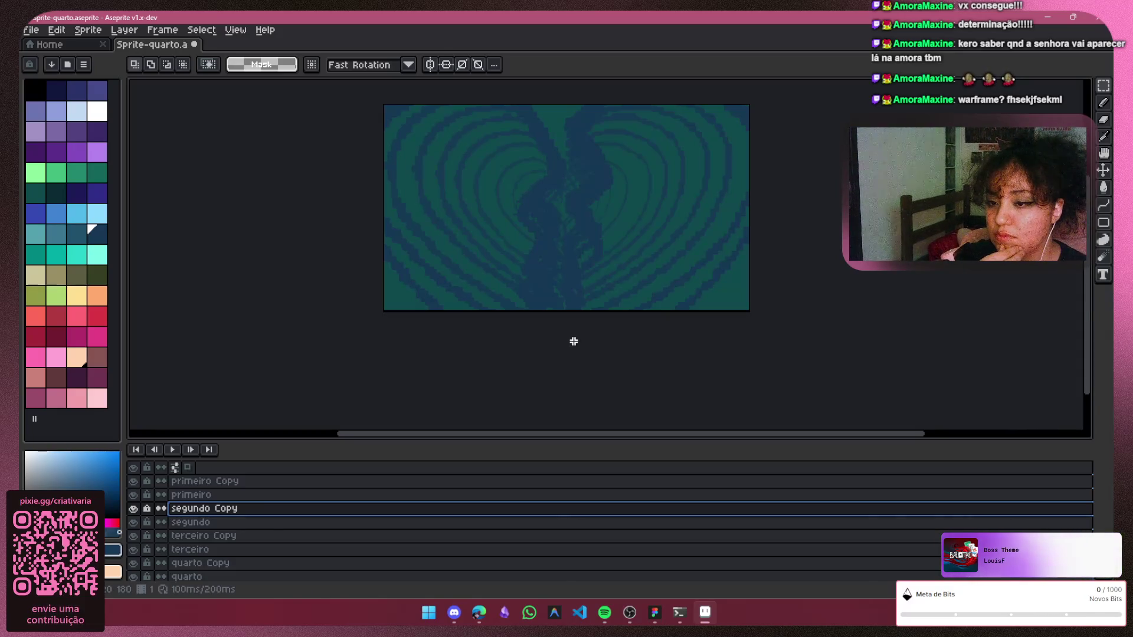
pyautogui.click(212, 483)
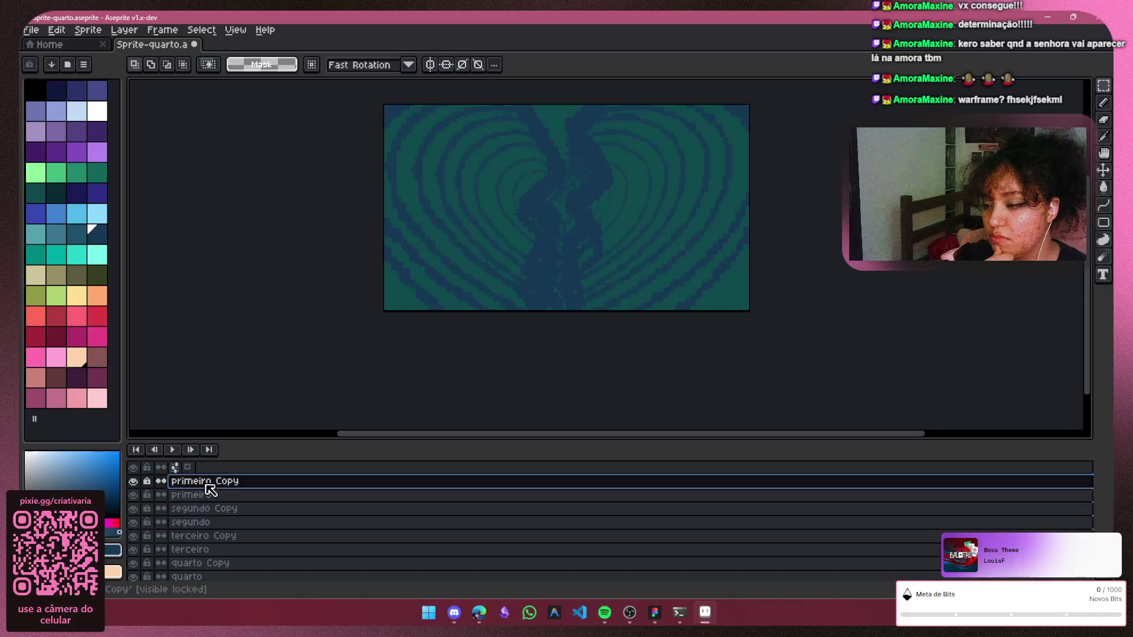
pyautogui.click(222, 494)
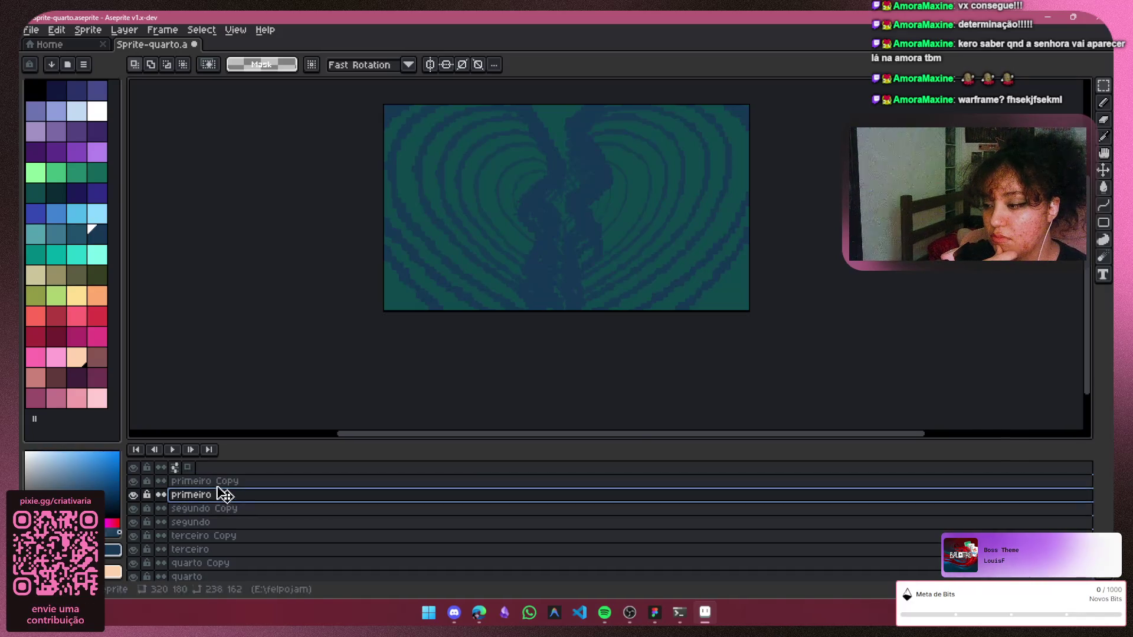
# Hide the primeiro, segundo, terceiro and quarto Copy layers and jump to the first frame
pyautogui.click(204, 480)
pyautogui.click(135, 492)
pyautogui.click(134, 508)
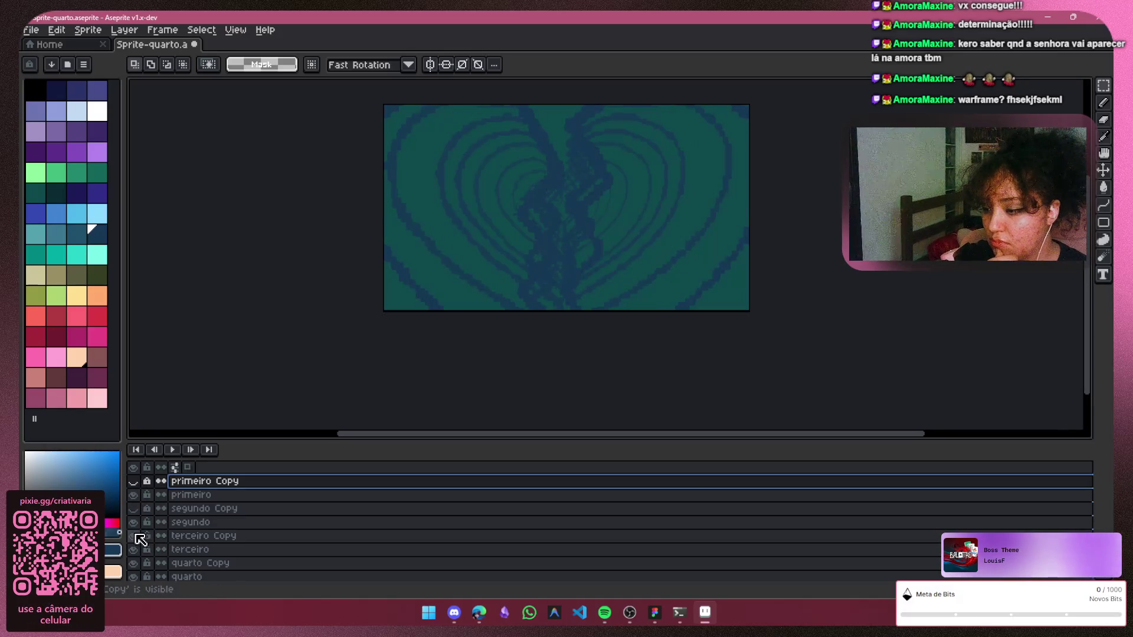
pyautogui.click(134, 536)
pyautogui.click(134, 563)
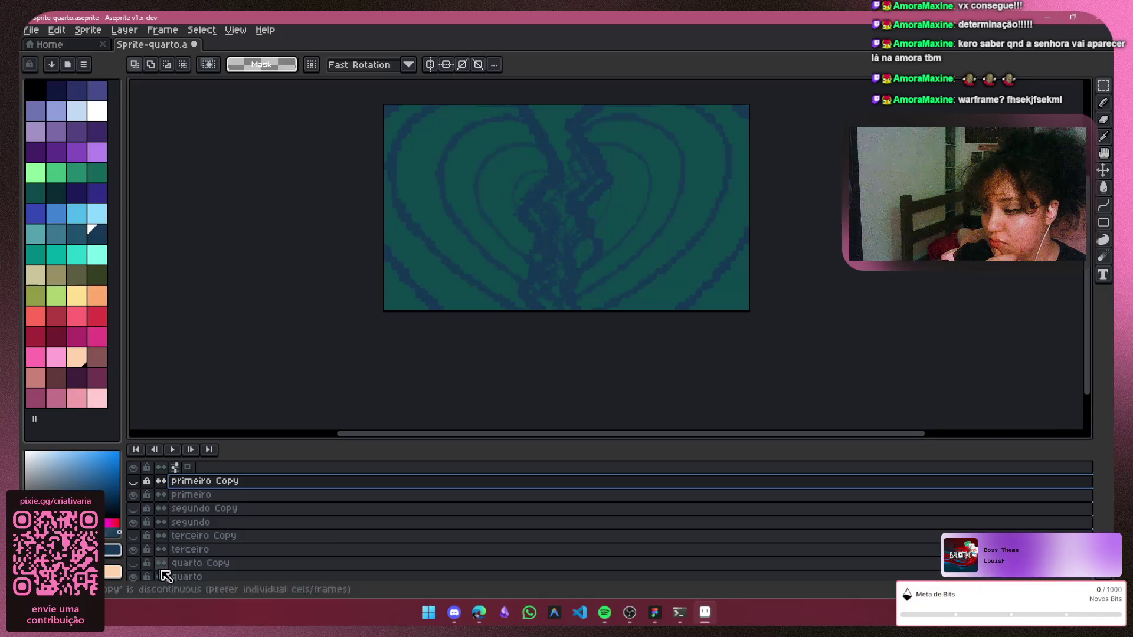
pyautogui.click(195, 575)
pyautogui.press('Down')
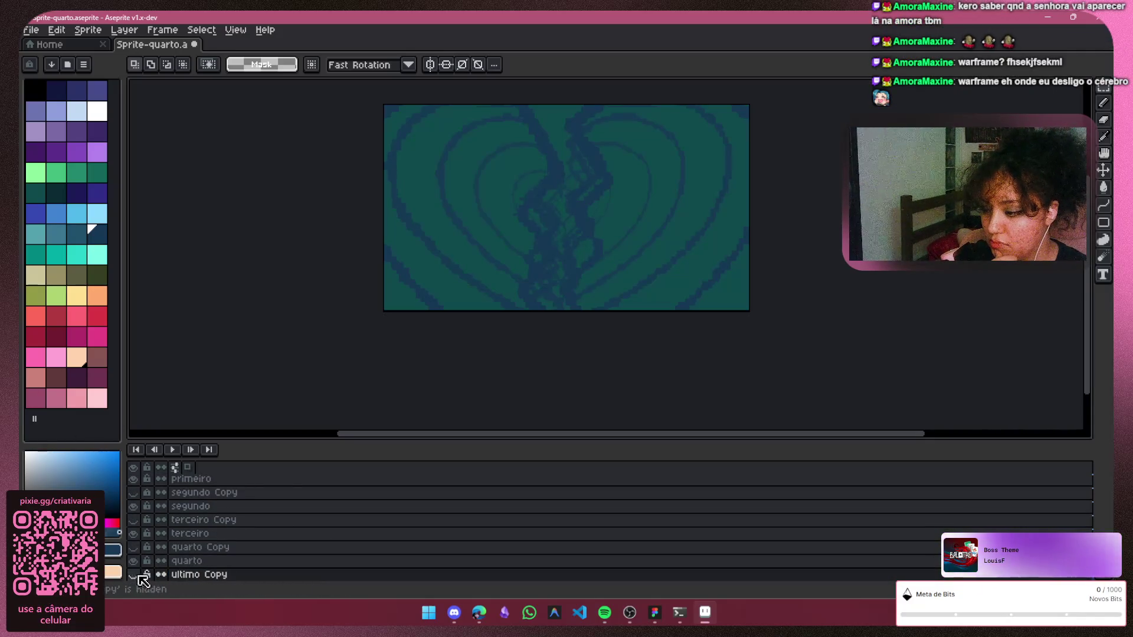
pyautogui.click(137, 452)
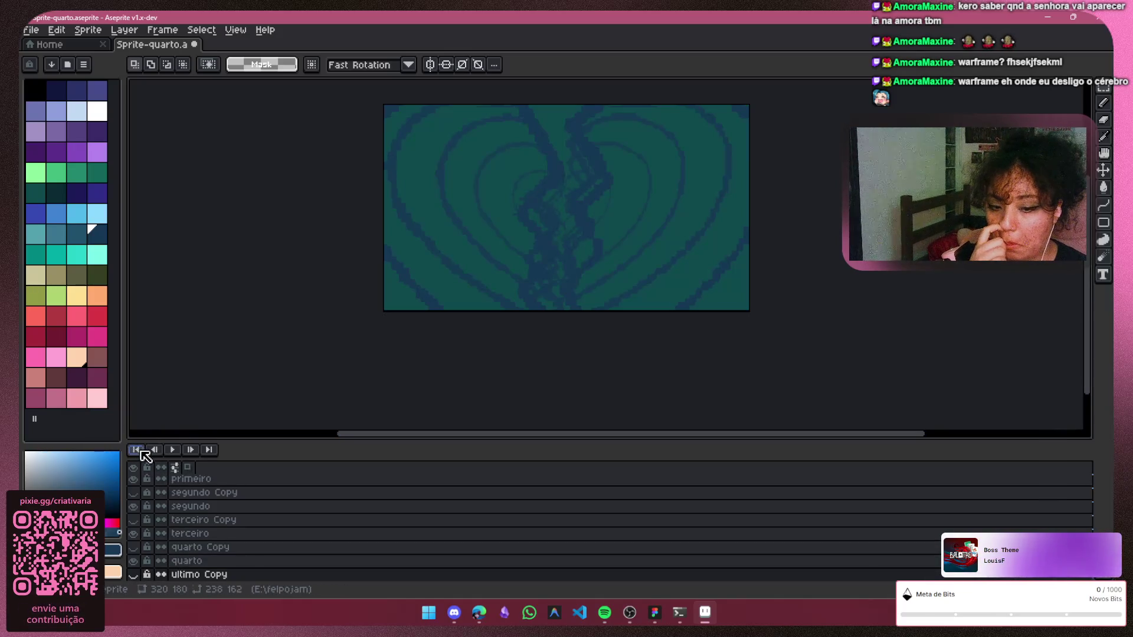
# Check the first and last frames, then make every layer, copies and fundo included, visible again
pyautogui.click(209, 450)
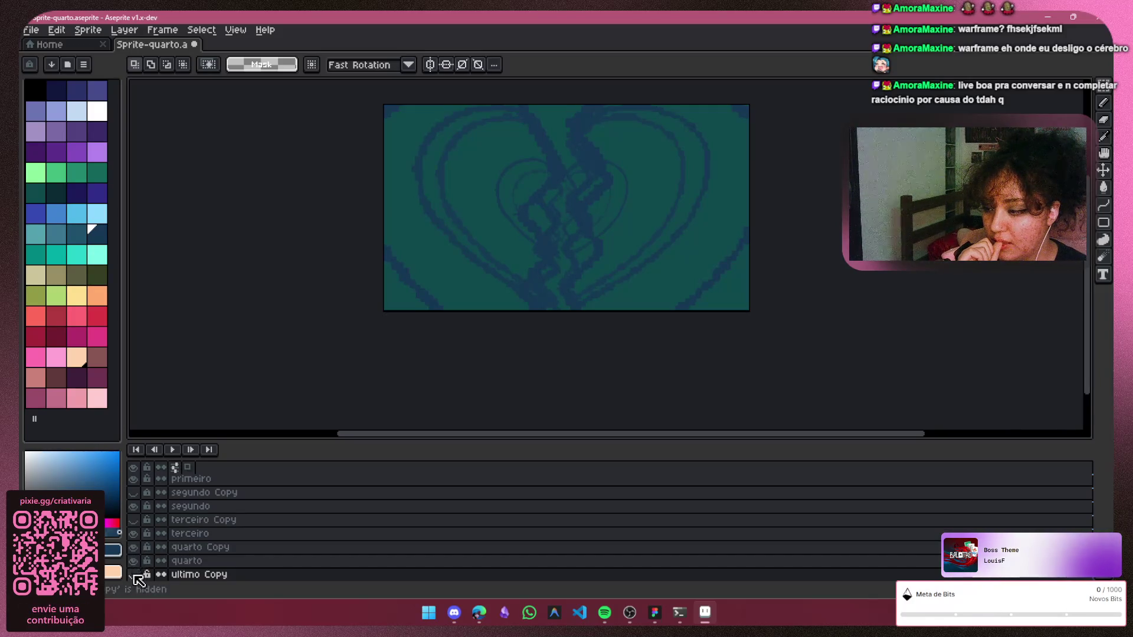
pyautogui.click(133, 519)
pyautogui.press('Up')
pyautogui.press('Up')
pyautogui.press('Up')
pyautogui.press('Up')
pyautogui.press('Up')
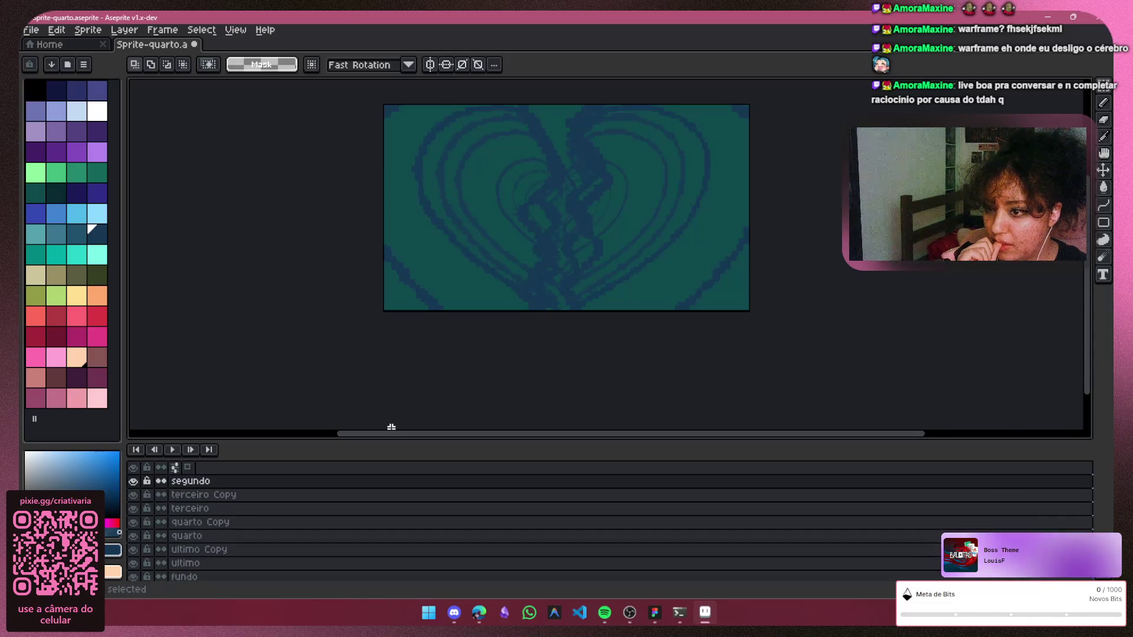
pyautogui.click(137, 450)
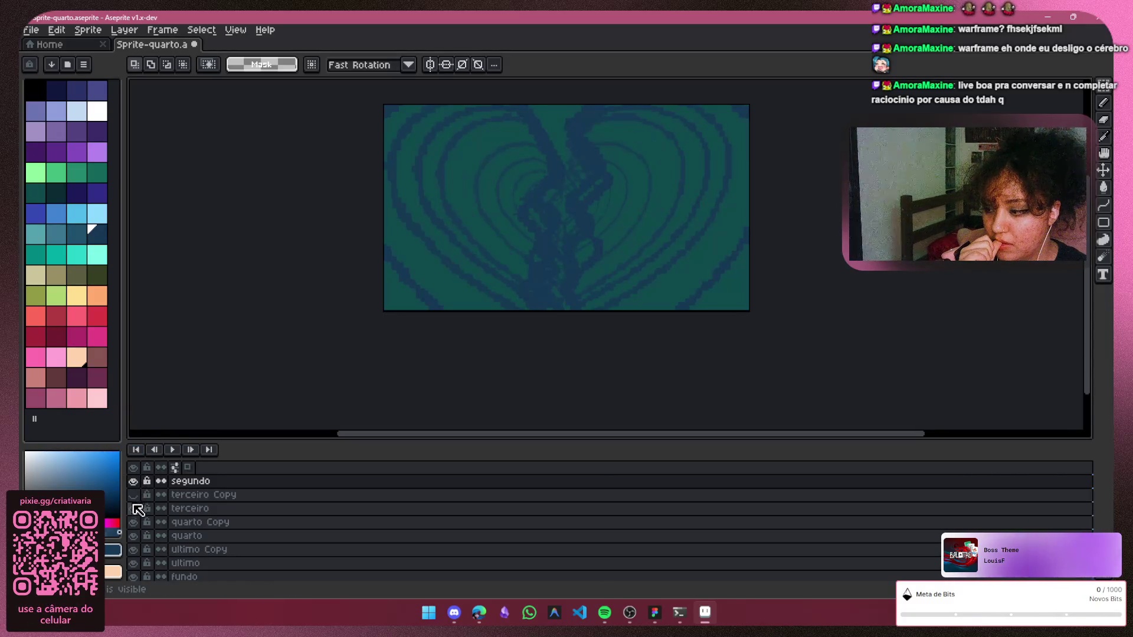
pyautogui.click(135, 564)
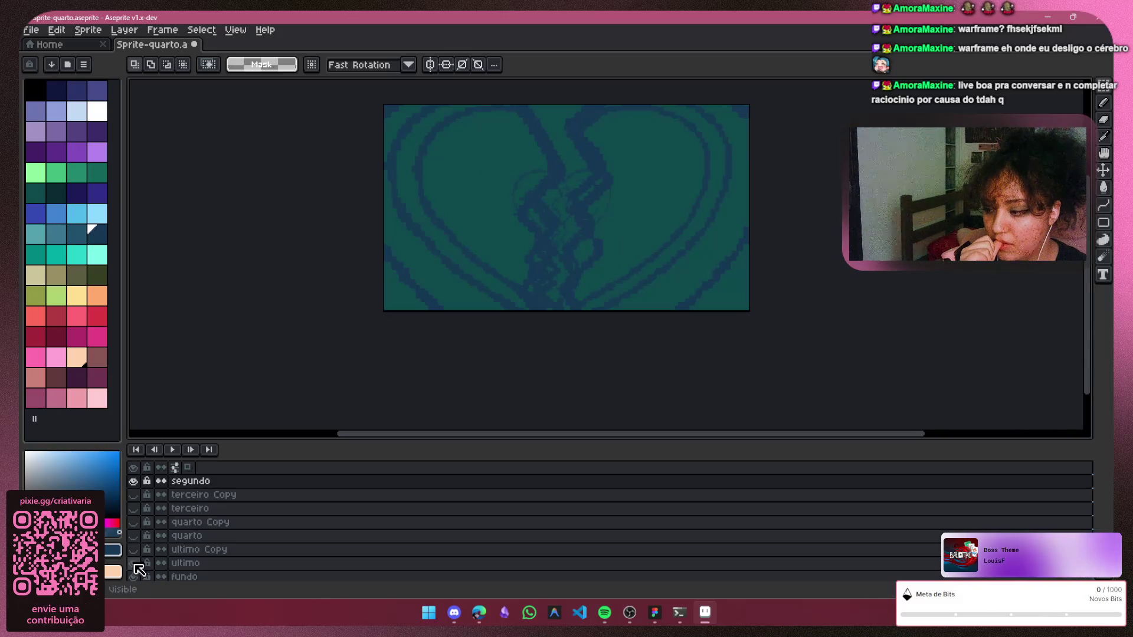
pyautogui.click(133, 576)
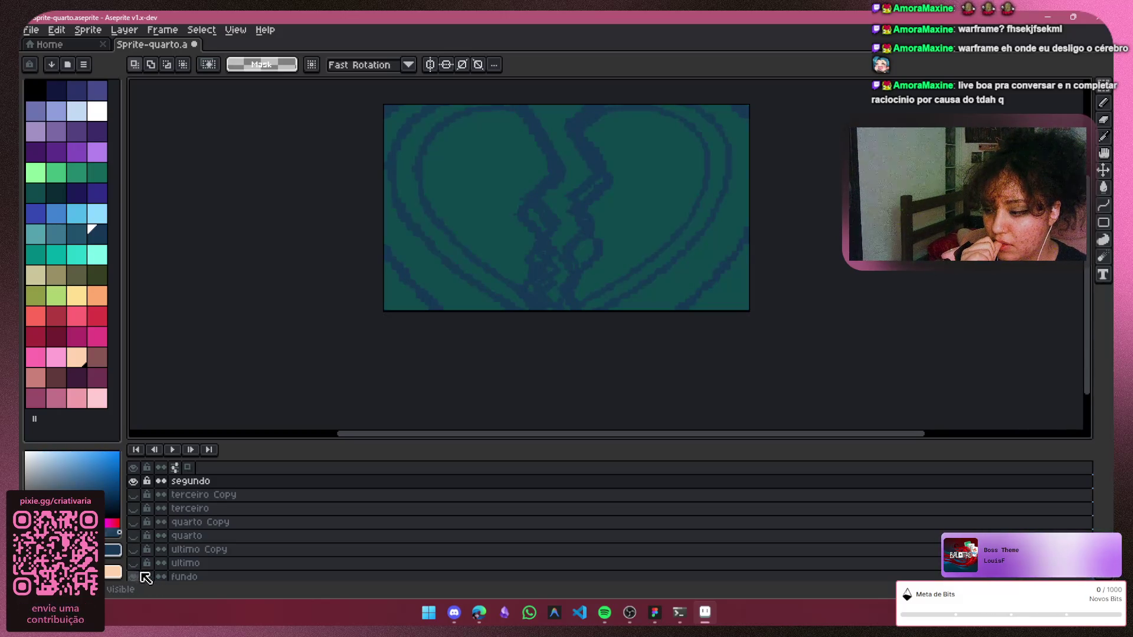
pyautogui.click(134, 550)
pyautogui.click(134, 535)
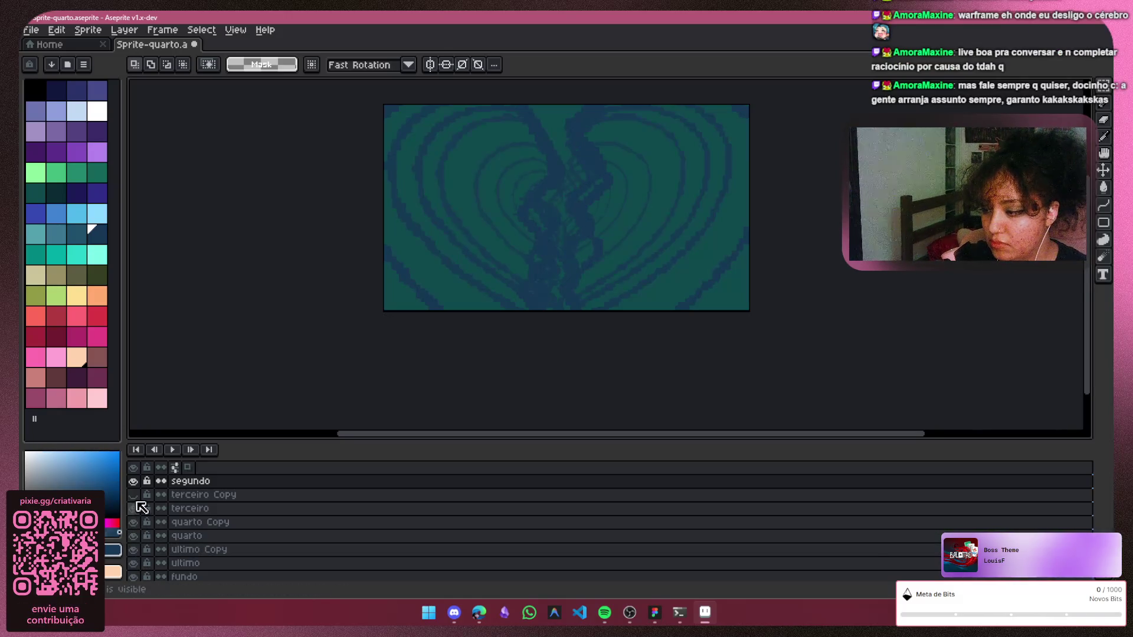
pyautogui.click(134, 494)
# Cycle the active layer among the Copy layers using clicks, arrow keys and Ctrl+D/Ctrl+J
pyautogui.click(211, 492)
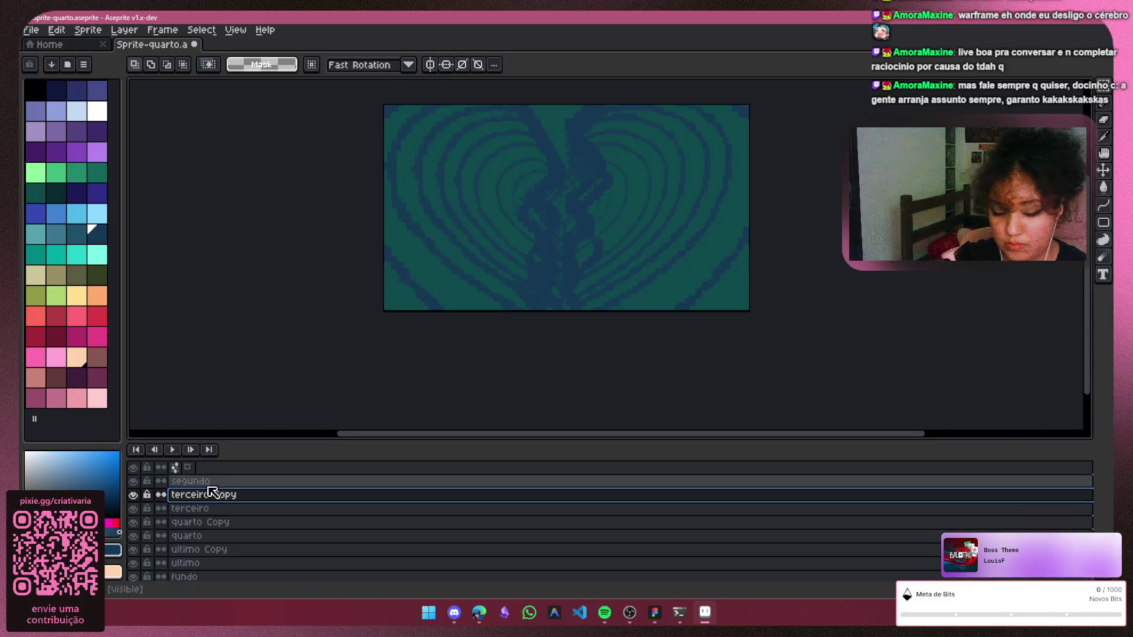
pyautogui.click(190, 481)
pyautogui.hotkey('ctrl', 'd')
pyautogui.scroll(1, 218, 495)
pyautogui.click(213, 481)
pyautogui.hotkey('ctrl', 'd')
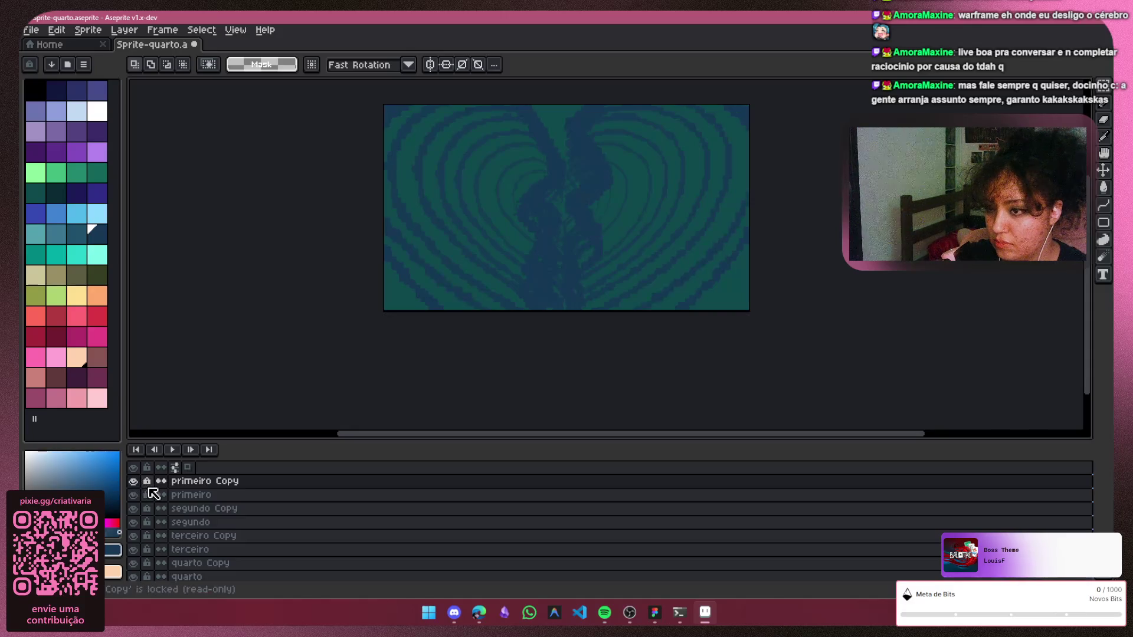
pyautogui.scroll(-3, 151, 486)
pyautogui.press('Up')
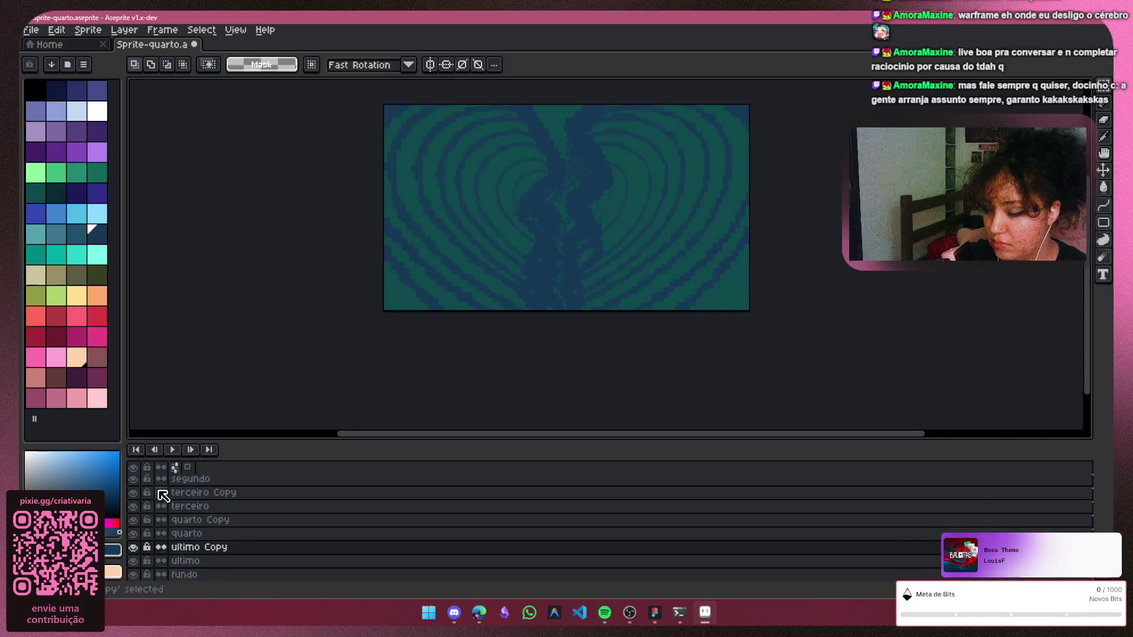
pyautogui.press('Up')
pyautogui.press('Up')
pyautogui.press('Up')
pyautogui.press('Up')
pyautogui.press('Up')
pyautogui.press('Up')
pyautogui.press('Down')
pyautogui.press('Down')
pyautogui.press('Down')
pyautogui.press('Up')
pyautogui.press('Up')
pyautogui.press('Up')
pyautogui.press('Up')
pyautogui.press('Up')
pyautogui.hotkey('ctrl', 'j')
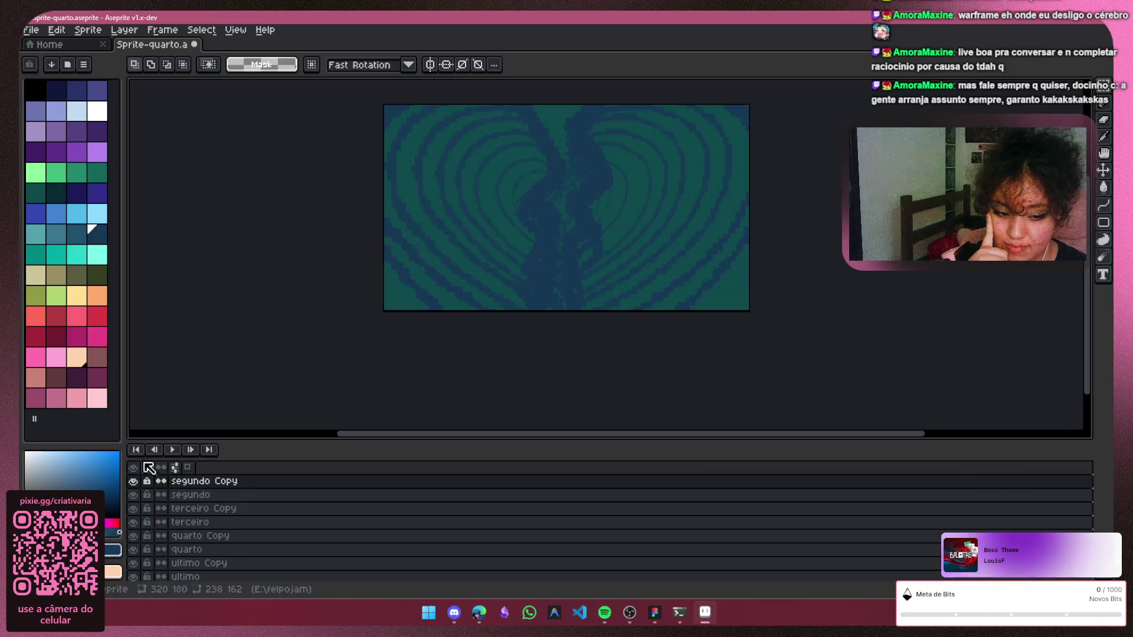
# Review the frames, then select segundo Copy downward and flatten those layers into one
pyautogui.click(191, 450)
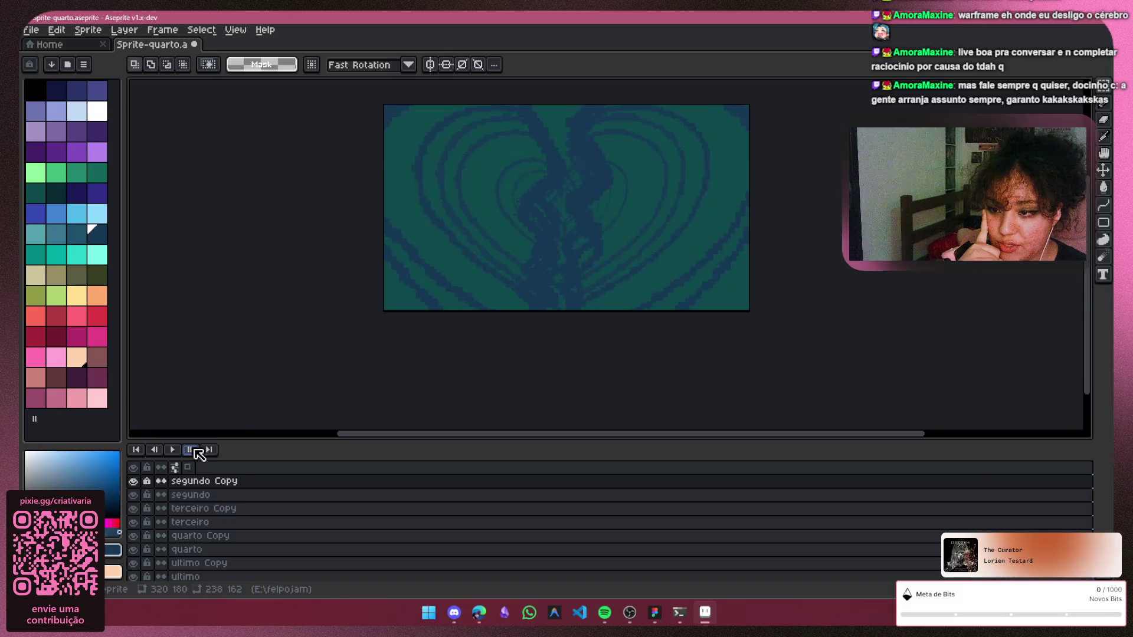
pyautogui.click(198, 495)
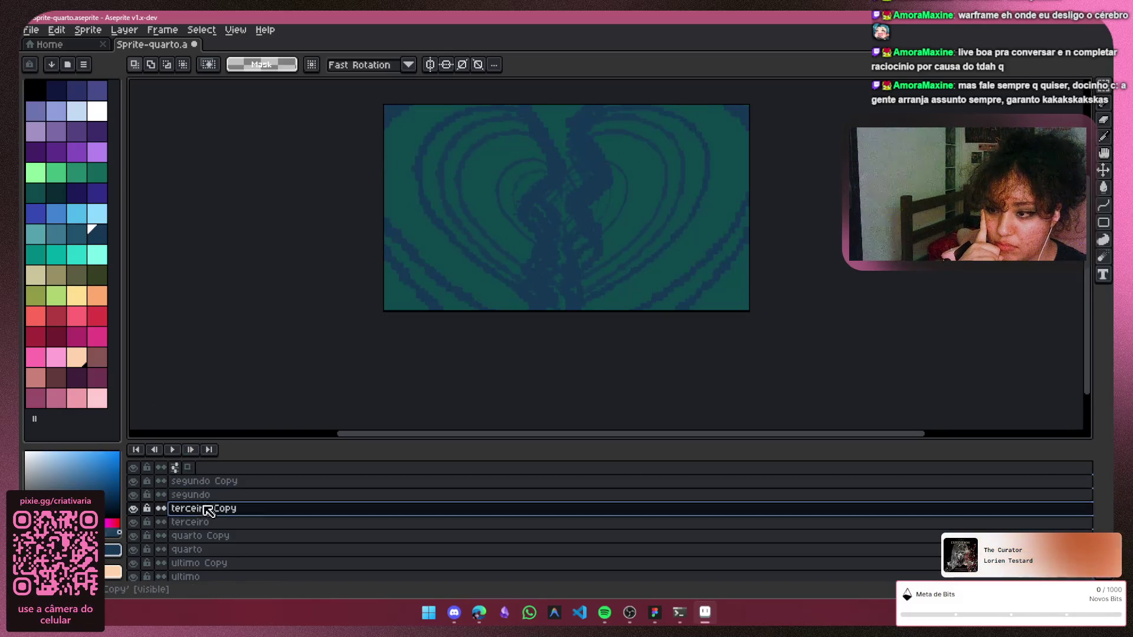
pyautogui.click(212, 536)
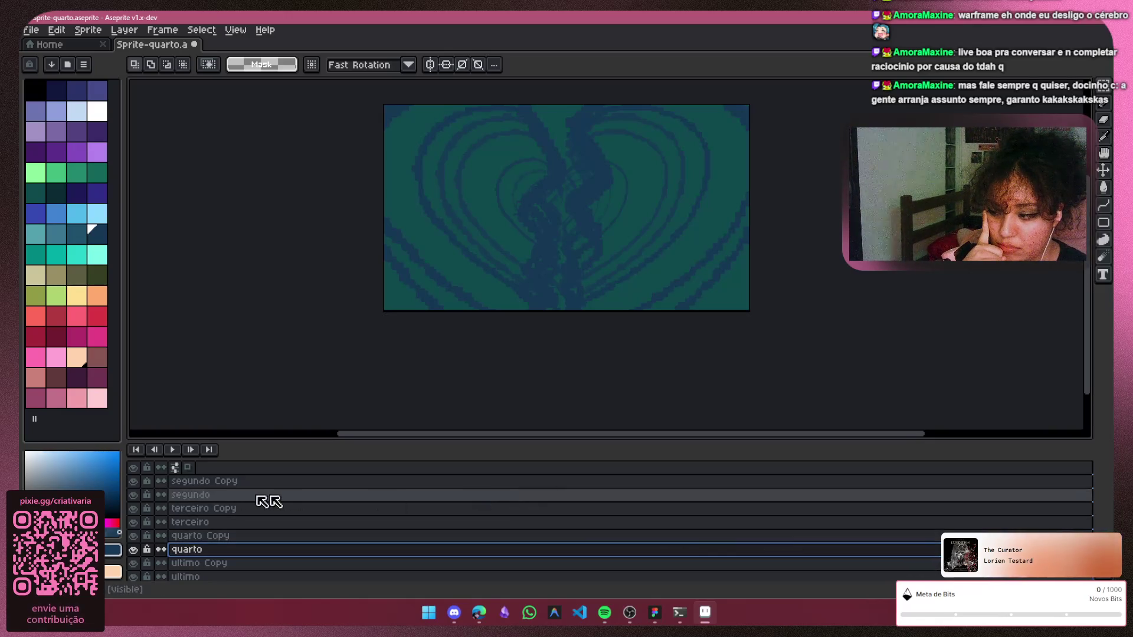
pyautogui.click(144, 452)
pyautogui.click(156, 451)
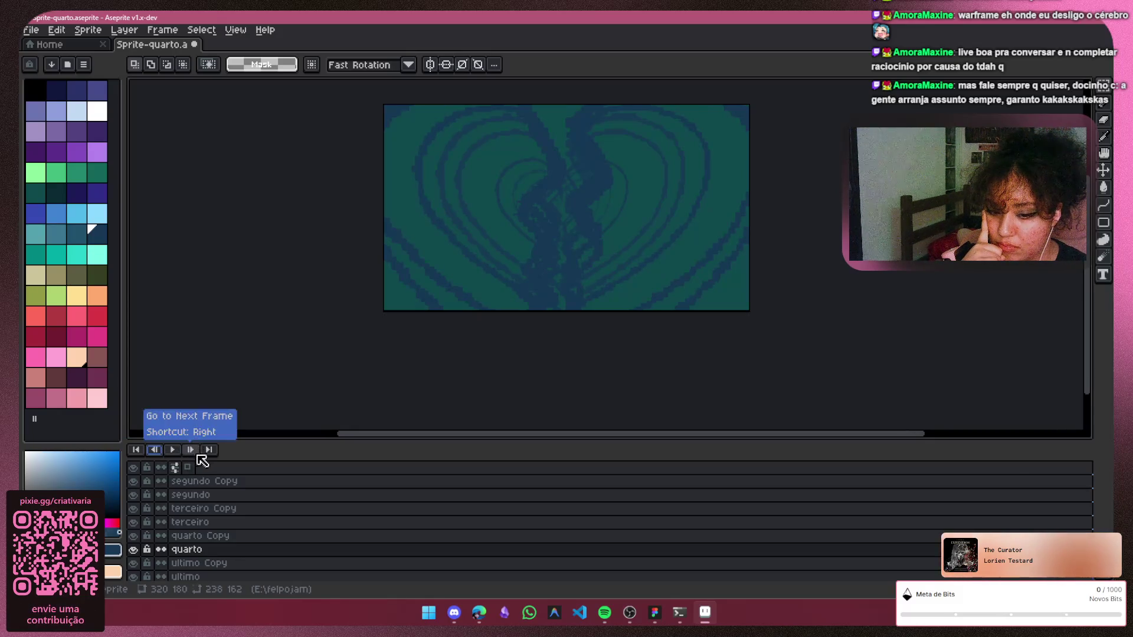
pyautogui.click(221, 482)
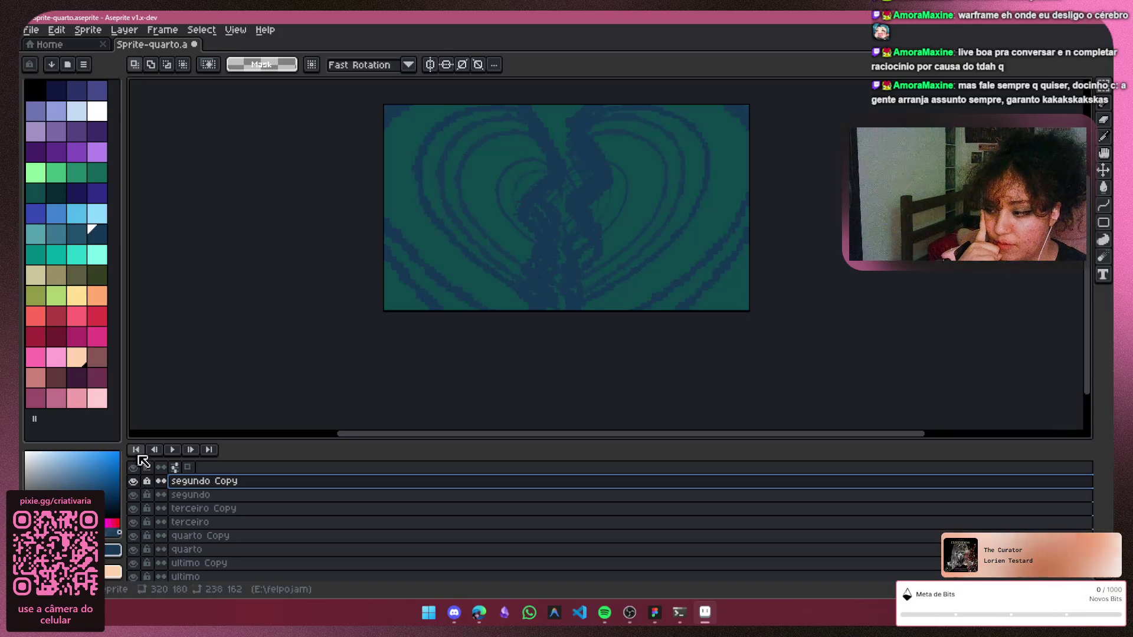
pyautogui.click(139, 450)
pyautogui.click(210, 451)
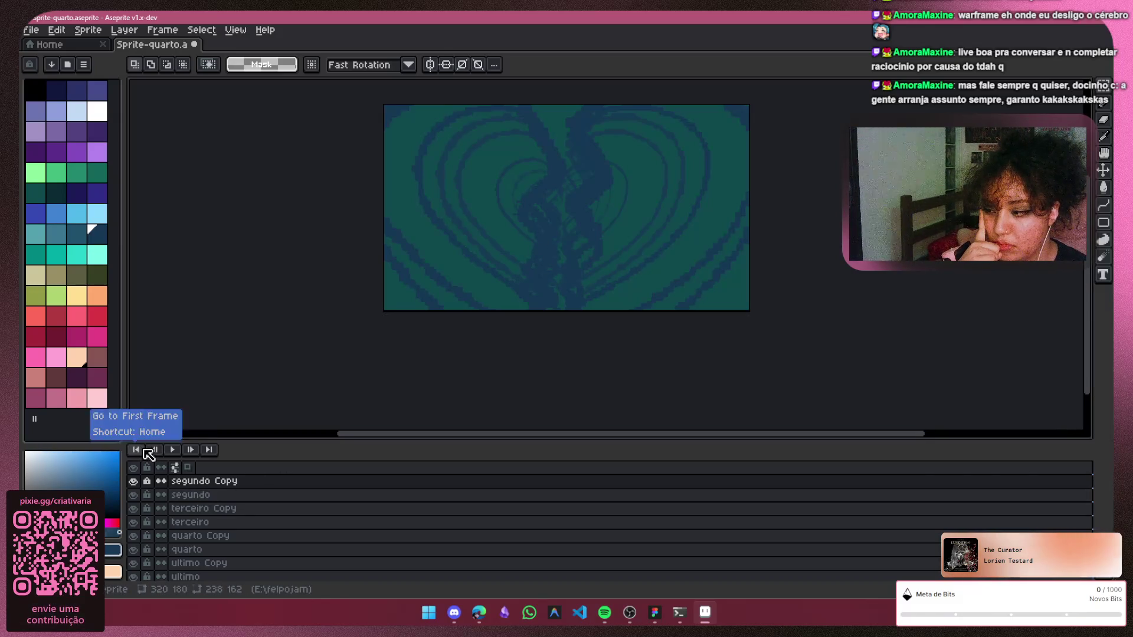
pyautogui.click(157, 451)
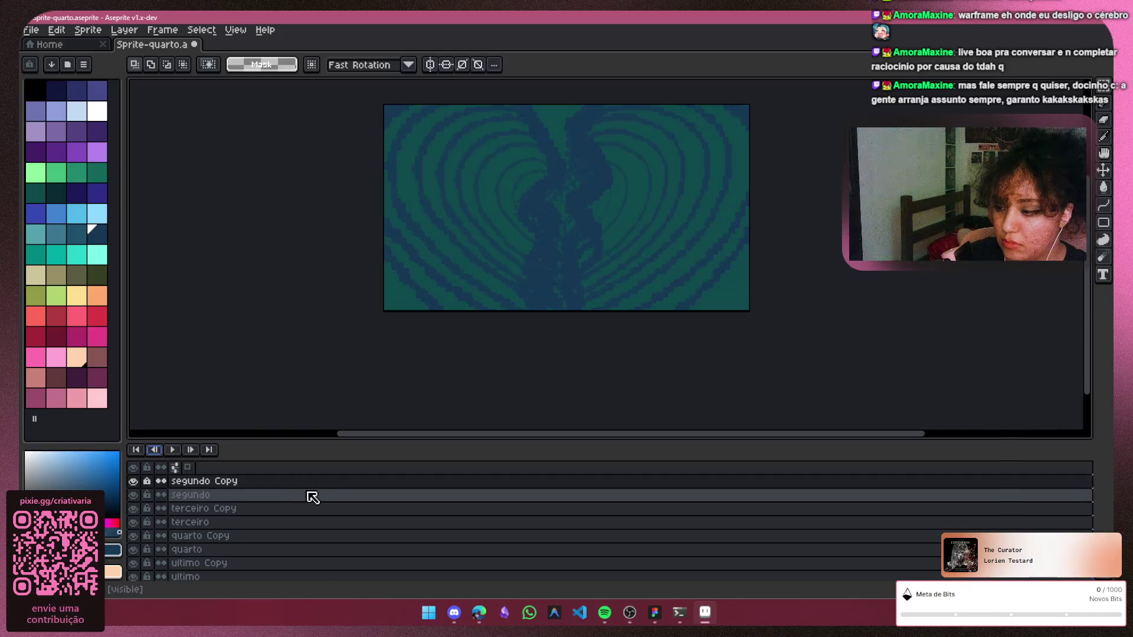
pyautogui.moveTo(314, 485)
pyautogui.mouseDown()
pyautogui.moveTo(307, 534)
pyautogui.moveTo(226, 578)
pyautogui.mouseUp()
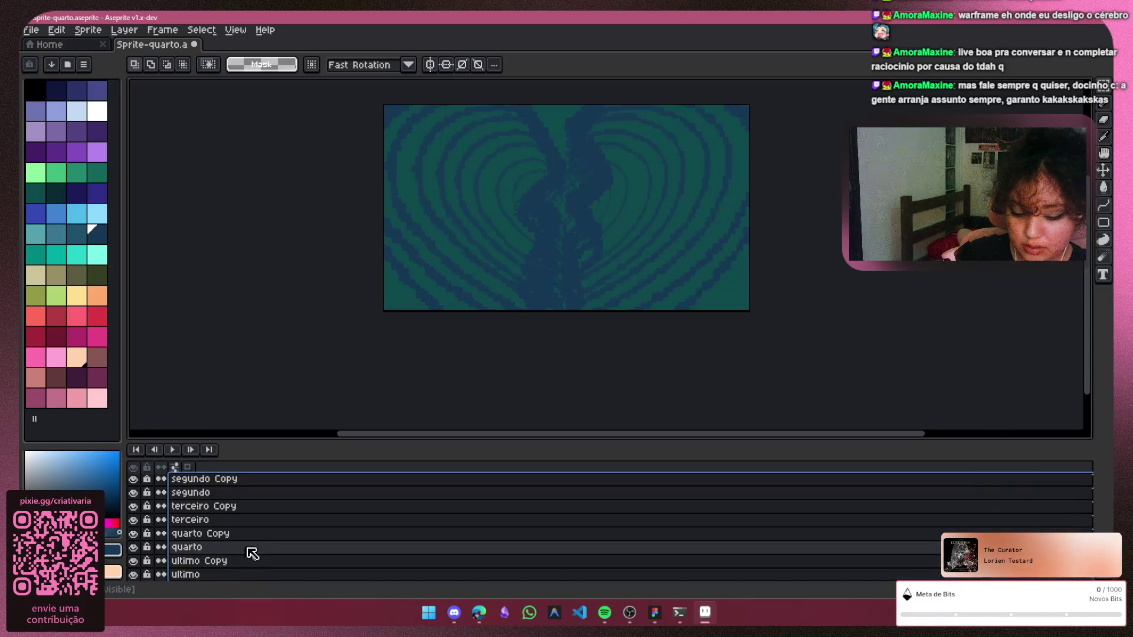
pyautogui.hotkey('ctrl', 'e')
# Merge primeiro, primeiro Copy and Flattened together, then undo to restore them
pyautogui.click(221, 497)
pyautogui.moveTo(221, 498); pyautogui.dragTo(224, 485)
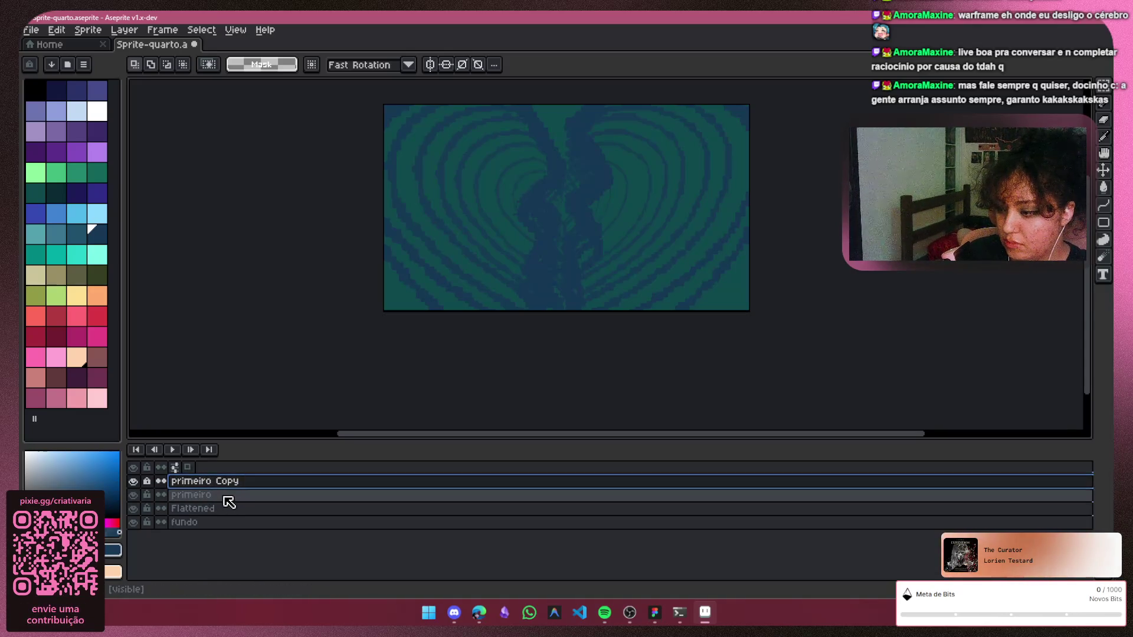
pyautogui.keyDown('shift'); pyautogui.click(228, 508); pyautogui.keyUp('shift')
pyautogui.hotkey('ctrl', 'e')
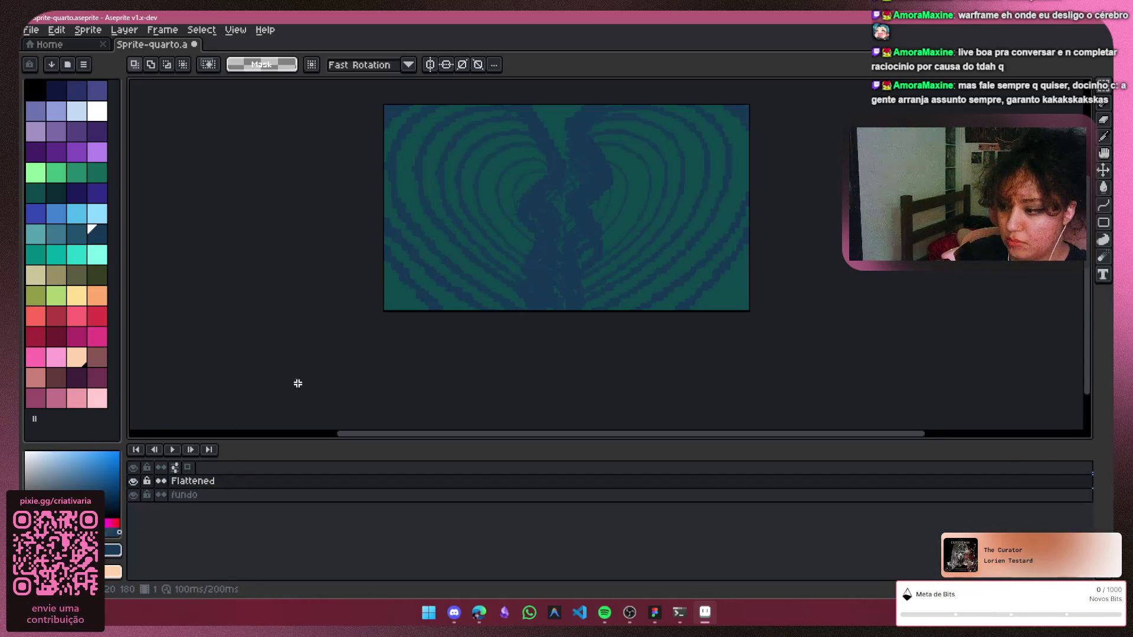
pyautogui.scroll(1, 583, 172)
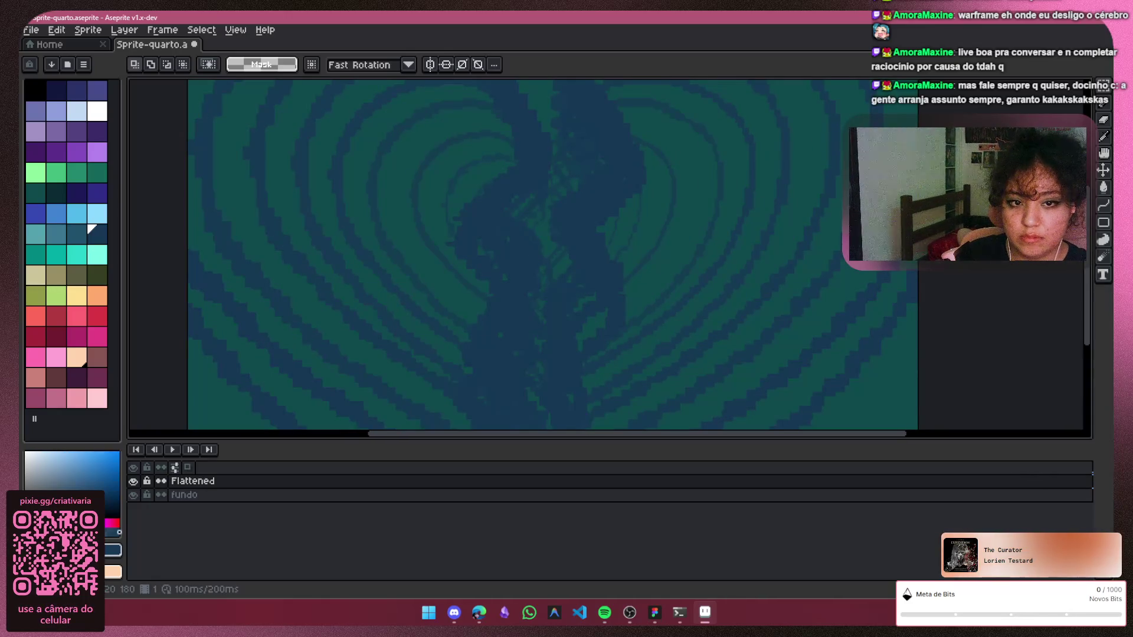
pyautogui.hotkey('ctrl', 'z')
# Leave primeiro's name unchanged and merge it down into Flattened with Ctrl+E
pyautogui.doubleClick(217, 495)
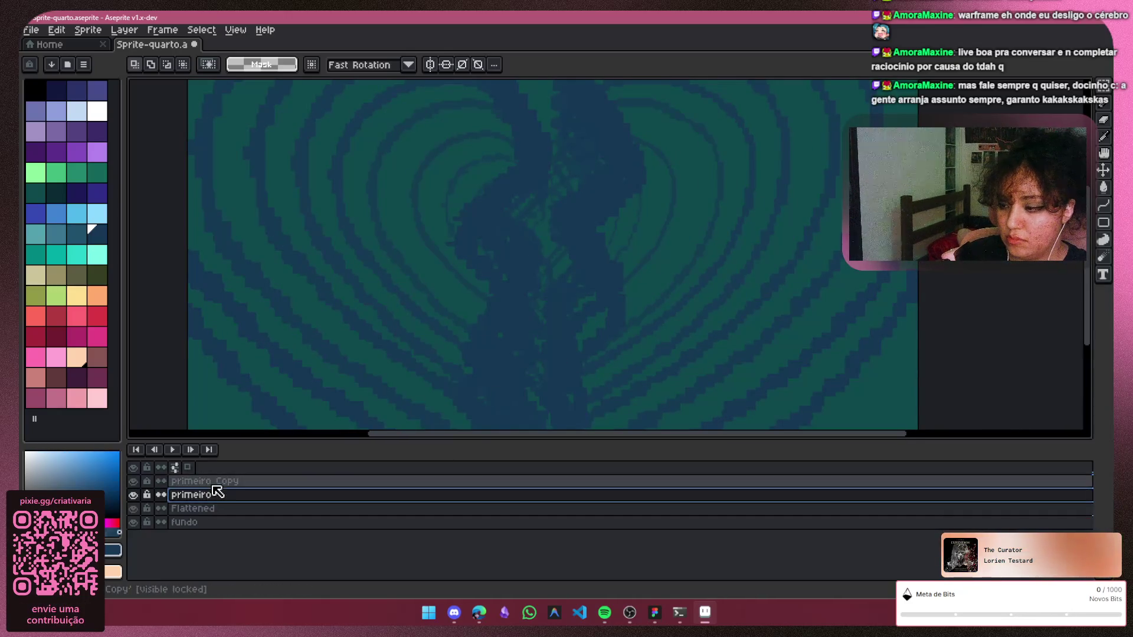
pyautogui.press('Return')
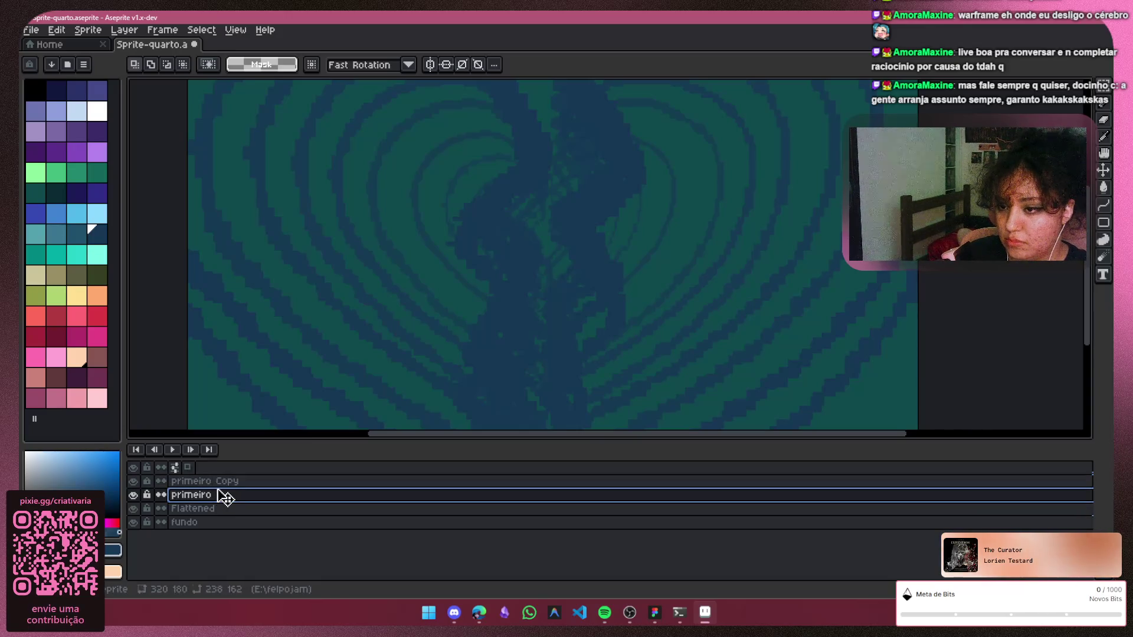
pyautogui.press('w')
pyautogui.keyDown('shift'); pyautogui.click(203, 512); pyautogui.keyUp('shift')
pyautogui.hotkey('ctrl', 'e')
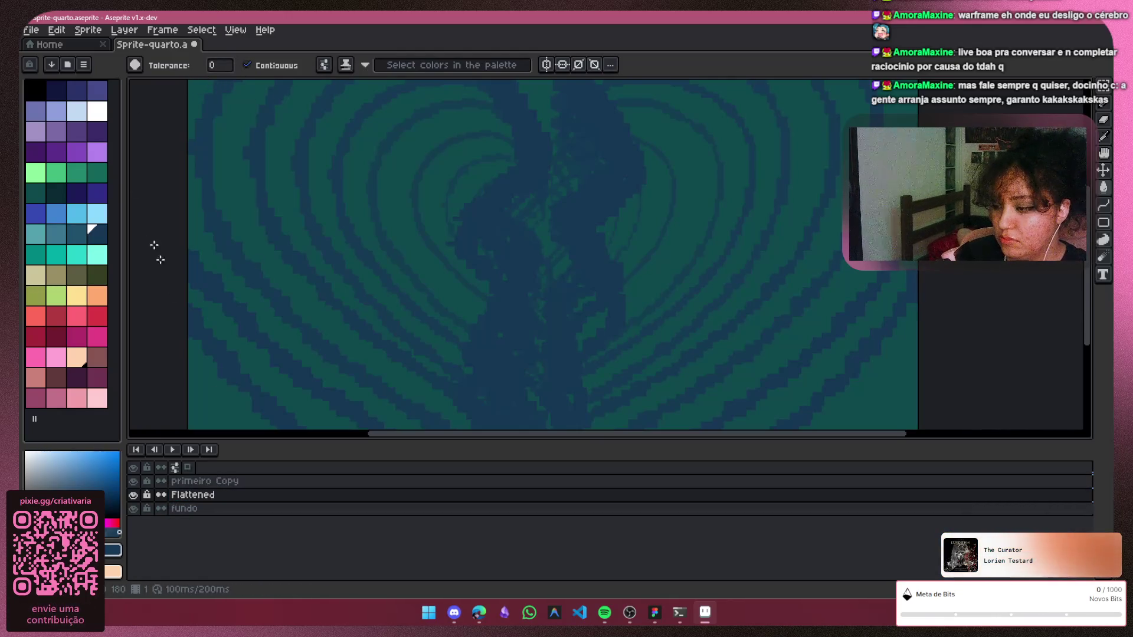
# Pick the Pencil with a slightly bigger brush and bring up Flattened's Layer Properties
pyautogui.click(1108, 105)
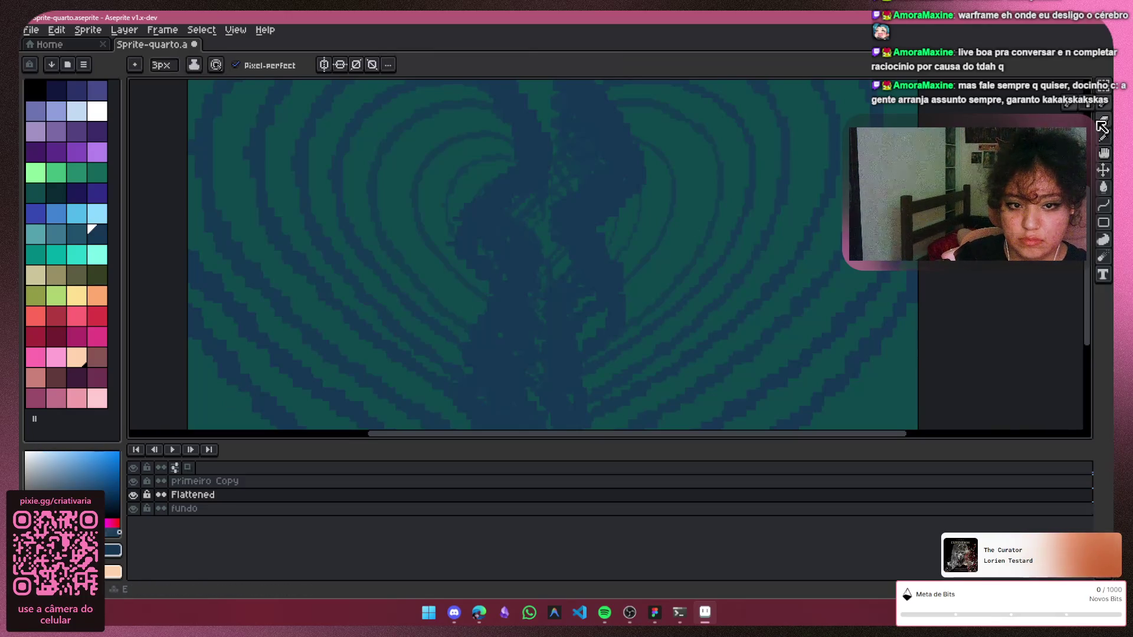
pyautogui.click(1103, 136)
pyautogui.press('+')
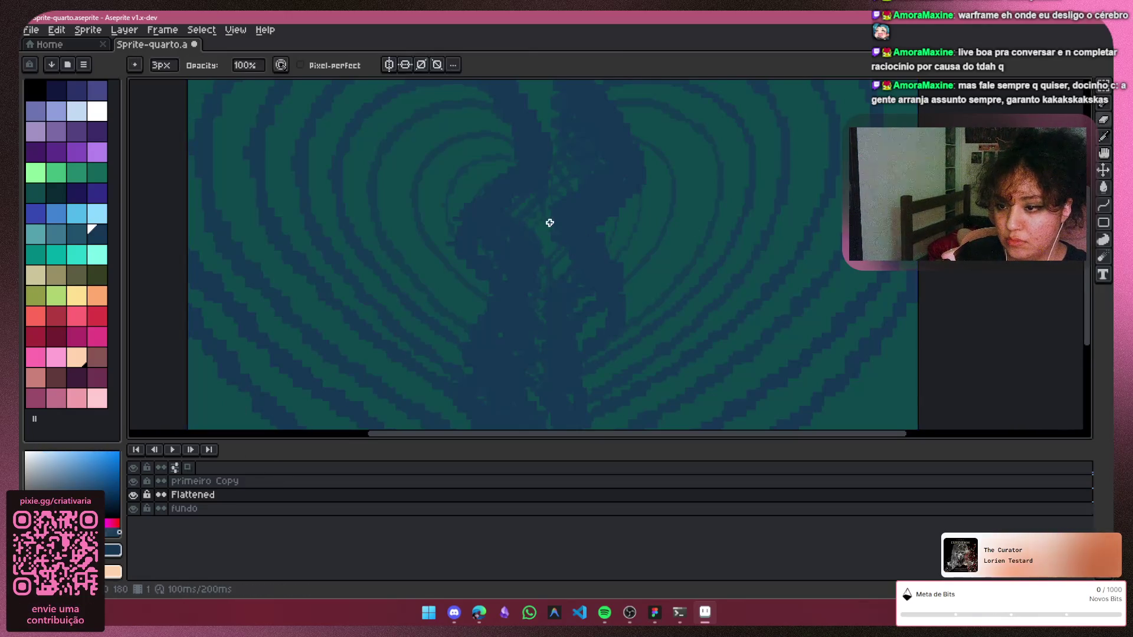
pyautogui.doubleClick(202, 496)
# Lower the Flattened layer's opacity to about 42% and close Layer Properties
pyautogui.moveTo(257, 244); pyautogui.dragTo(237, 249)
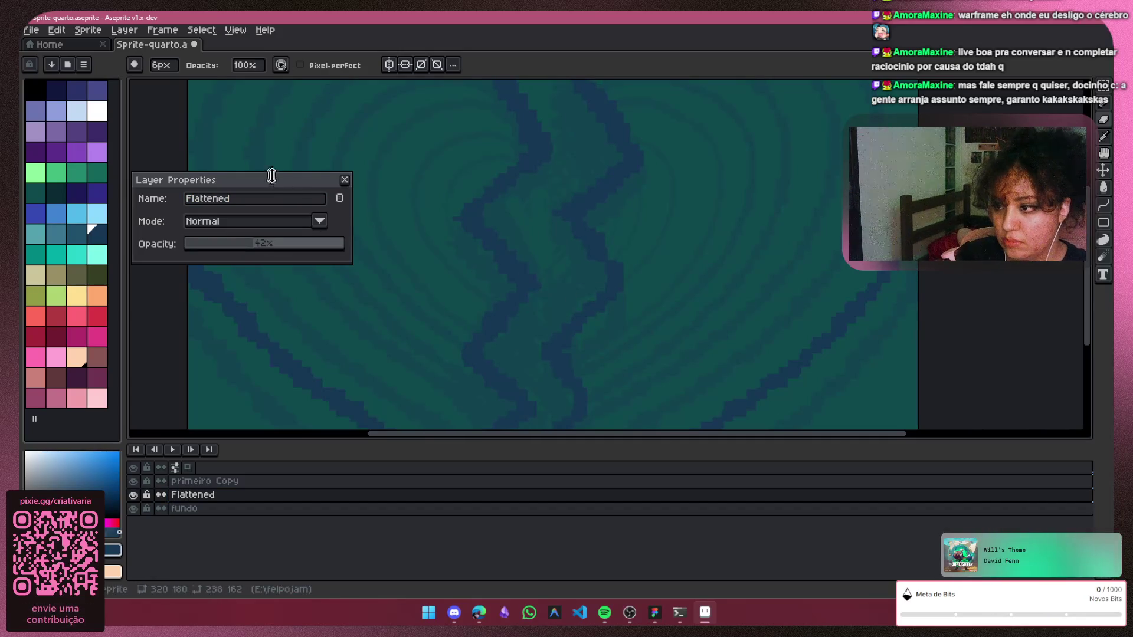
pyautogui.click(344, 179)
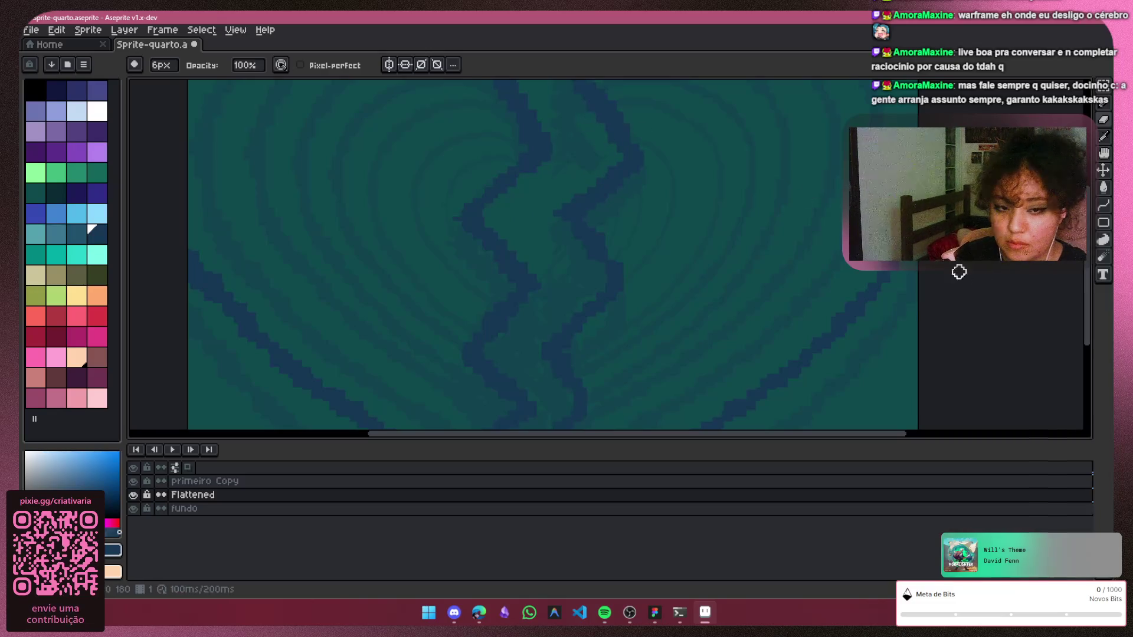
pyautogui.moveTo(1095, 328); pyautogui.dragTo(1094, 257)
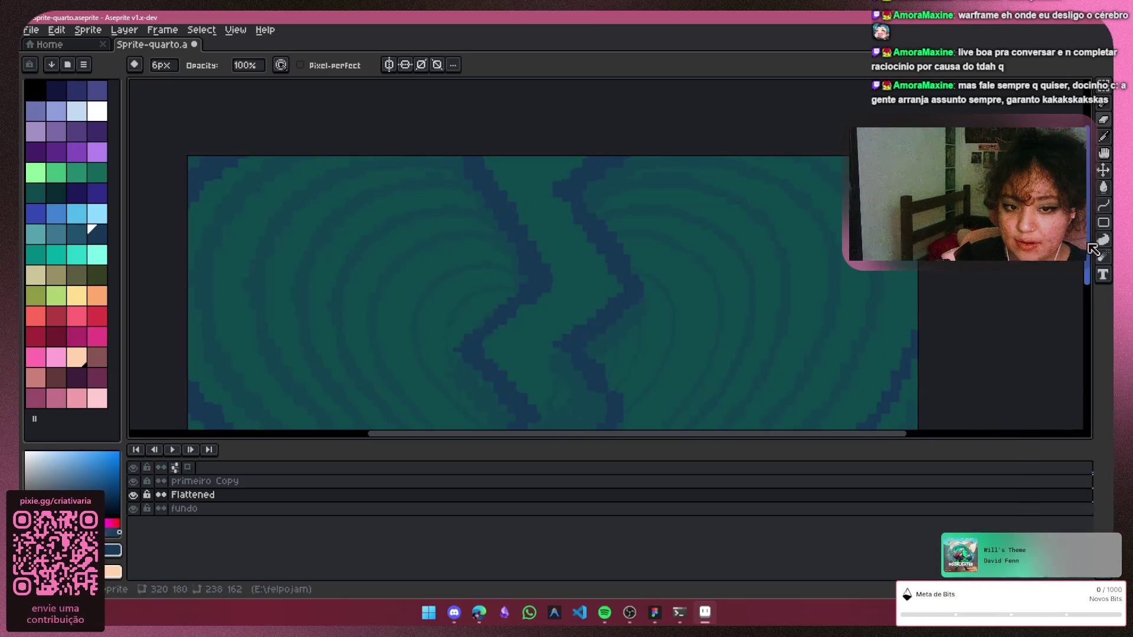
pyautogui.moveTo(1094, 253); pyautogui.dragTo(1094, 328)
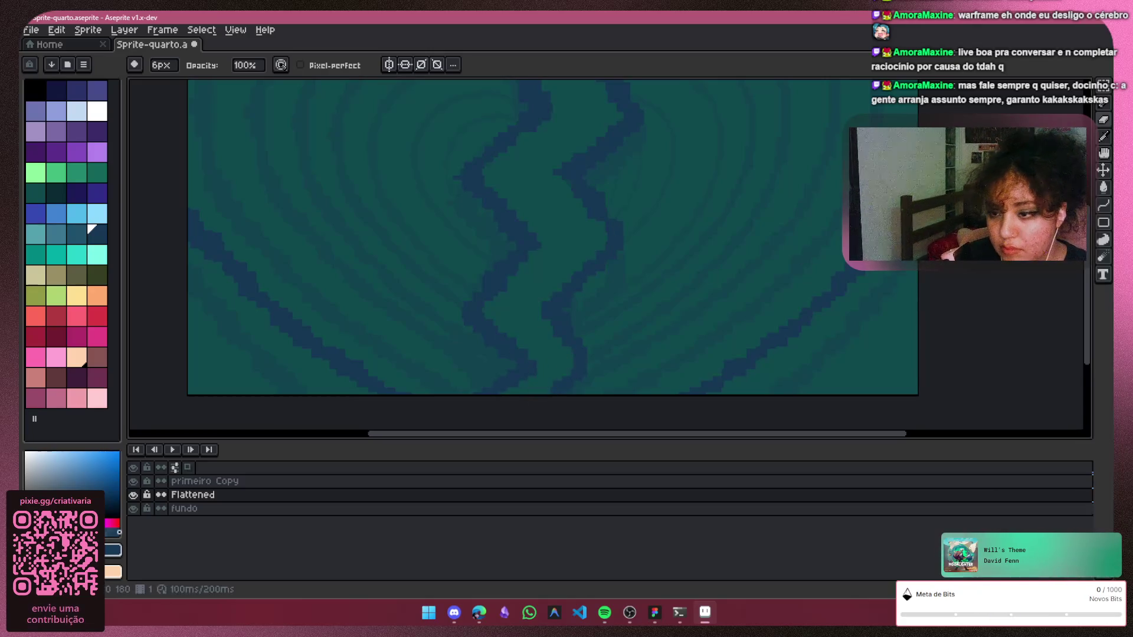
pyautogui.scroll(-2, 917, 156)
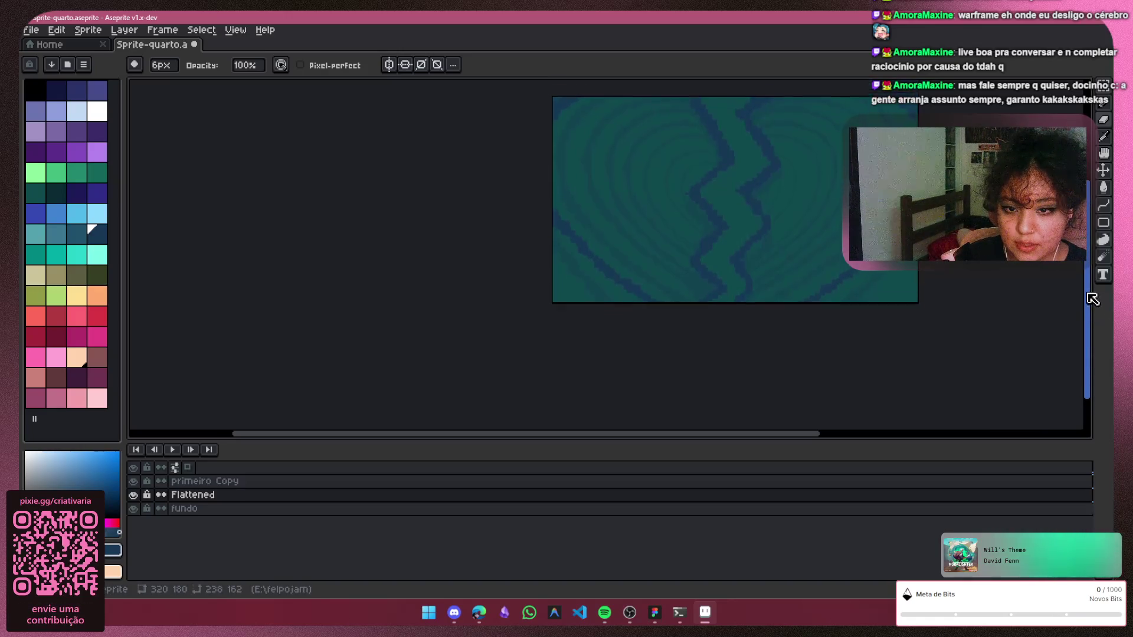
pyautogui.scroll(2, 800, 358)
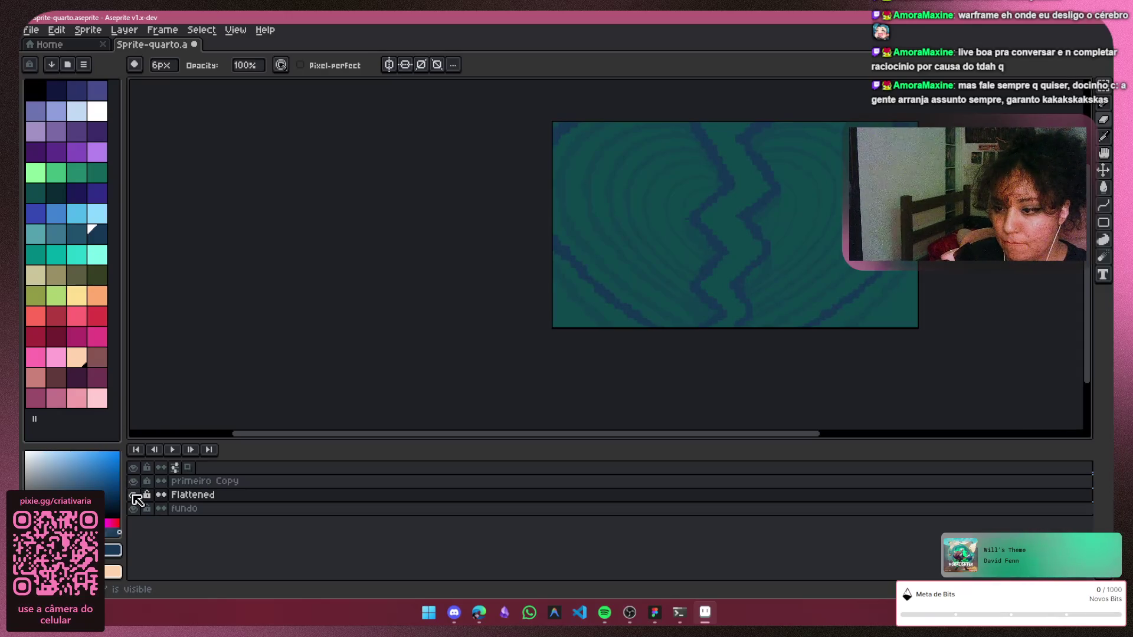
# Undo the merge to restore primeiro and flick primeiro Copy's visibility to compare
pyautogui.click(159, 500)
pyautogui.hotkey('ctrl', 'z')
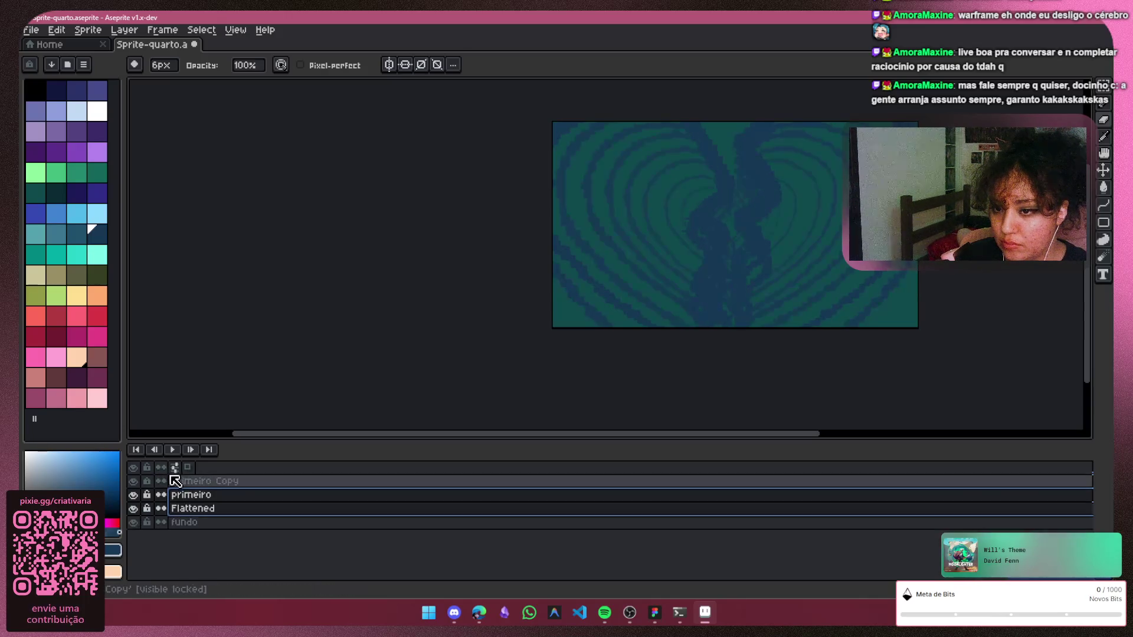
pyautogui.click(202, 485)
pyautogui.click(133, 483)
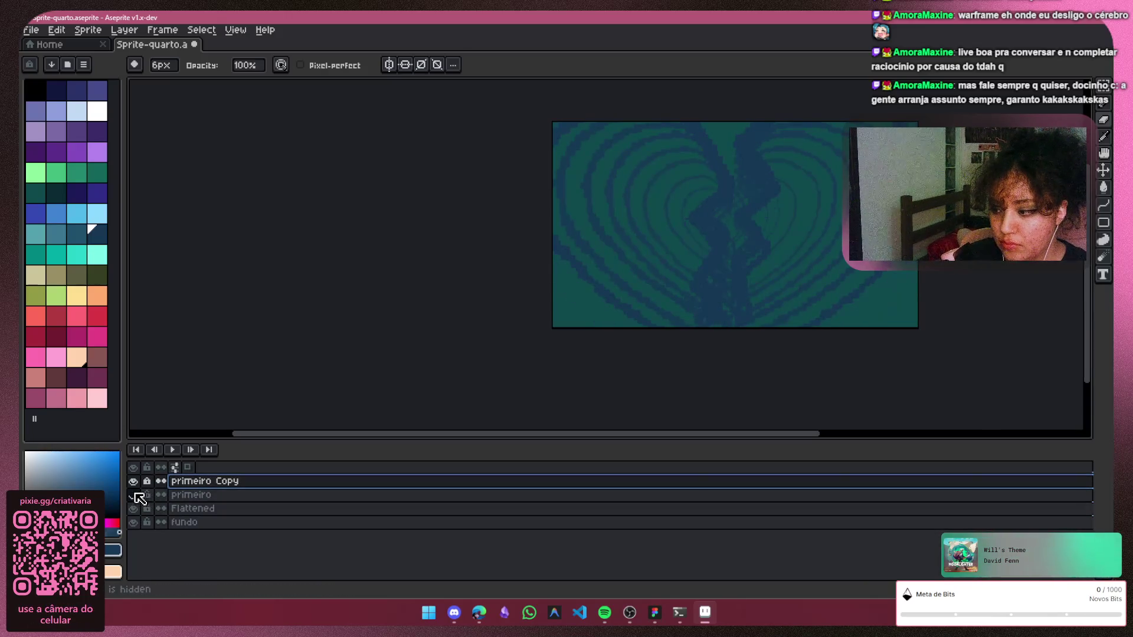
pyautogui.click(134, 482)
pyautogui.click(133, 482)
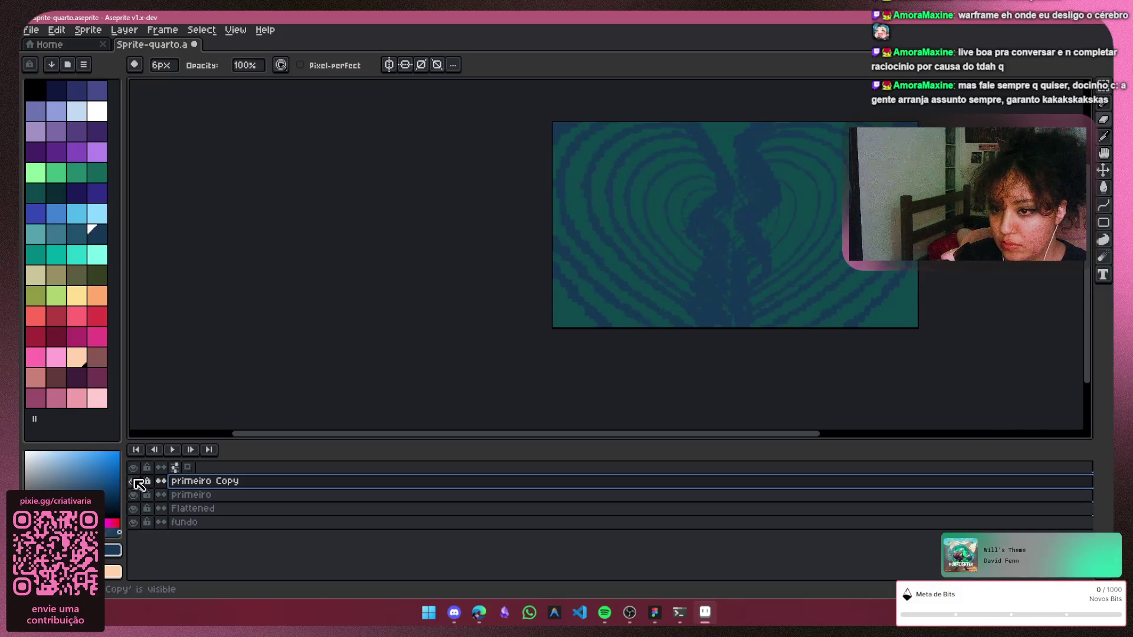
pyautogui.click(134, 482)
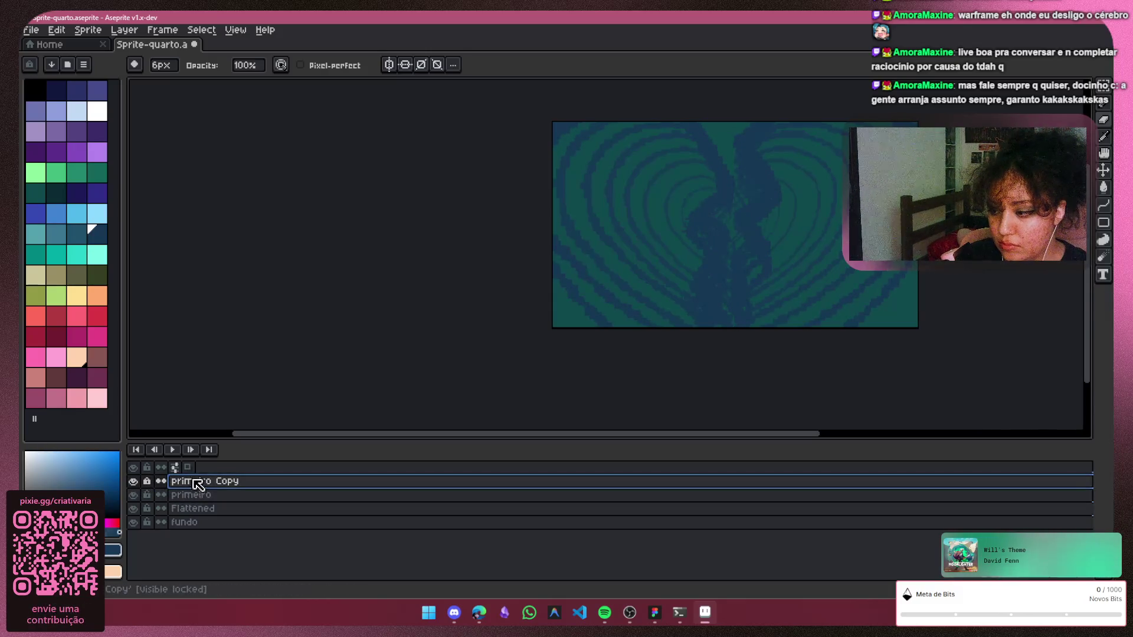
# Move primeiro Copy below primeiro and merge it down into Flattened
pyautogui.moveTo(202, 482); pyautogui.dragTo(203, 511)
pyautogui.keyDown('shift'); pyautogui.click(207, 509); pyautogui.keyUp('shift')
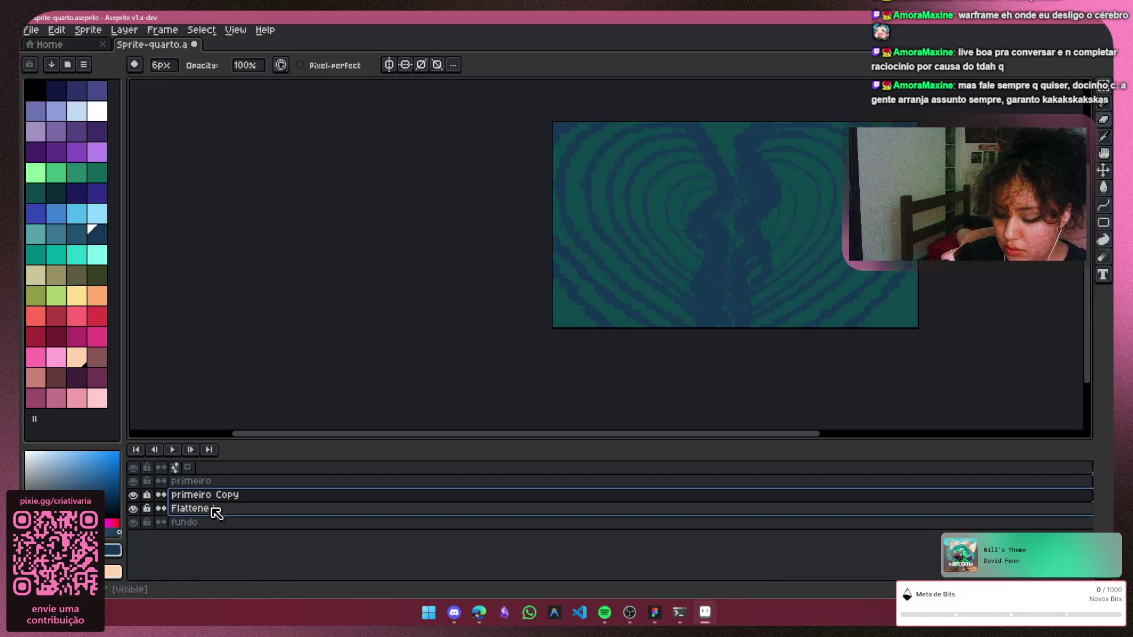
pyautogui.hotkey('ctrl', 'e')
# Set the Flattened layer's opacity to about 34% in Layer Properties, then hide Flattened
pyautogui.doubleClick(225, 496)
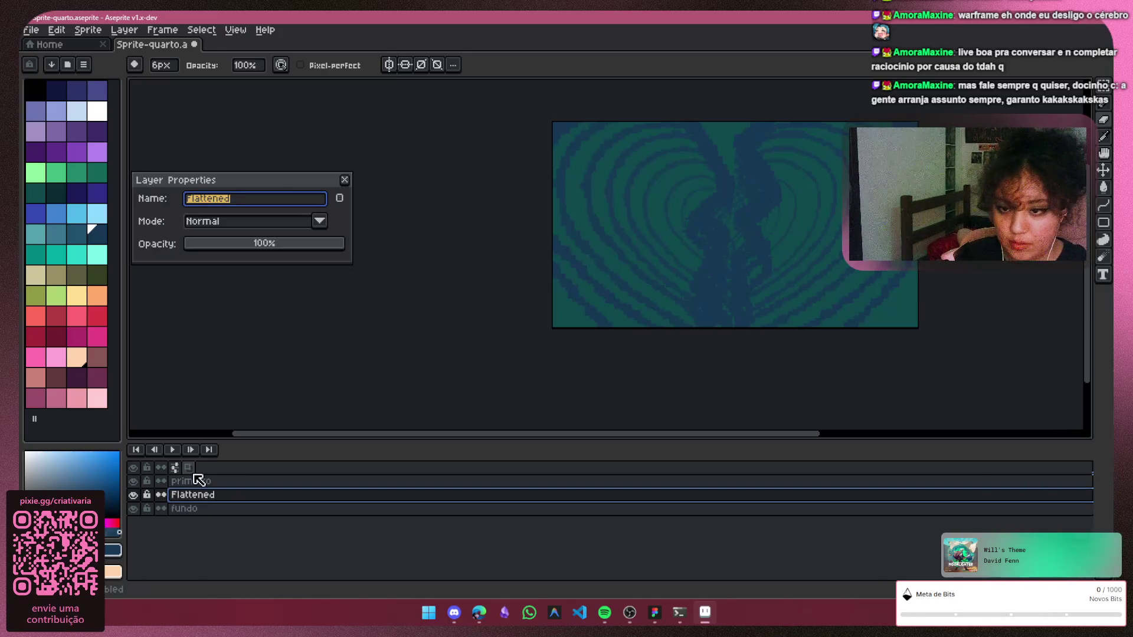
pyautogui.press('Return')
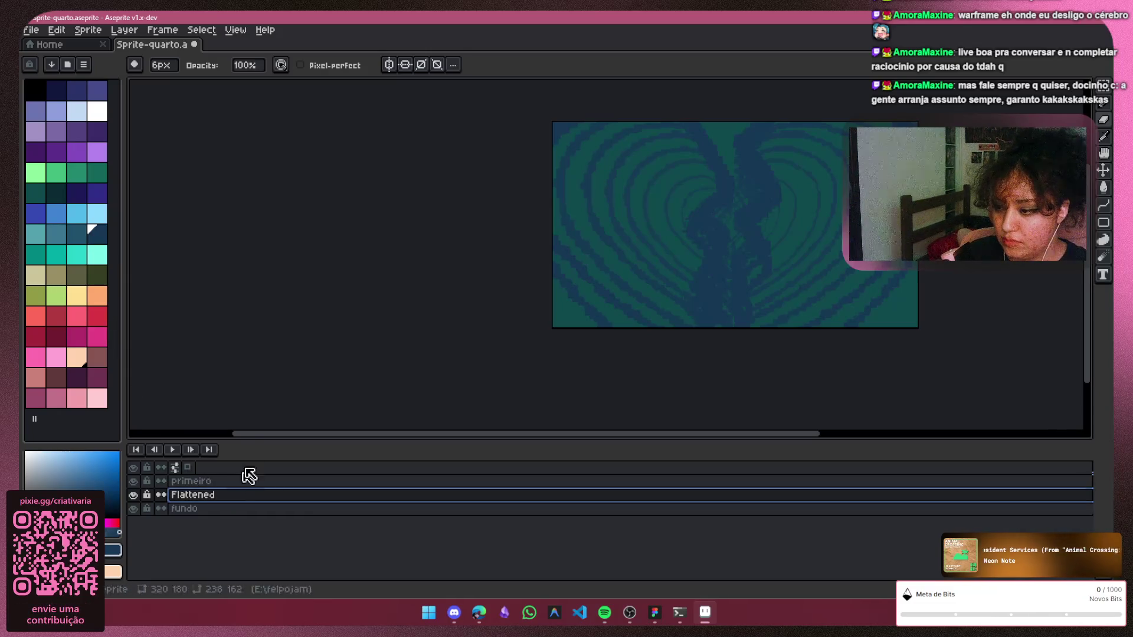
pyautogui.doubleClick(272, 502)
pyautogui.click(271, 246)
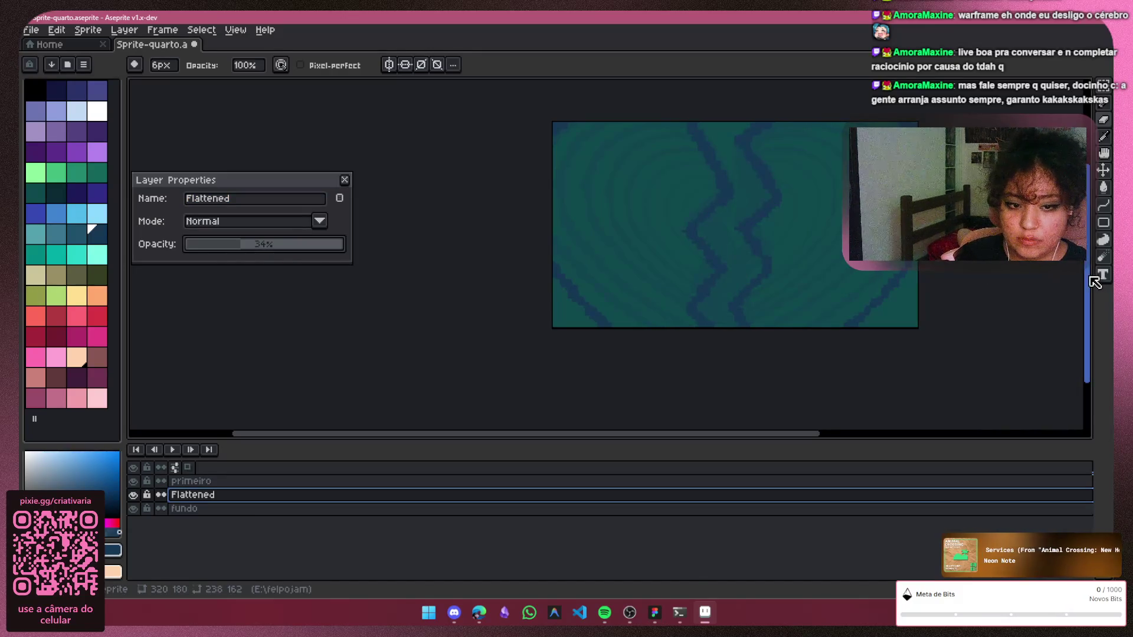
pyautogui.scroll(2, 735, 266)
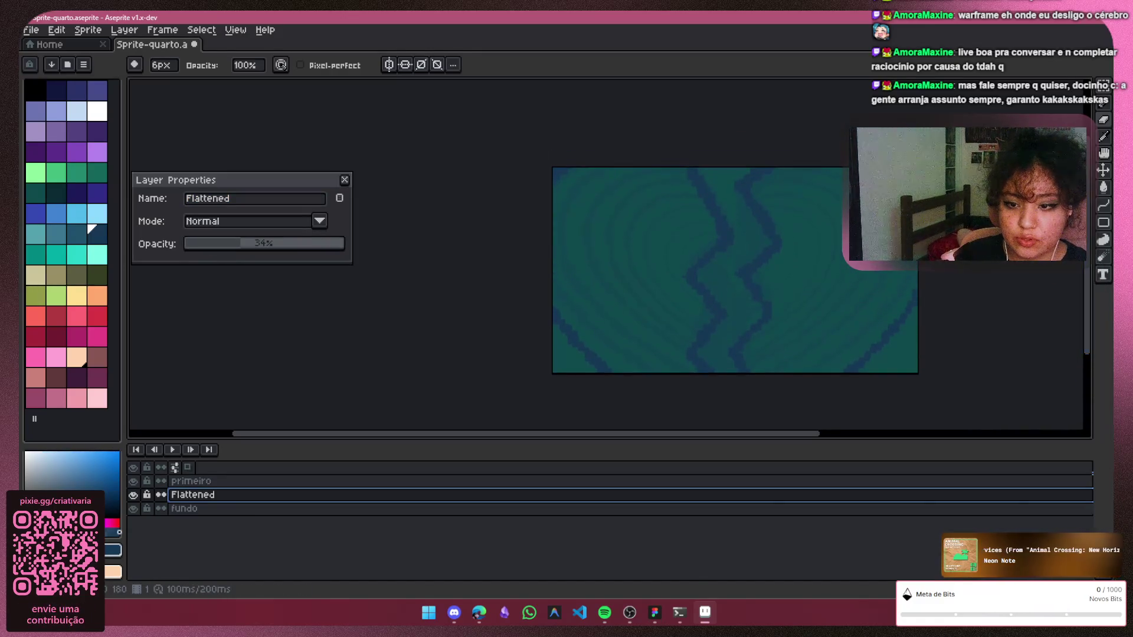
pyautogui.scroll(2, 782, 294)
pyautogui.scroll(1, 809, 210)
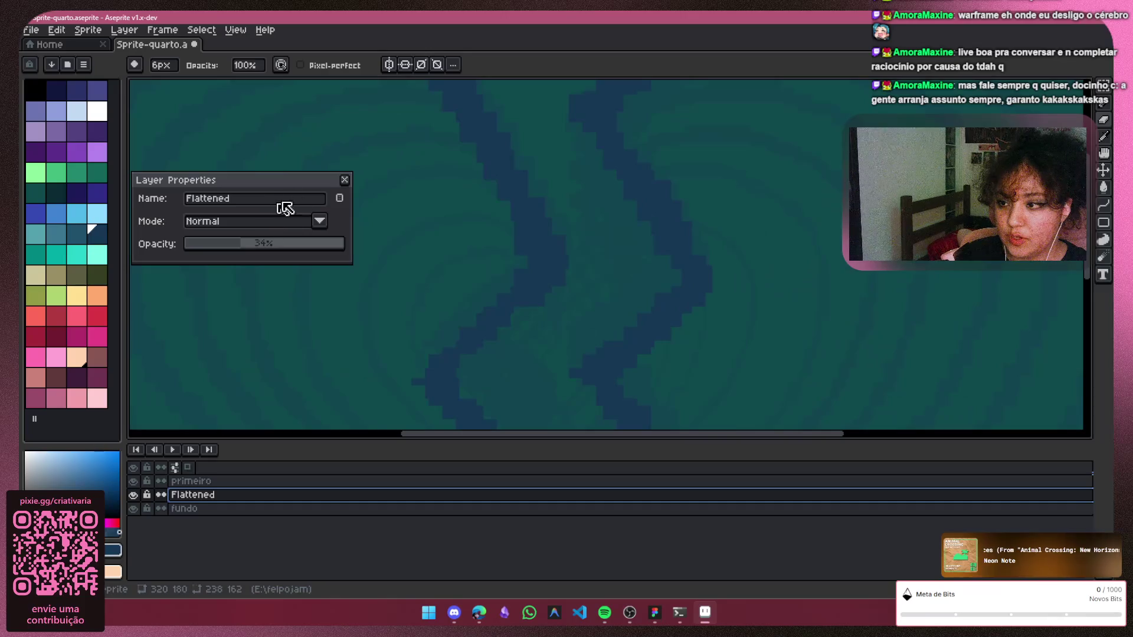
pyautogui.click(344, 180)
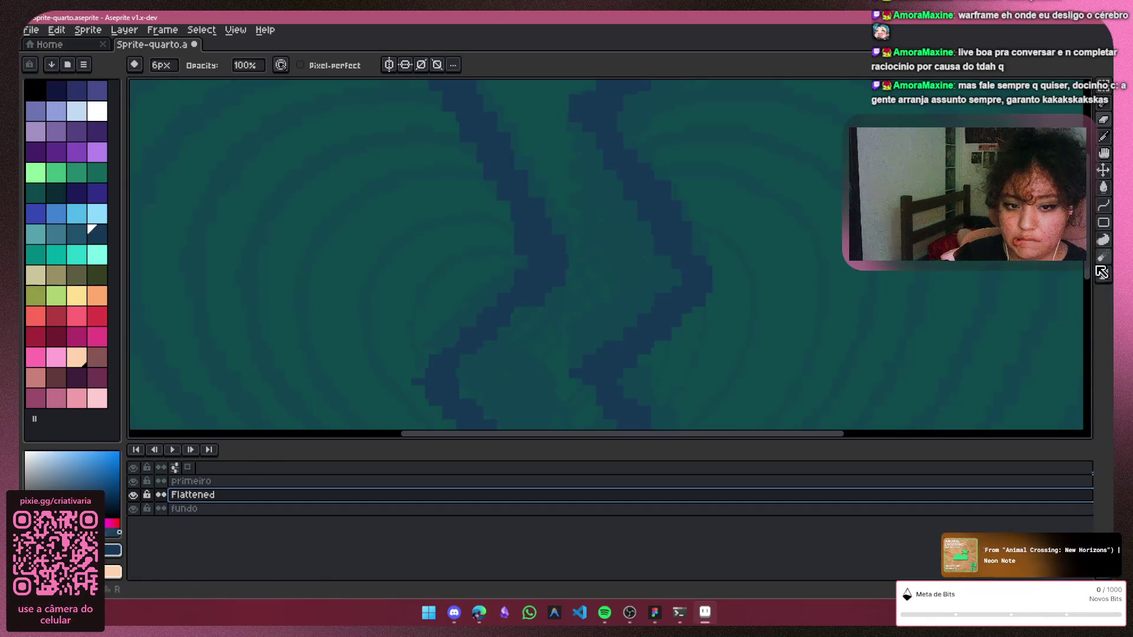
pyautogui.scroll(2, 517, 222)
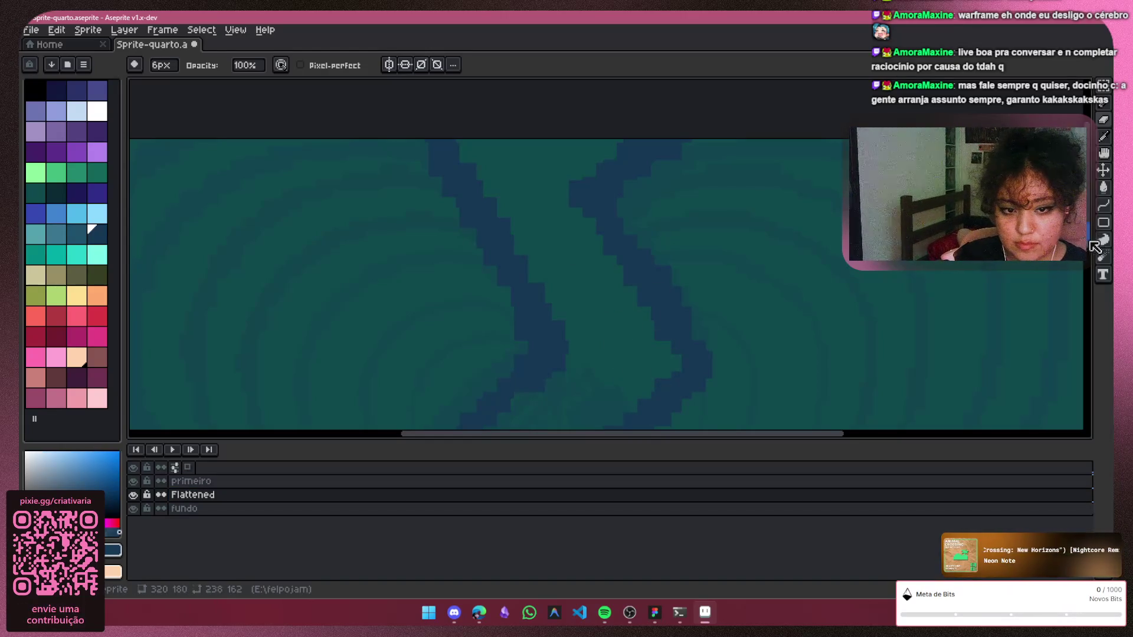
pyautogui.scroll(-2, 548, 159)
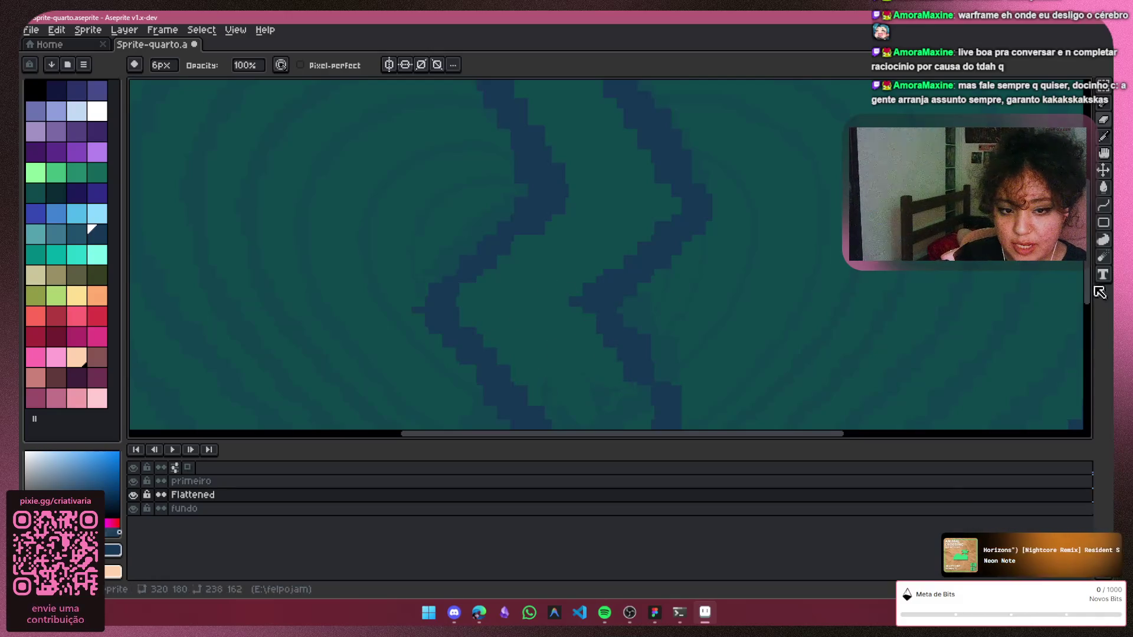
pyautogui.moveTo(1094, 290); pyautogui.dragTo(1092, 341)
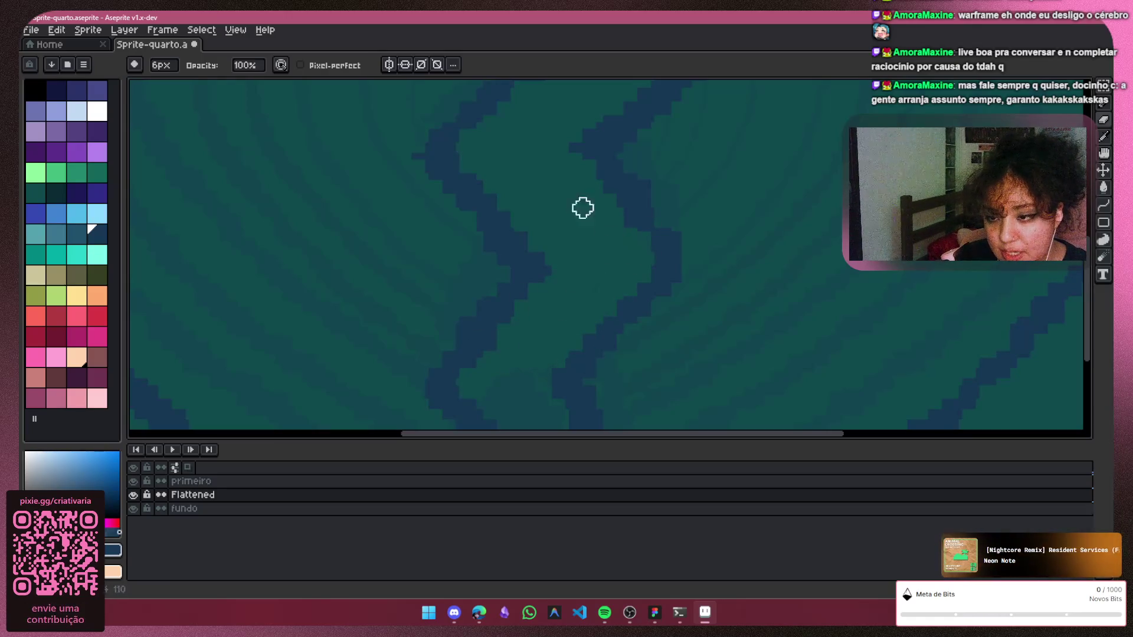
pyautogui.moveTo(1092, 359); pyautogui.dragTo(1092, 389)
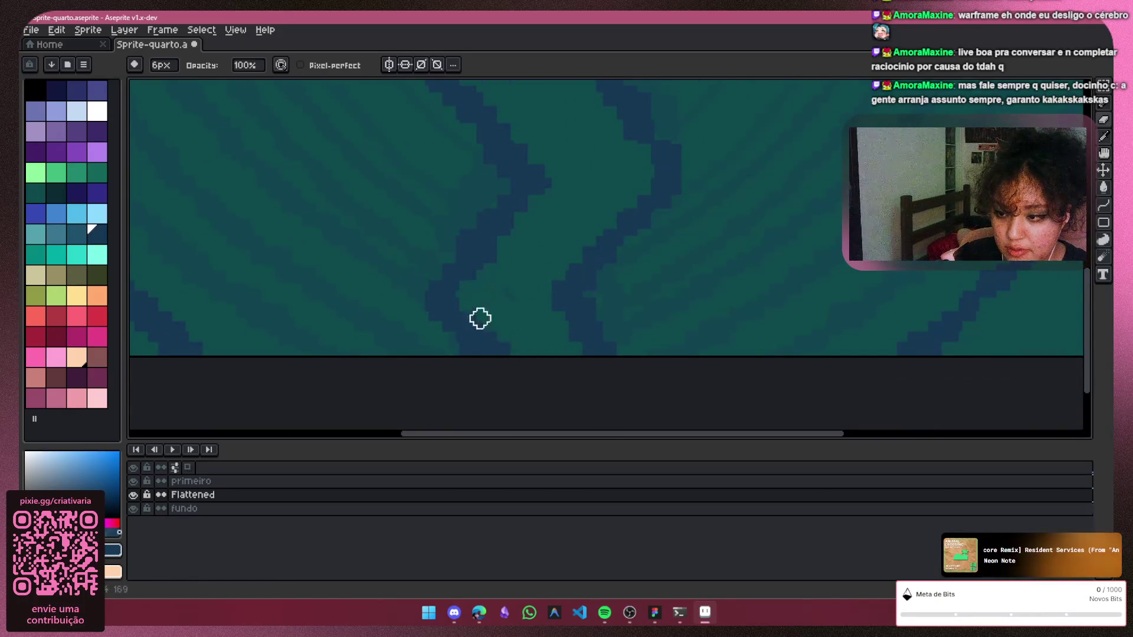
pyautogui.scroll(-2, 723, 360)
pyautogui.scroll(-1, 726, 275)
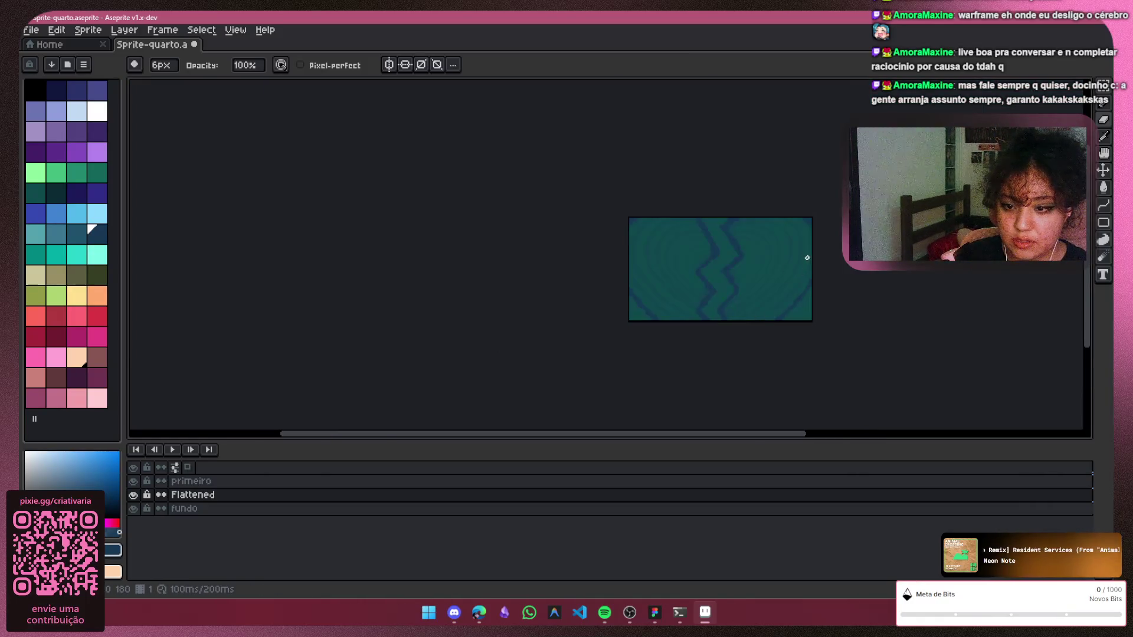
pyautogui.scroll(2, 806, 258)
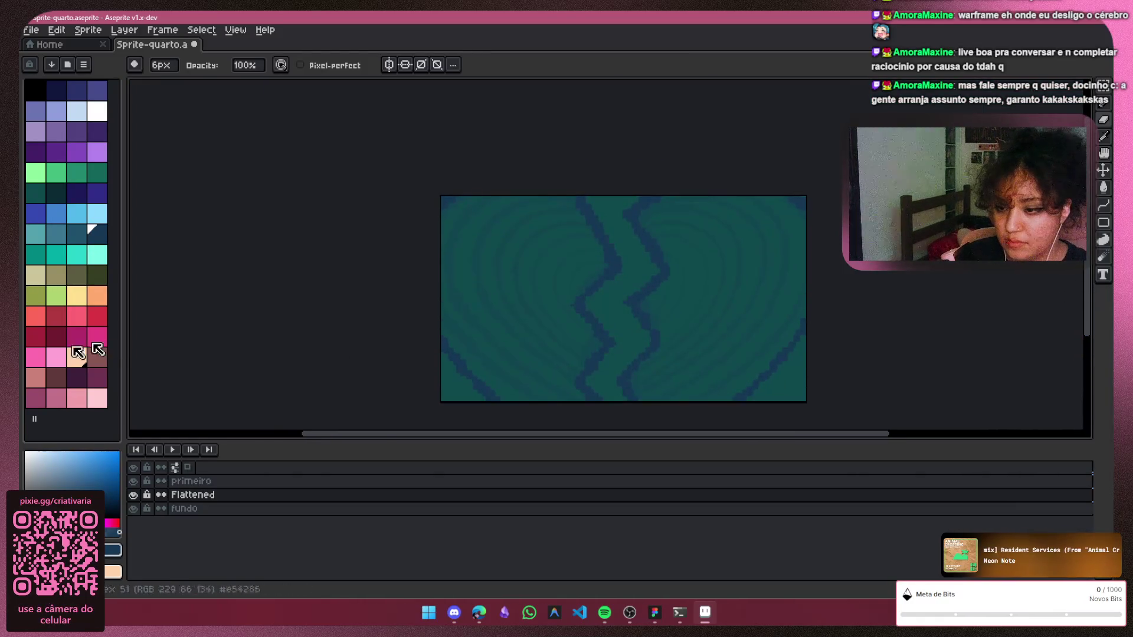
pyautogui.click(133, 494)
# Show the Flattened layer and restore its opacity to 100% in Layer Properties
pyautogui.click(133, 495)
pyautogui.doubleClick(191, 494)
pyautogui.moveTo(266, 244); pyautogui.dragTo(407, 225)
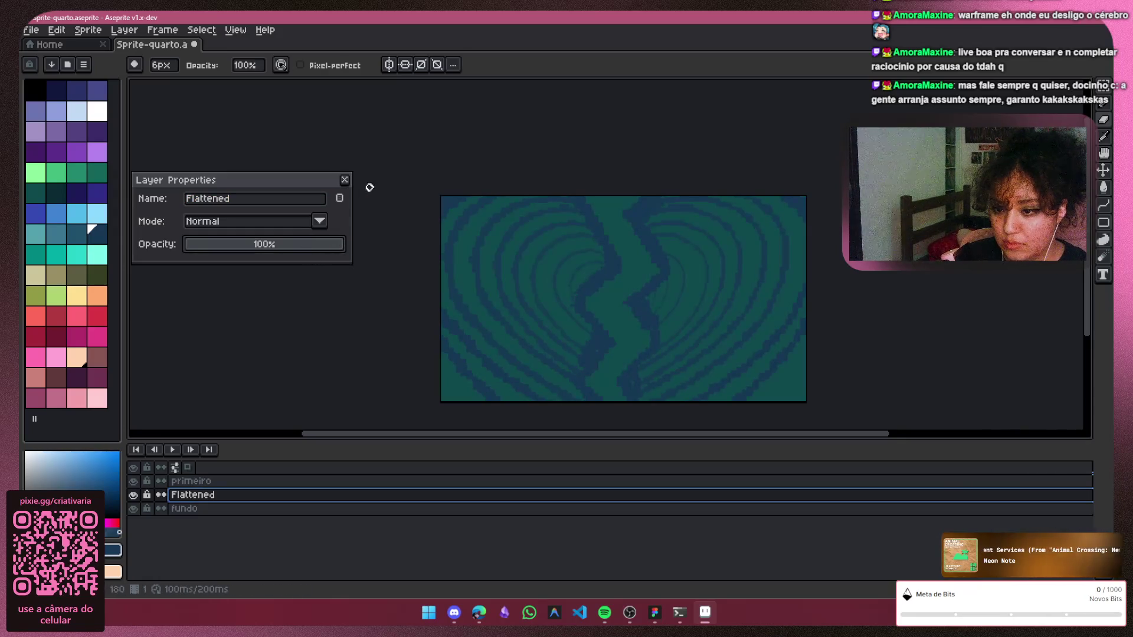
pyautogui.scroll(2, 597, 313)
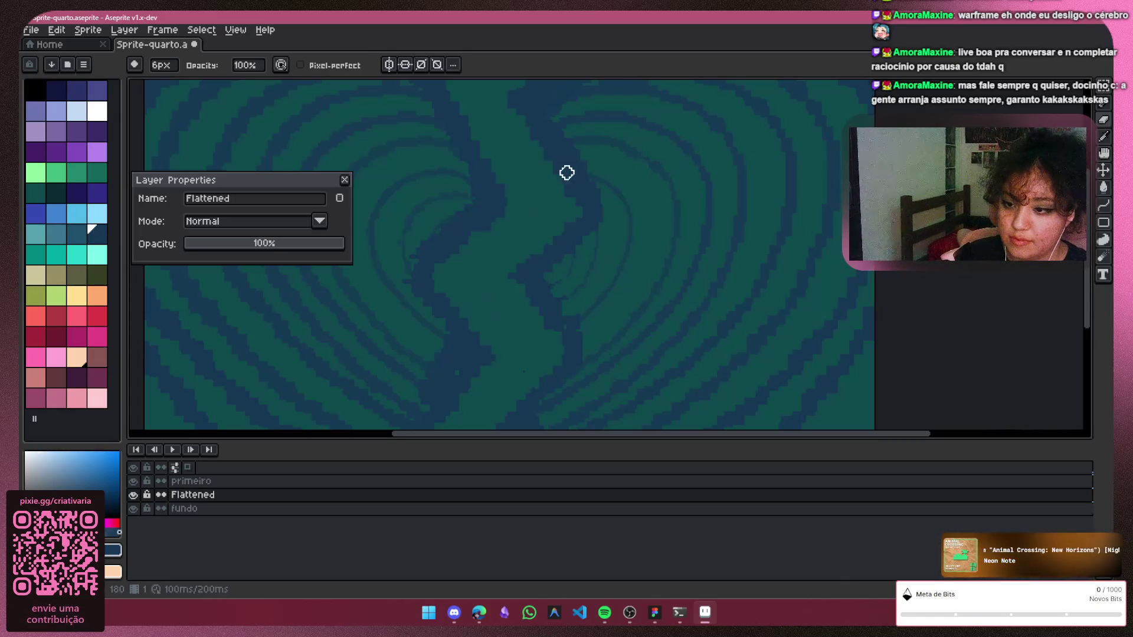
pyautogui.scroll(-3, 596, 275)
pyautogui.scroll(3, 606, 261)
pyautogui.scroll(1, 606, 261)
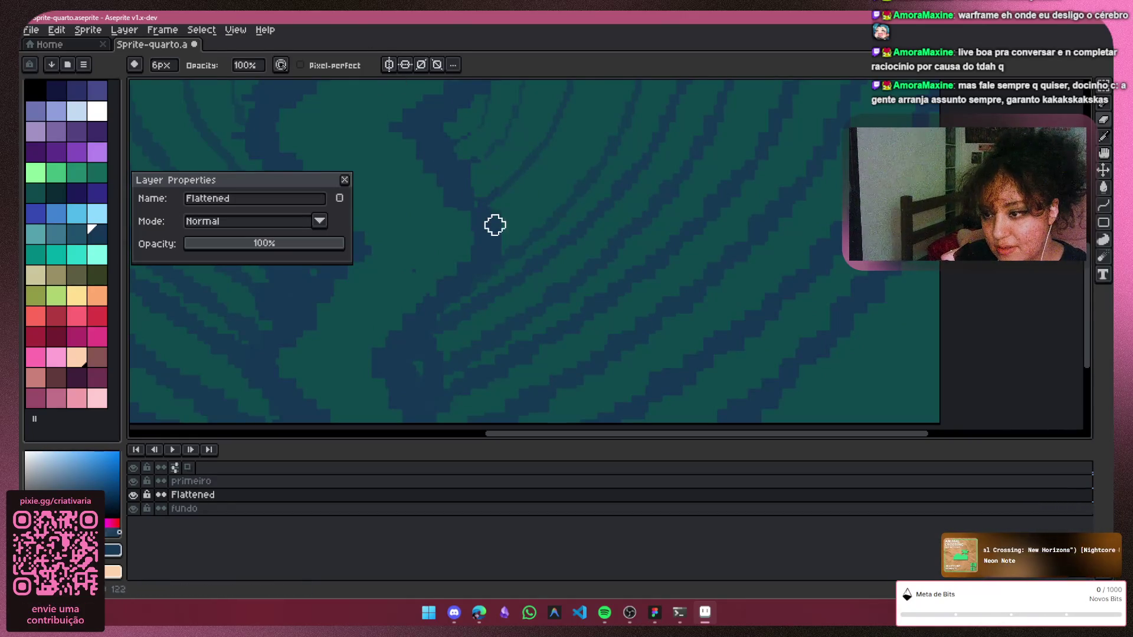
pyautogui.click(344, 180)
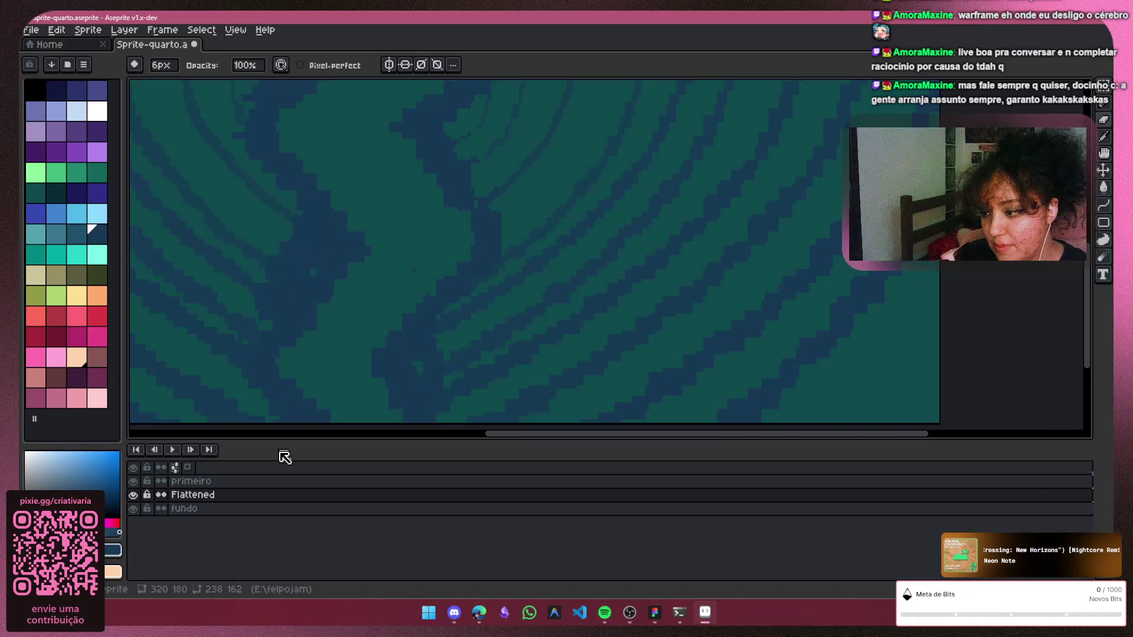
pyautogui.scroll(-1, 443, 195)
pyautogui.scroll(-1, 443, 194)
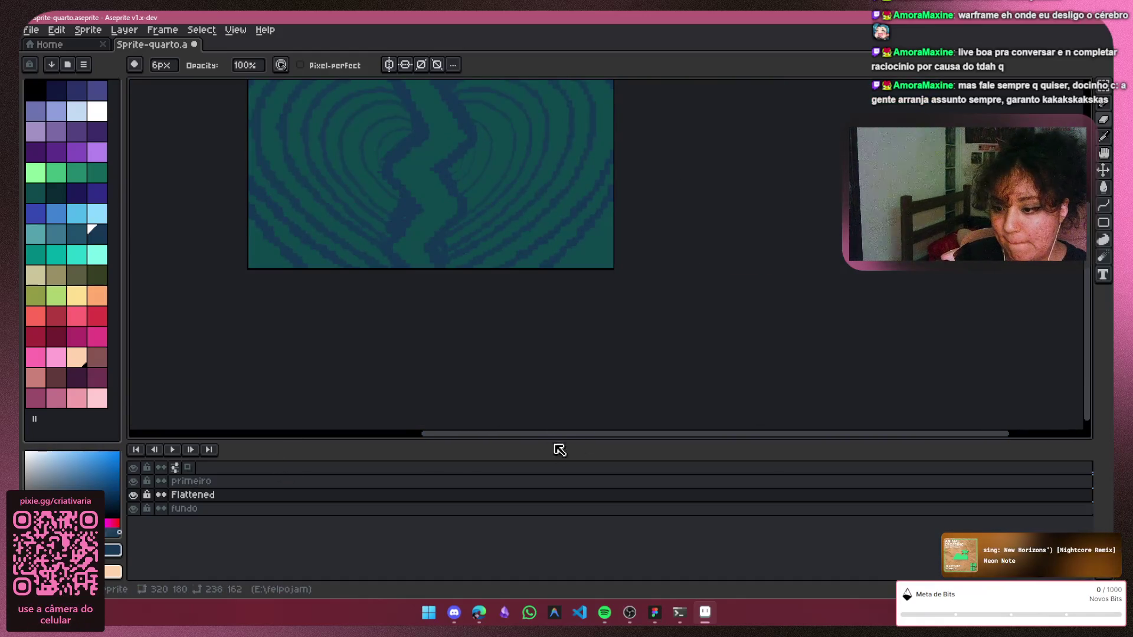
pyautogui.moveTo(569, 434); pyautogui.dragTo(496, 419)
pyautogui.scroll(1, 511, 151)
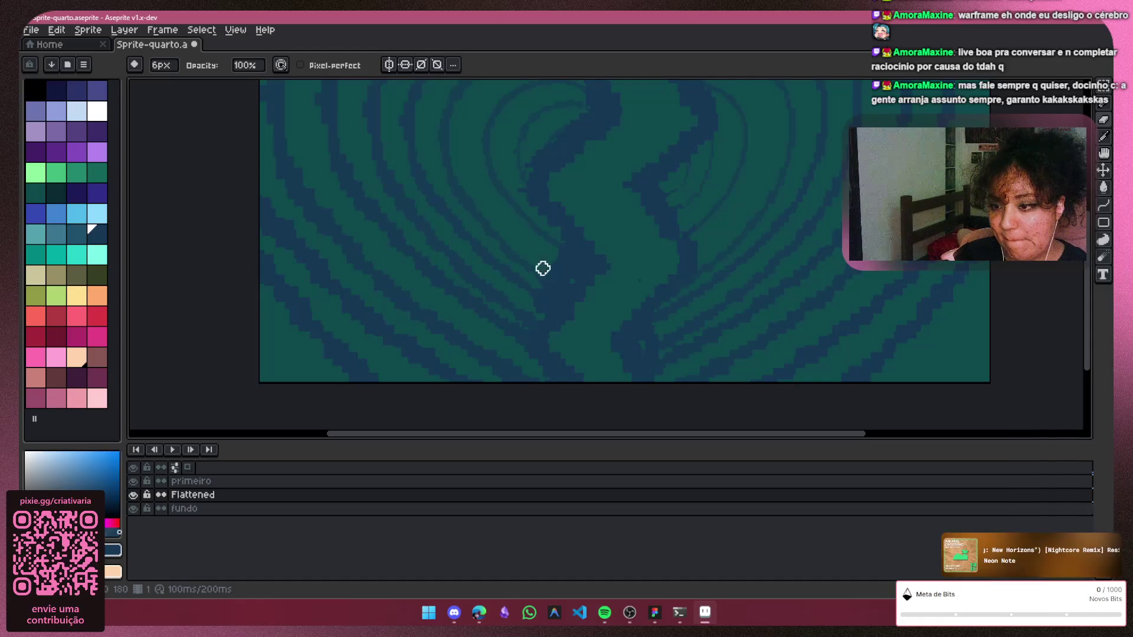
pyautogui.scroll(1, 476, 159)
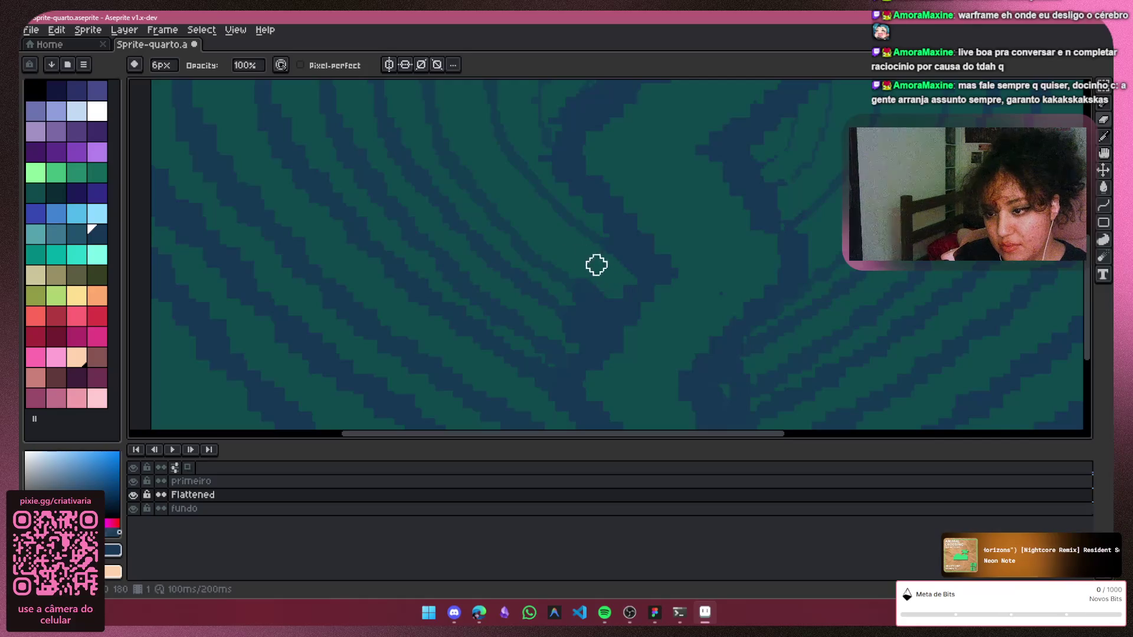
pyautogui.keyDown('alt'); pyautogui.scroll(-3, 567, 301); pyautogui.keyUp('alt')
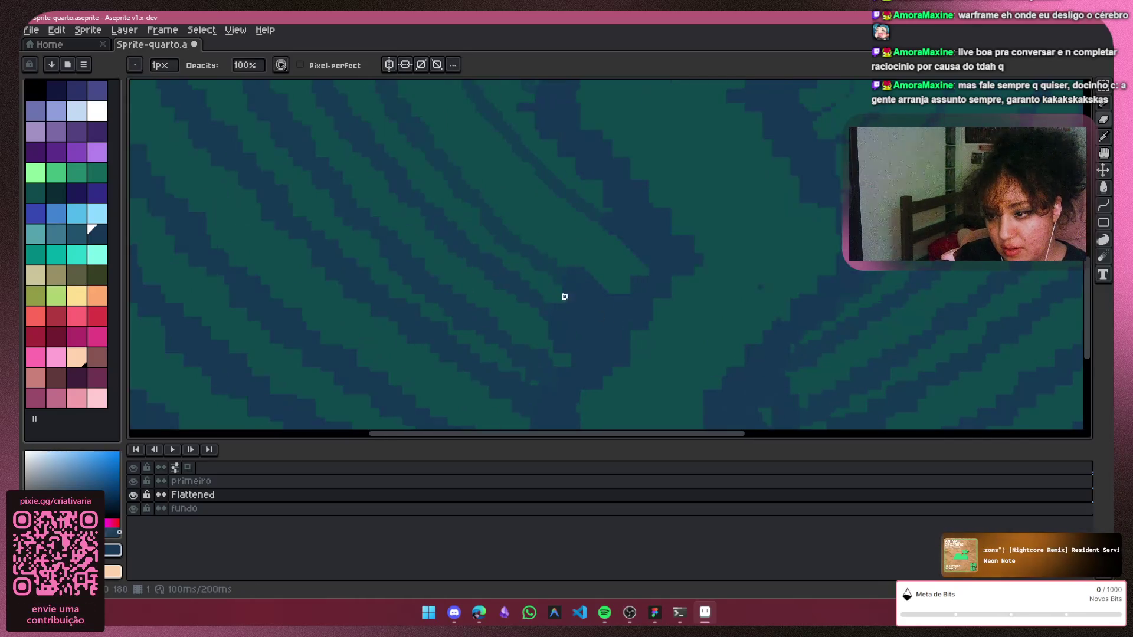
pyautogui.scroll(1, 564, 296)
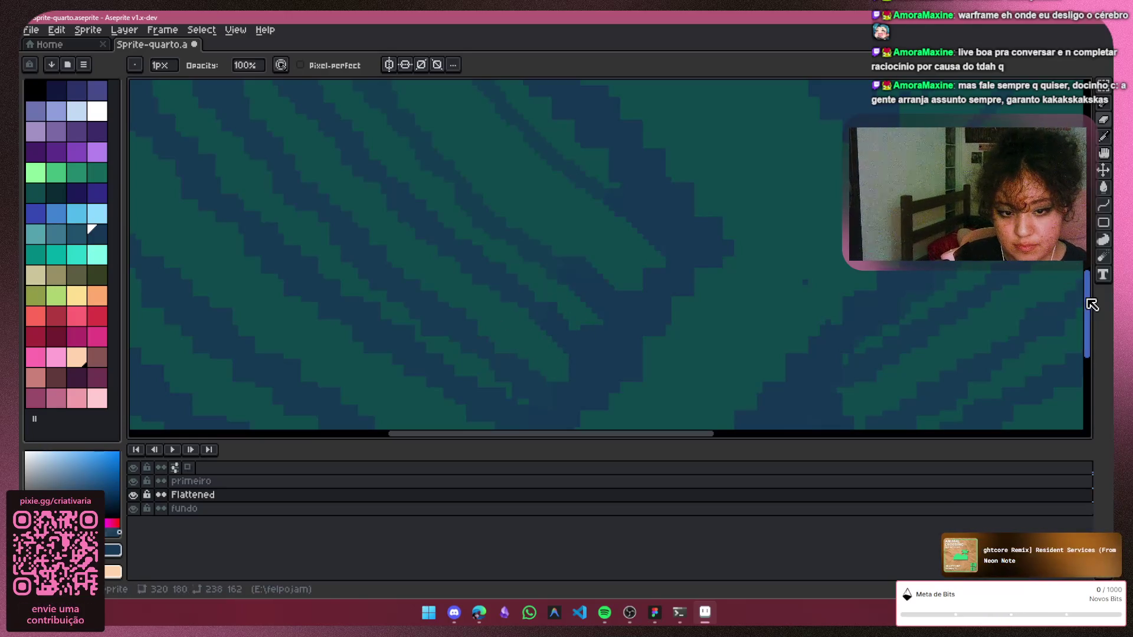
pyautogui.scroll(-2, 1093, 322)
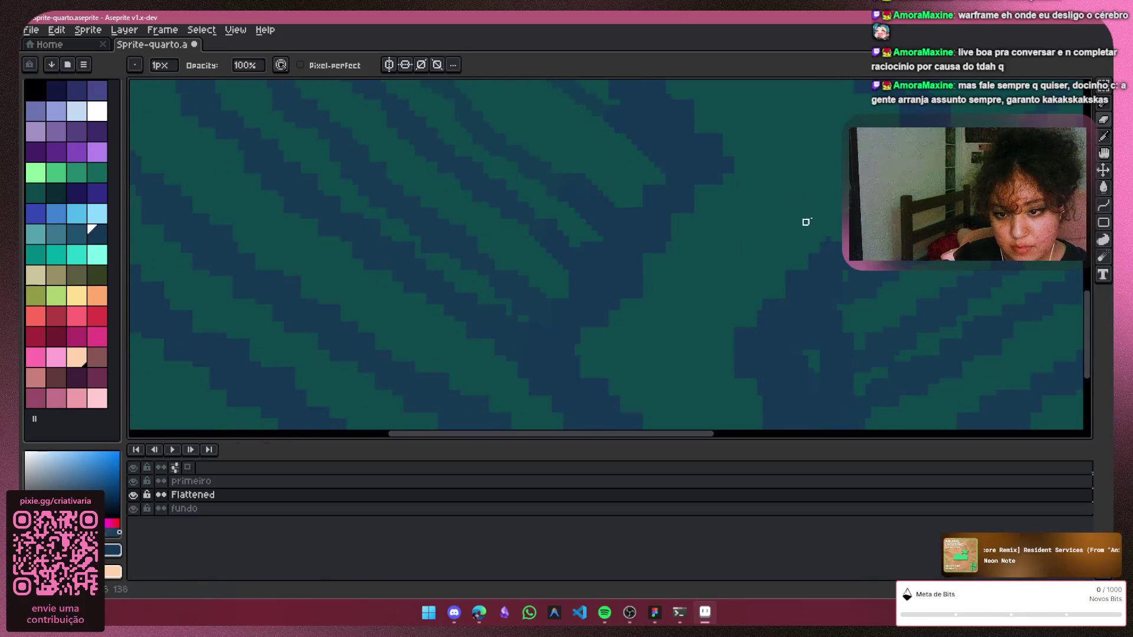
pyautogui.scroll(-3, 1092, 357)
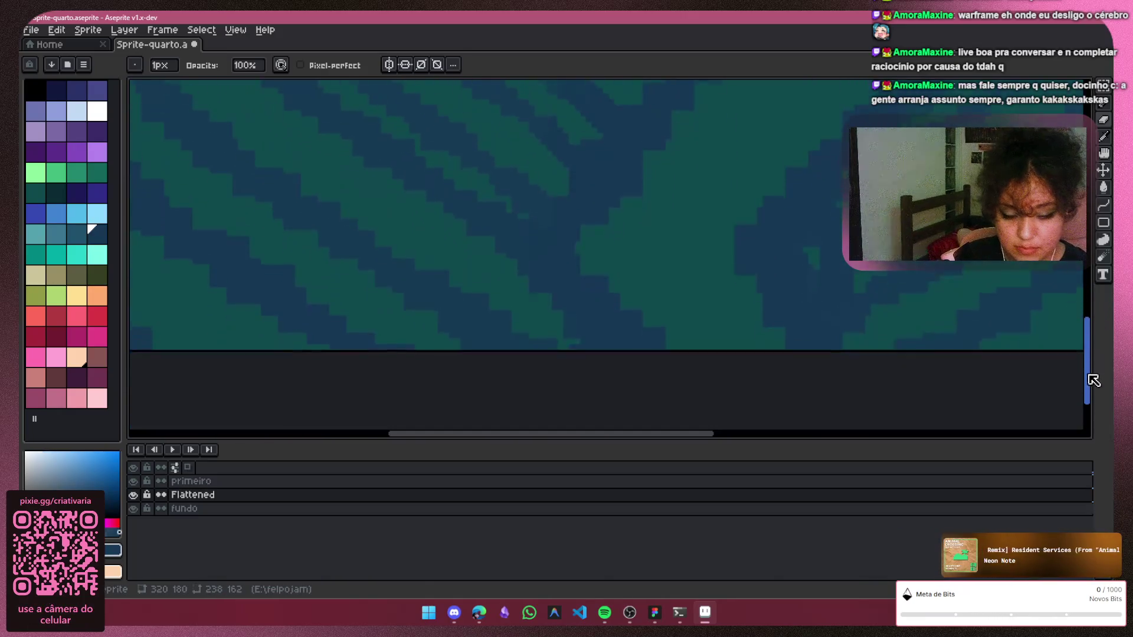
pyautogui.scroll(2, 1092, 357)
pyautogui.scroll(-1, 691, 206)
pyautogui.scroll(-2, 708, 222)
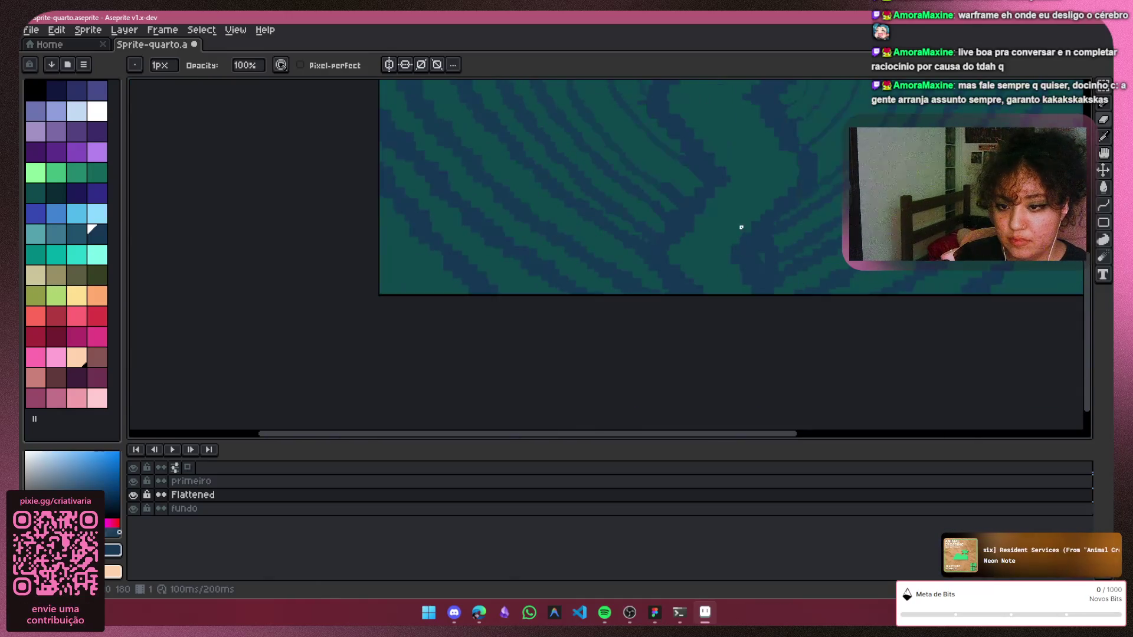
pyautogui.scroll(2, 740, 228)
pyautogui.scroll(3, 478, 254)
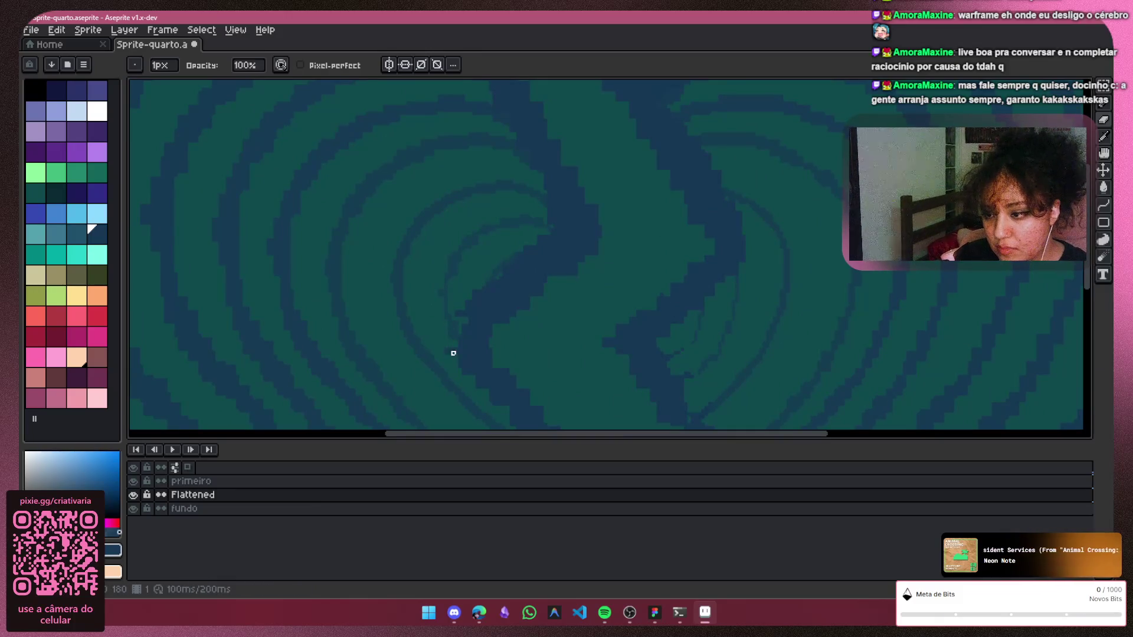
pyautogui.scroll(-1, 743, 220)
pyautogui.scroll(-3, 802, 192)
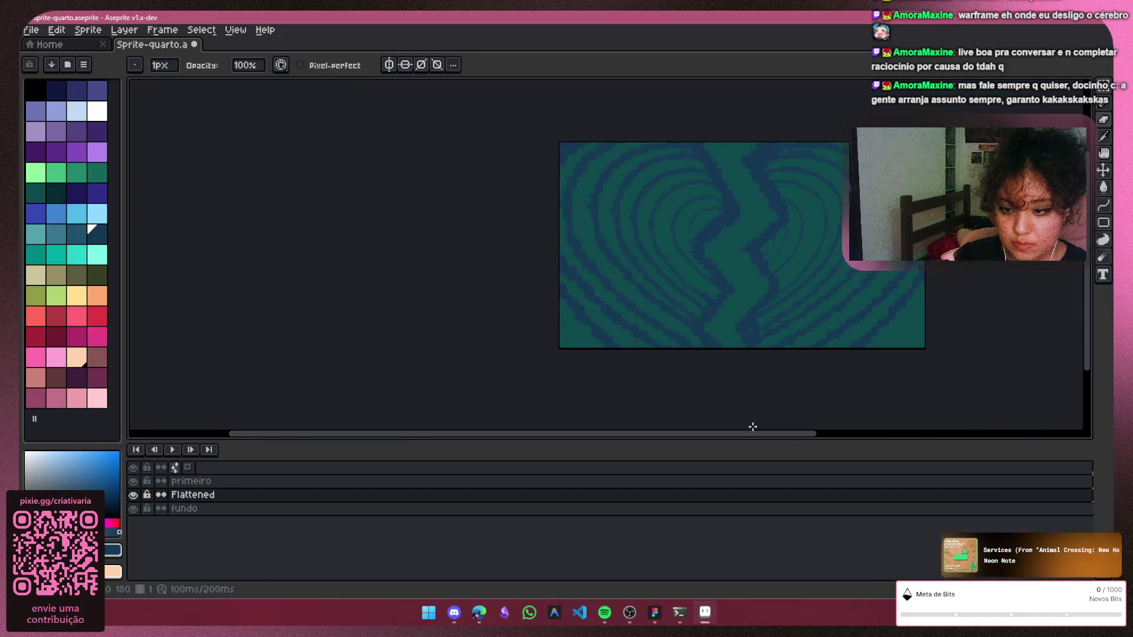
pyautogui.moveTo(767, 433); pyautogui.dragTo(841, 428)
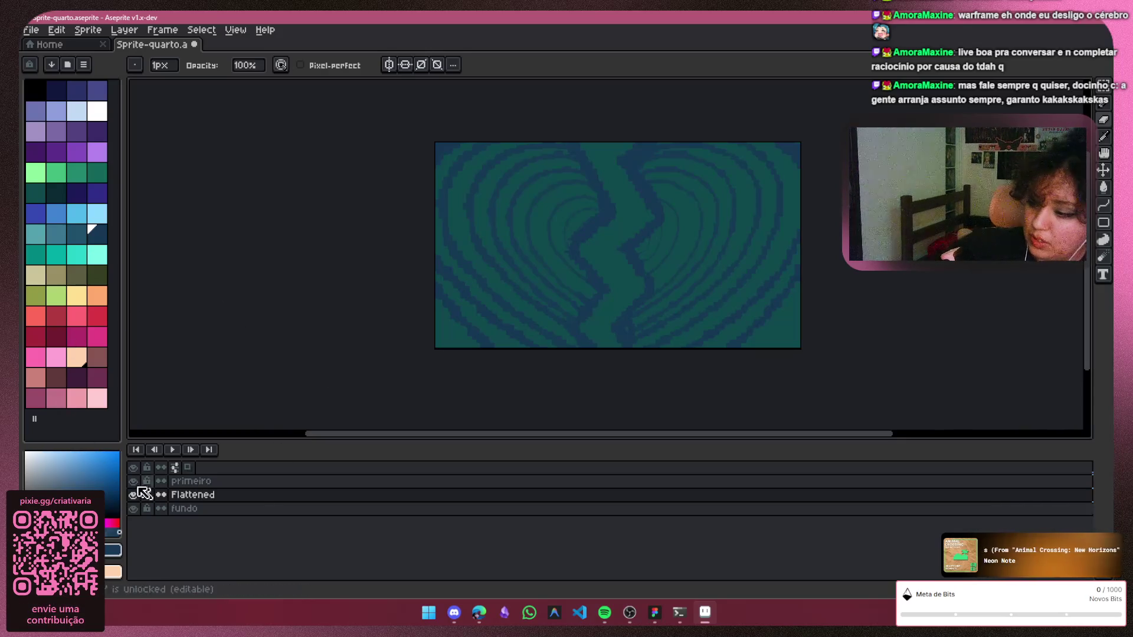
# Toggle the Flattened layer's visibility a few times to compare, leaving it shown
pyautogui.click(134, 495)
pyautogui.click(134, 495)
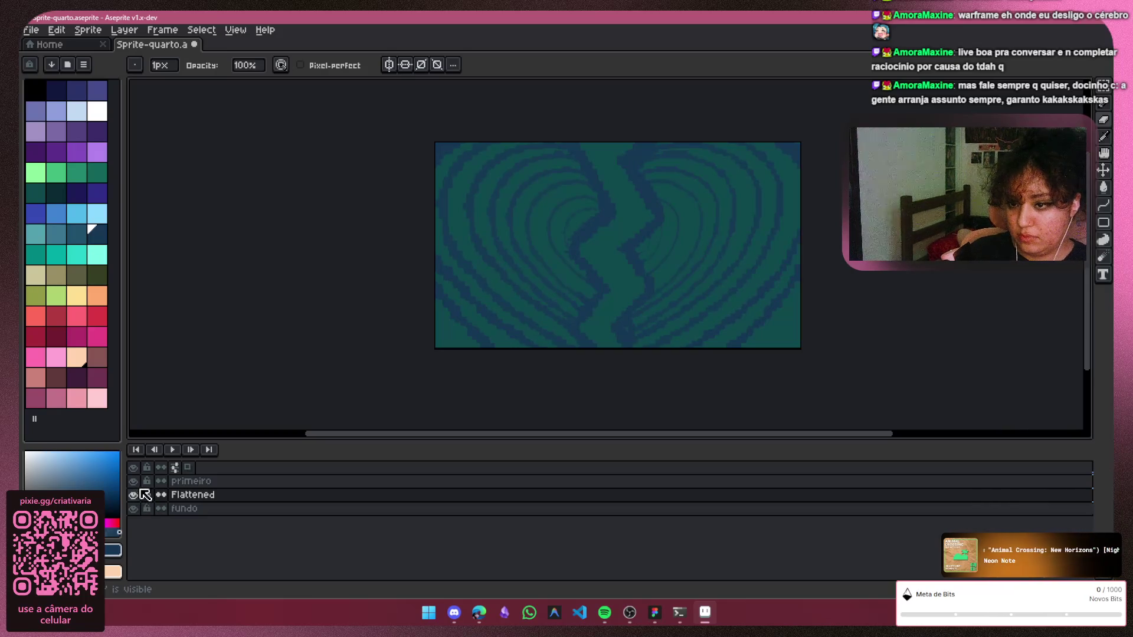
pyautogui.click(134, 495)
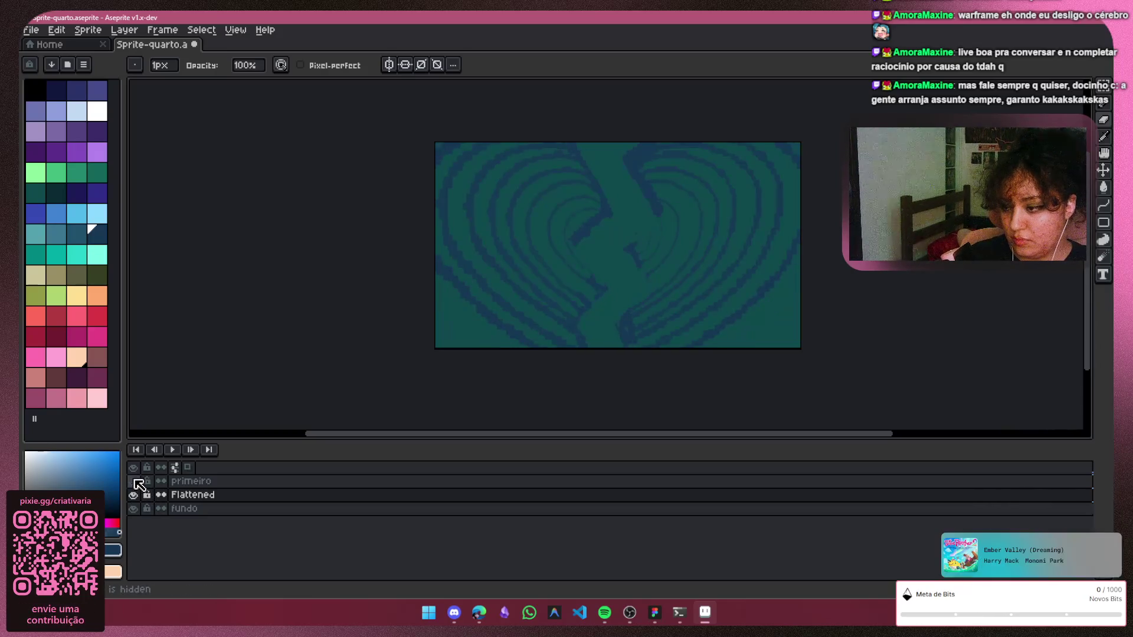
pyautogui.click(134, 481)
pyautogui.click(135, 493)
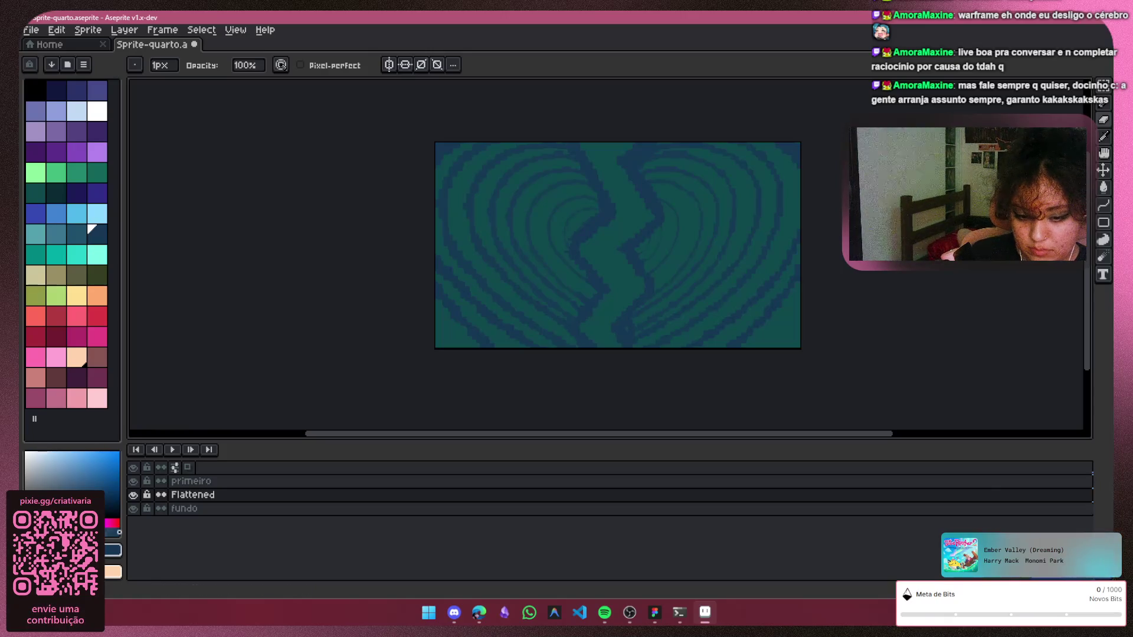
# Step between the last and first animation frames, then switch to the Move tool (V)
pyautogui.click(210, 449)
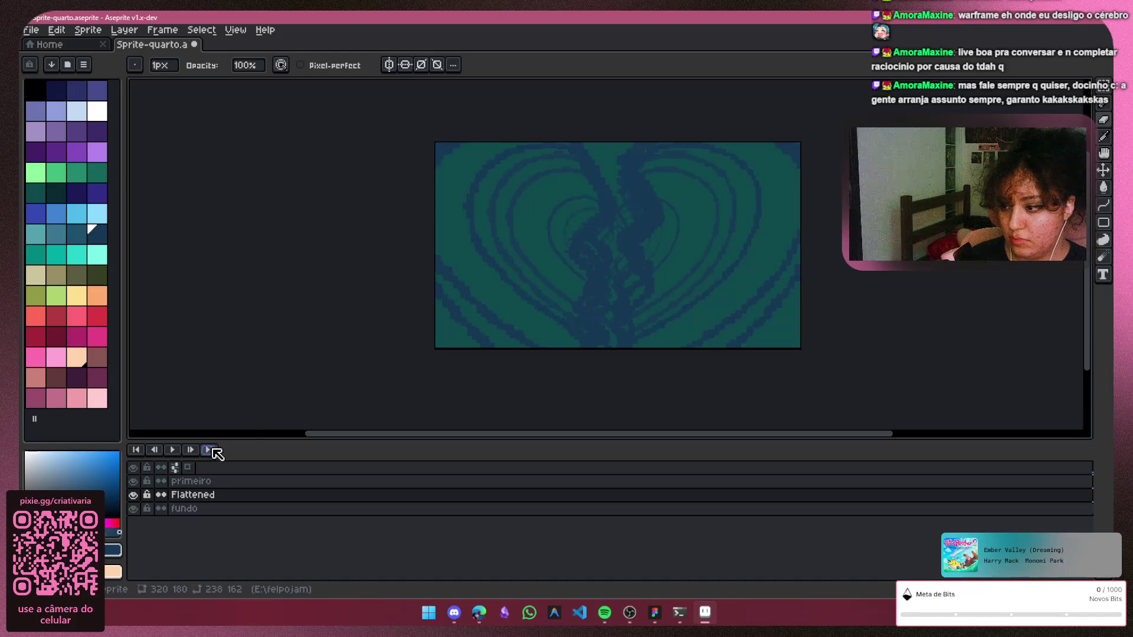
pyautogui.click(193, 448)
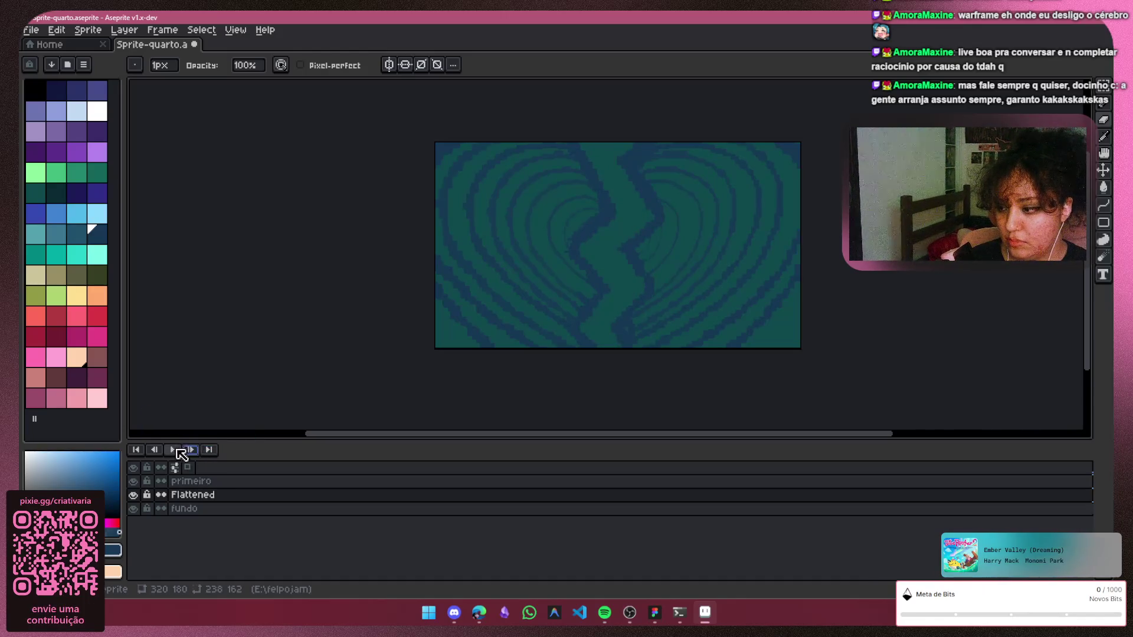
pyautogui.click(211, 449)
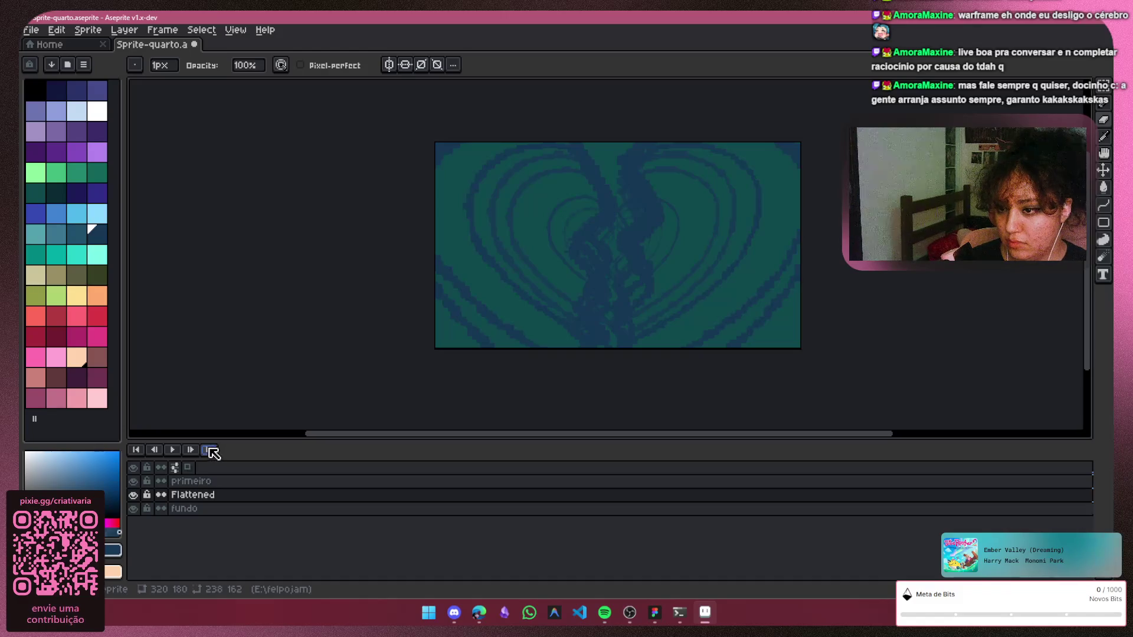
pyautogui.click(140, 450)
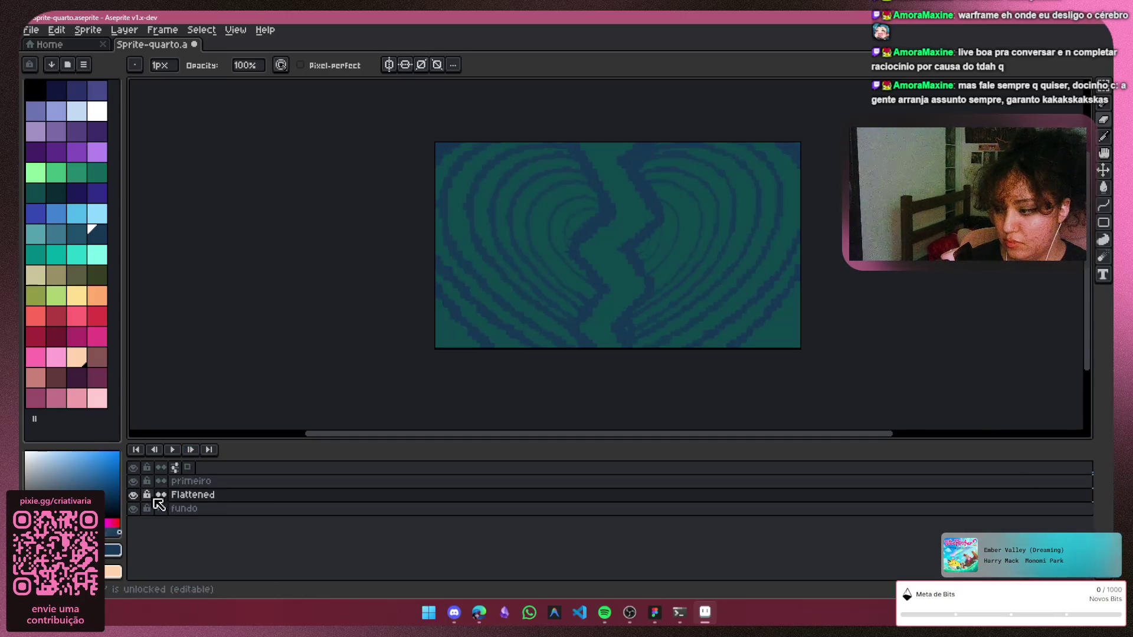
pyautogui.press('v')
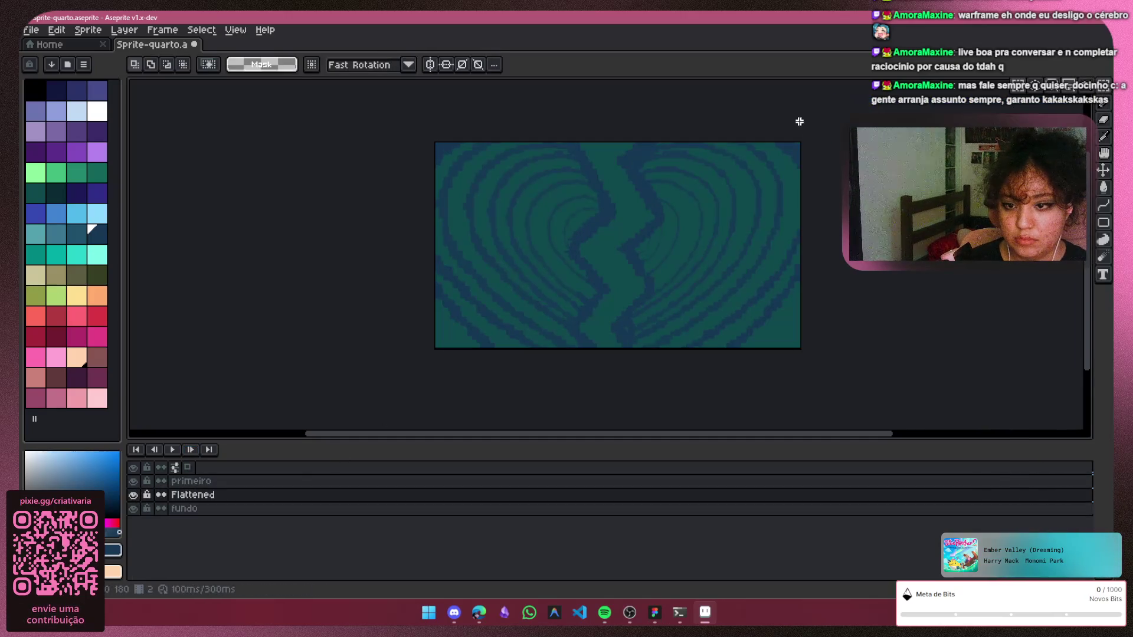
# Try scaling the whole sprite and cancel it, then add a new empty layer above Flattened
pyautogui.hotkey('ctrl', 'a')
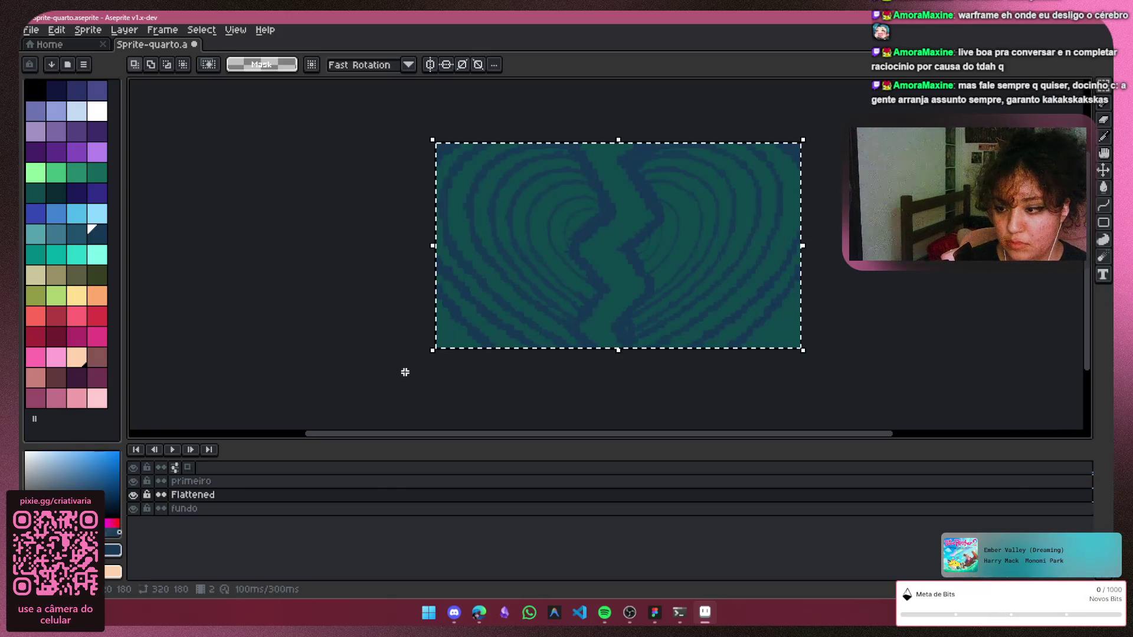
pyautogui.moveTo(432, 351); pyautogui.dragTo(431, 359)
pyautogui.press('Return')
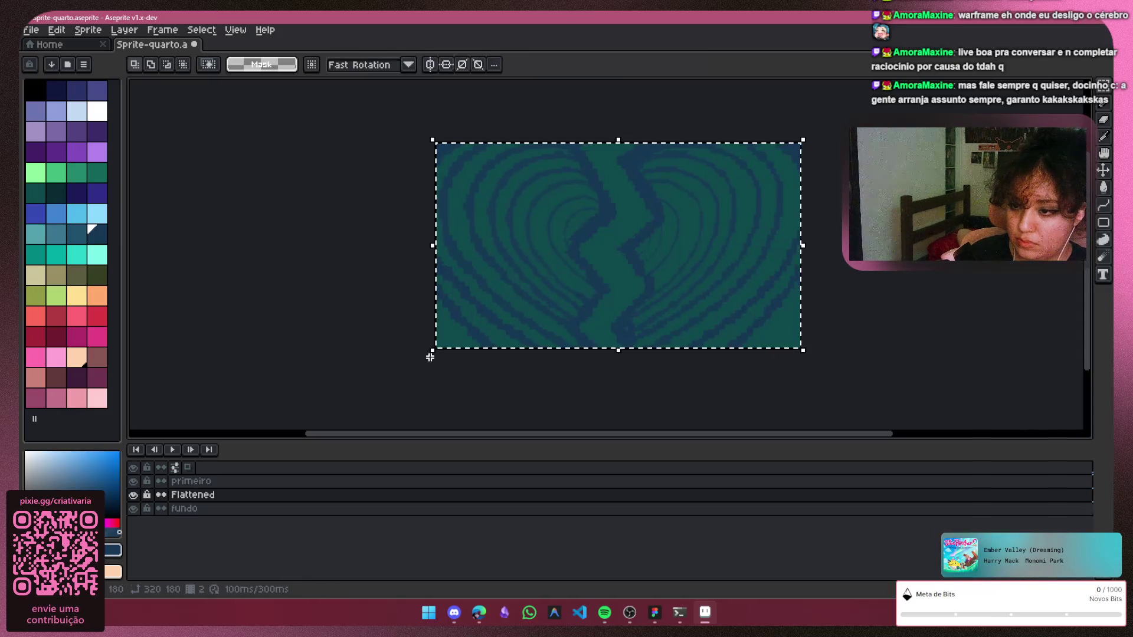
pyautogui.hotkey('ctrl', 'd')
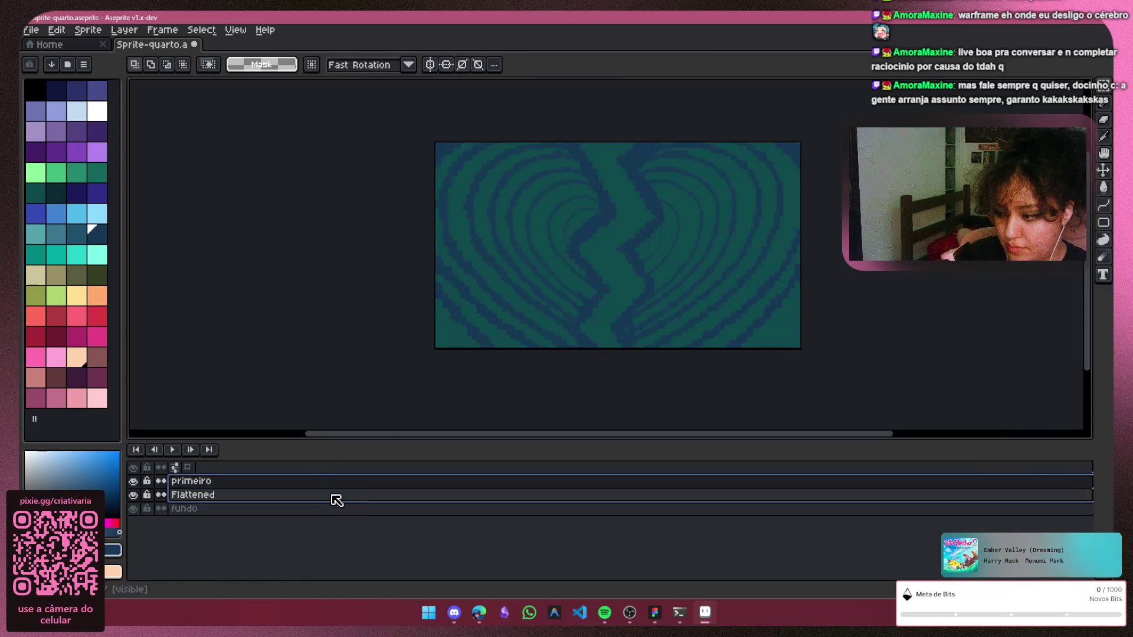
pyautogui.hotkey('shift', 'n')
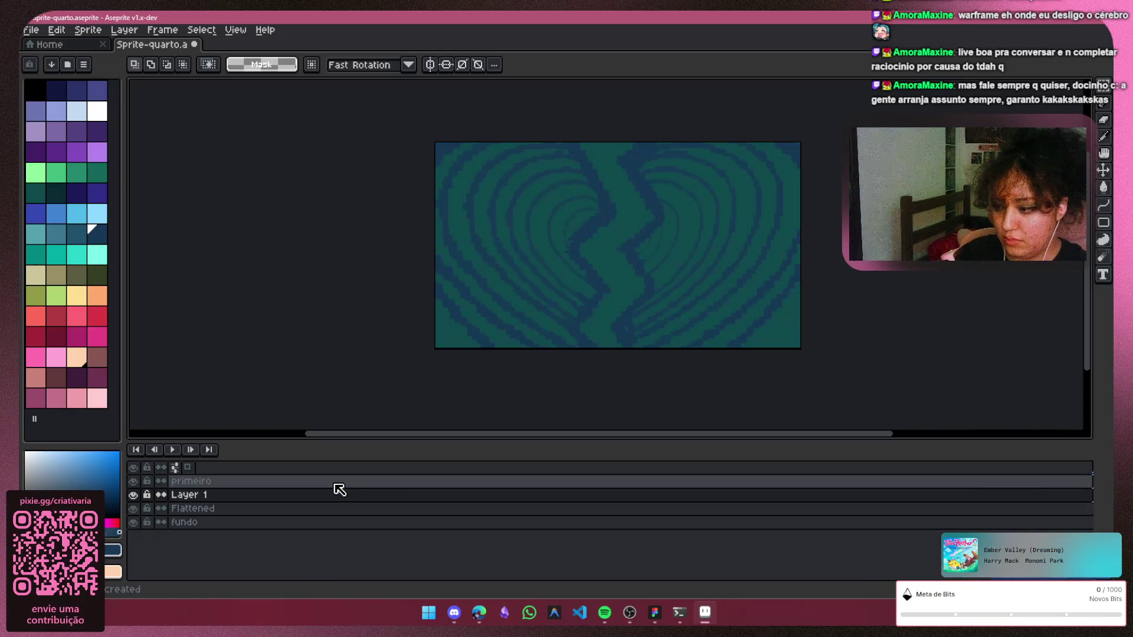
pyautogui.hotkey('ctrl', 'a')
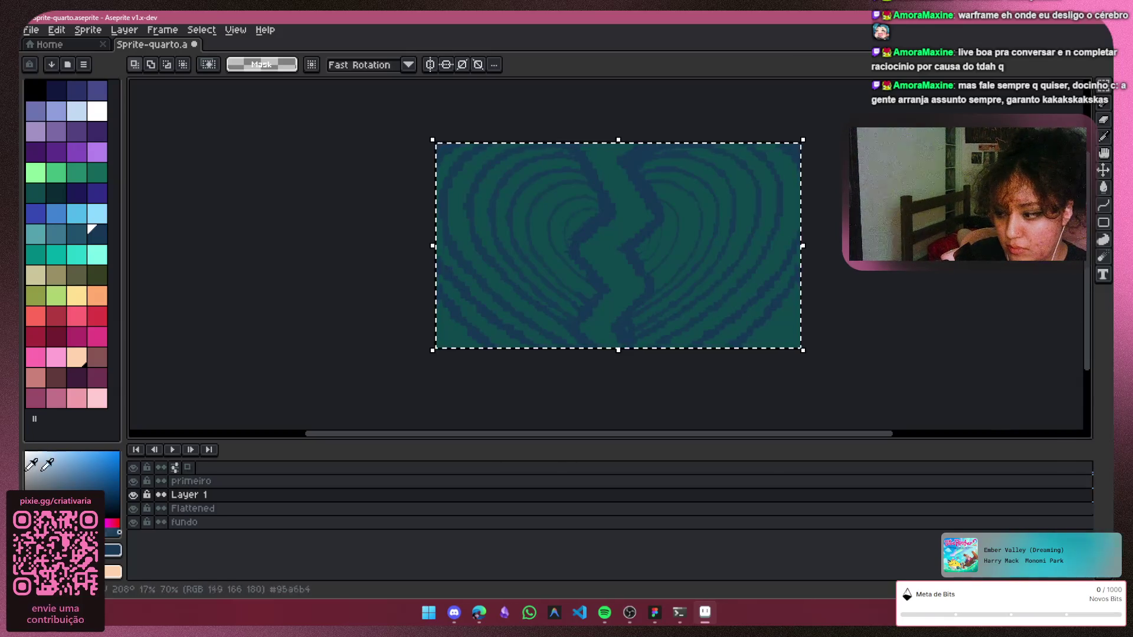
# Hide Flattened and lower its opacity to about 33% in Layer Properties
pyautogui.click(133, 509)
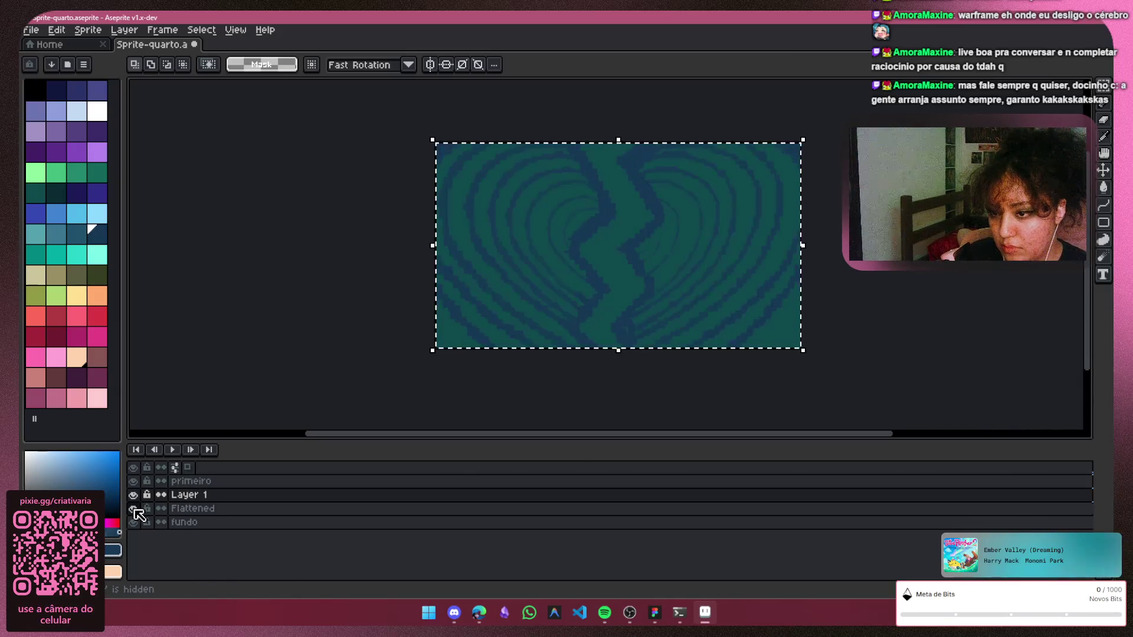
pyautogui.doubleClick(235, 509)
pyautogui.click(206, 244)
pyautogui.moveTo(205, 243); pyautogui.dragTo(232, 250)
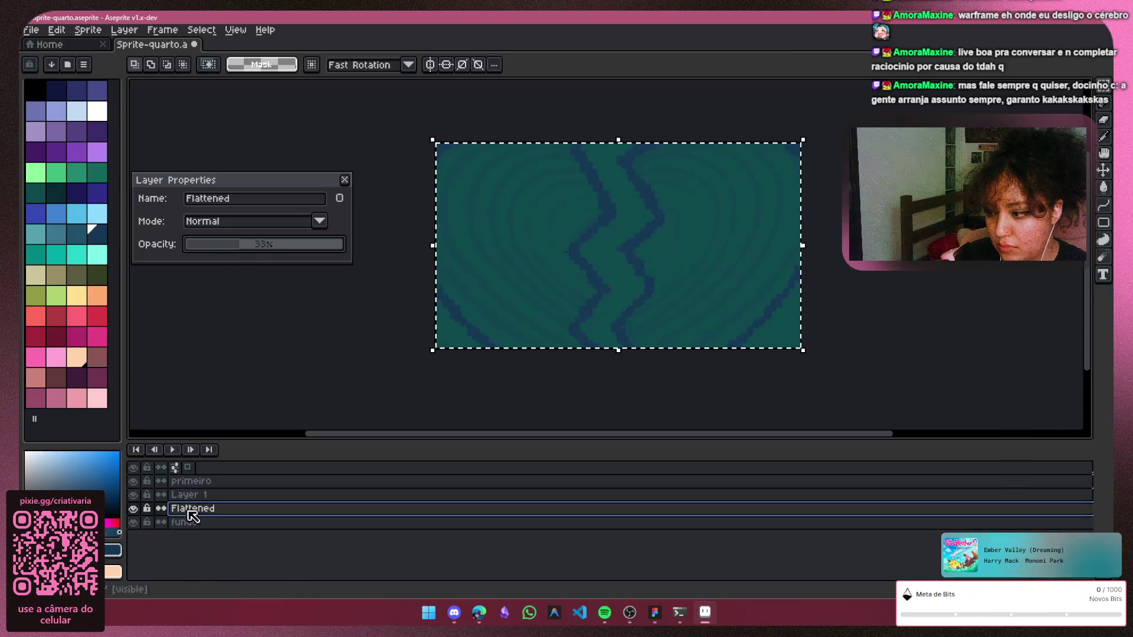
pyautogui.click(177, 495)
pyautogui.hotkey('ctrl', 'd')
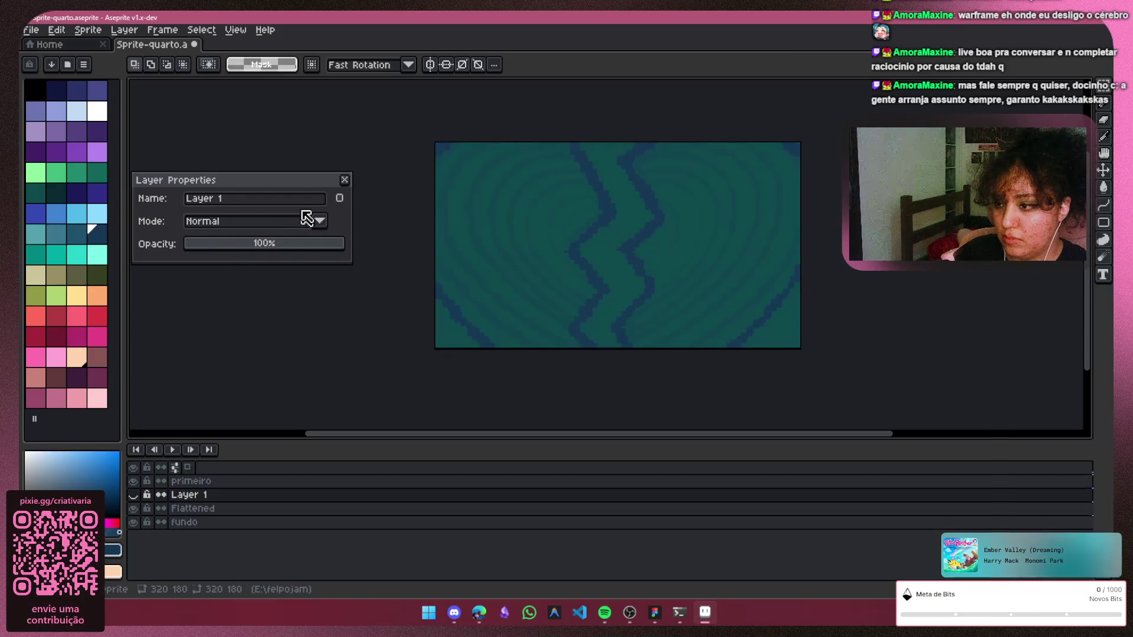
pyautogui.click(344, 185)
# Remove the extra Layer 1 and select the Flattened layer
pyautogui.hotkey('ctrl', 'e')
pyautogui.click(289, 497)
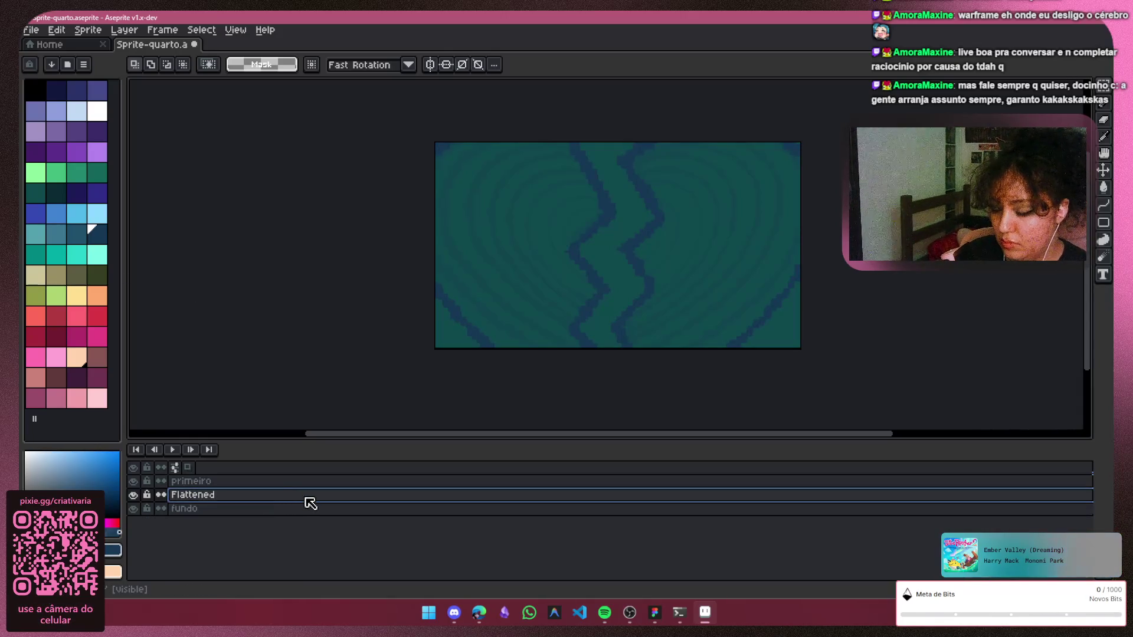
# Duplicate the Flattened layer and select the whole canvas of the copy
pyautogui.rightClick(275, 489)
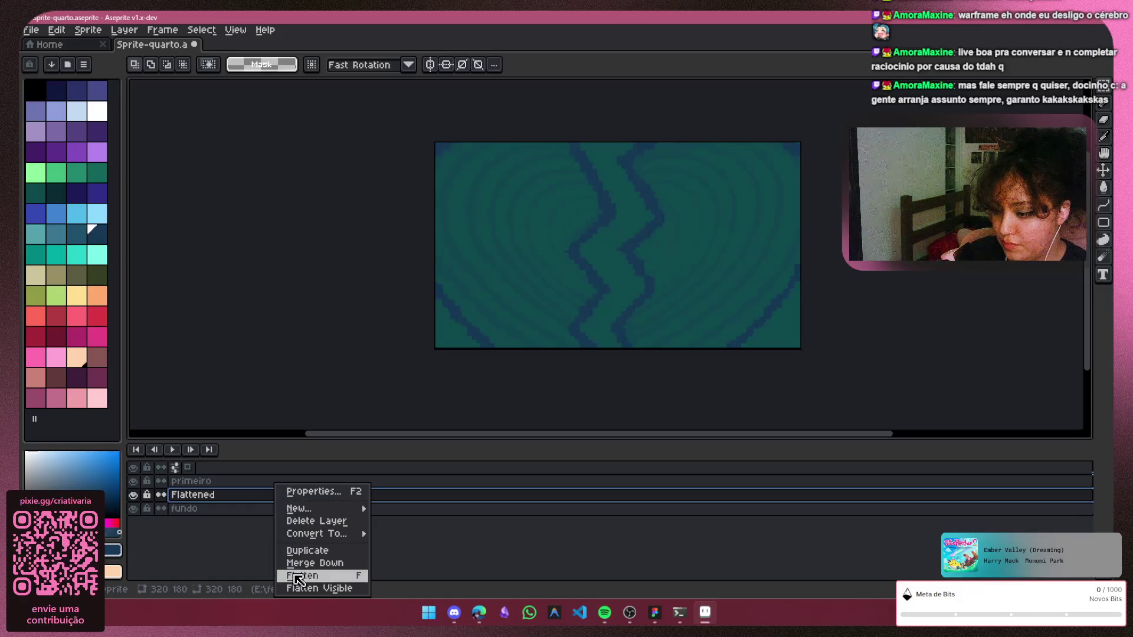
pyautogui.click(305, 551)
pyautogui.moveTo(429, 124); pyautogui.dragTo(872, 357)
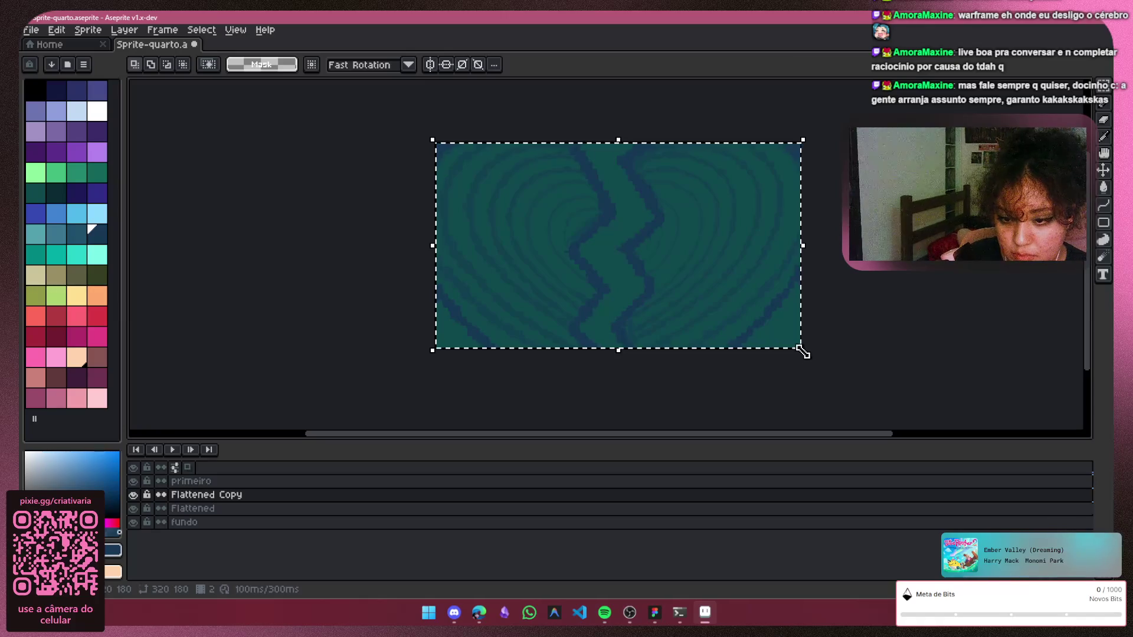
# Drag the transform handles to stretch the copy to about 356×194, past the canvas edges
pyautogui.moveTo(803, 351); pyautogui.dragTo(815, 362)
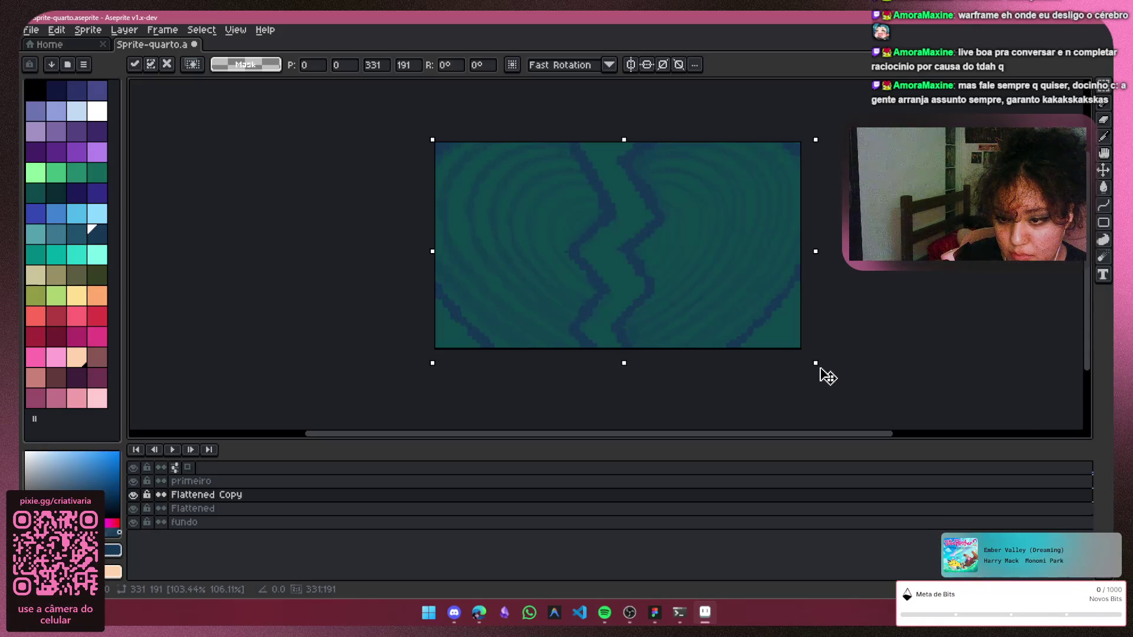
pyautogui.moveTo(818, 368); pyautogui.dragTo(812, 366)
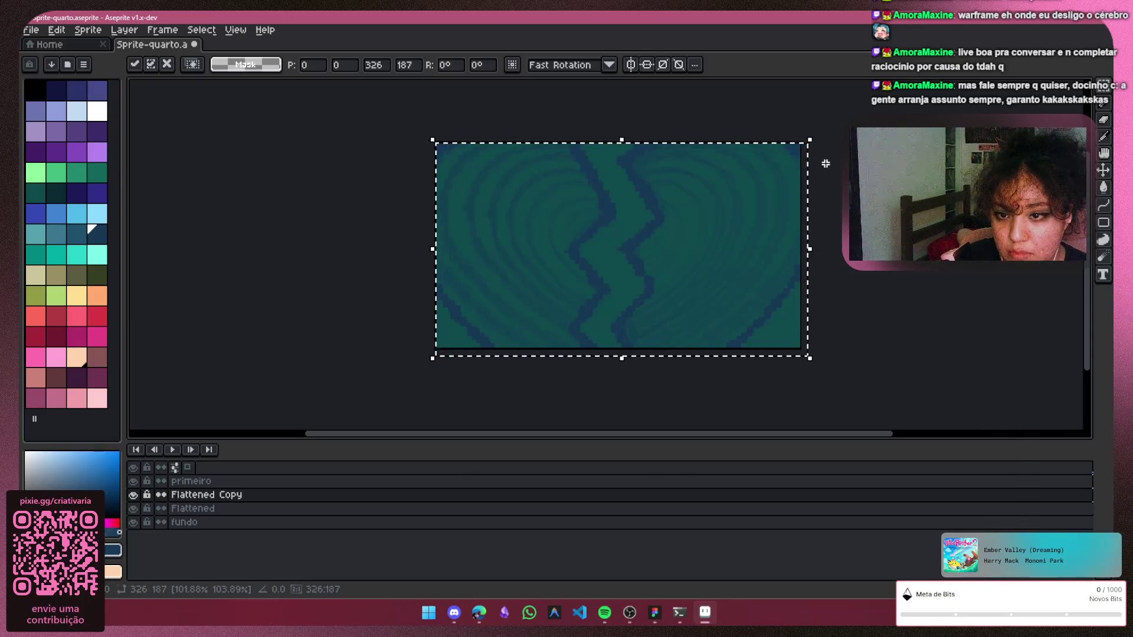
pyautogui.moveTo(811, 140); pyautogui.dragTo(818, 138)
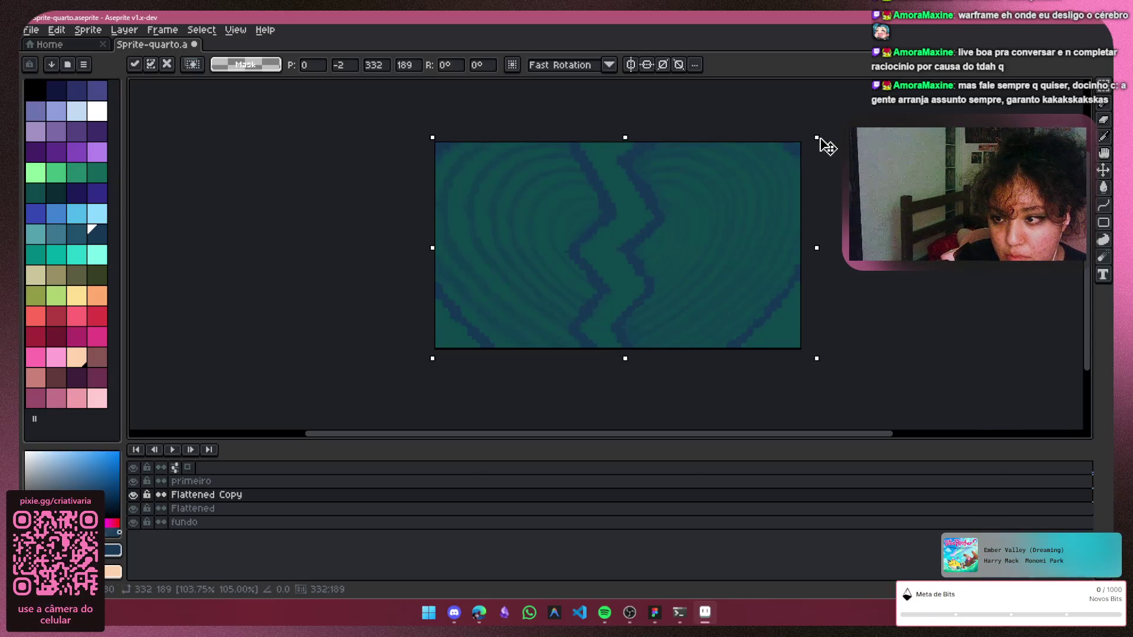
pyautogui.moveTo(431, 139); pyautogui.dragTo(413, 131)
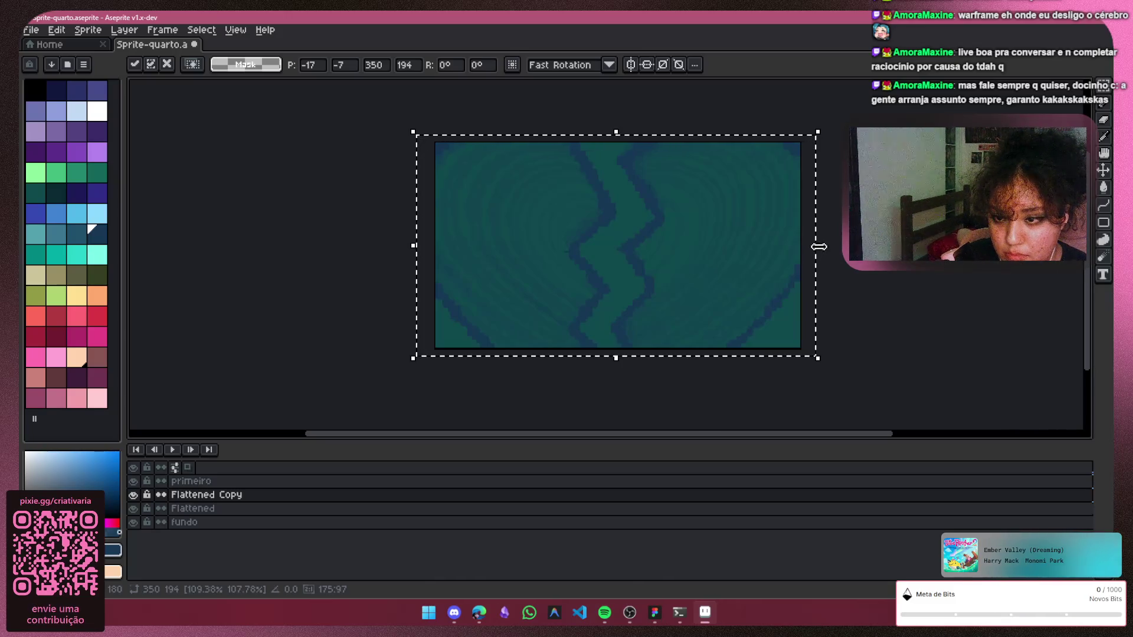
pyautogui.moveTo(825, 255); pyautogui.dragTo(835, 256)
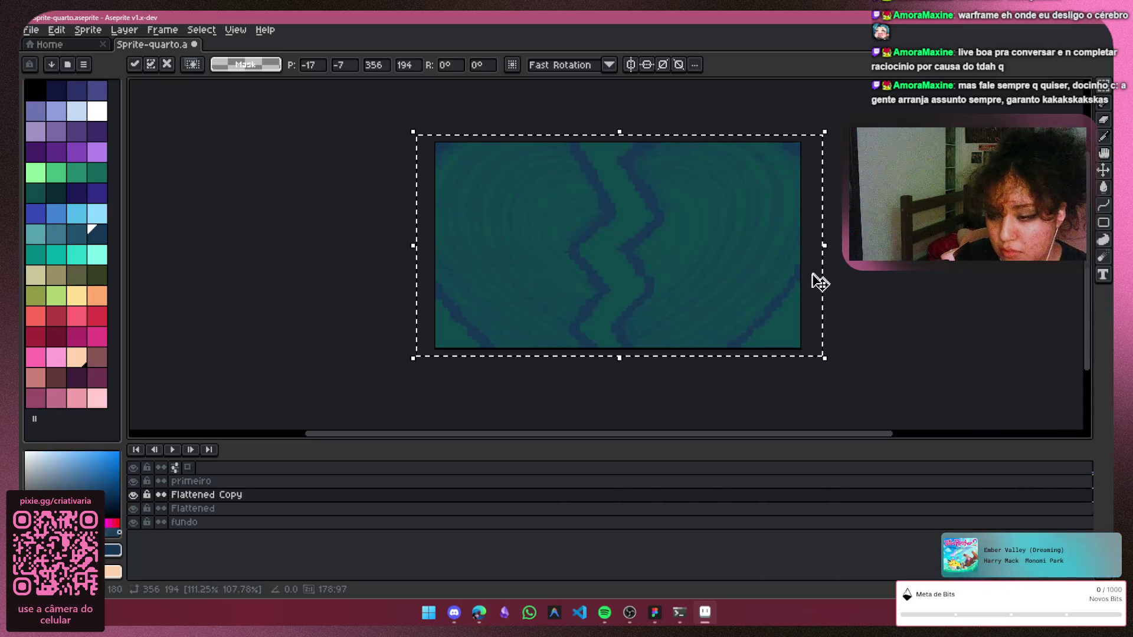
# Apply the scaling and set Flattened Copy's opacity to 100%
pyautogui.click(141, 496)
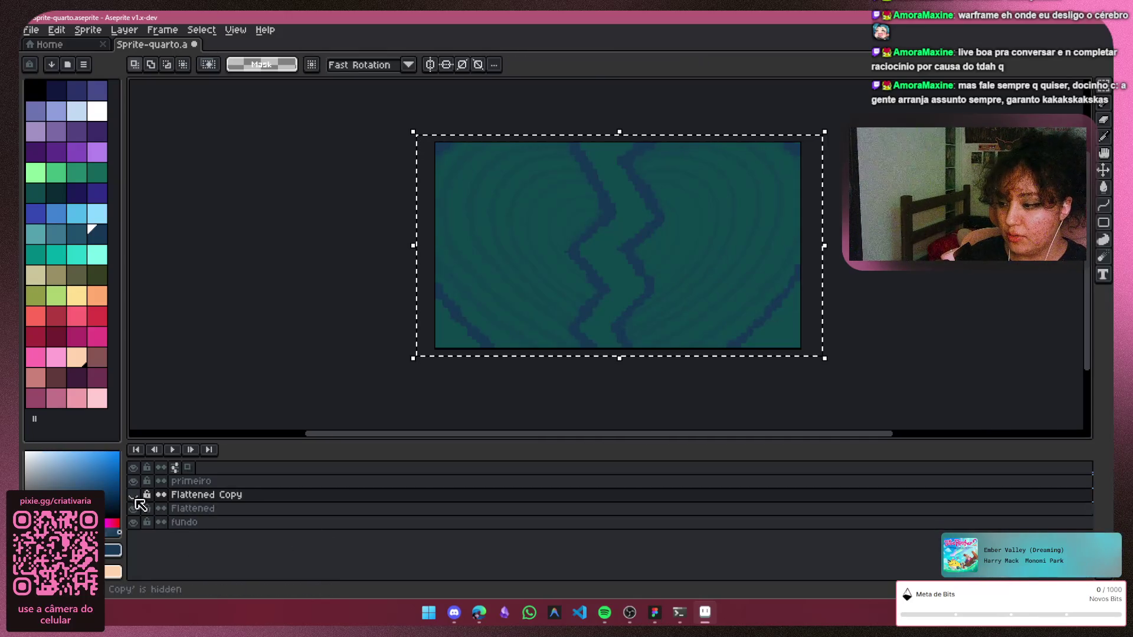
pyautogui.doubleClick(196, 494)
pyautogui.moveTo(250, 245); pyautogui.dragTo(346, 245)
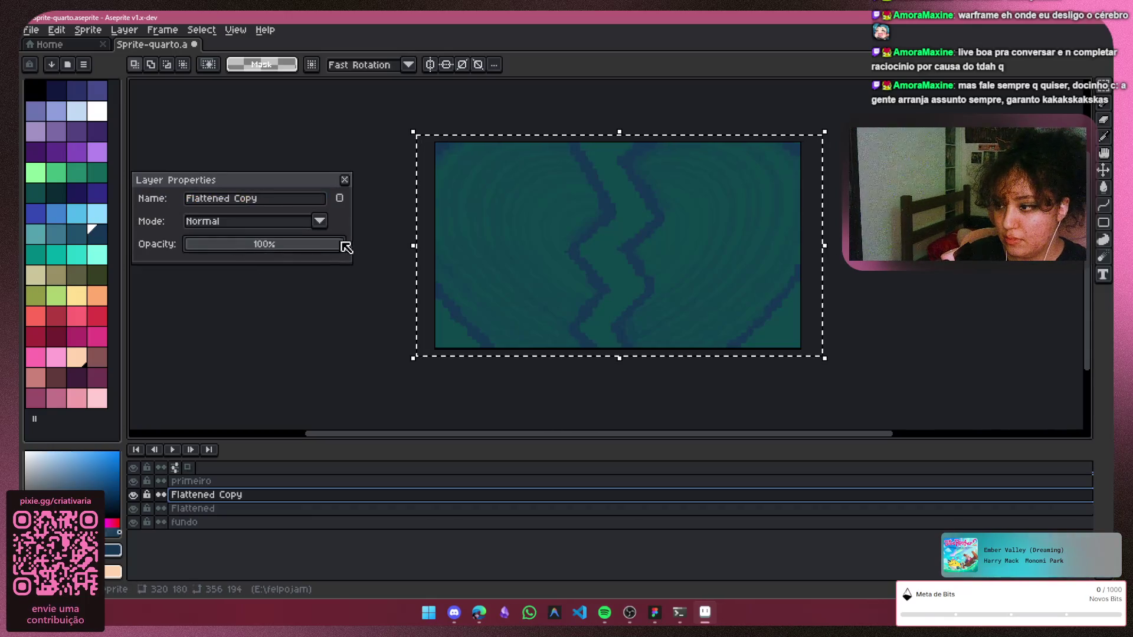
pyautogui.click(345, 180)
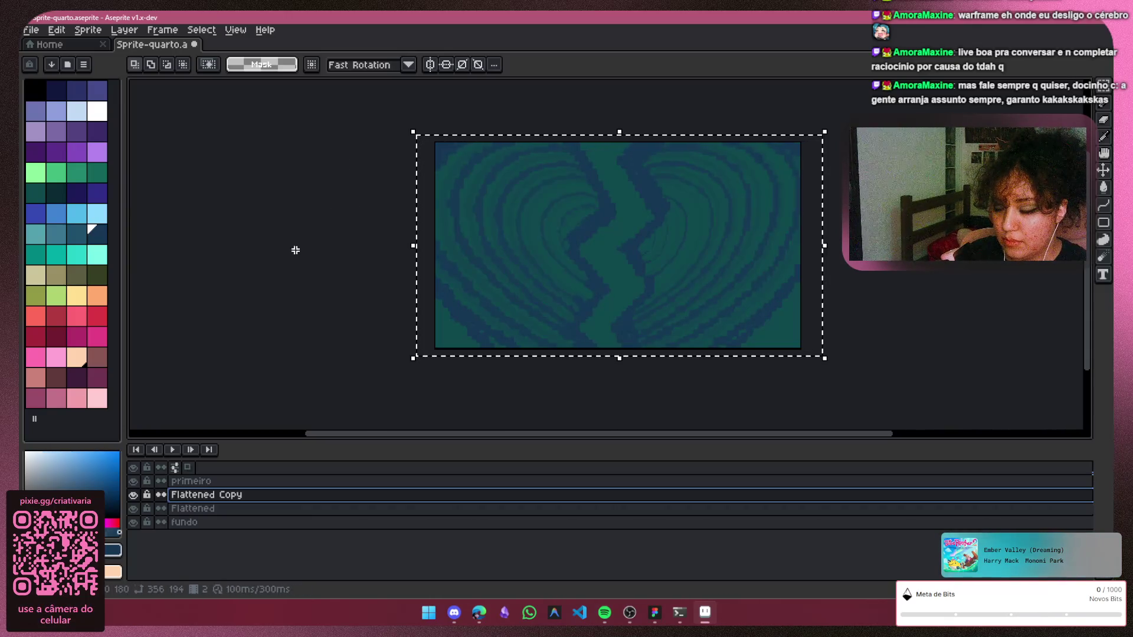
# Clear the original Flattened layer's name and delete it, leaving primeiro, Flattened Copy and fundo
pyautogui.click(135, 510)
pyautogui.click(187, 509)
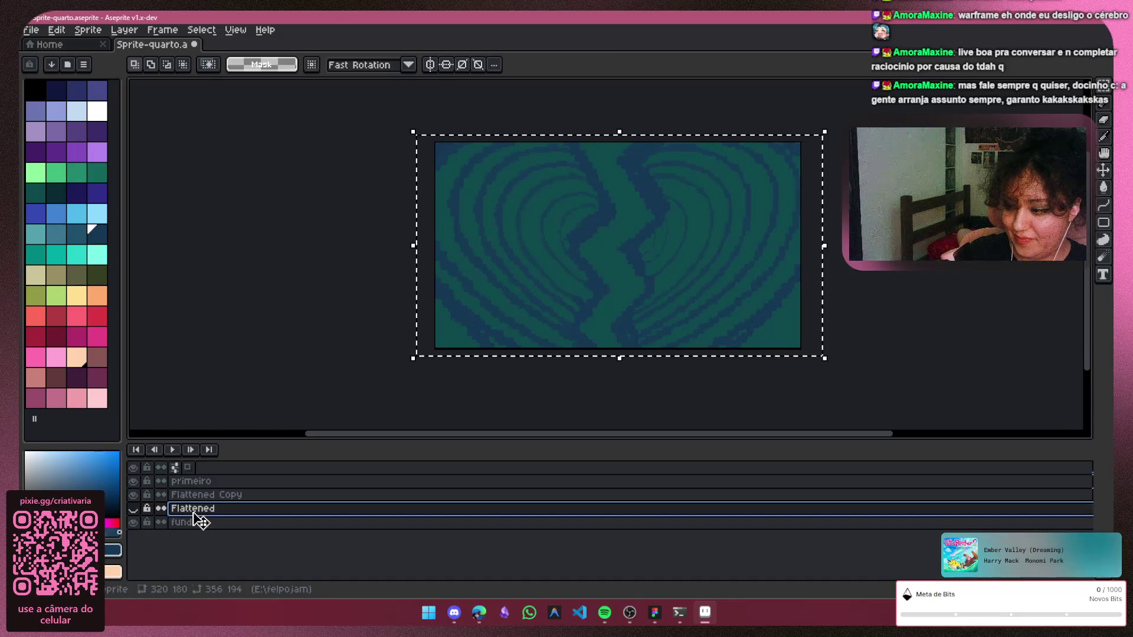
pyautogui.doubleClick(193, 511)
pyautogui.press('BackSpace')
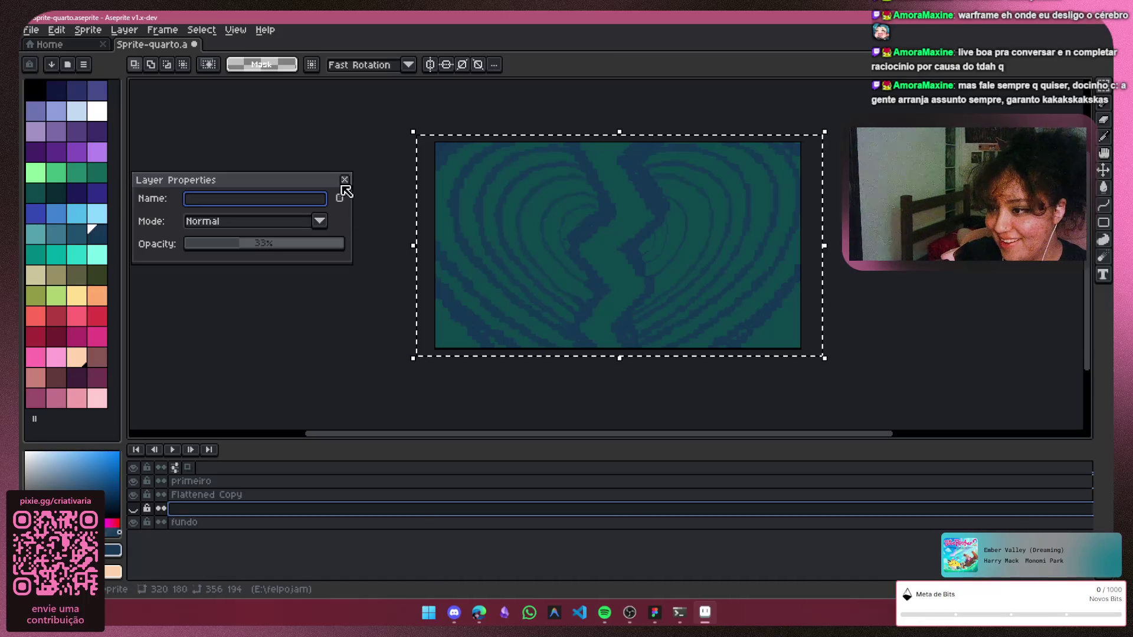
pyautogui.click(344, 181)
pyautogui.rightClick(223, 510)
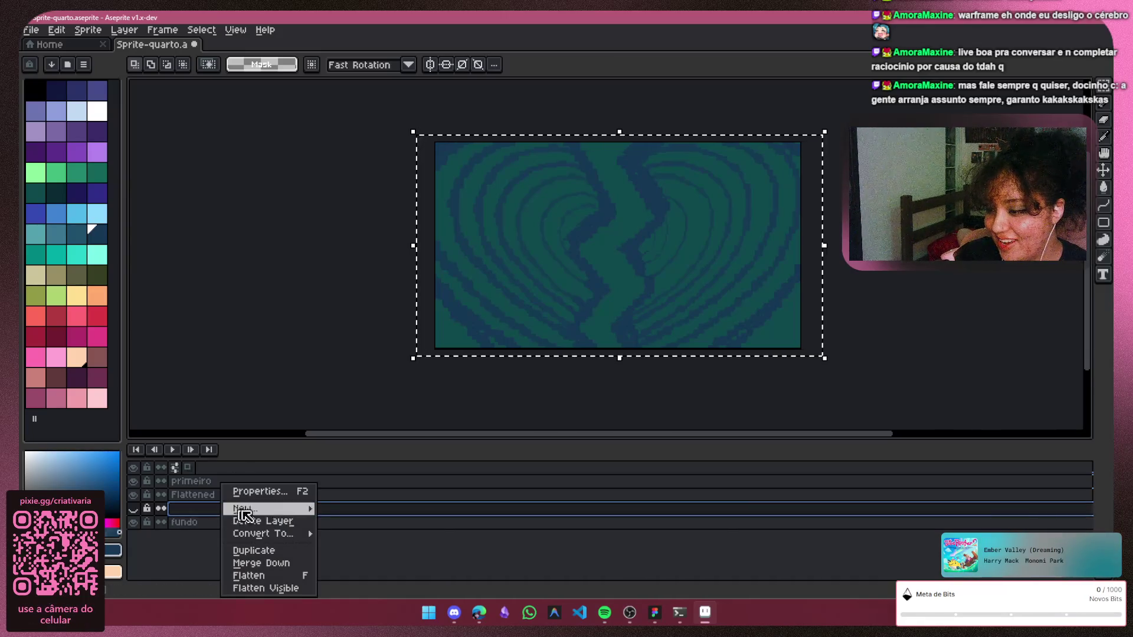
pyautogui.click(269, 524)
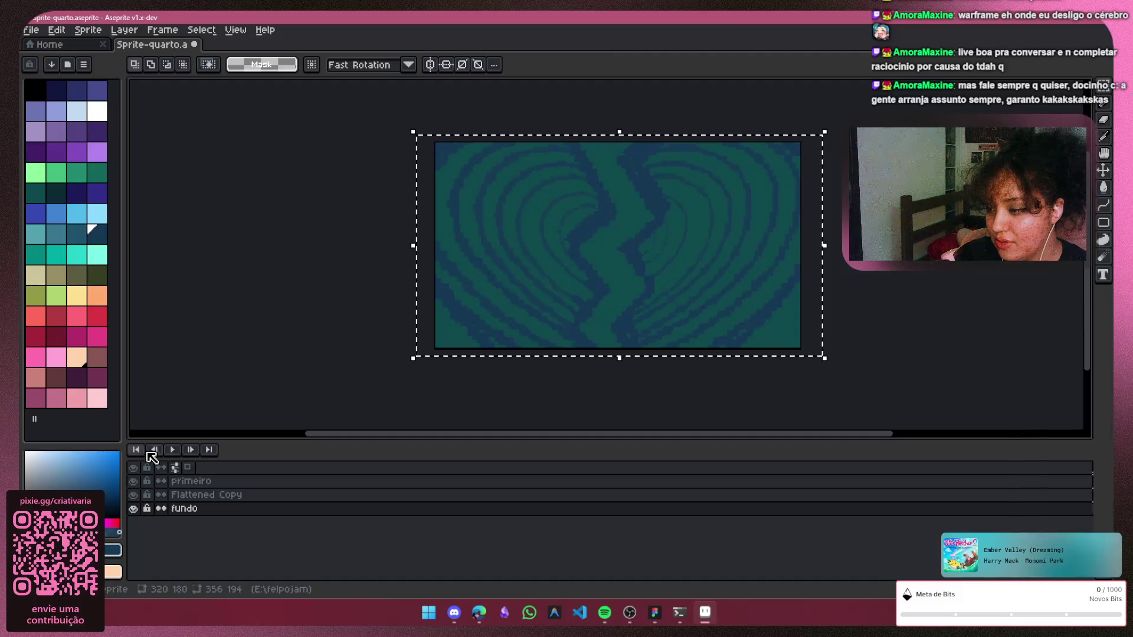
pyautogui.click(154, 453)
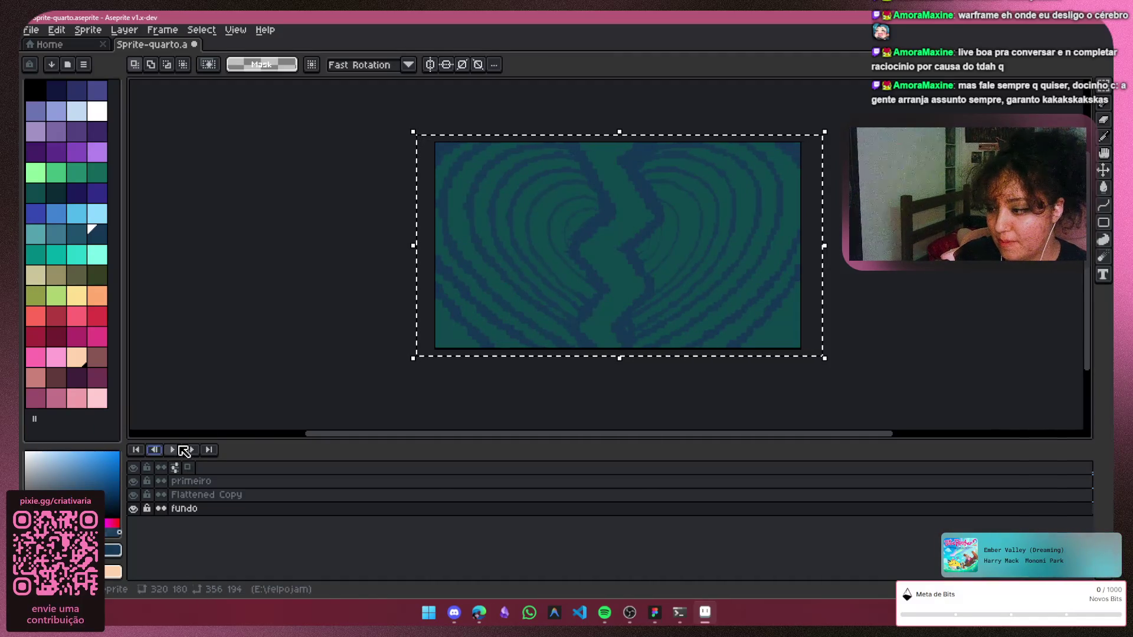
# Step through the frames, check the Preview window, and jump to the last frame
pyautogui.click(190, 449)
pyautogui.click(154, 451)
pyautogui.click(196, 450)
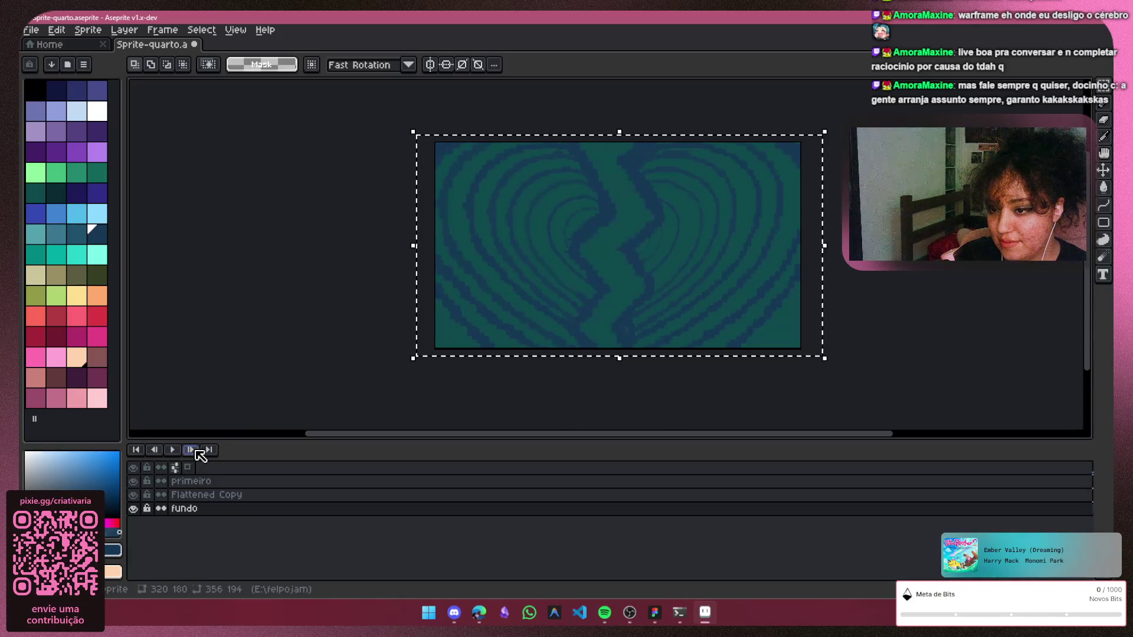
pyautogui.click(198, 452)
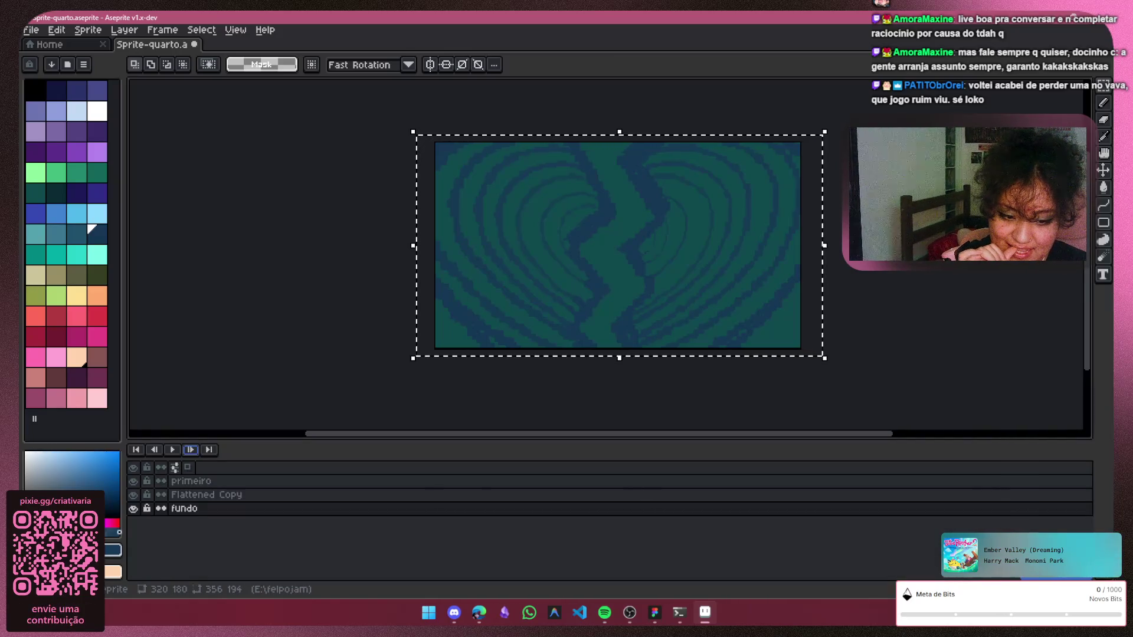
pyautogui.press('F7')
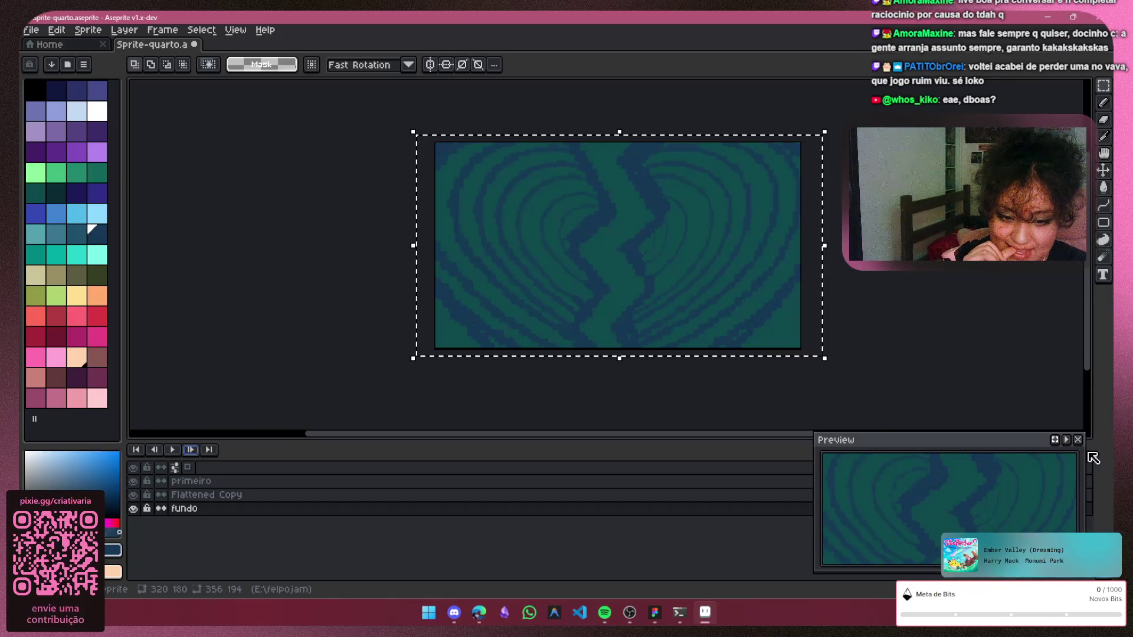
pyautogui.click(1077, 441)
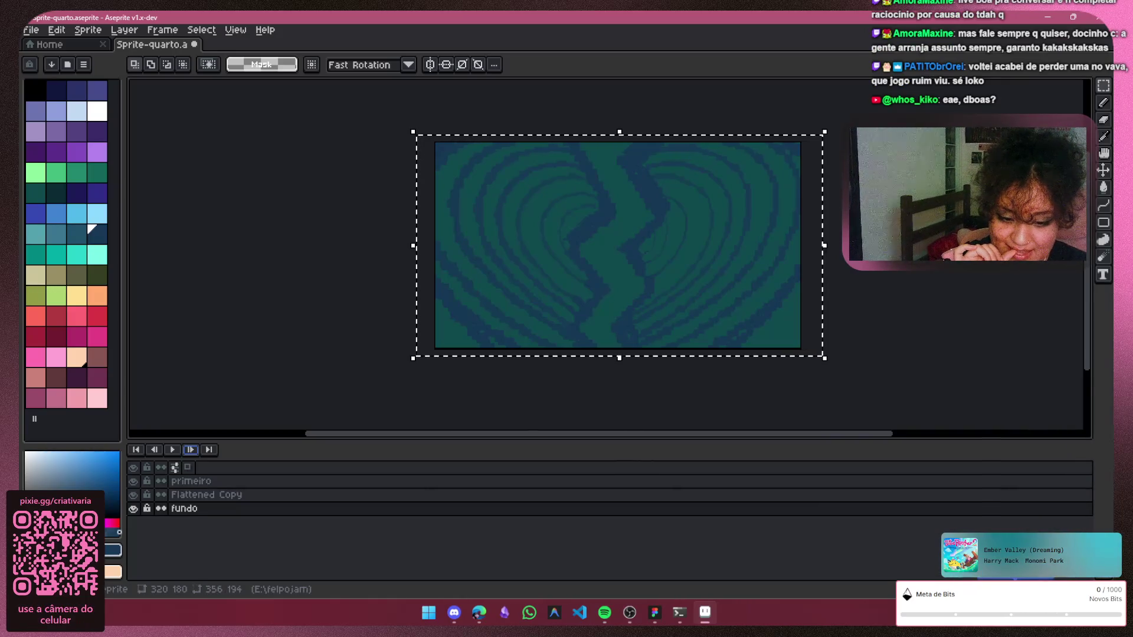
pyautogui.click(210, 453)
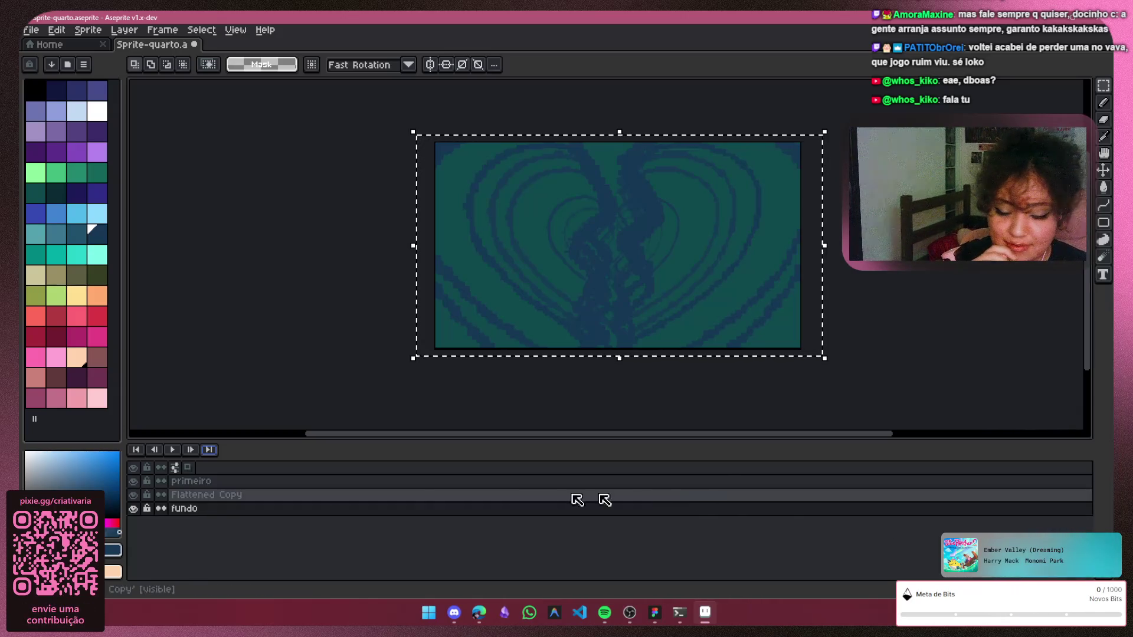
# Deselect the sprite, step frames, check the Preview window, and list the rotation algorithms
pyautogui.click(275, 171)
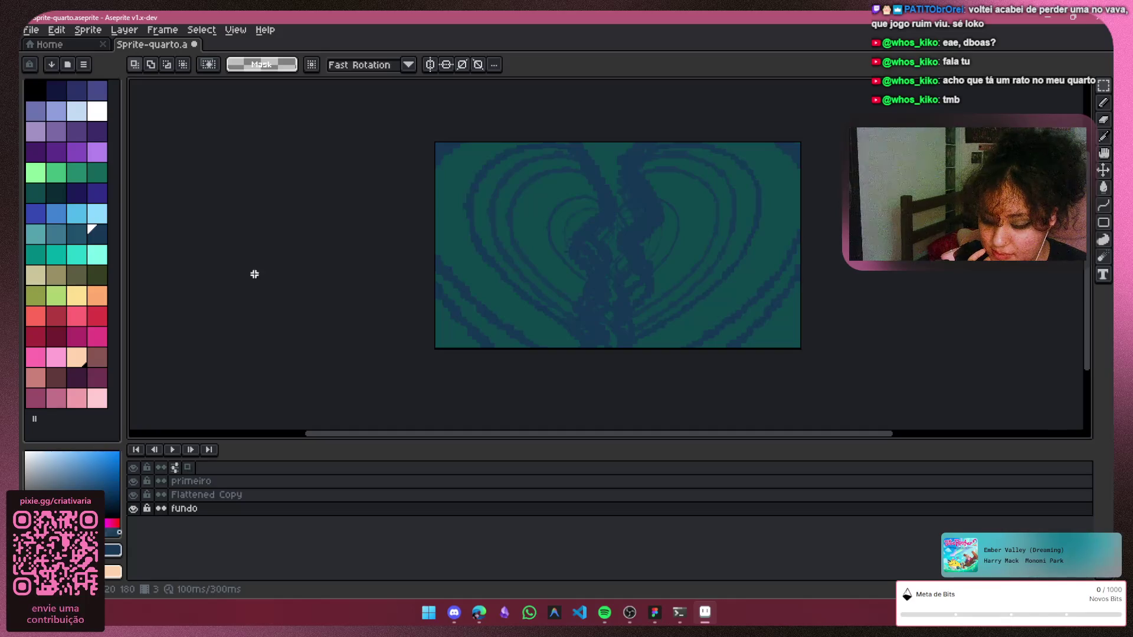
pyautogui.click(162, 452)
pyautogui.click(164, 453)
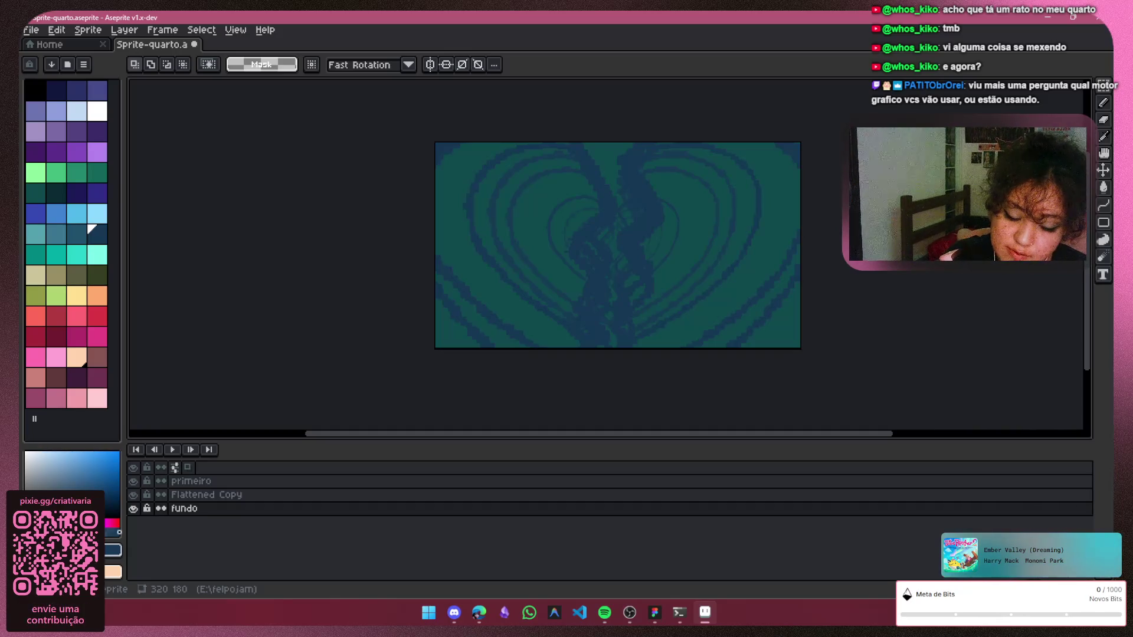
pyautogui.press('F7')
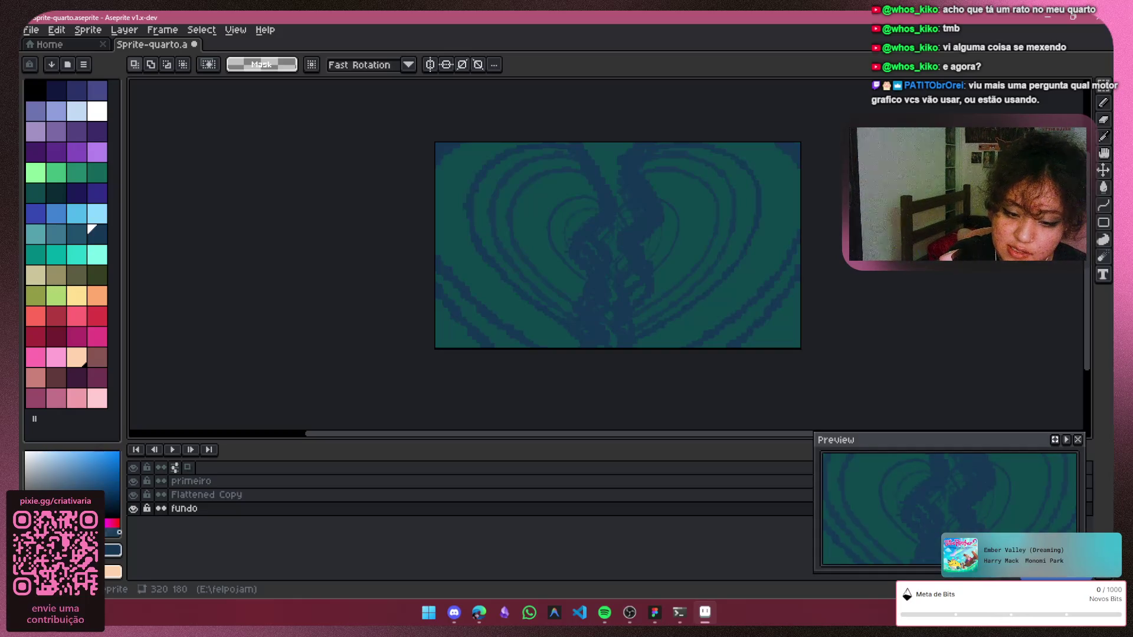
pyautogui.click(1077, 439)
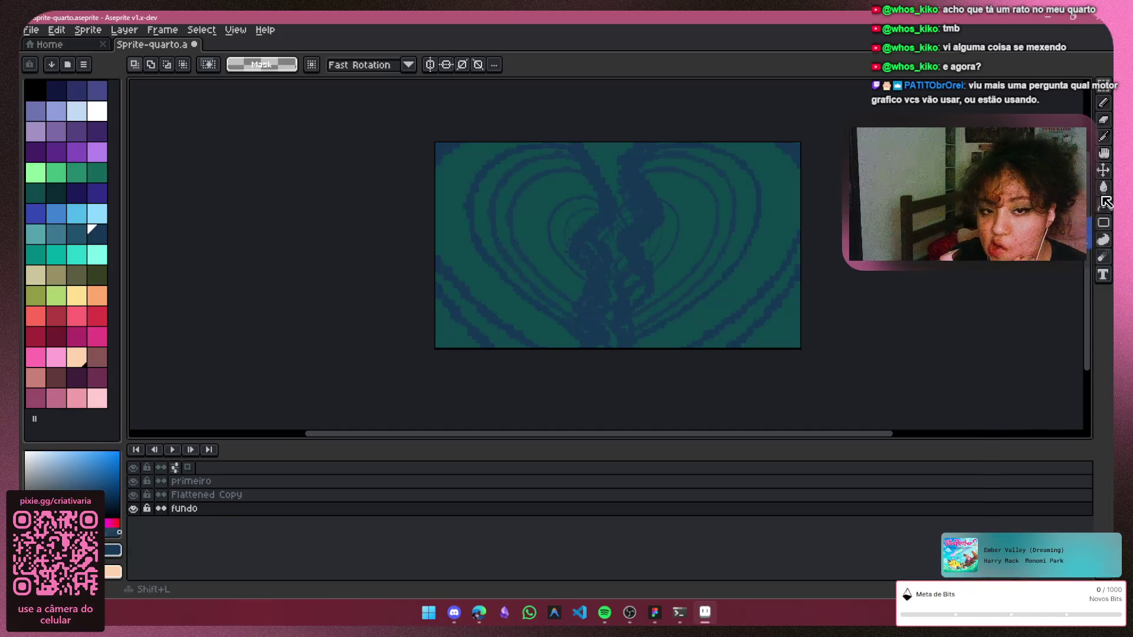
pyautogui.click(407, 66)
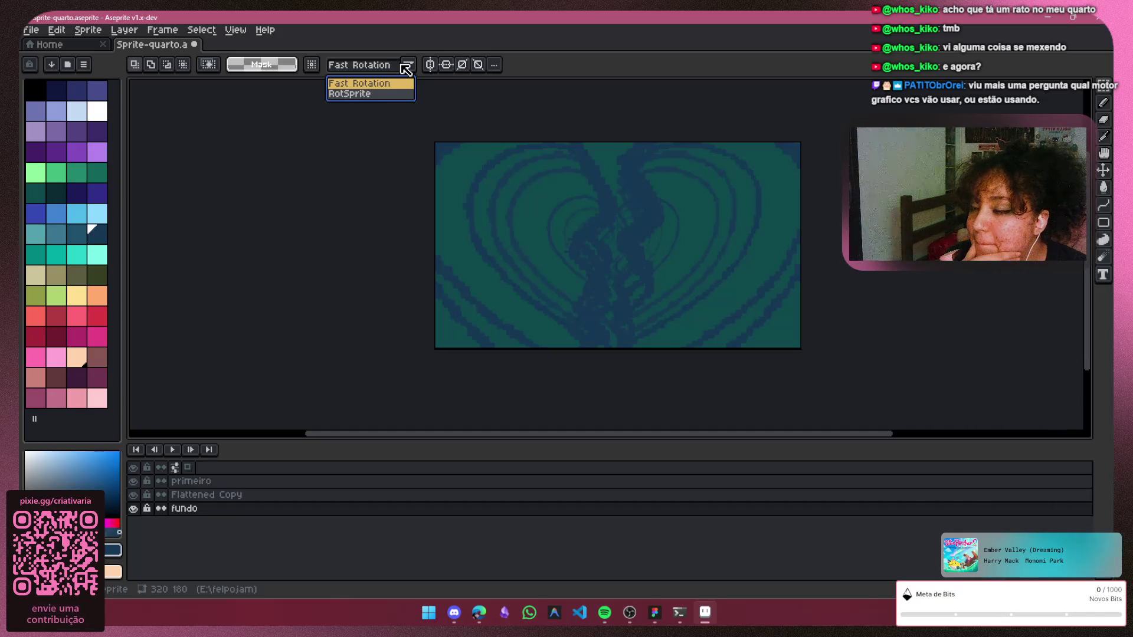
# Keep Fast Rotation, glance at palette and symmetry options, and step back one frame
pyautogui.click(406, 66)
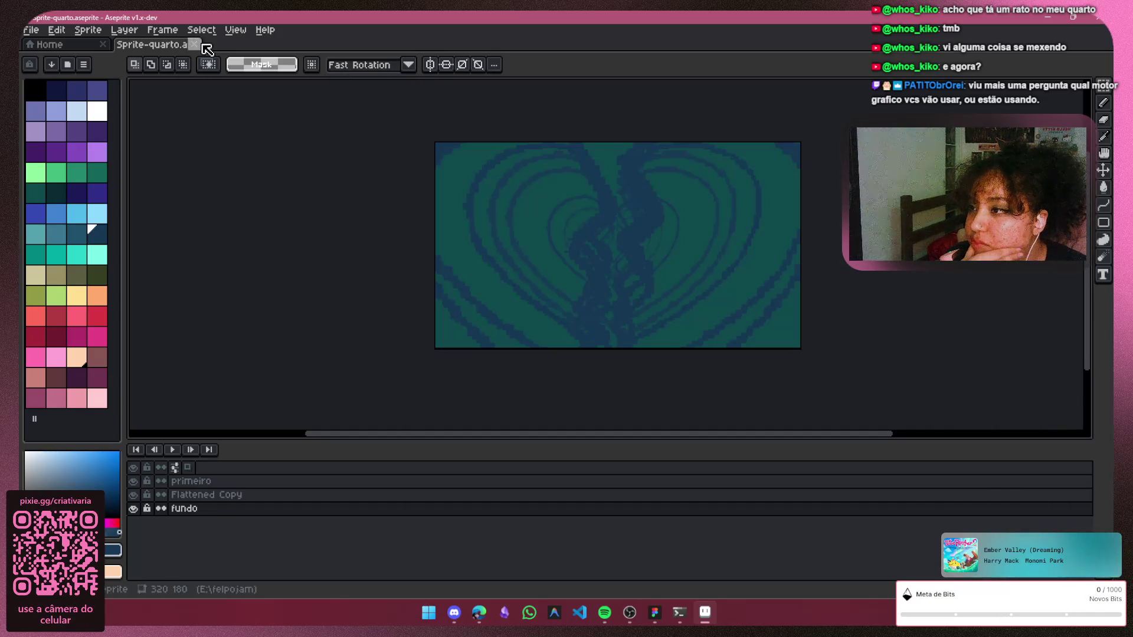
pyautogui.click(85, 65)
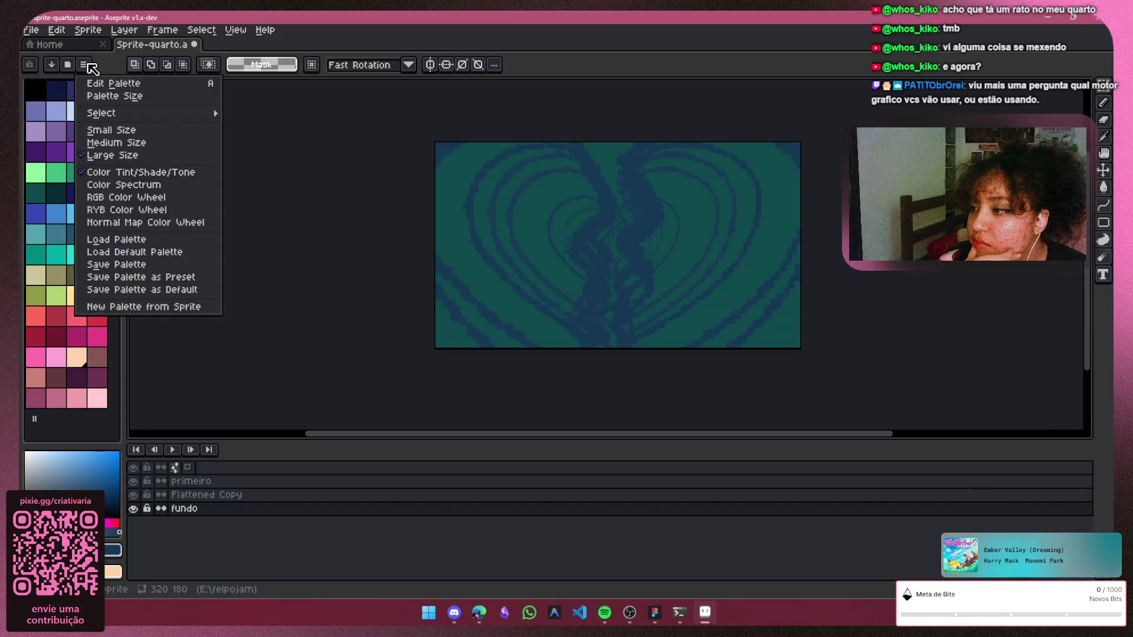
pyautogui.click(86, 66)
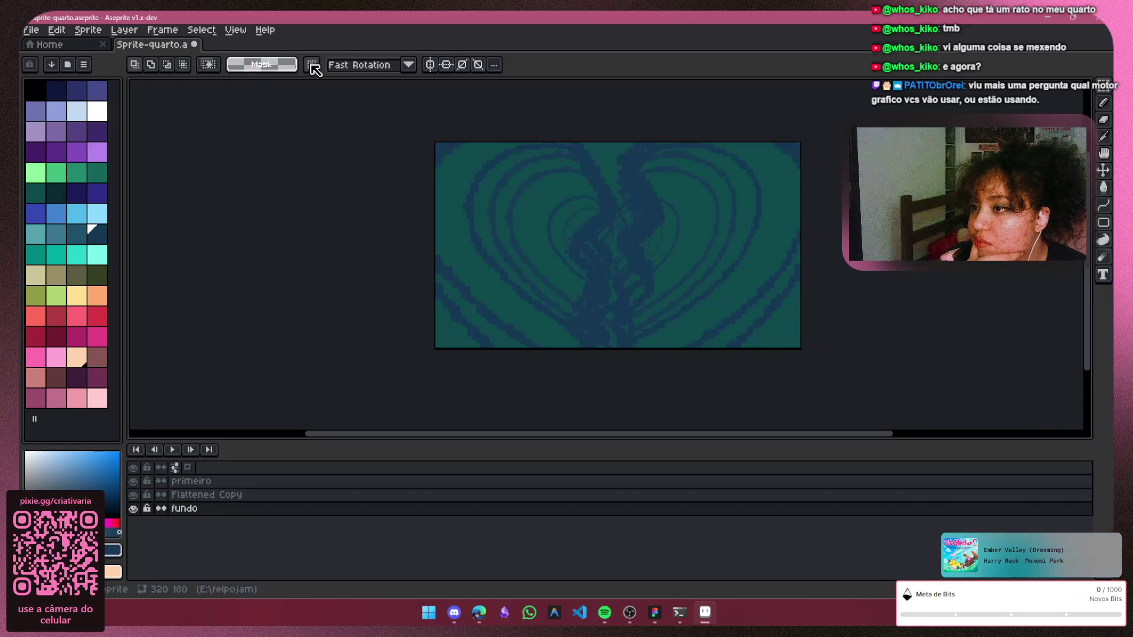
pyautogui.click(496, 67)
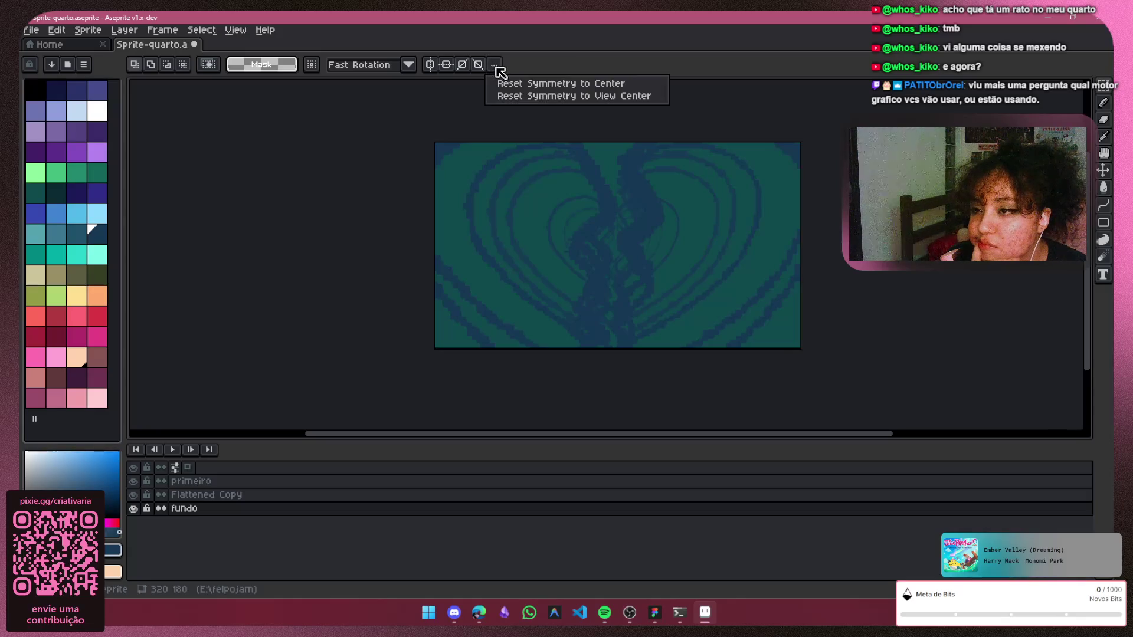
pyautogui.click(499, 73)
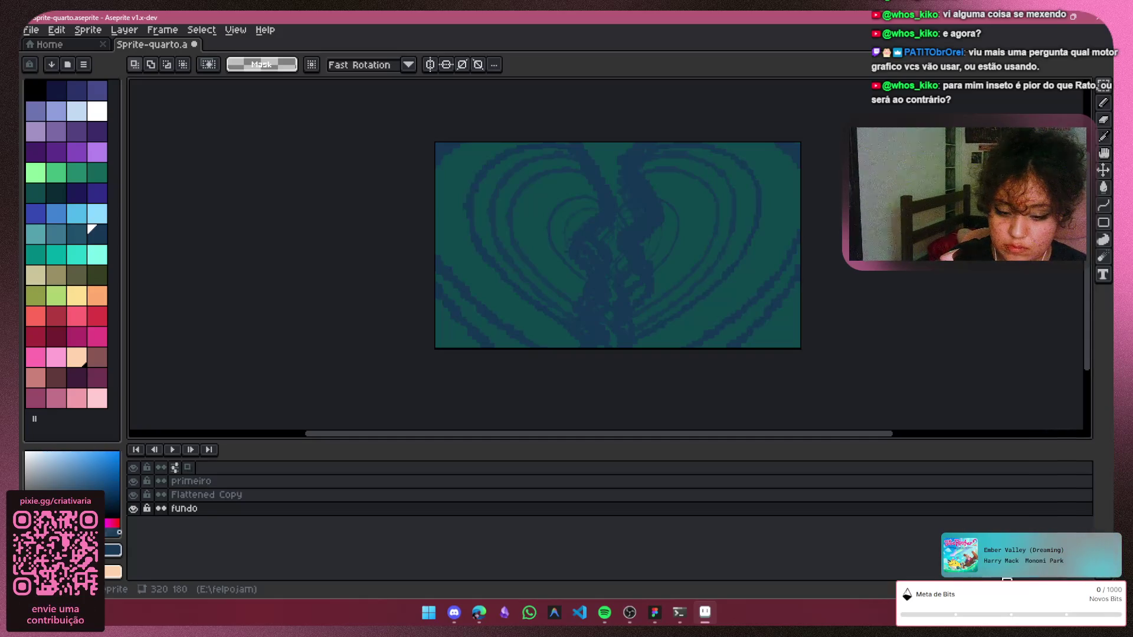
pyautogui.click(154, 449)
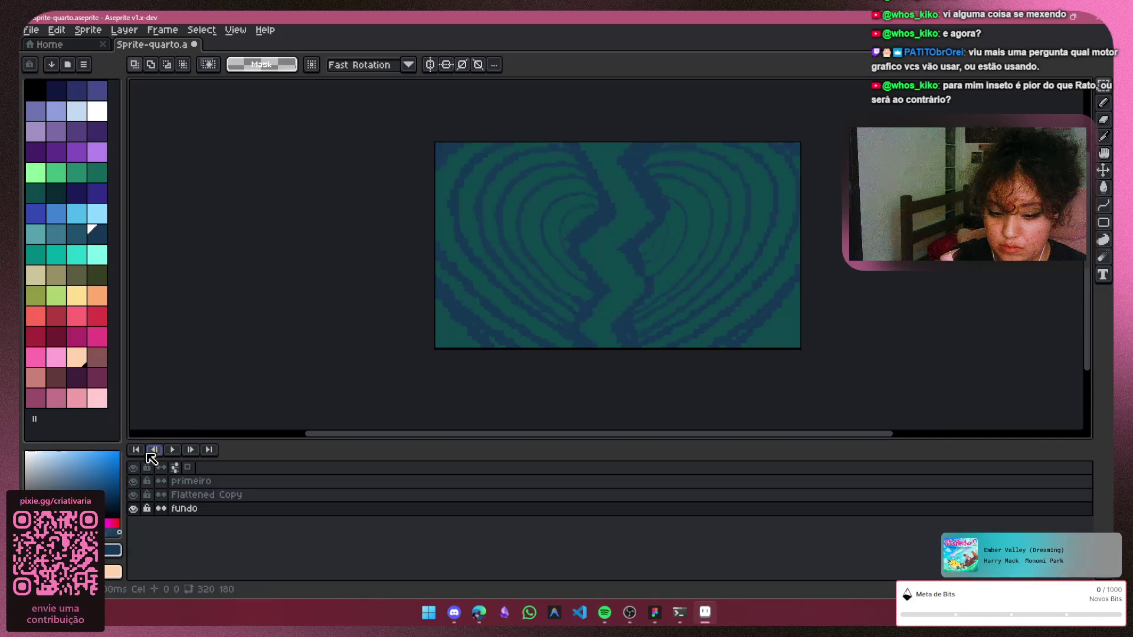
# Step back three frames and forward one, then list the View > Show display options
pyautogui.click(153, 450)
pyautogui.click(153, 450)
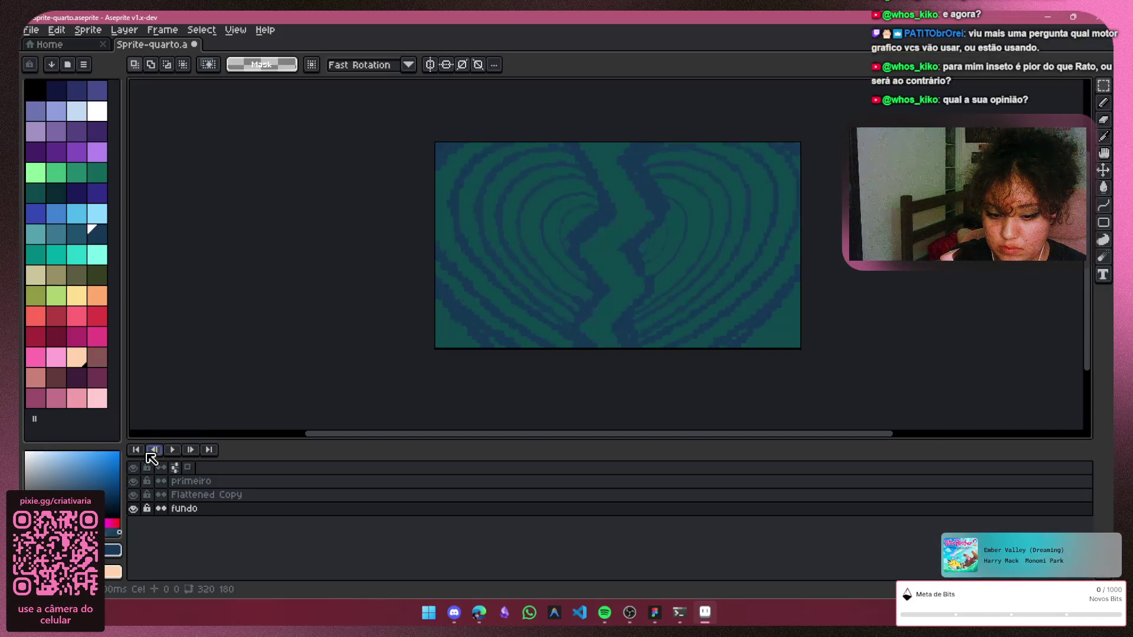
pyautogui.click(154, 450)
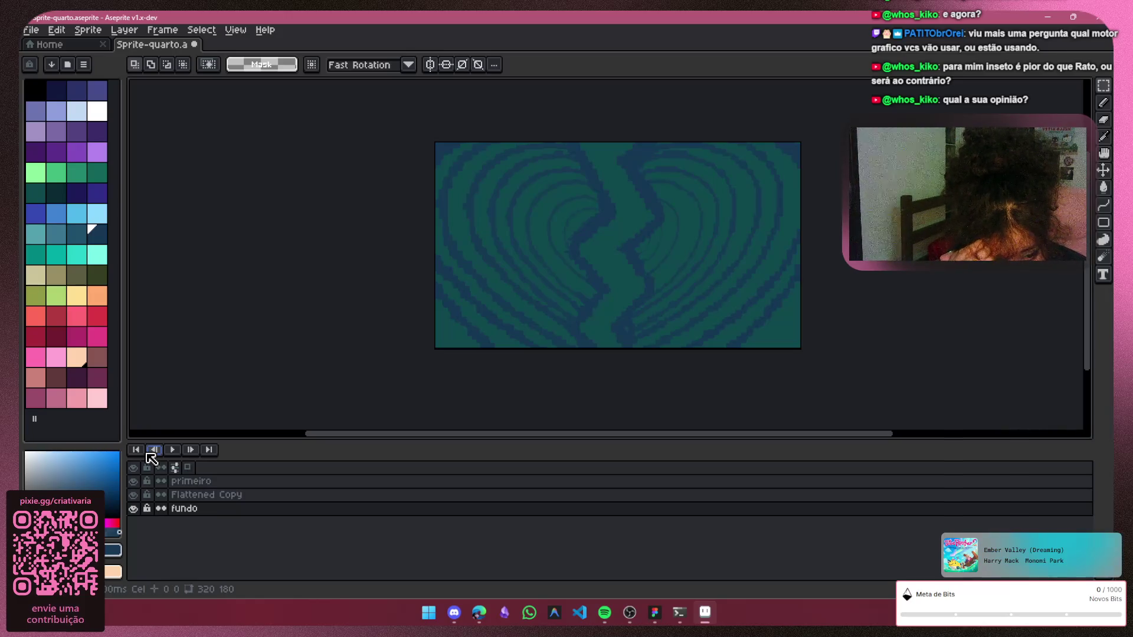
pyautogui.click(191, 450)
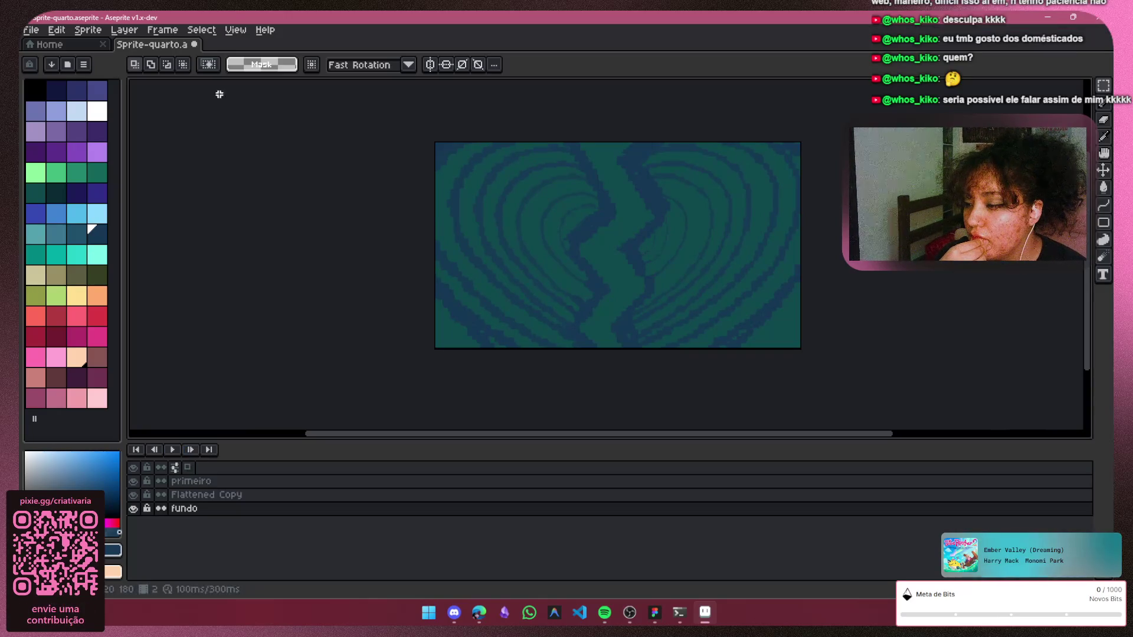
pyautogui.click(244, 26)
pyautogui.moveTo(246, 75)
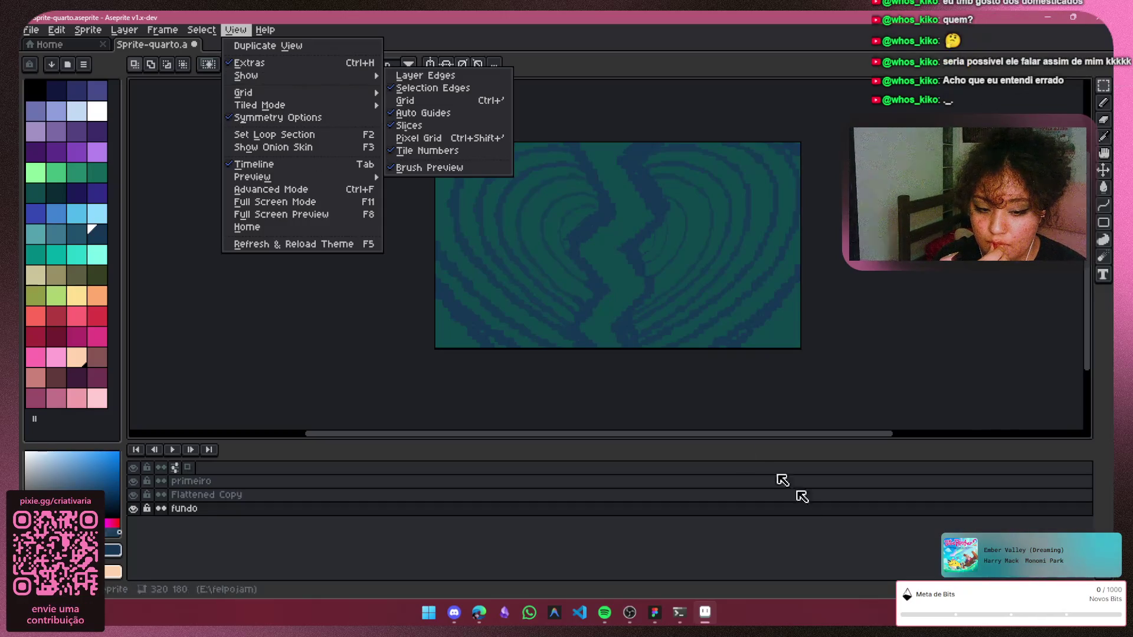
# Toggle the Timeline and Preview window, and look at the onion skin settings
pyautogui.click(797, 496)
pyautogui.press('Tab')
pyautogui.press('Tab')
pyautogui.press('Tab')
pyautogui.press('Tab')
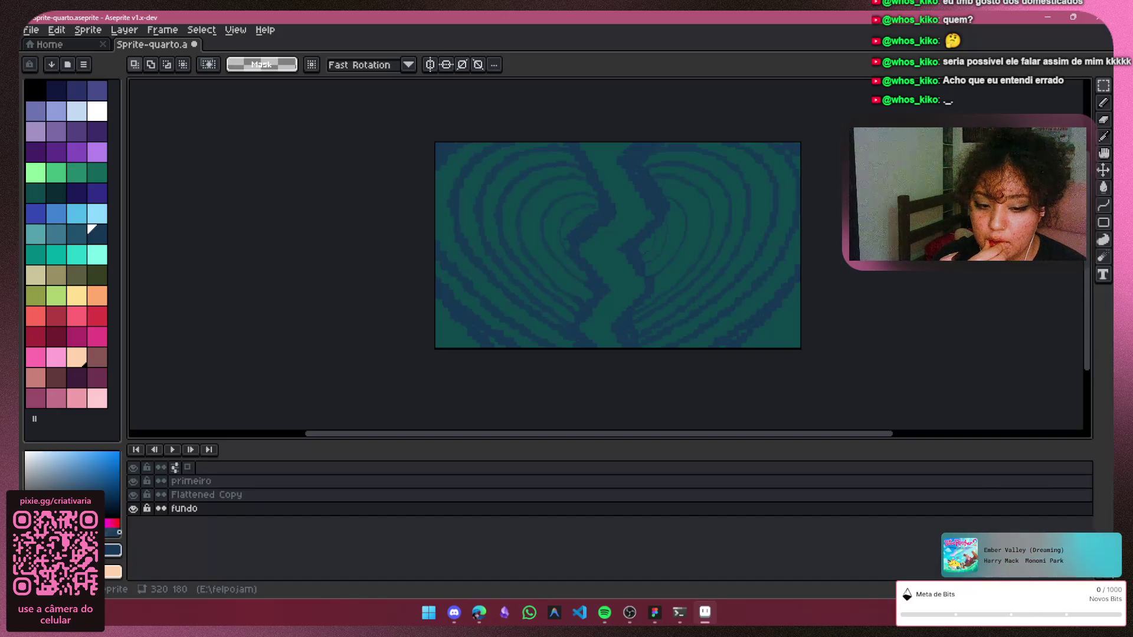
pyautogui.press('F7')
pyautogui.press('F7')
pyautogui.press('F7')
pyautogui.press('F7')
pyautogui.press('F7')
pyautogui.press('F7')
pyautogui.press('F7')
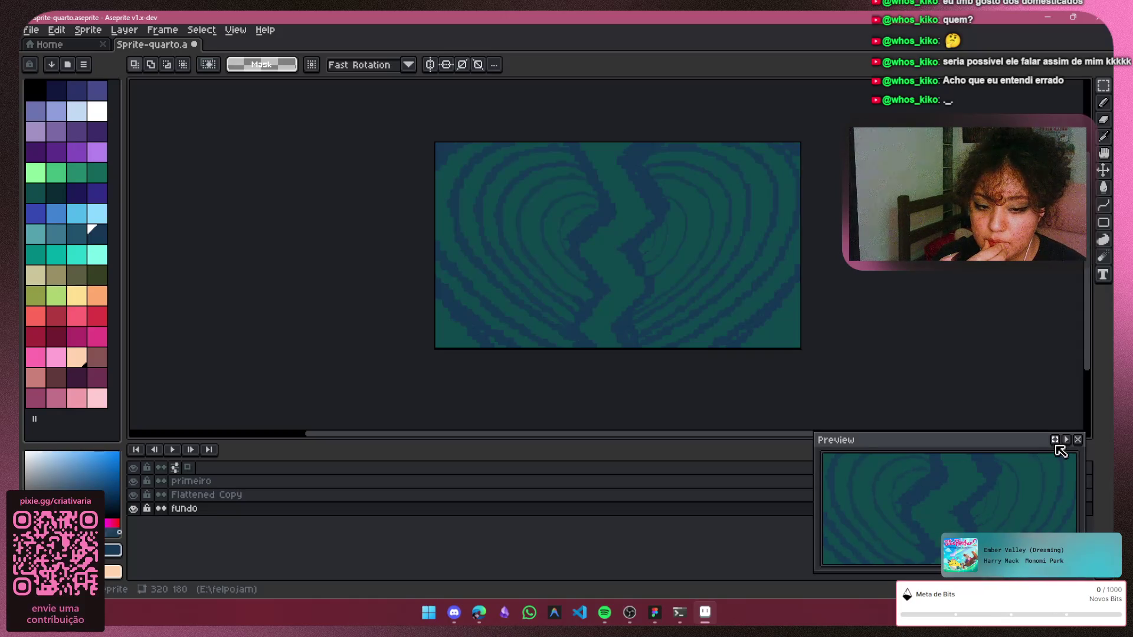
pyautogui.click(1080, 442)
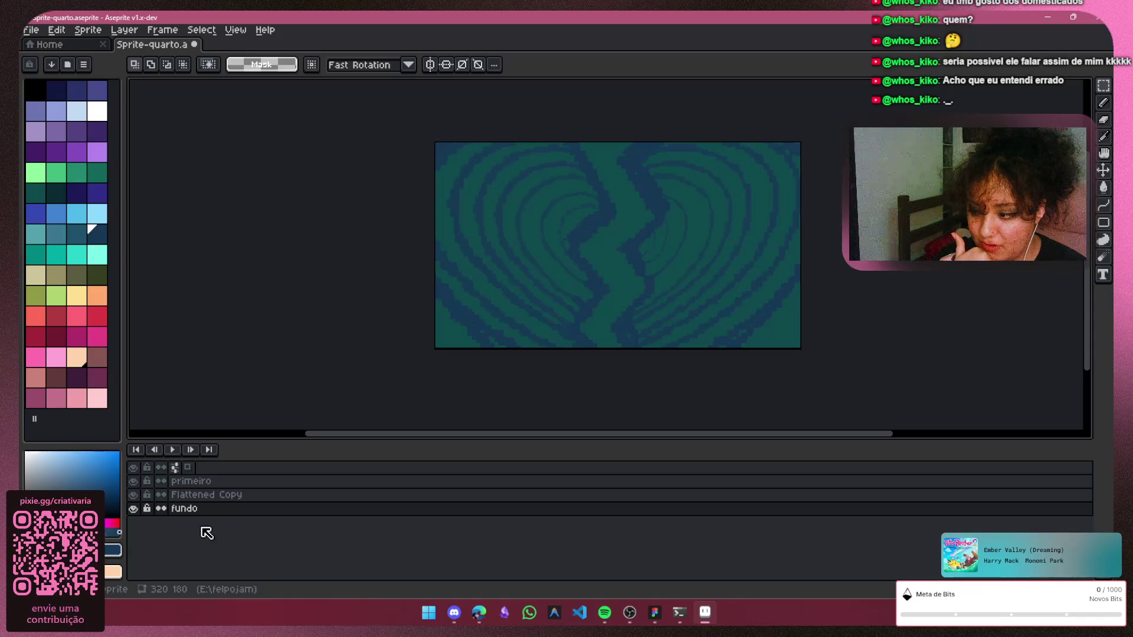
pyautogui.click(179, 468)
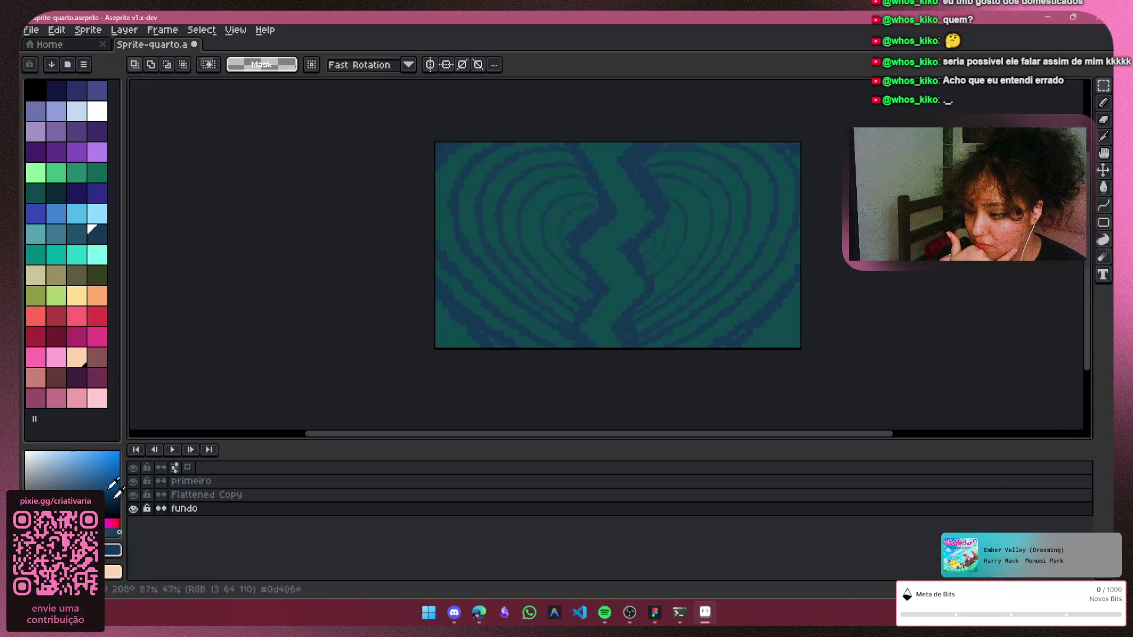
# Turn View > Show Onion Skin on and back off
pyautogui.click(232, 31)
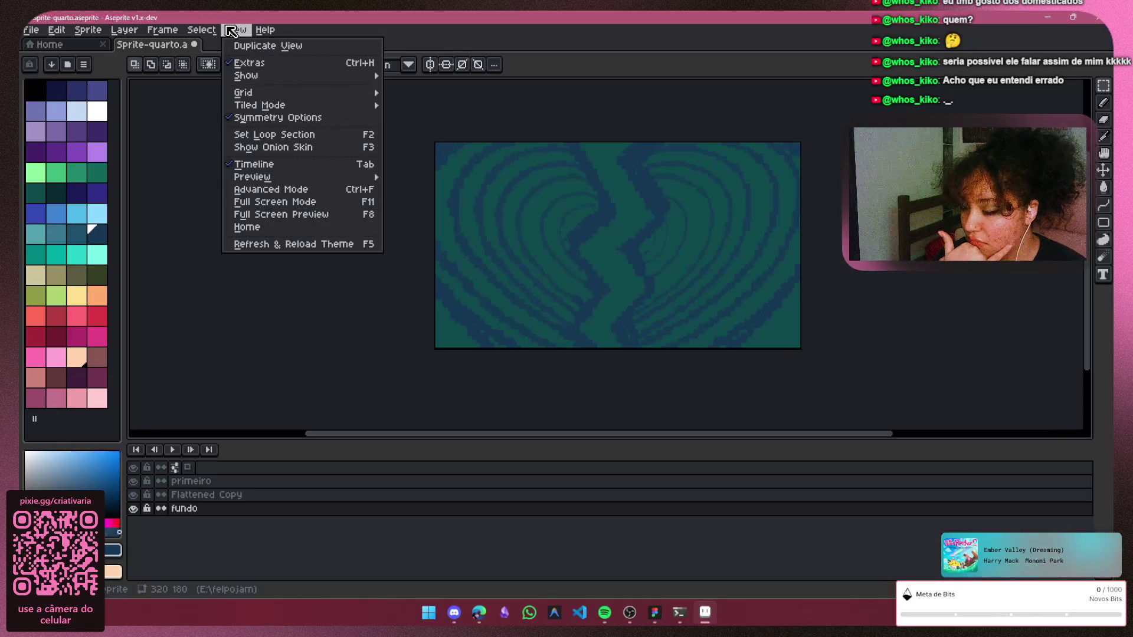
pyautogui.moveTo(259, 104)
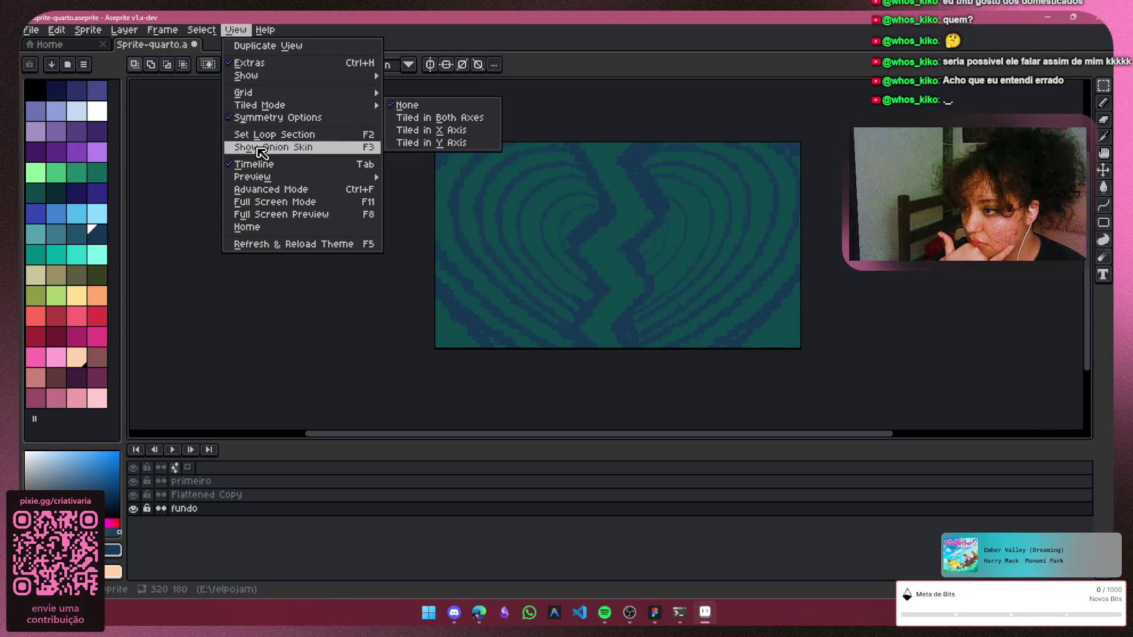
pyautogui.click(257, 134)
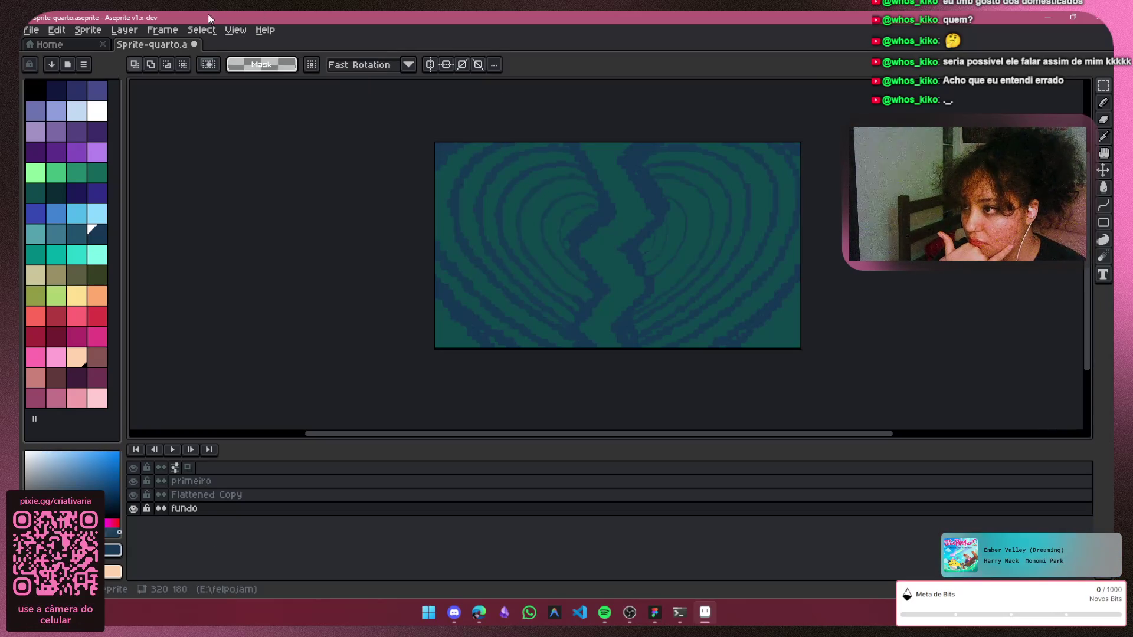
pyautogui.click(235, 30)
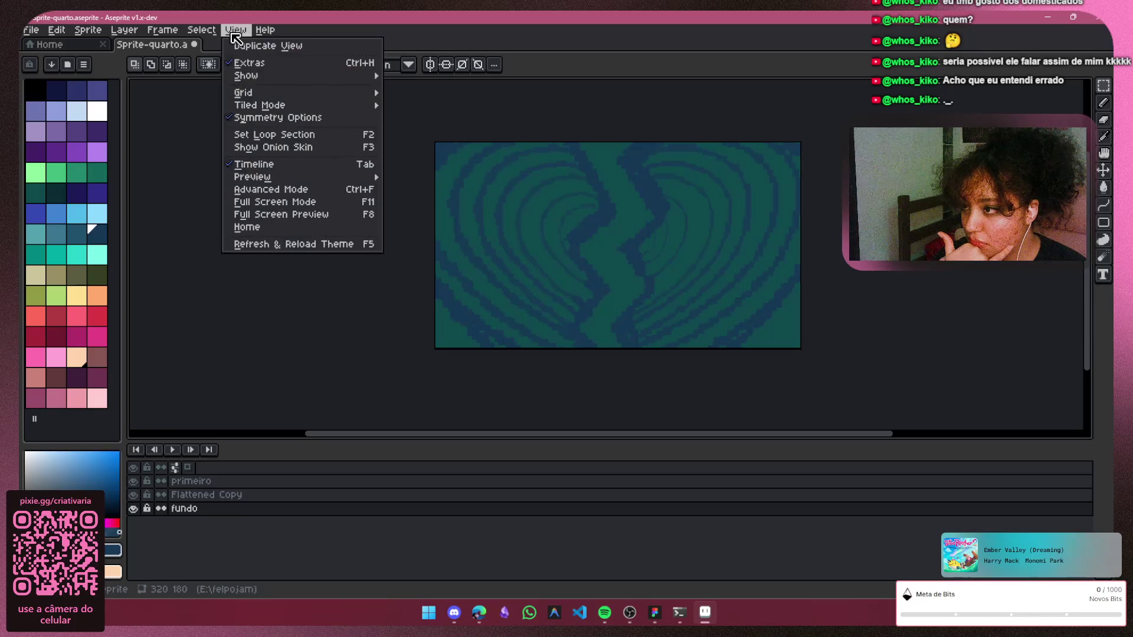
pyautogui.click(304, 148)
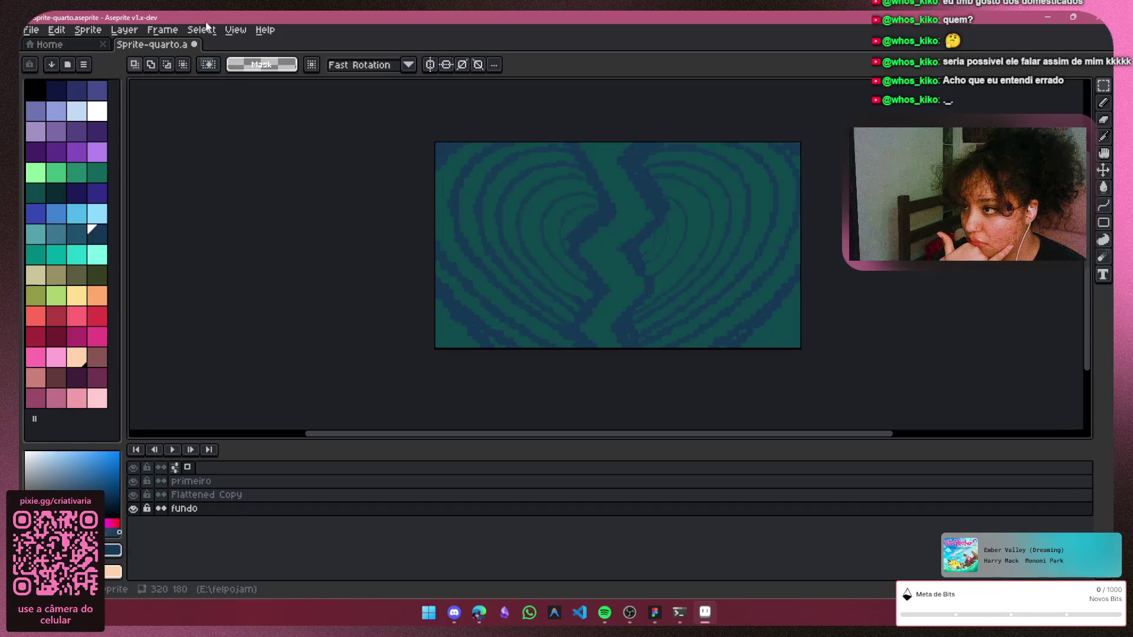
pyautogui.click(233, 29)
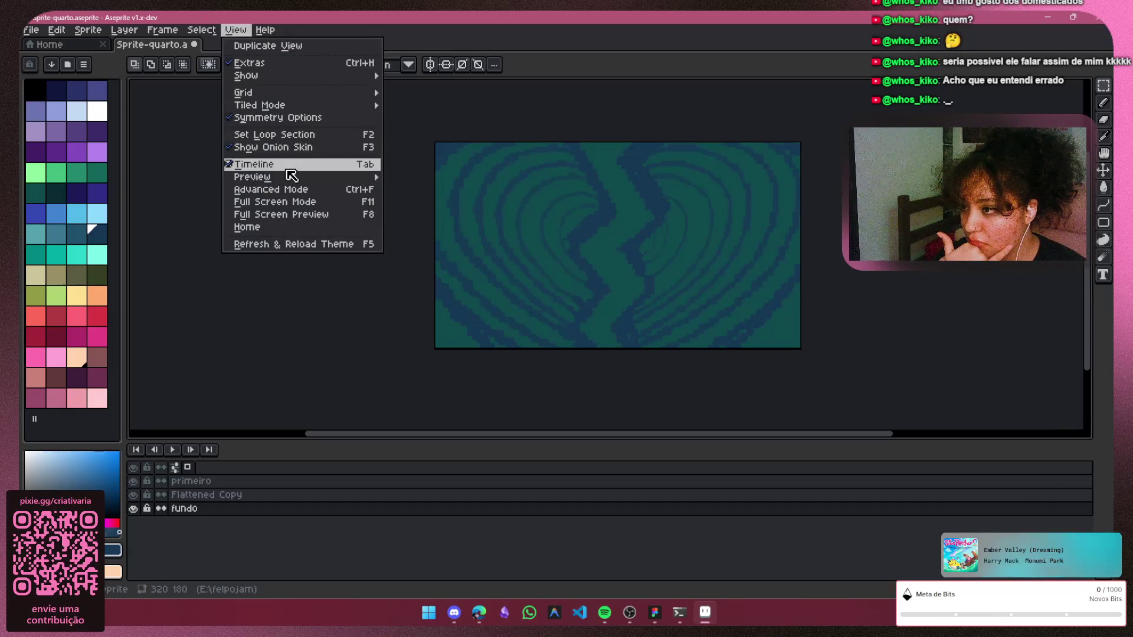
pyautogui.click(292, 146)
pyautogui.click(237, 31)
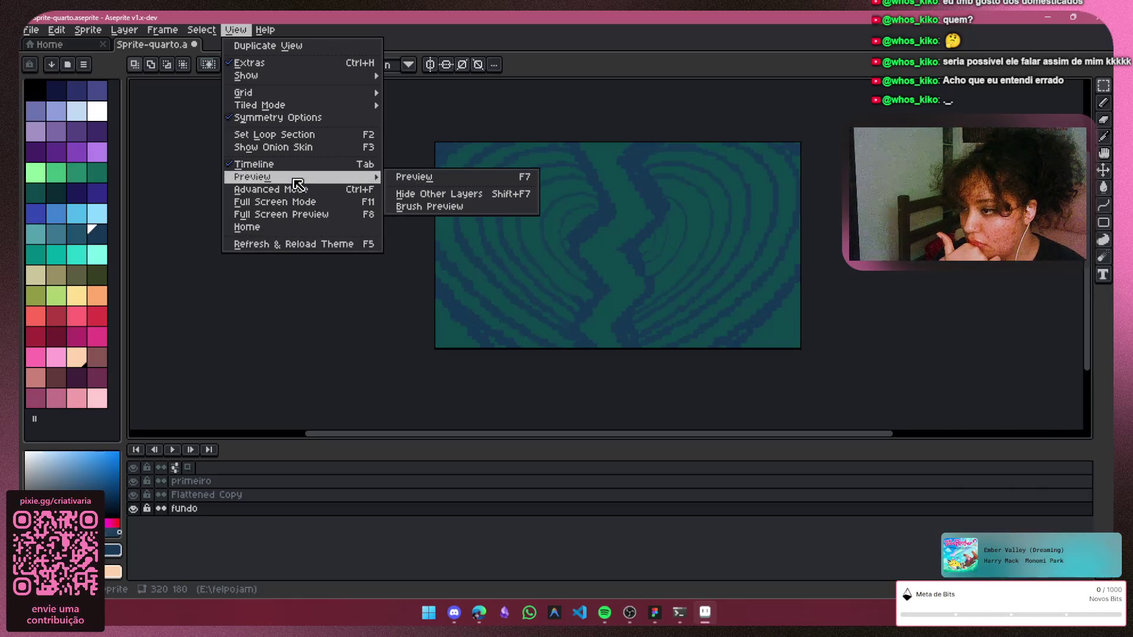
pyautogui.moveTo(162, 29)
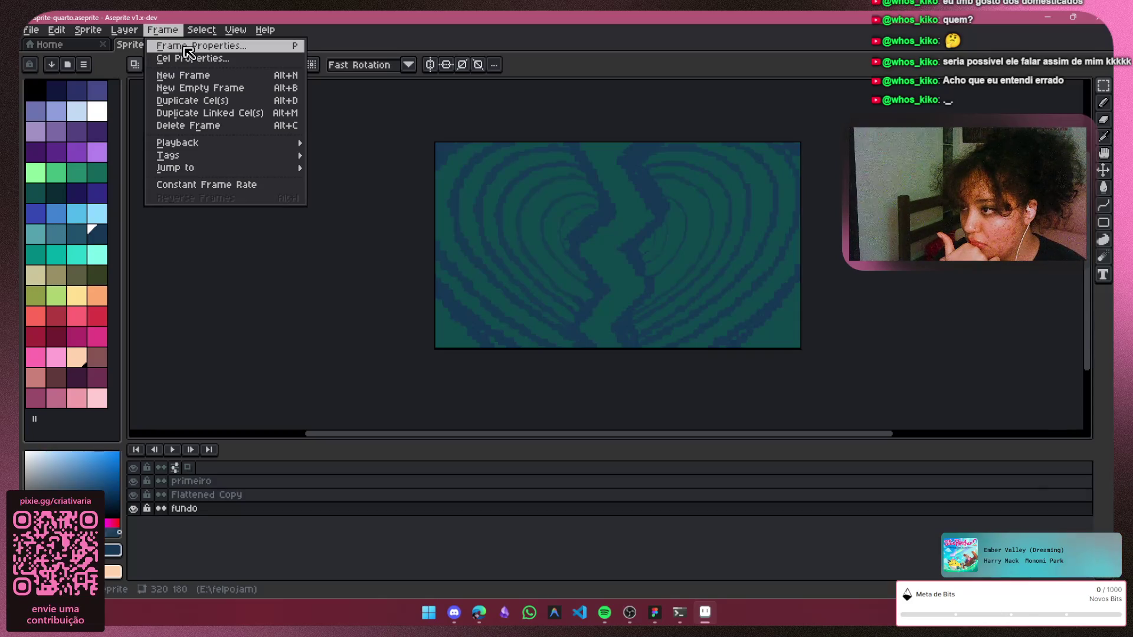
# Confirm frame 2's 100 ms duration in Frame Properties and advance to frame 3
pyautogui.click(196, 49)
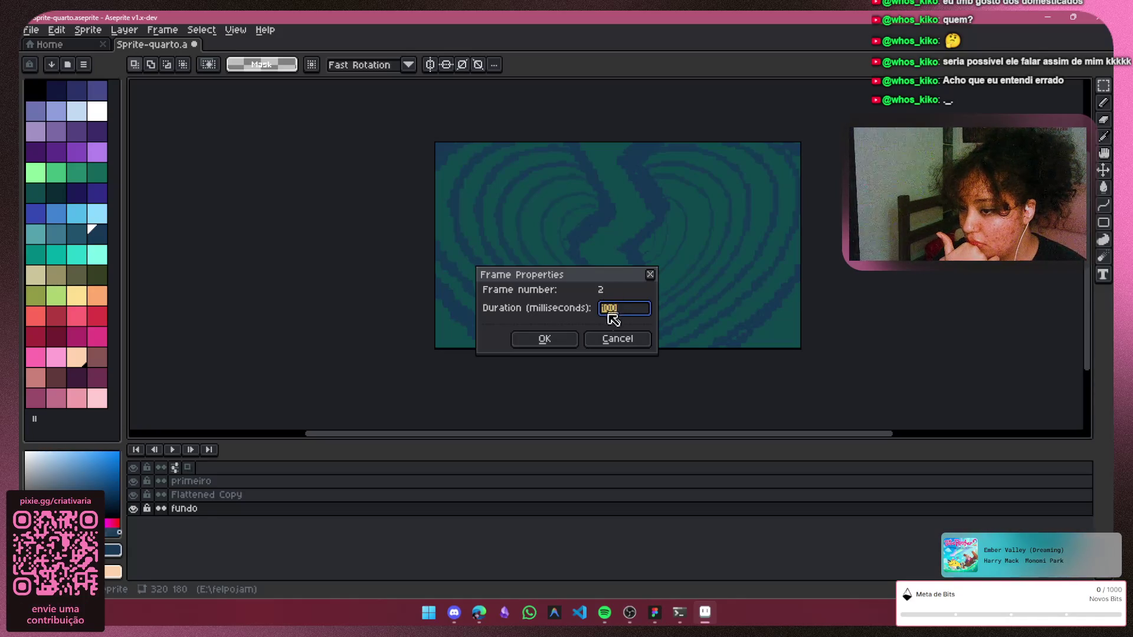
pyautogui.click(569, 345)
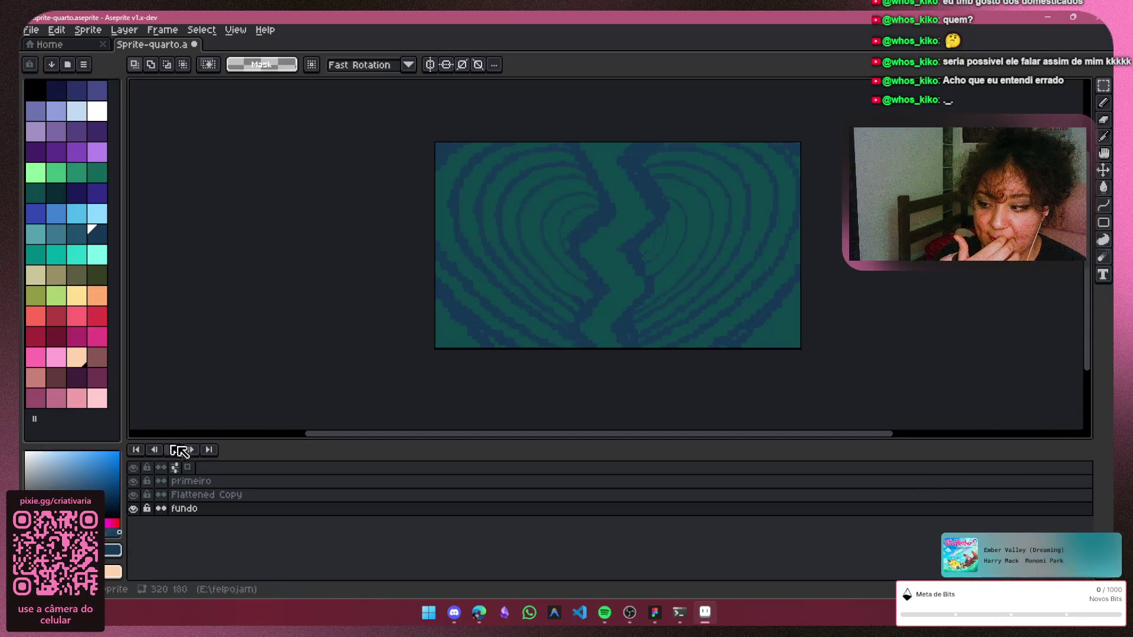
pyautogui.click(190, 450)
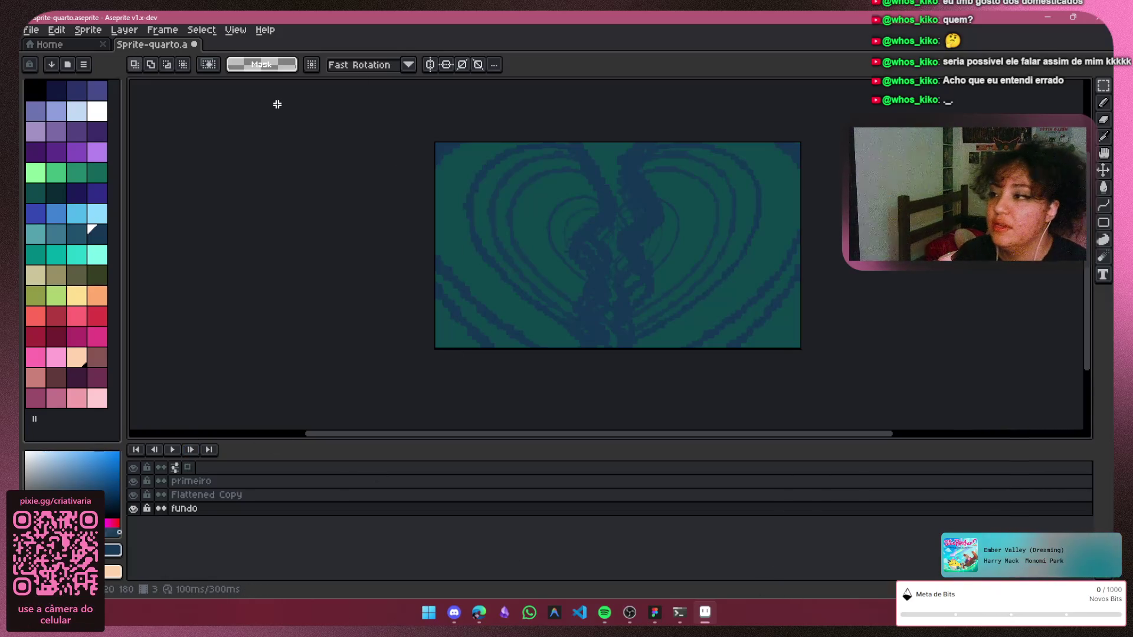
# Delete the current frame via Frame > Delete Frame, leaving a 200 ms animation
pyautogui.rightClick(158, 49)
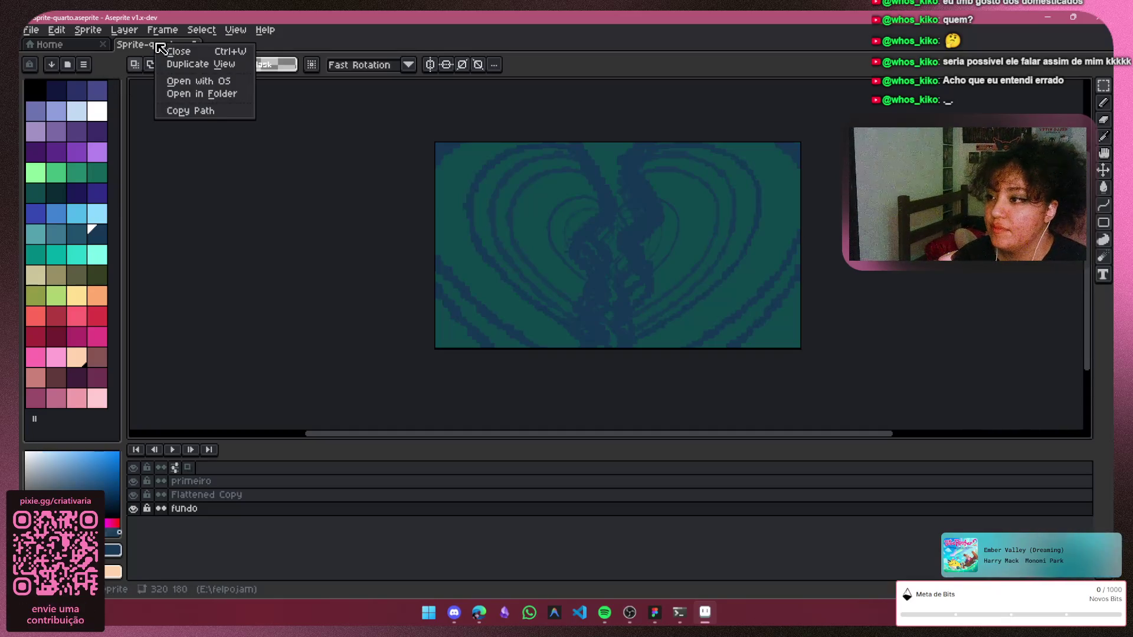
pyautogui.press('Escape')
pyautogui.click(163, 29)
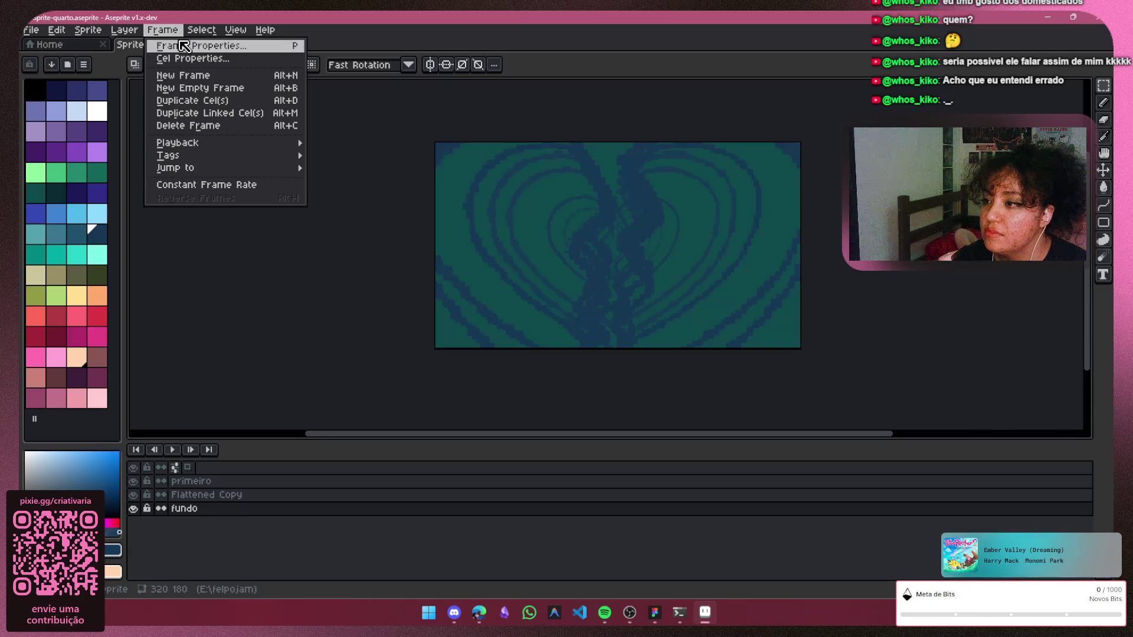
pyautogui.click(191, 124)
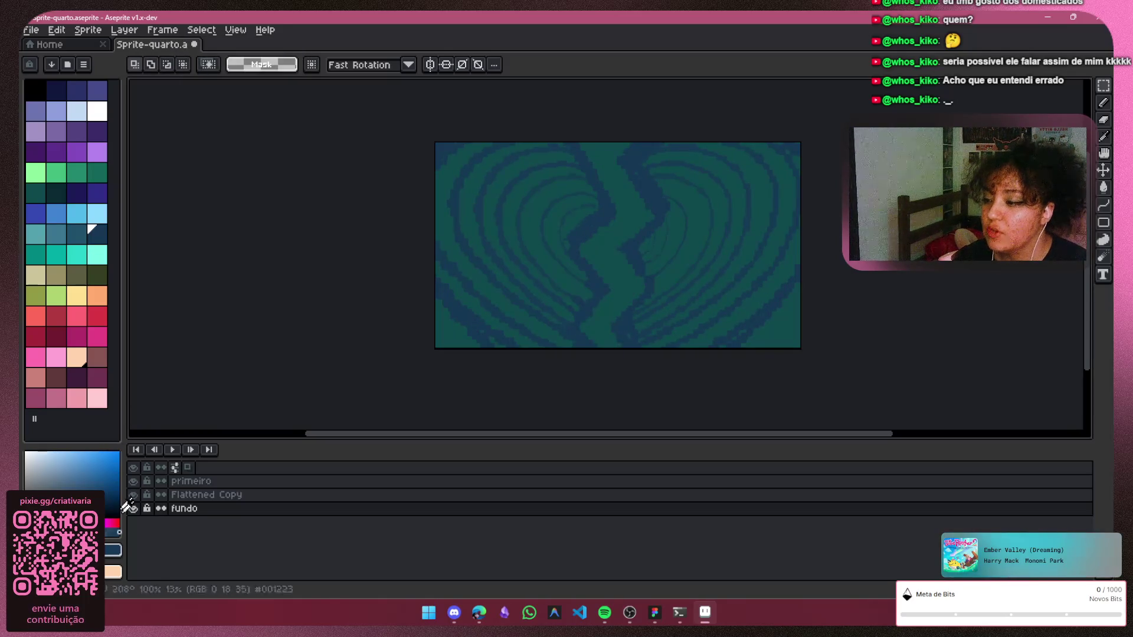
pyautogui.click(163, 30)
pyautogui.click(194, 125)
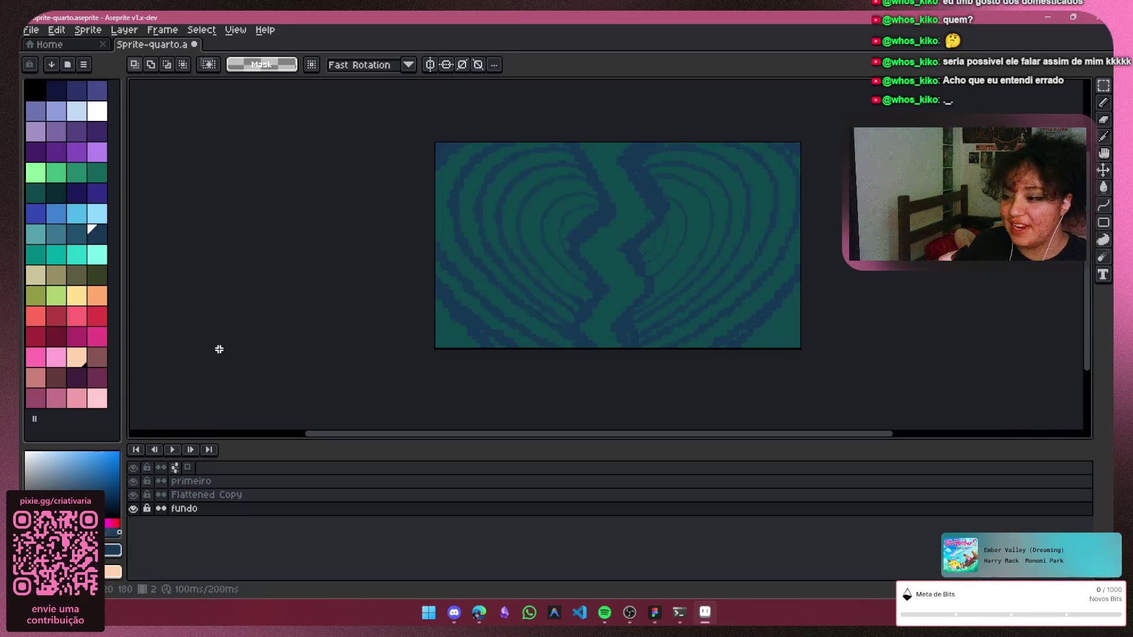
# Step back to frame 2 and play the broken-heart loop
pyautogui.click(152, 450)
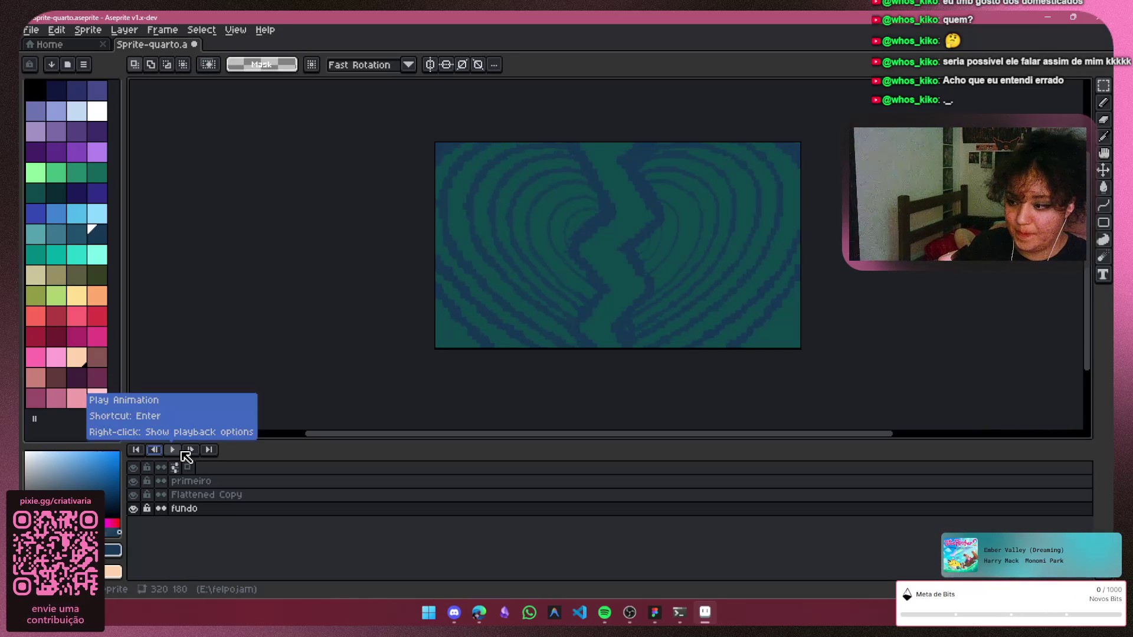
pyautogui.rightClick(174, 452)
pyautogui.click(174, 456)
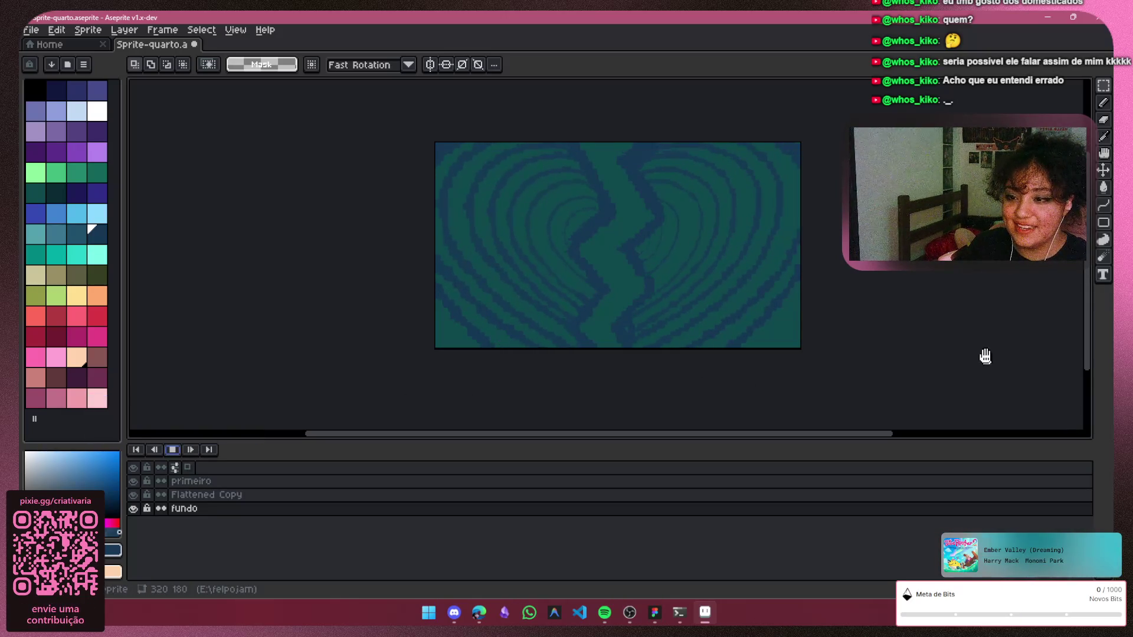